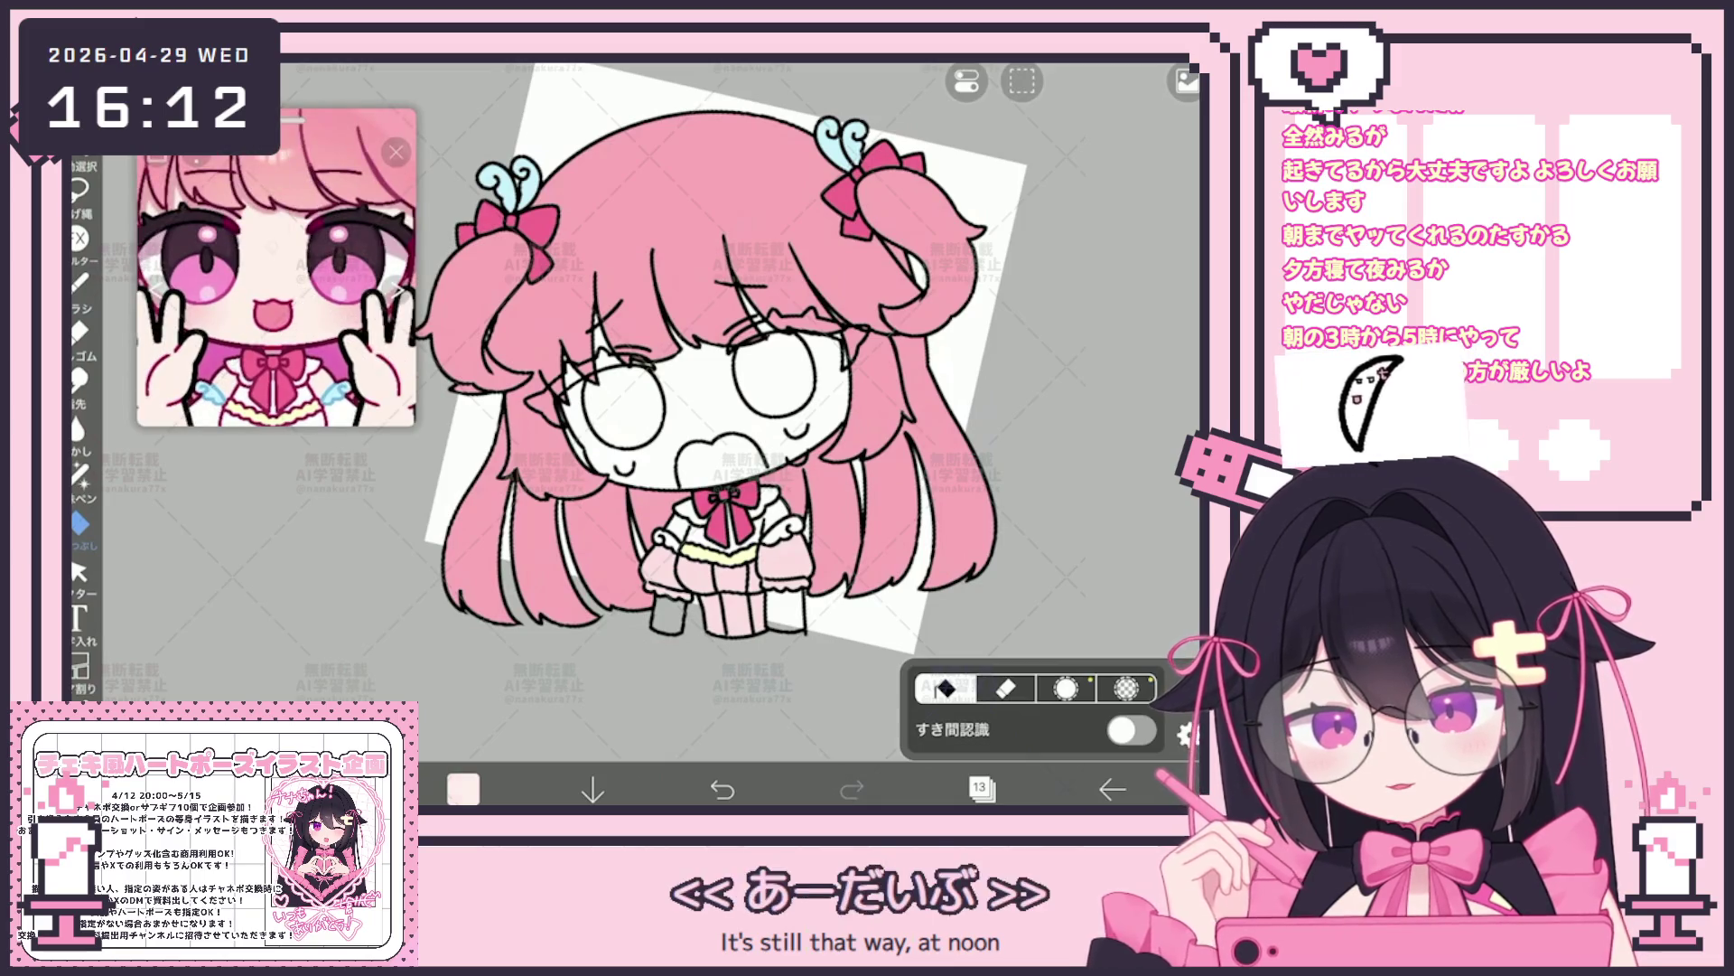
Add a new empty layer beneath the hair layer and switch to Lasso Fill
click(981, 786)
scroll(1017, 366, down, 5)
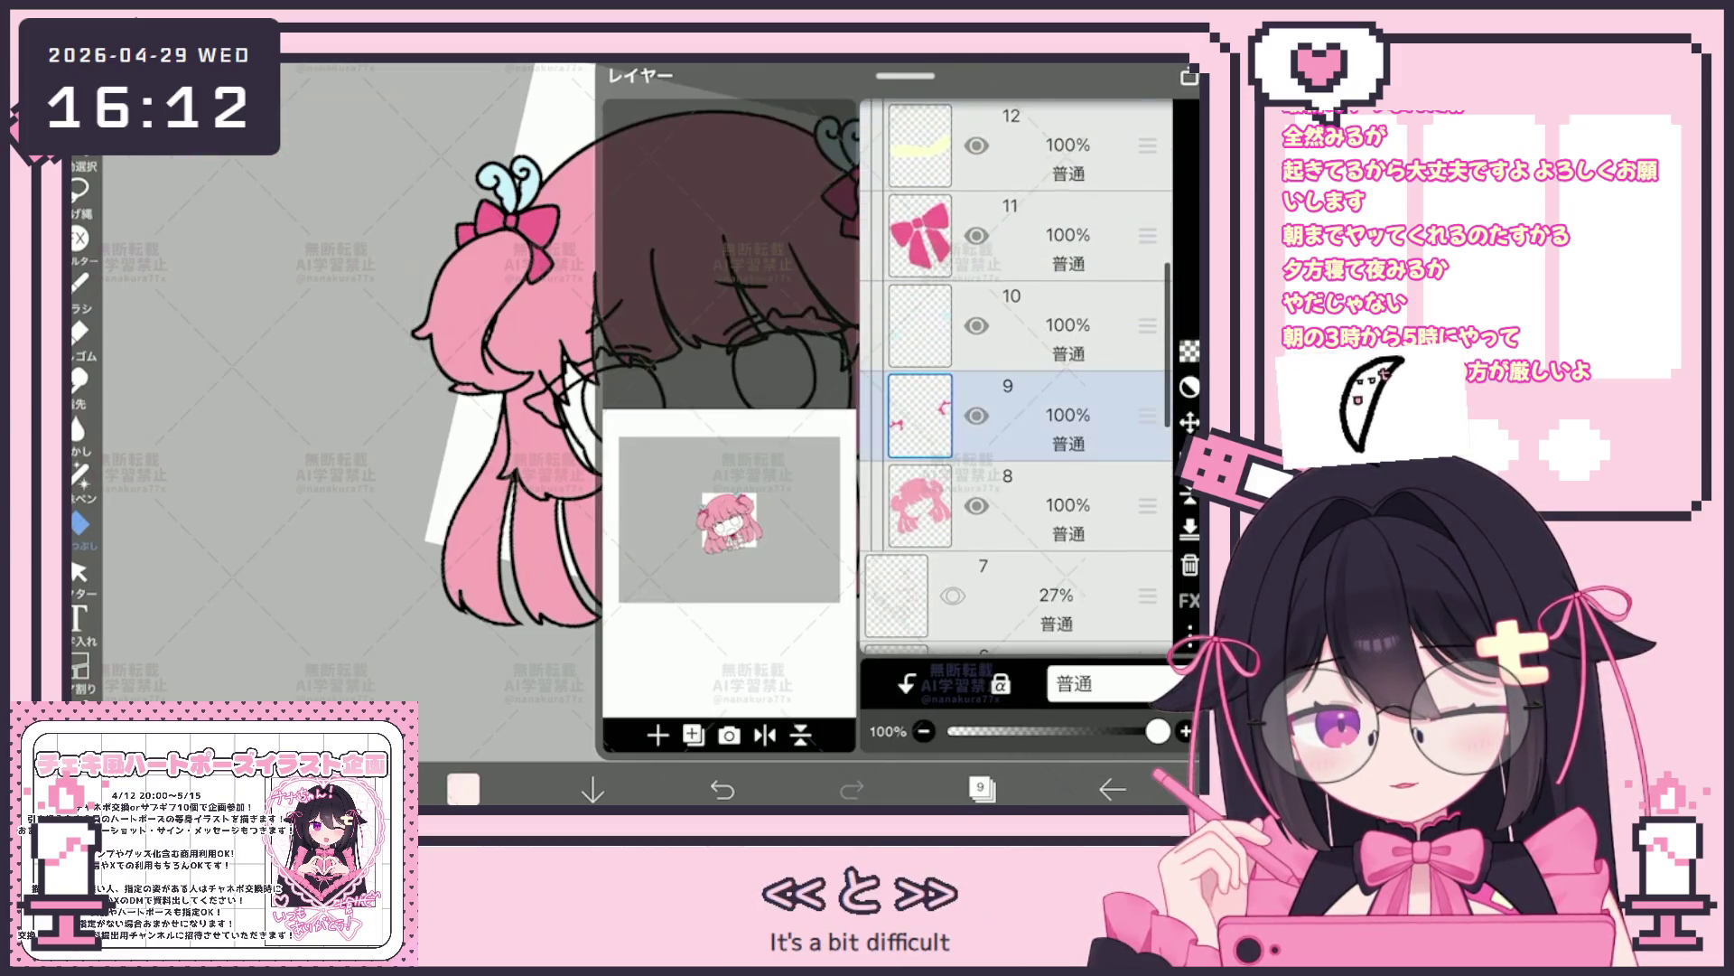
click(1016, 547)
click(658, 735)
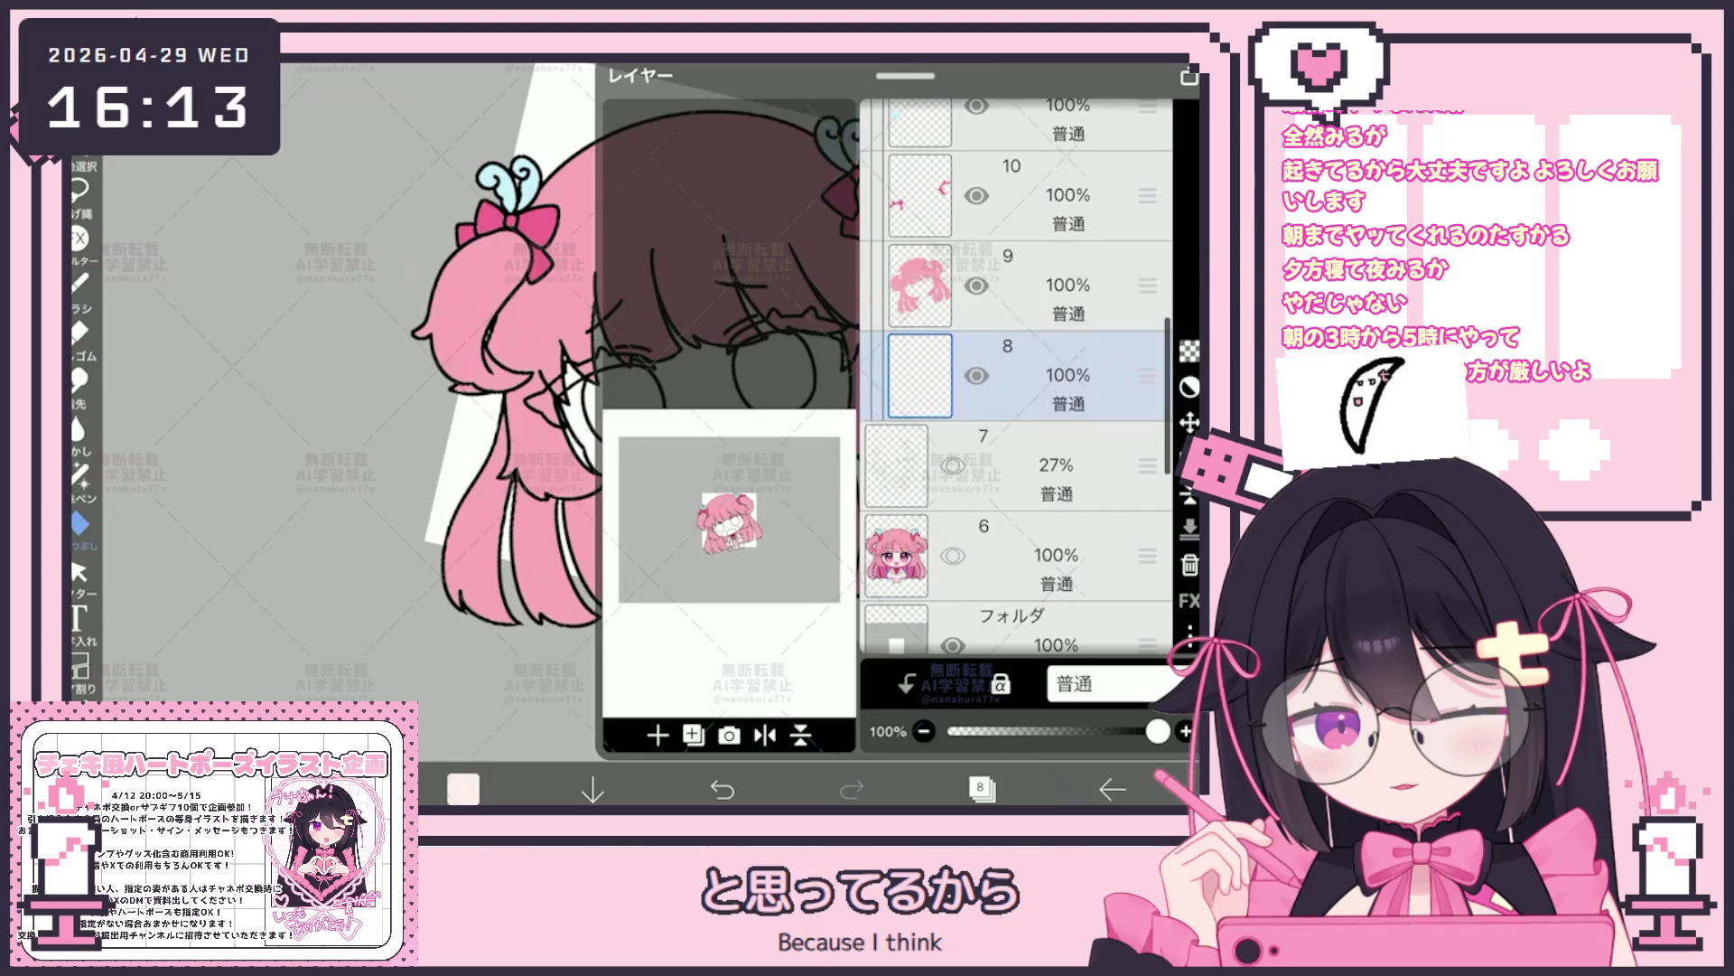
click(982, 788)
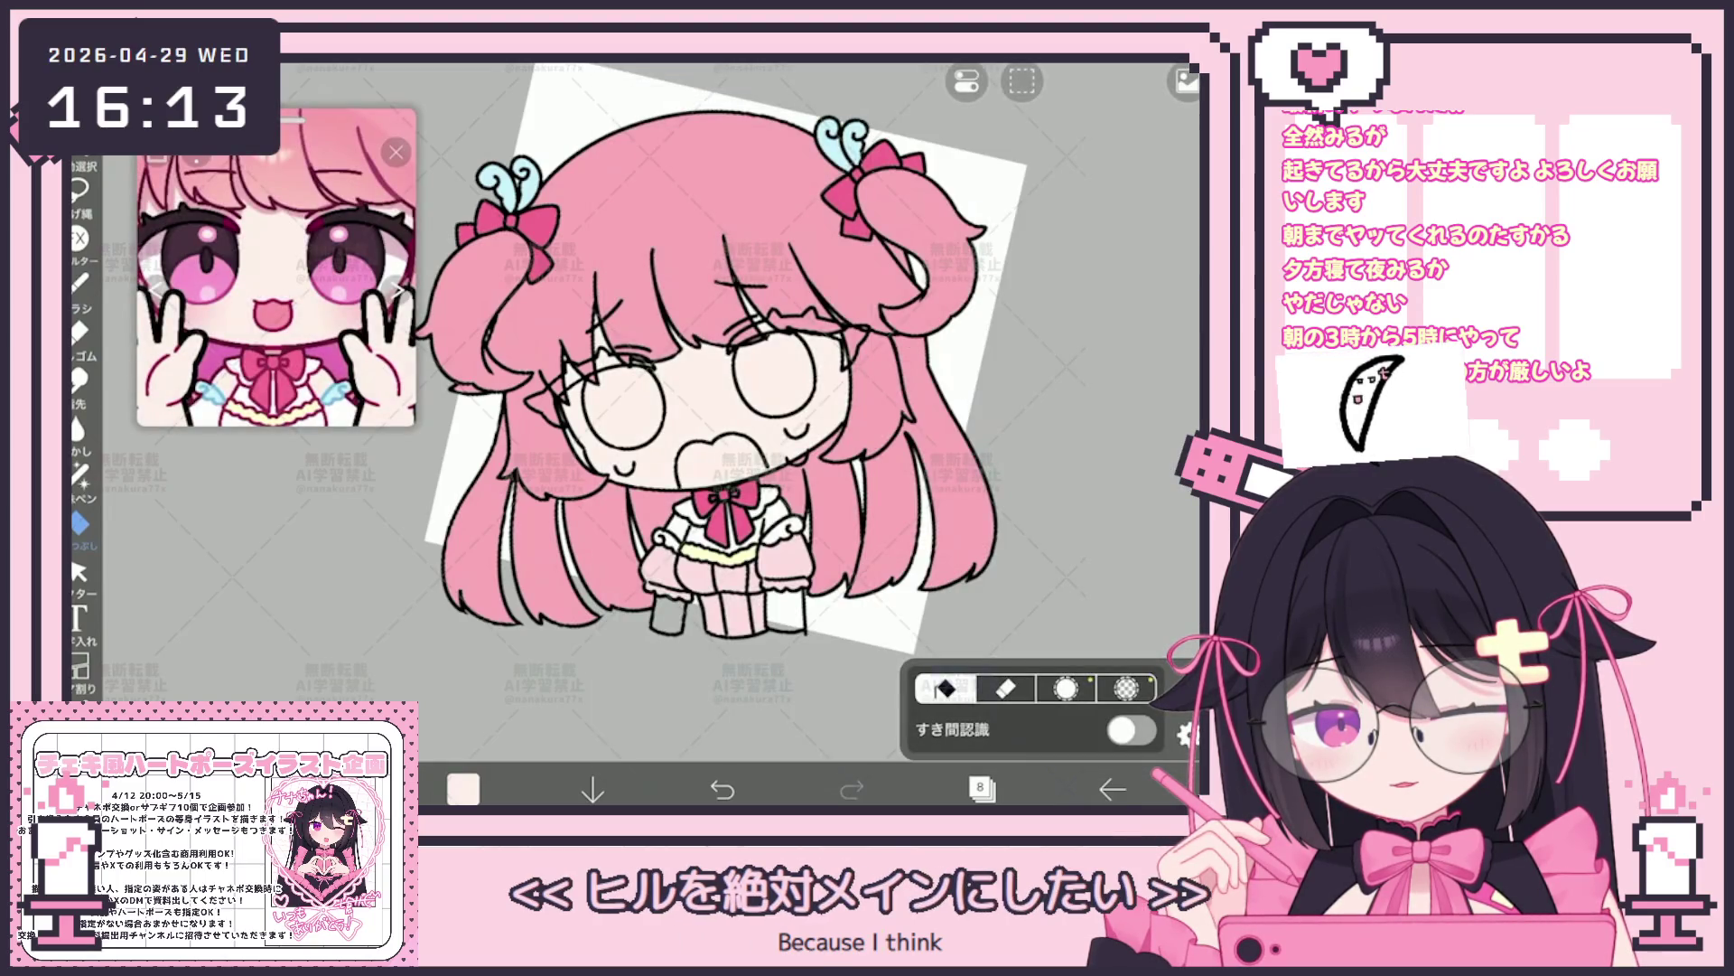
click(79, 476)
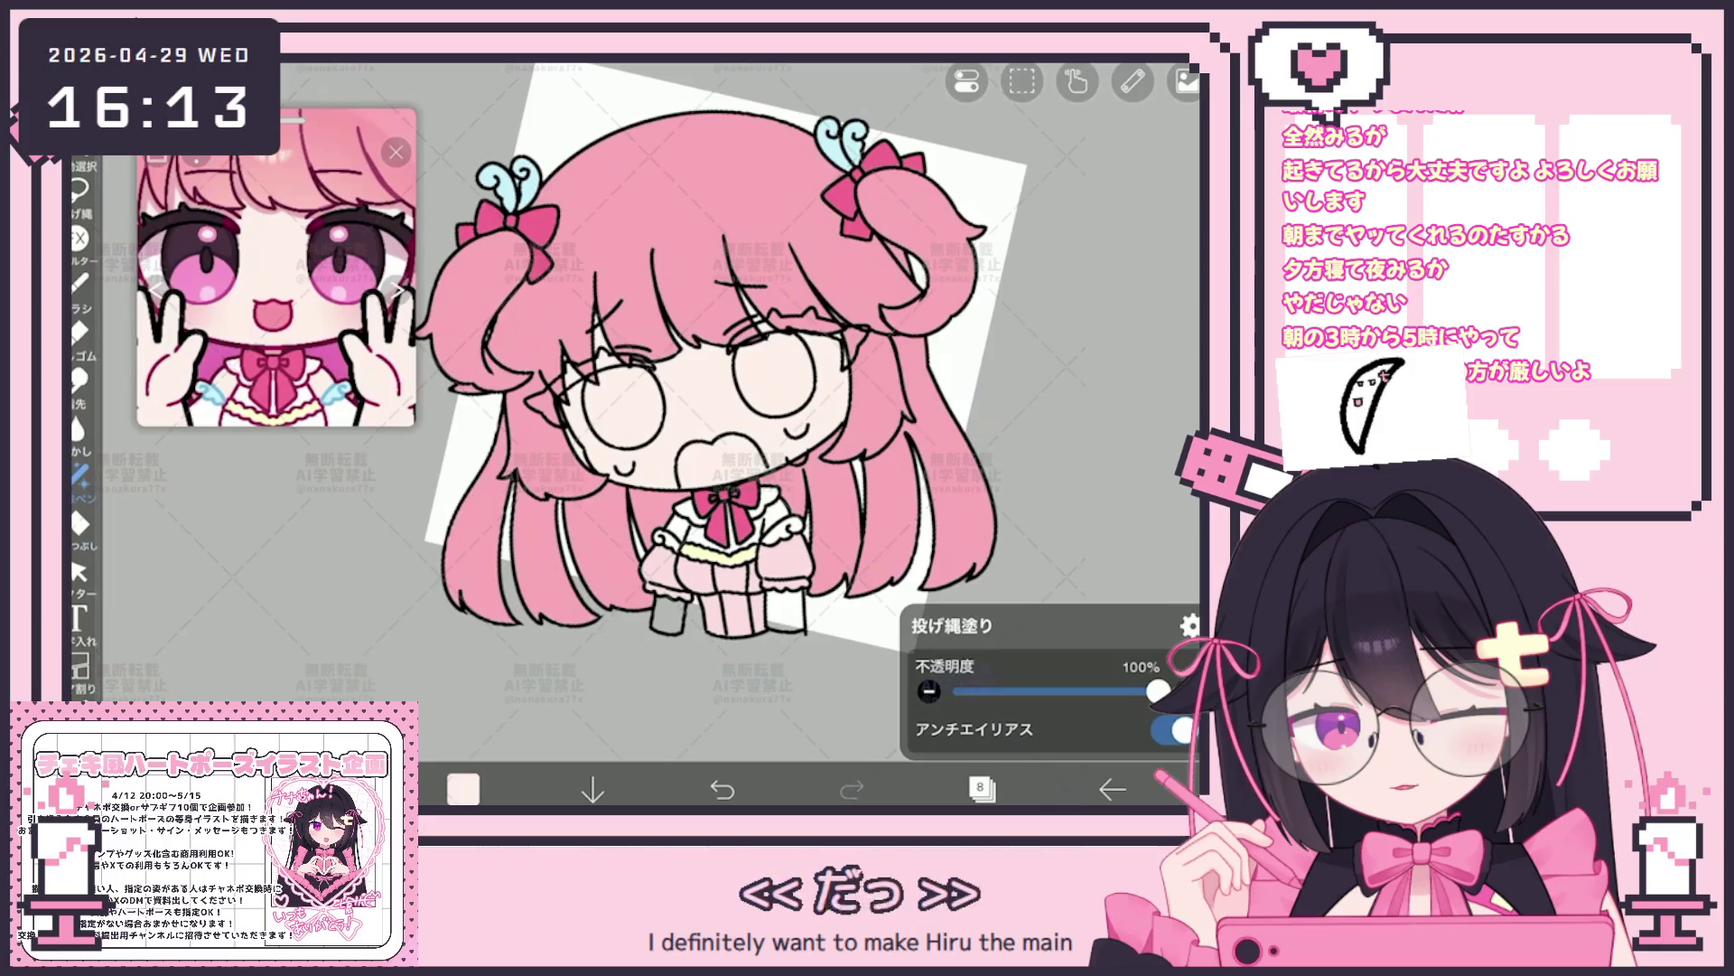
Choose a different working layer in the Layers panel and recheck the layer list
click(982, 786)
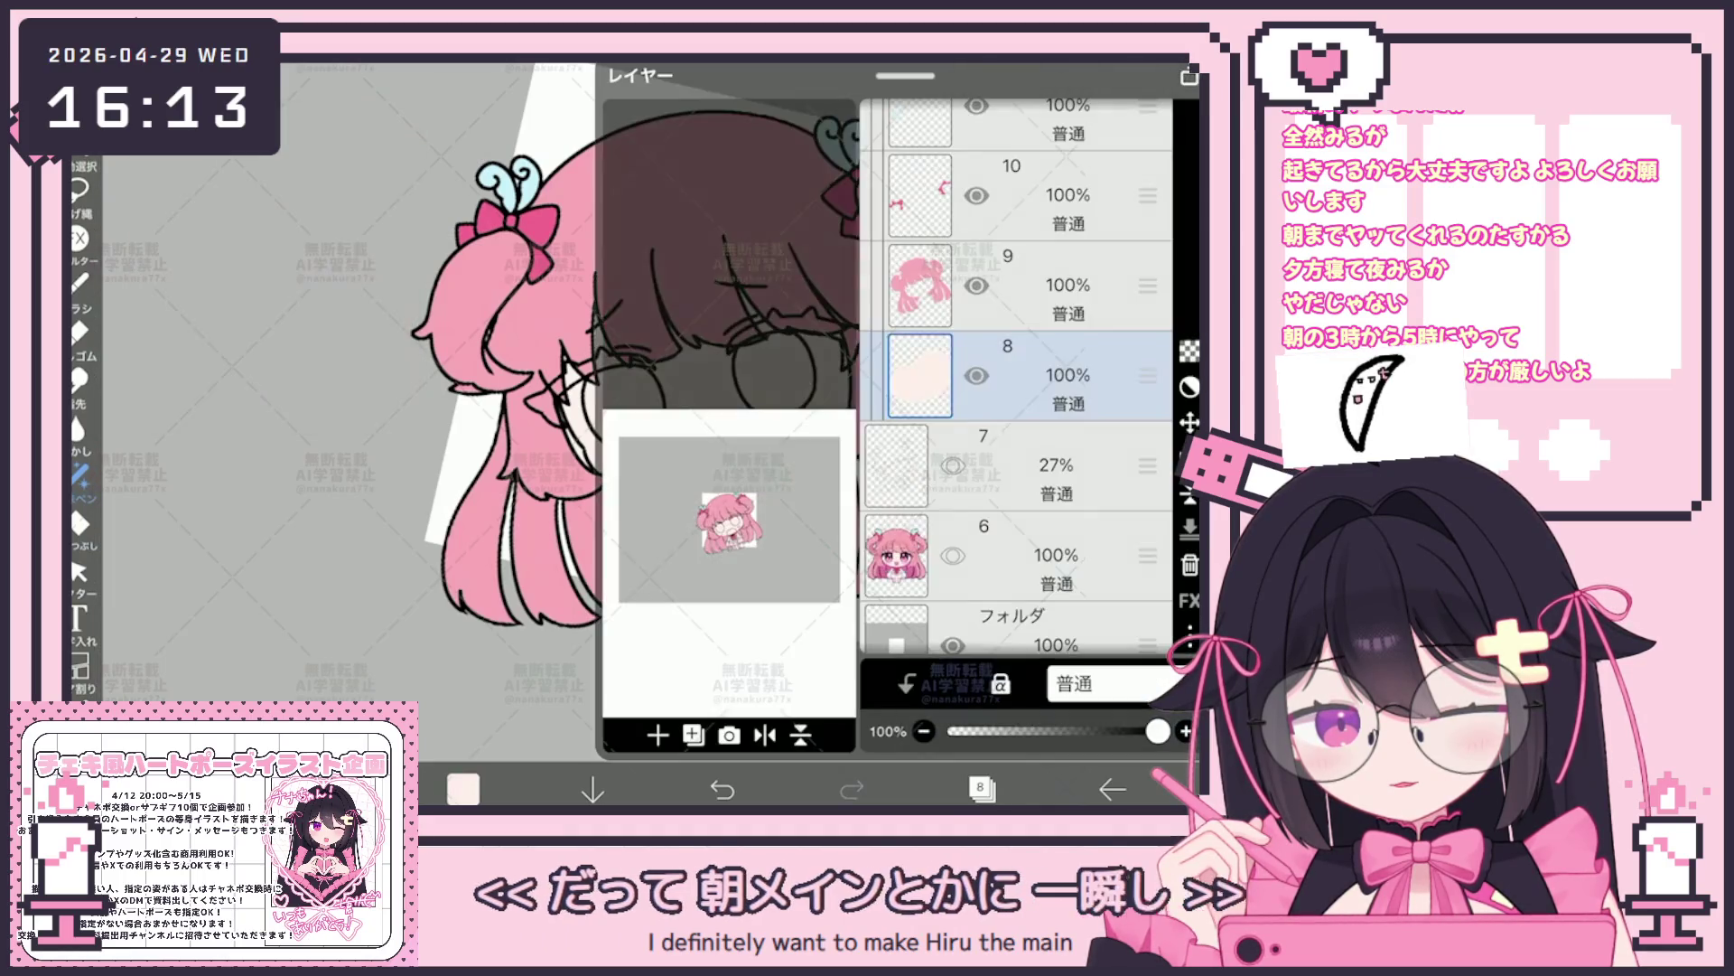
click(620, 727)
click(982, 786)
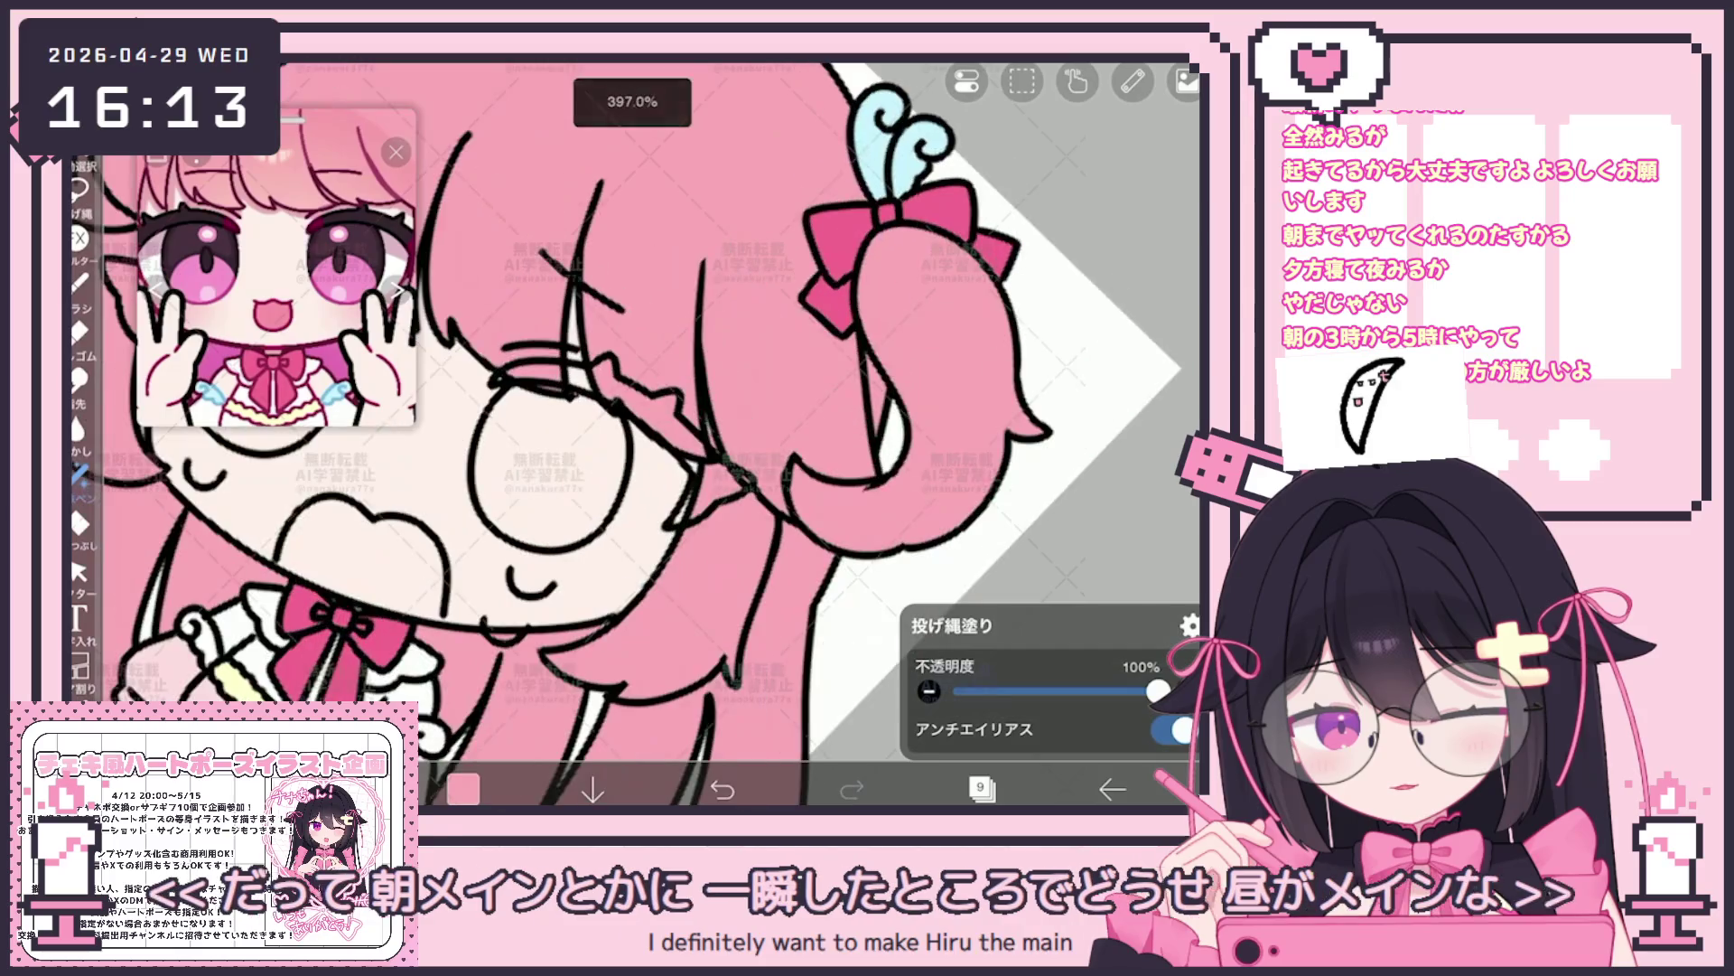
scroll(637, 434, up, 5)
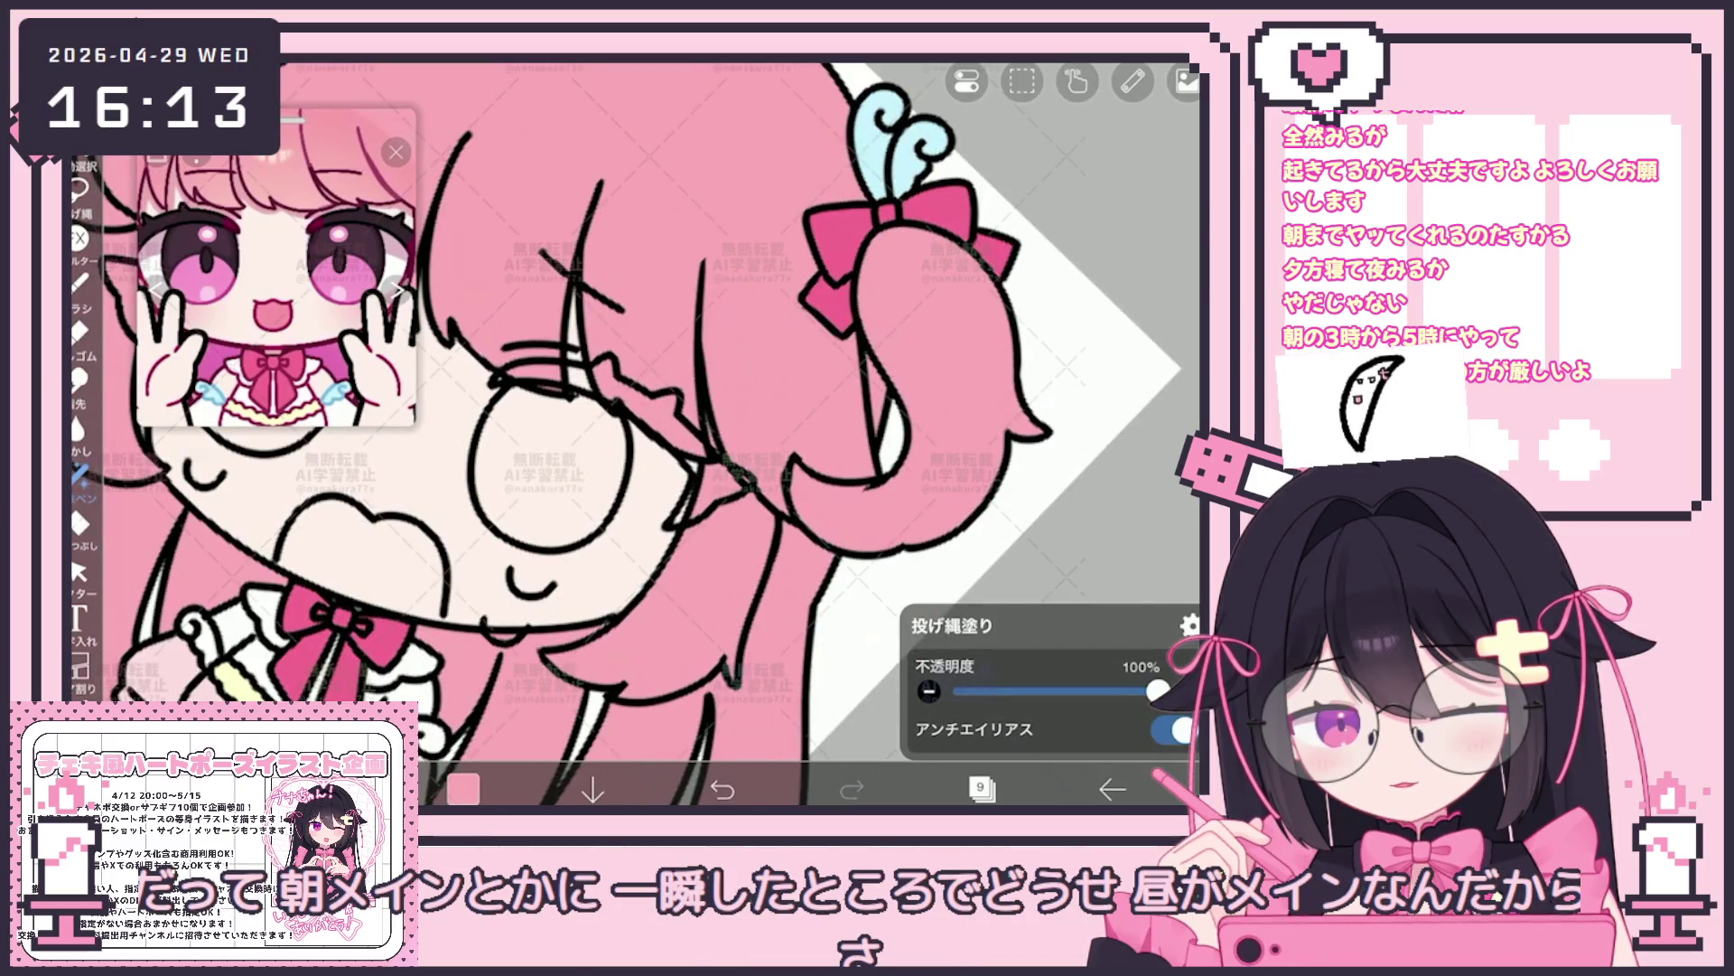
scroll(636, 434, down, 1)
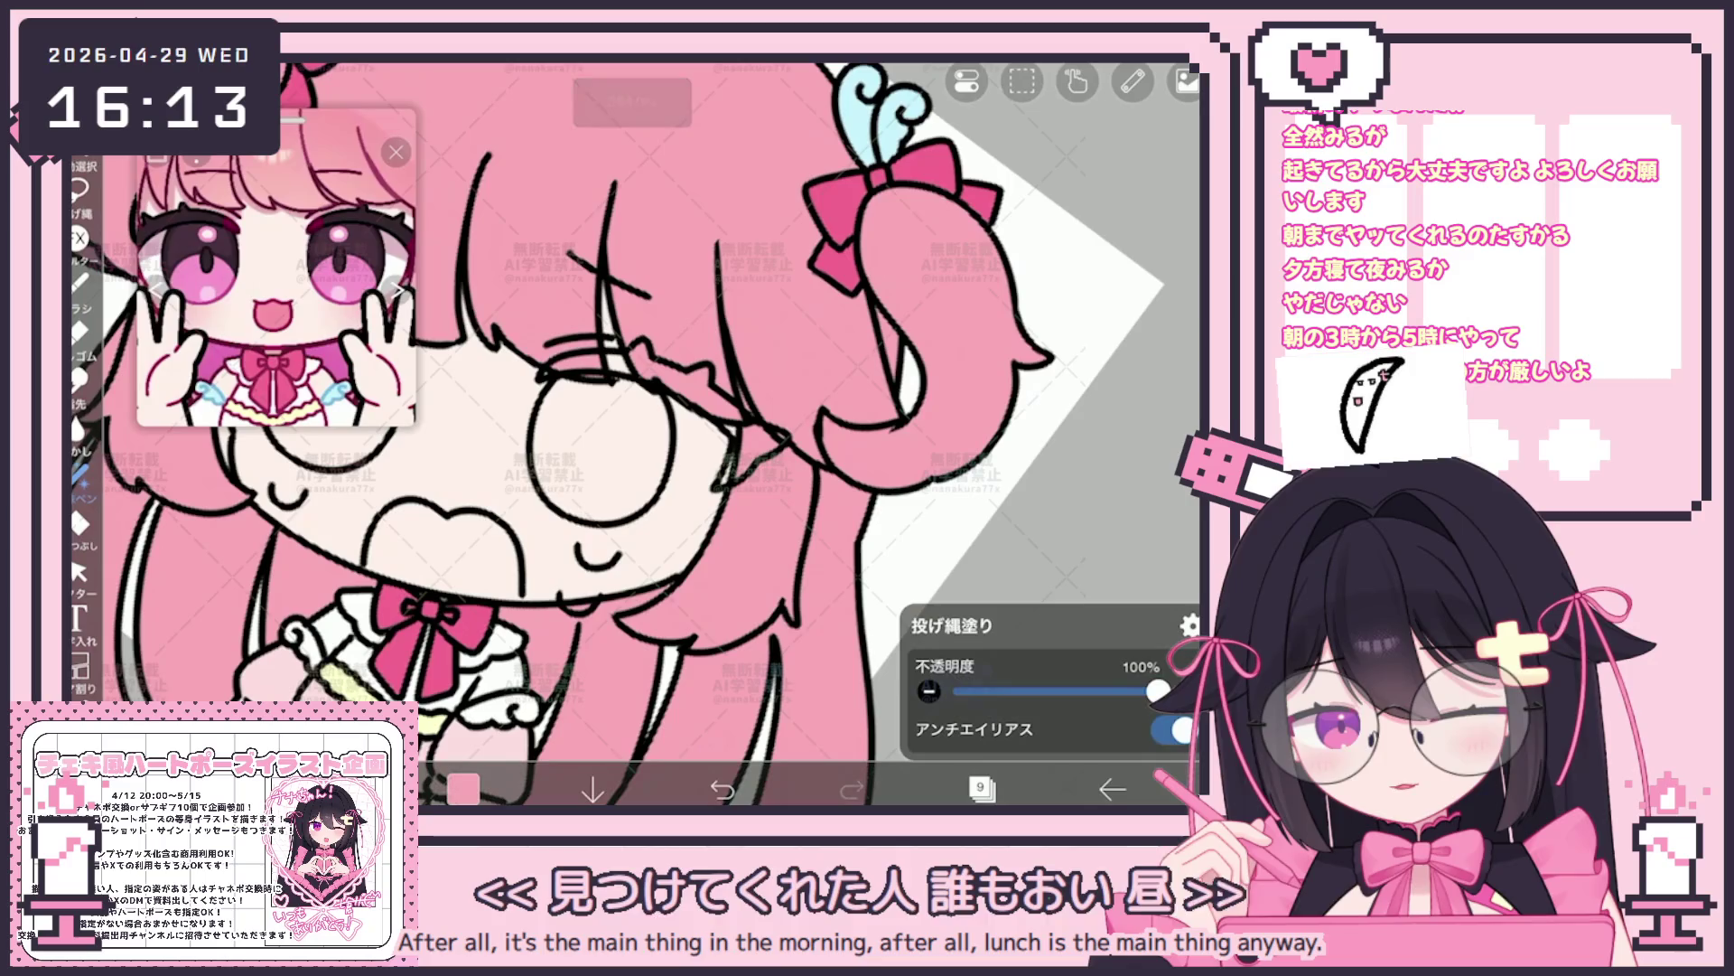
scroll(637, 434, down, 3)
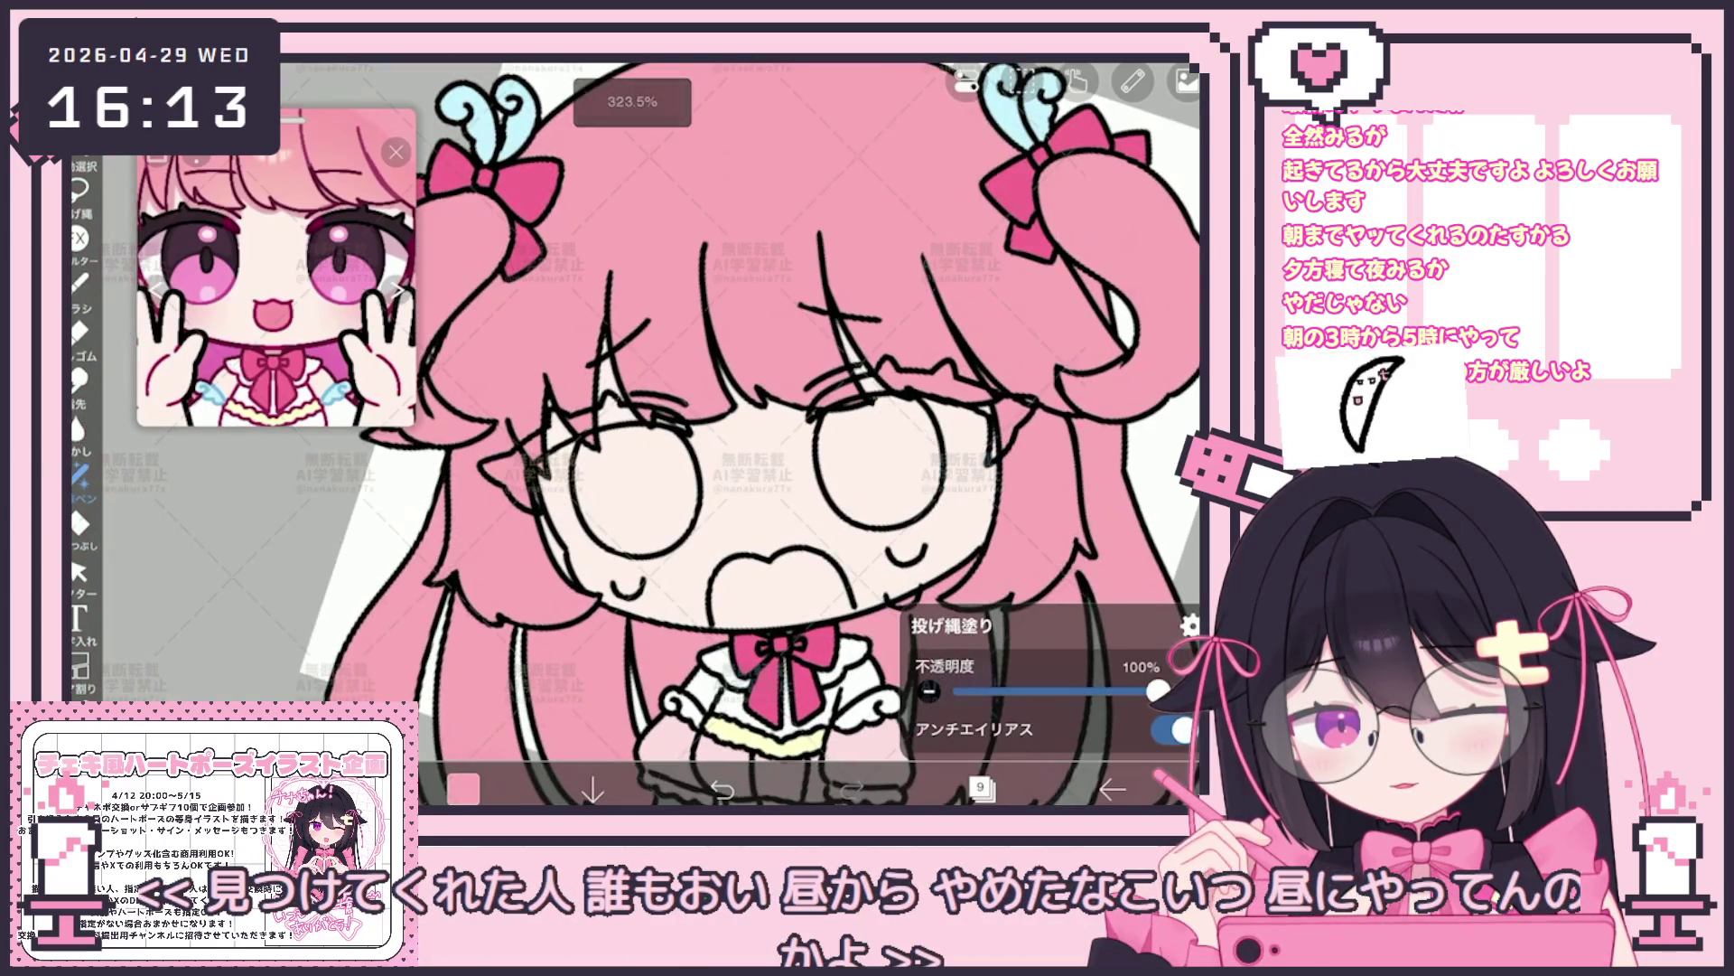
click(981, 786)
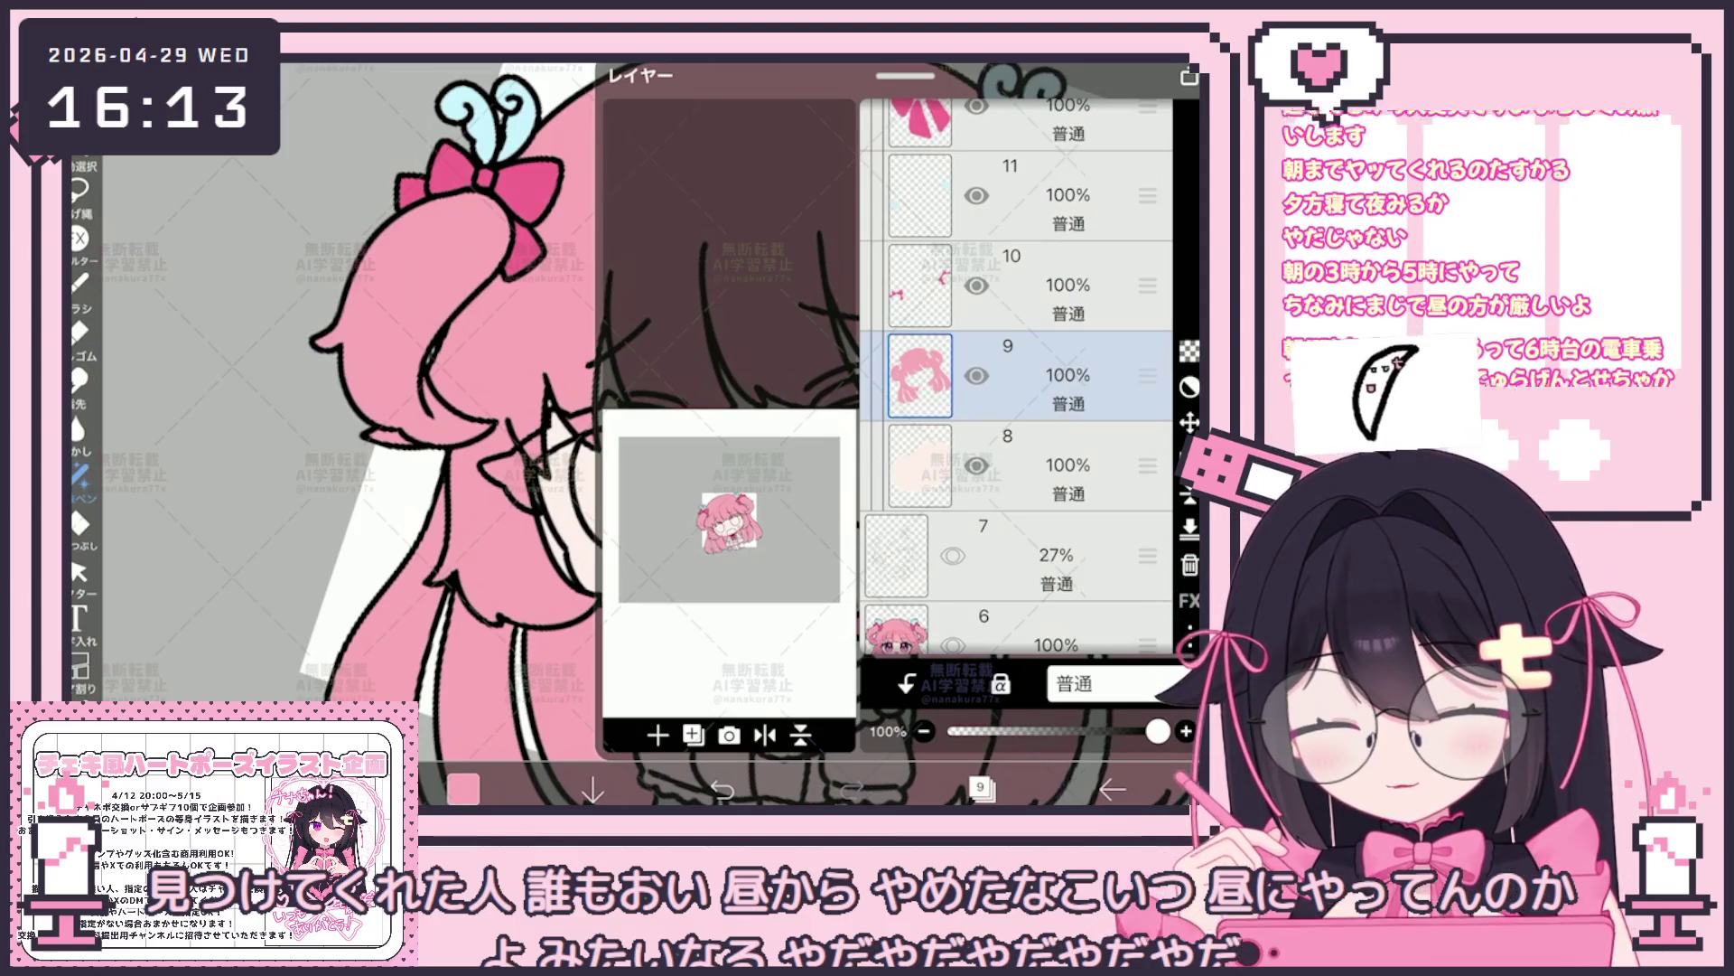
click(981, 786)
scroll(706, 474, down, 3)
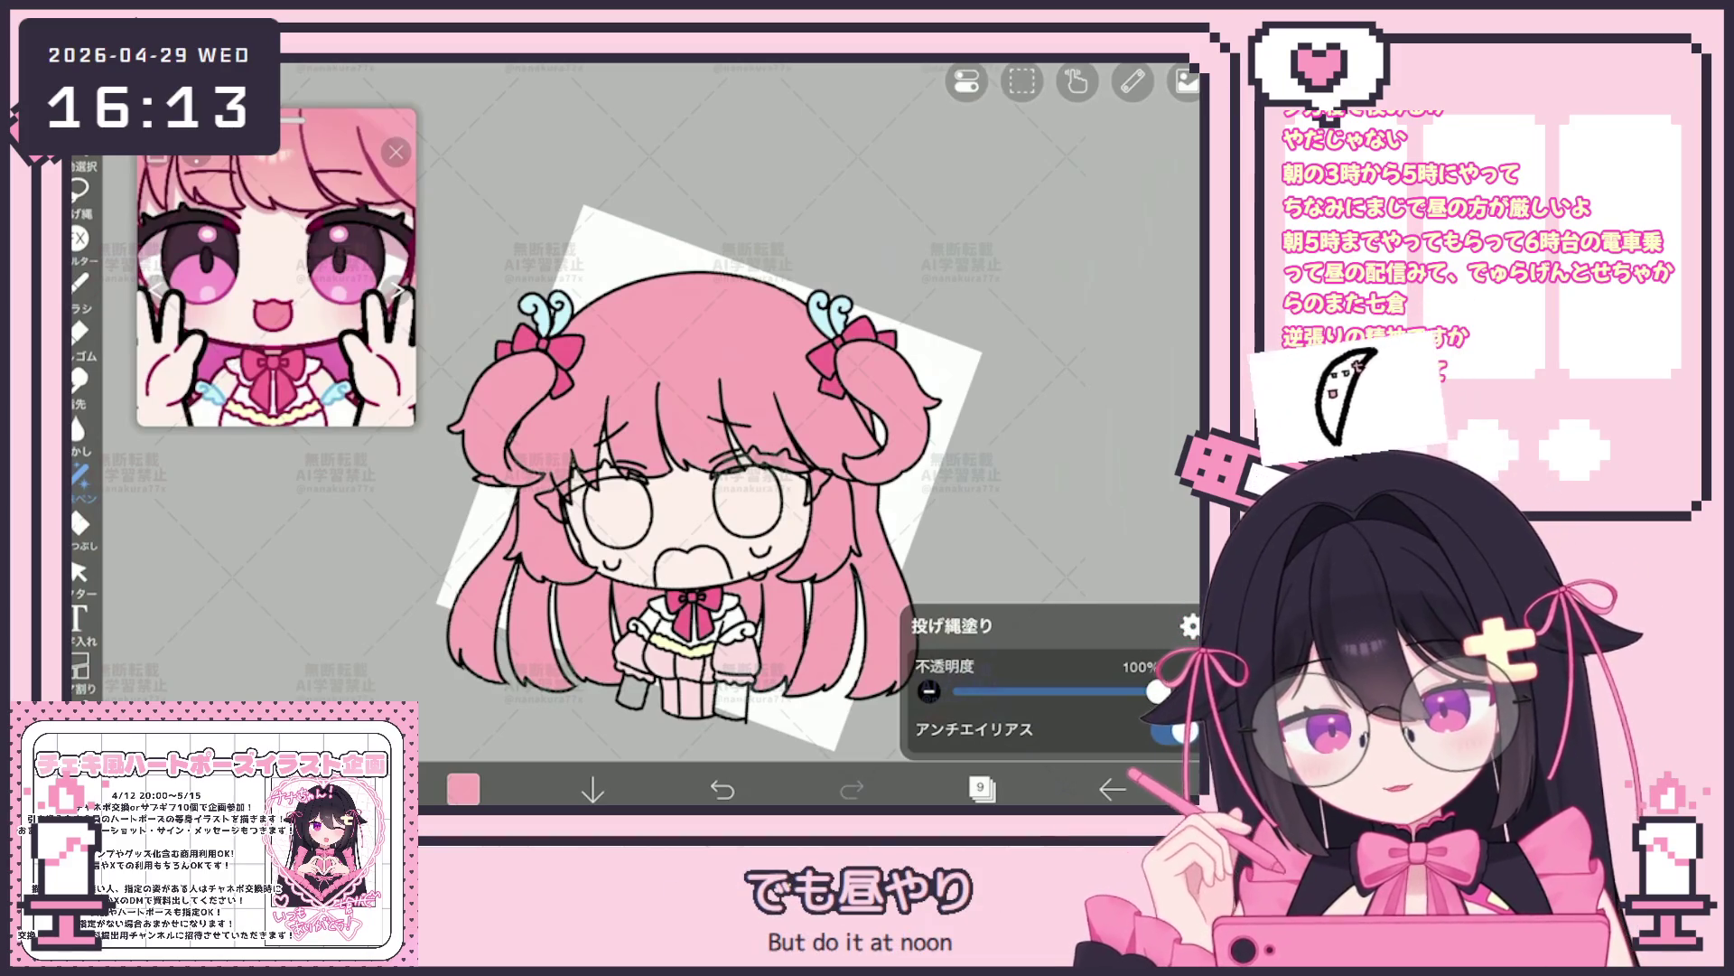
scroll(631, 448, up, 3)
scroll(631, 447, up, 3)
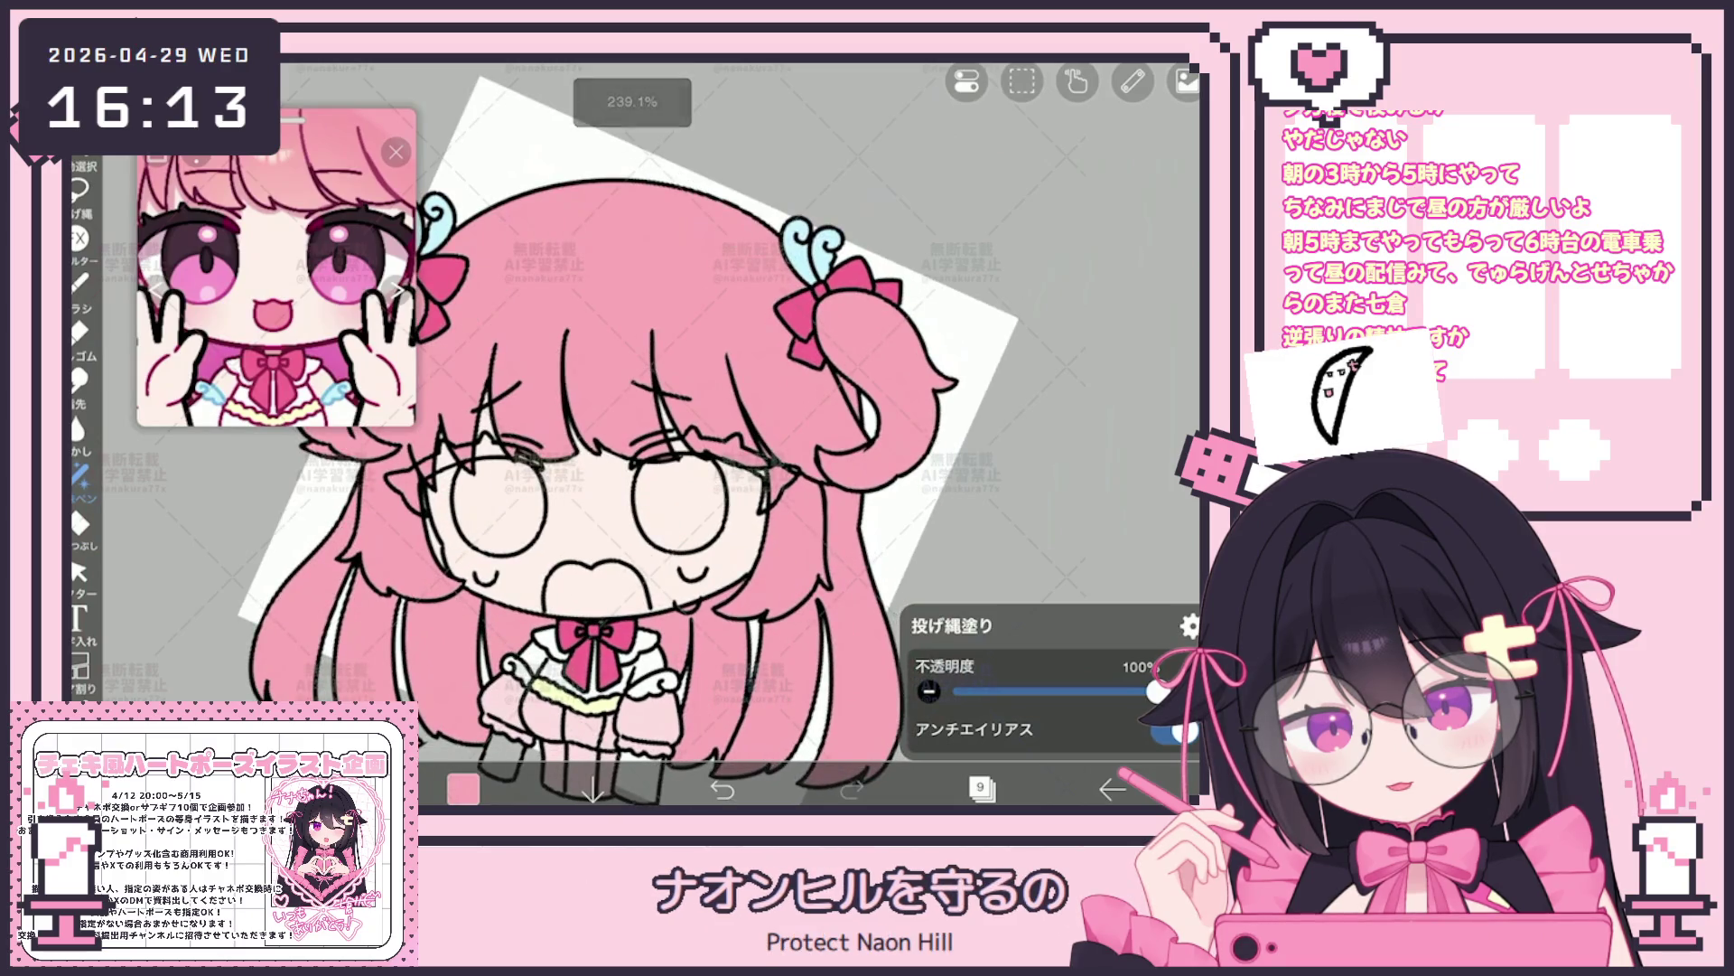
Make layer 10 the working layer for the hair shading
click(981, 789)
click(949, 333)
click(981, 789)
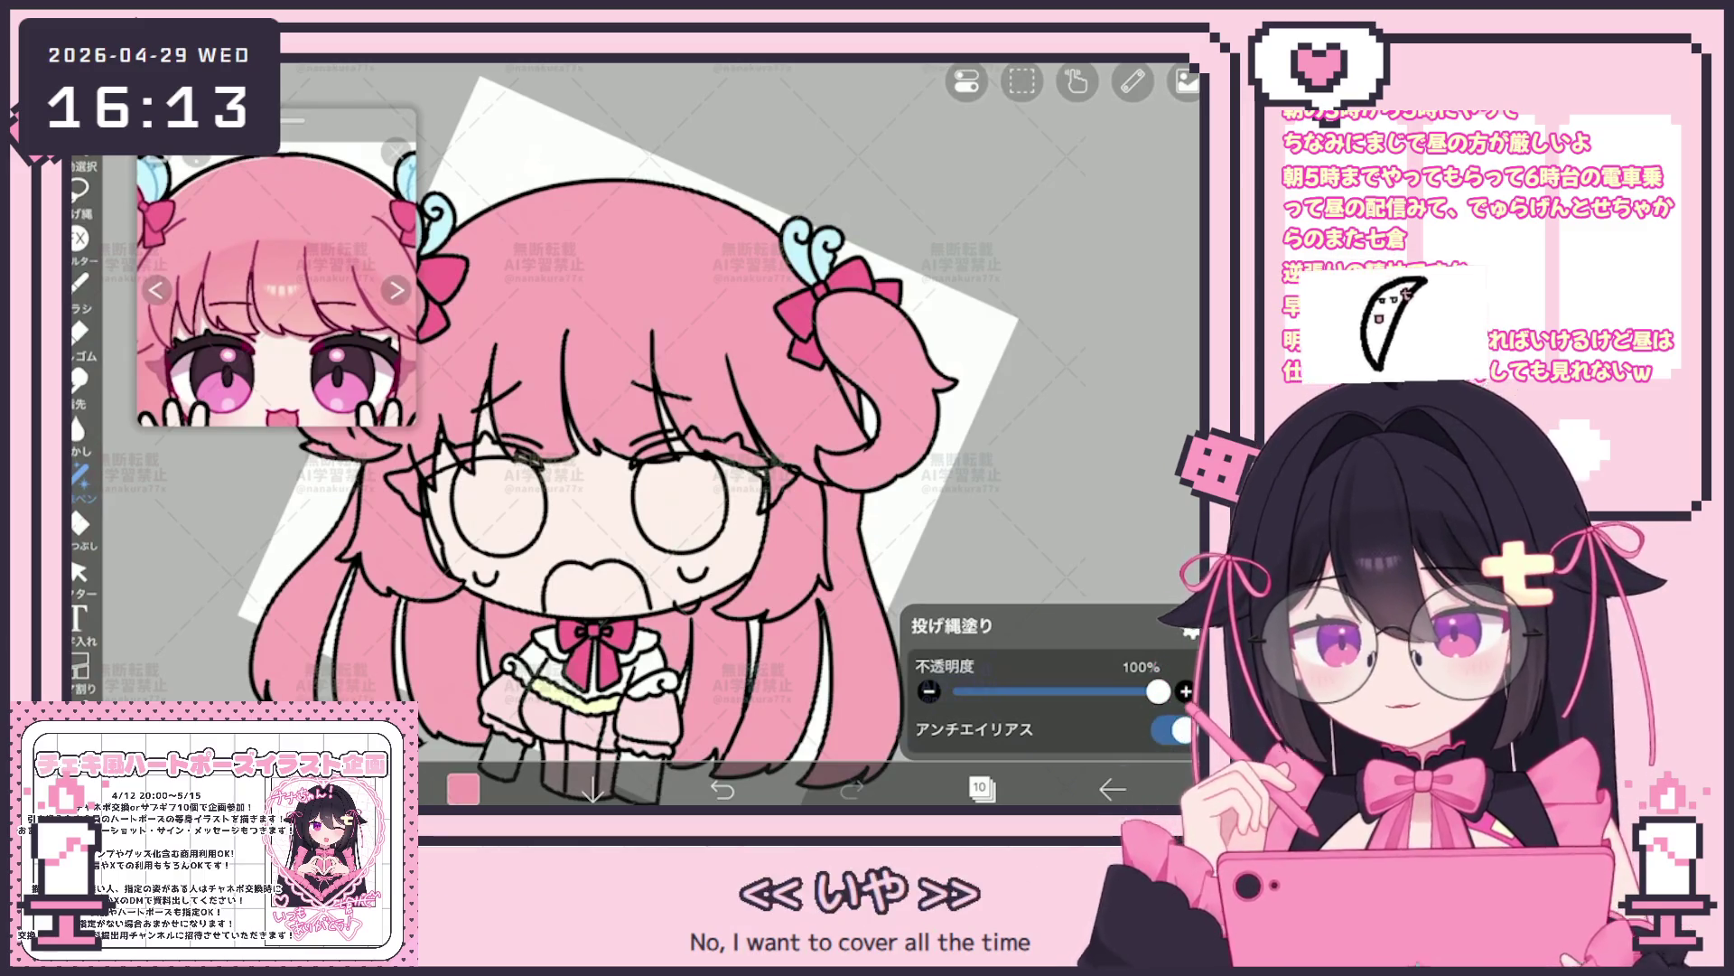
click(79, 281)
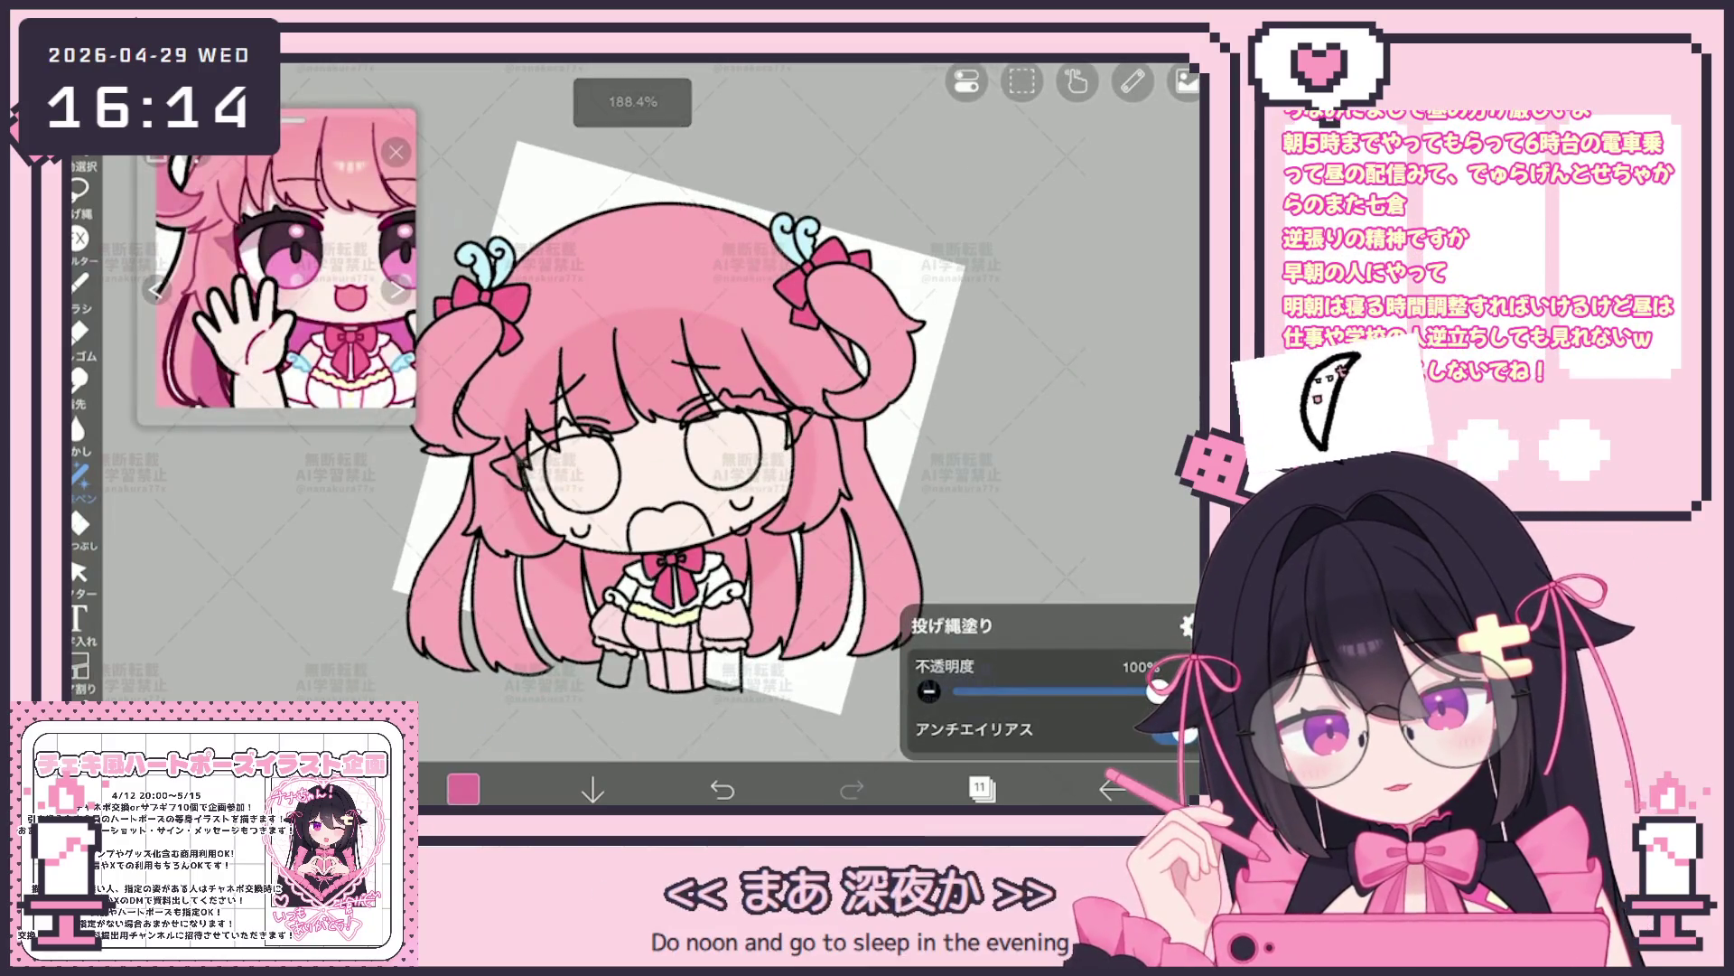
Lasso-fill darker pink shading over the lower hair strands on both sides, redoing and undoing a stroke
drag(596, 569, 533, 658)
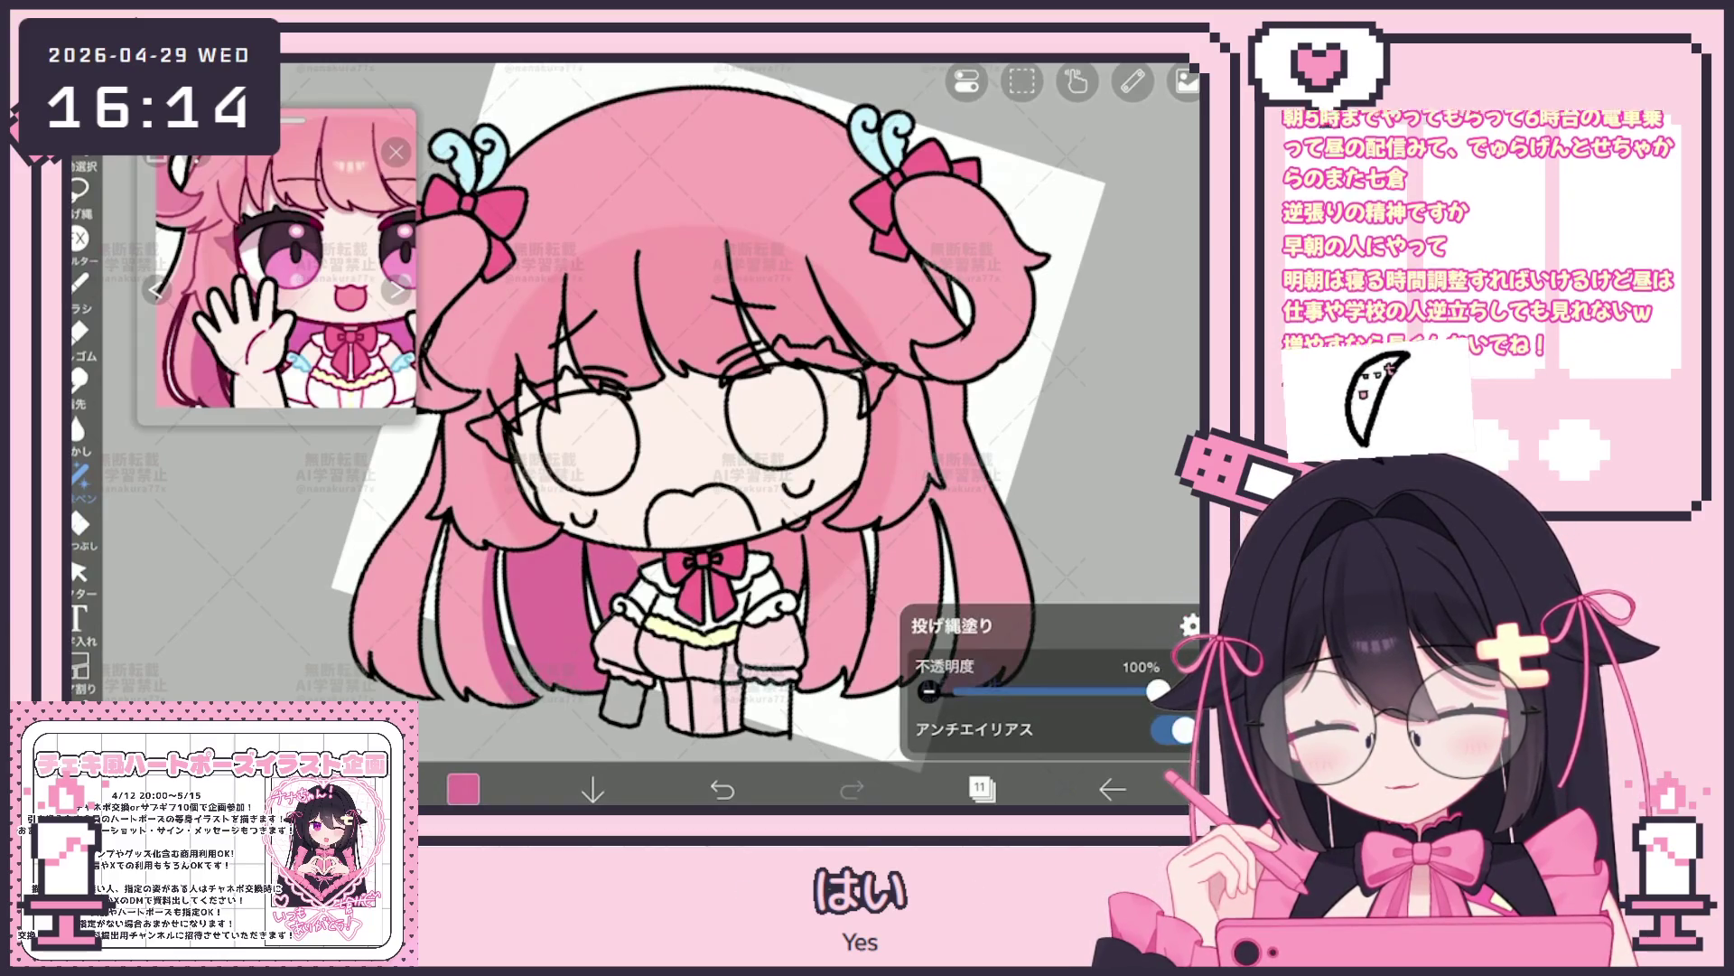
drag(793, 522, 705, 664)
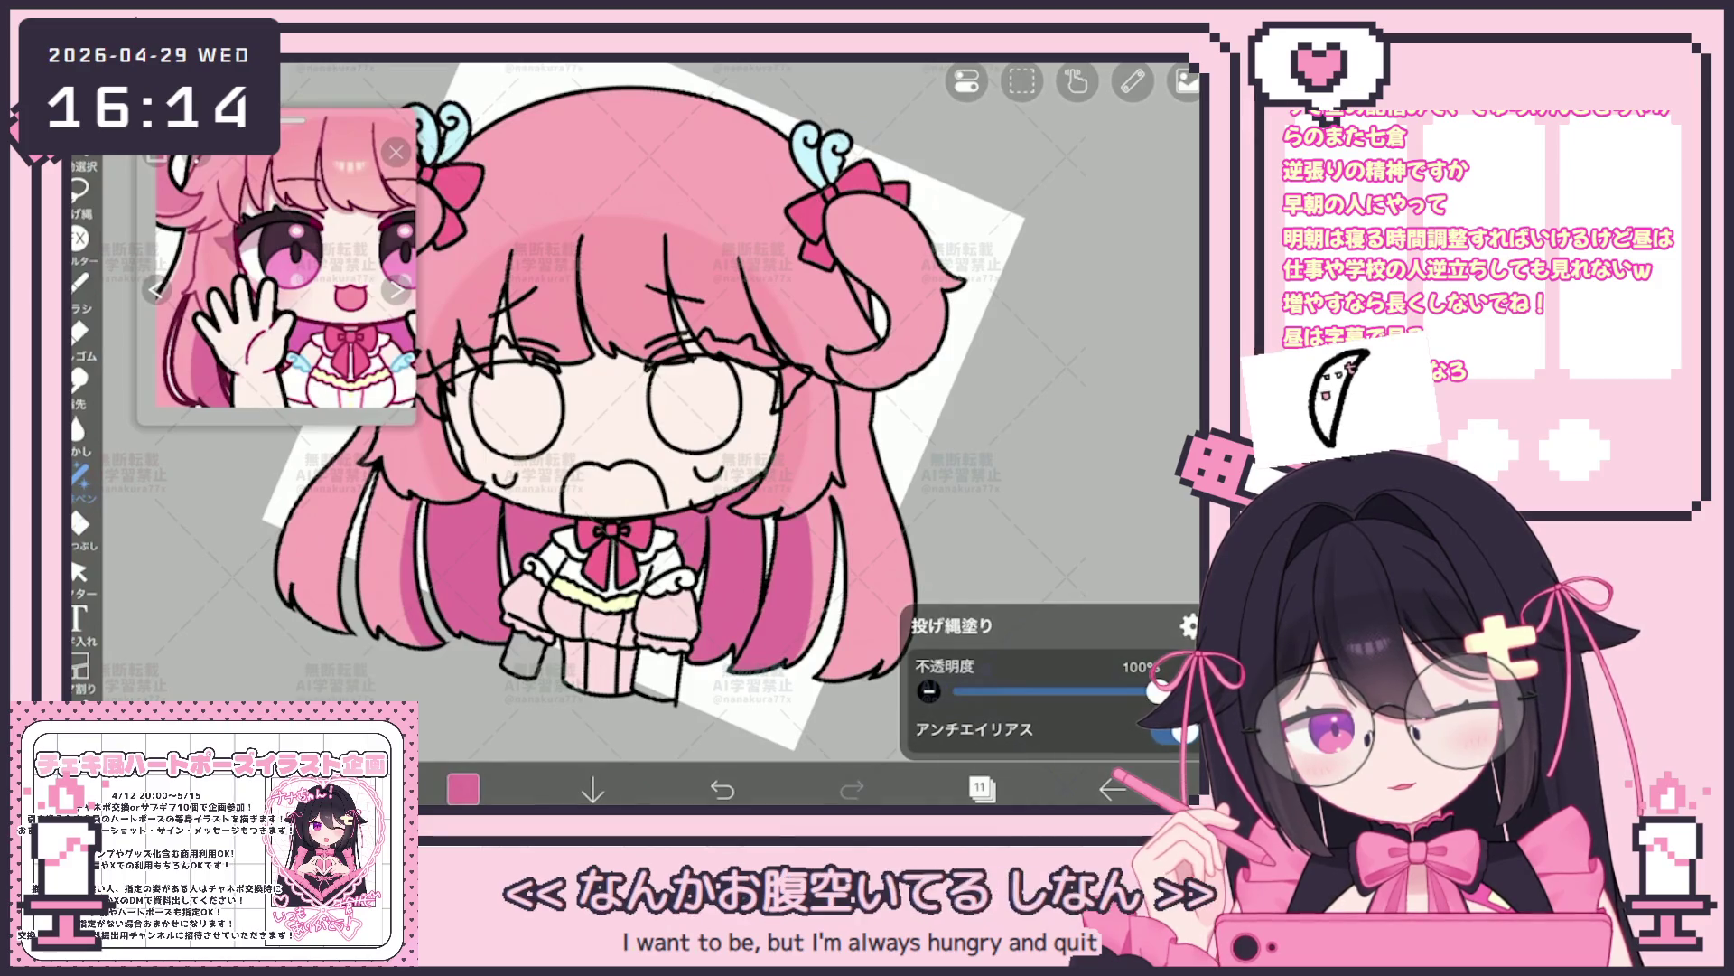
scroll(644, 406, down, 3)
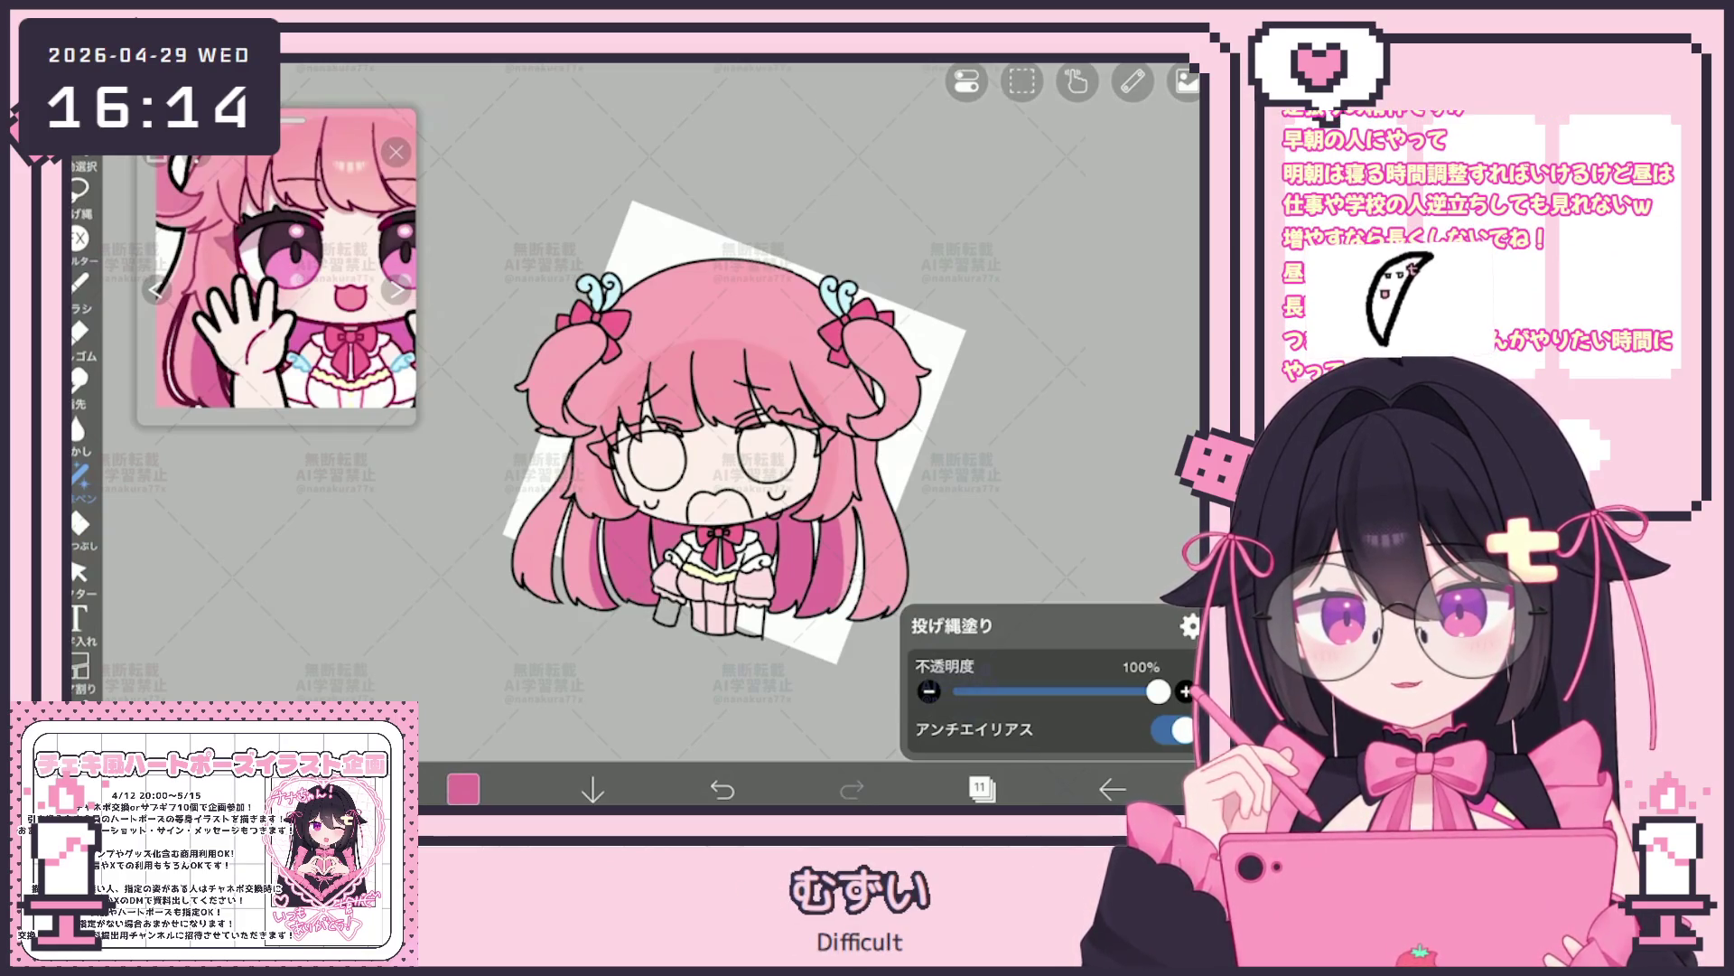
scroll(682, 451, up, 2)
scroll(683, 452, up, 2)
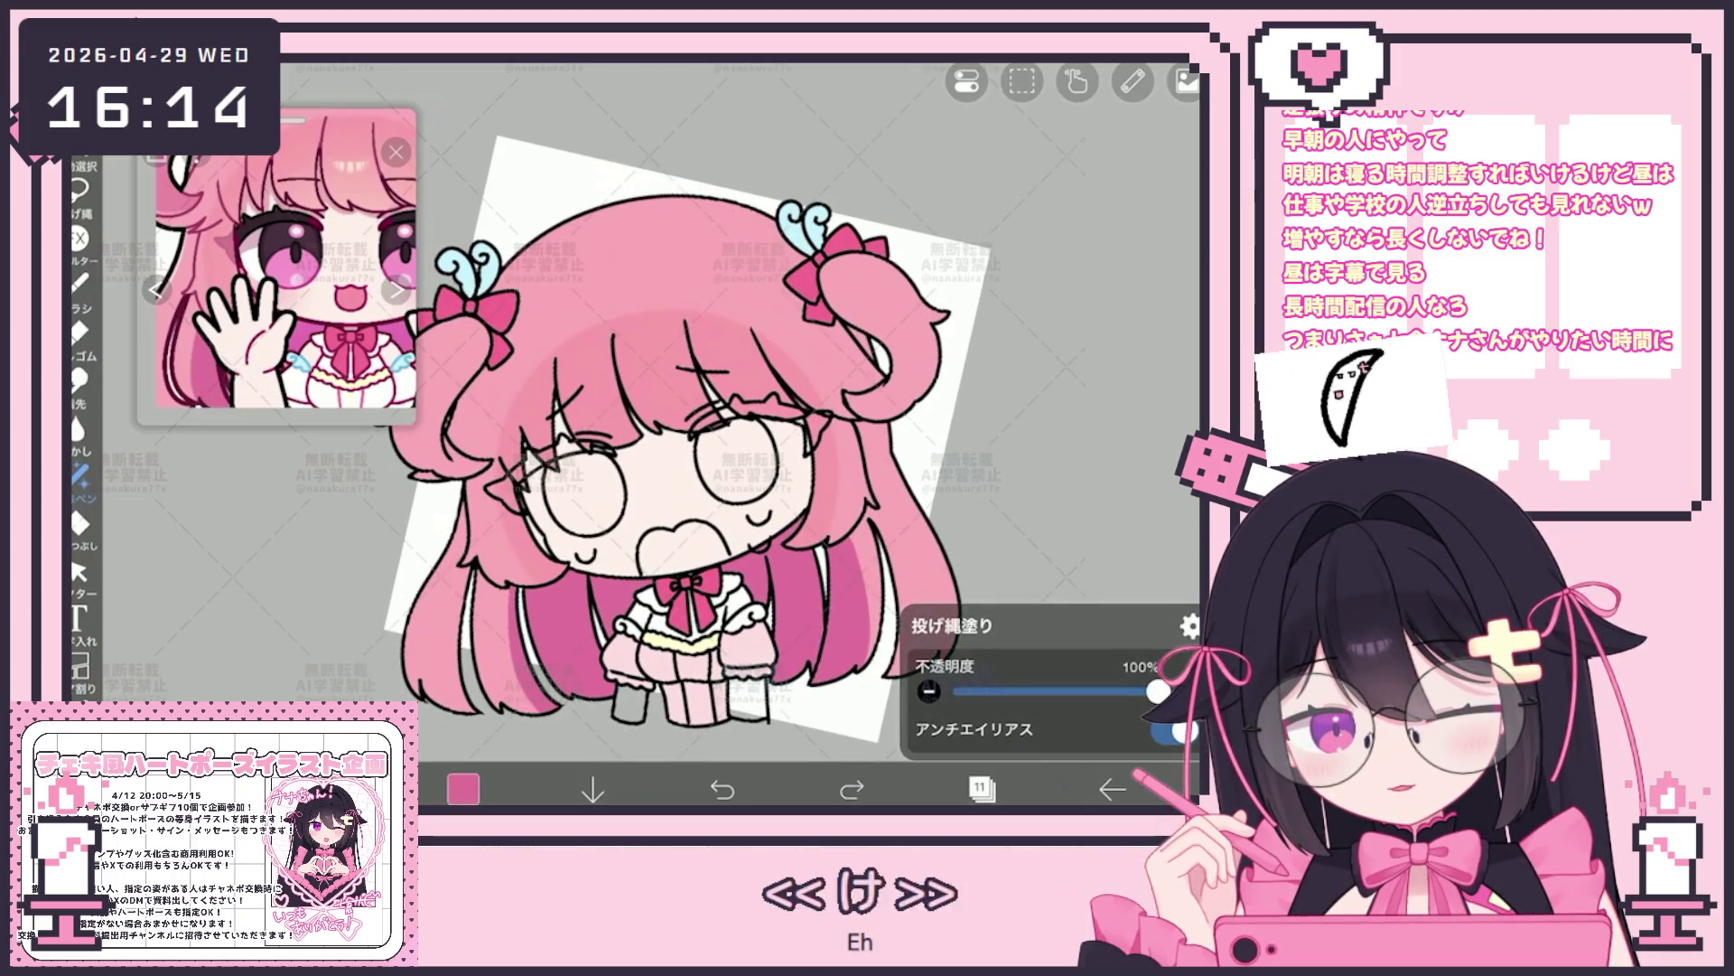
click(851, 787)
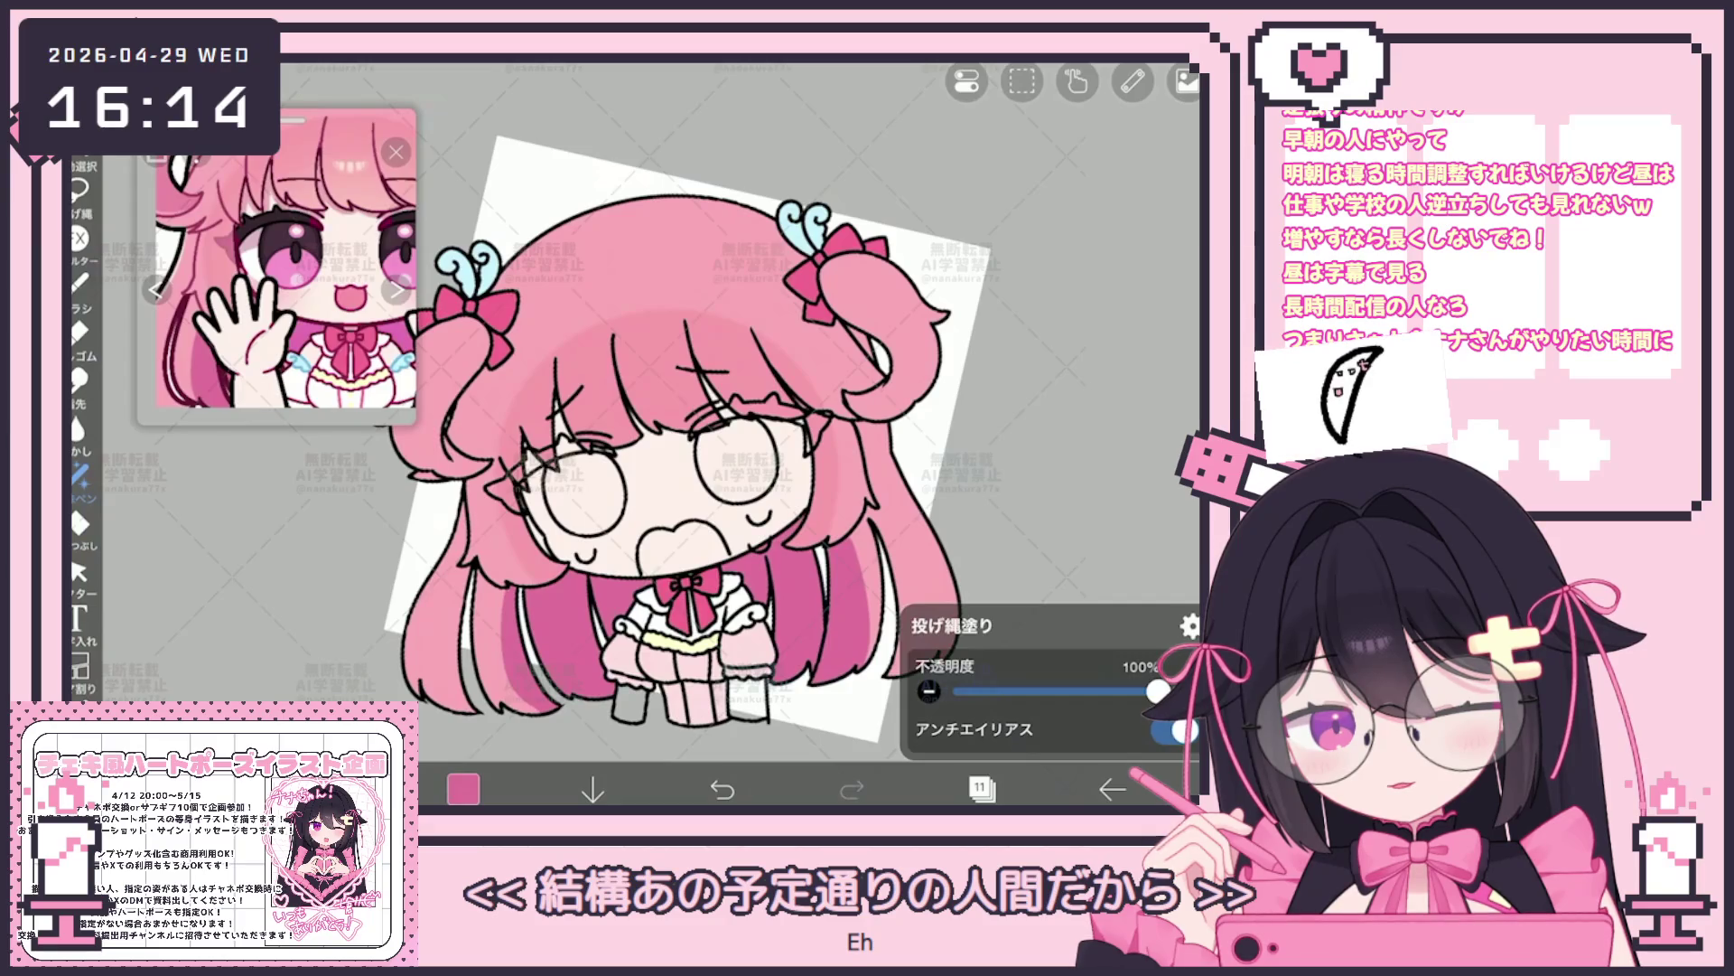
scroll(684, 452, down, 2)
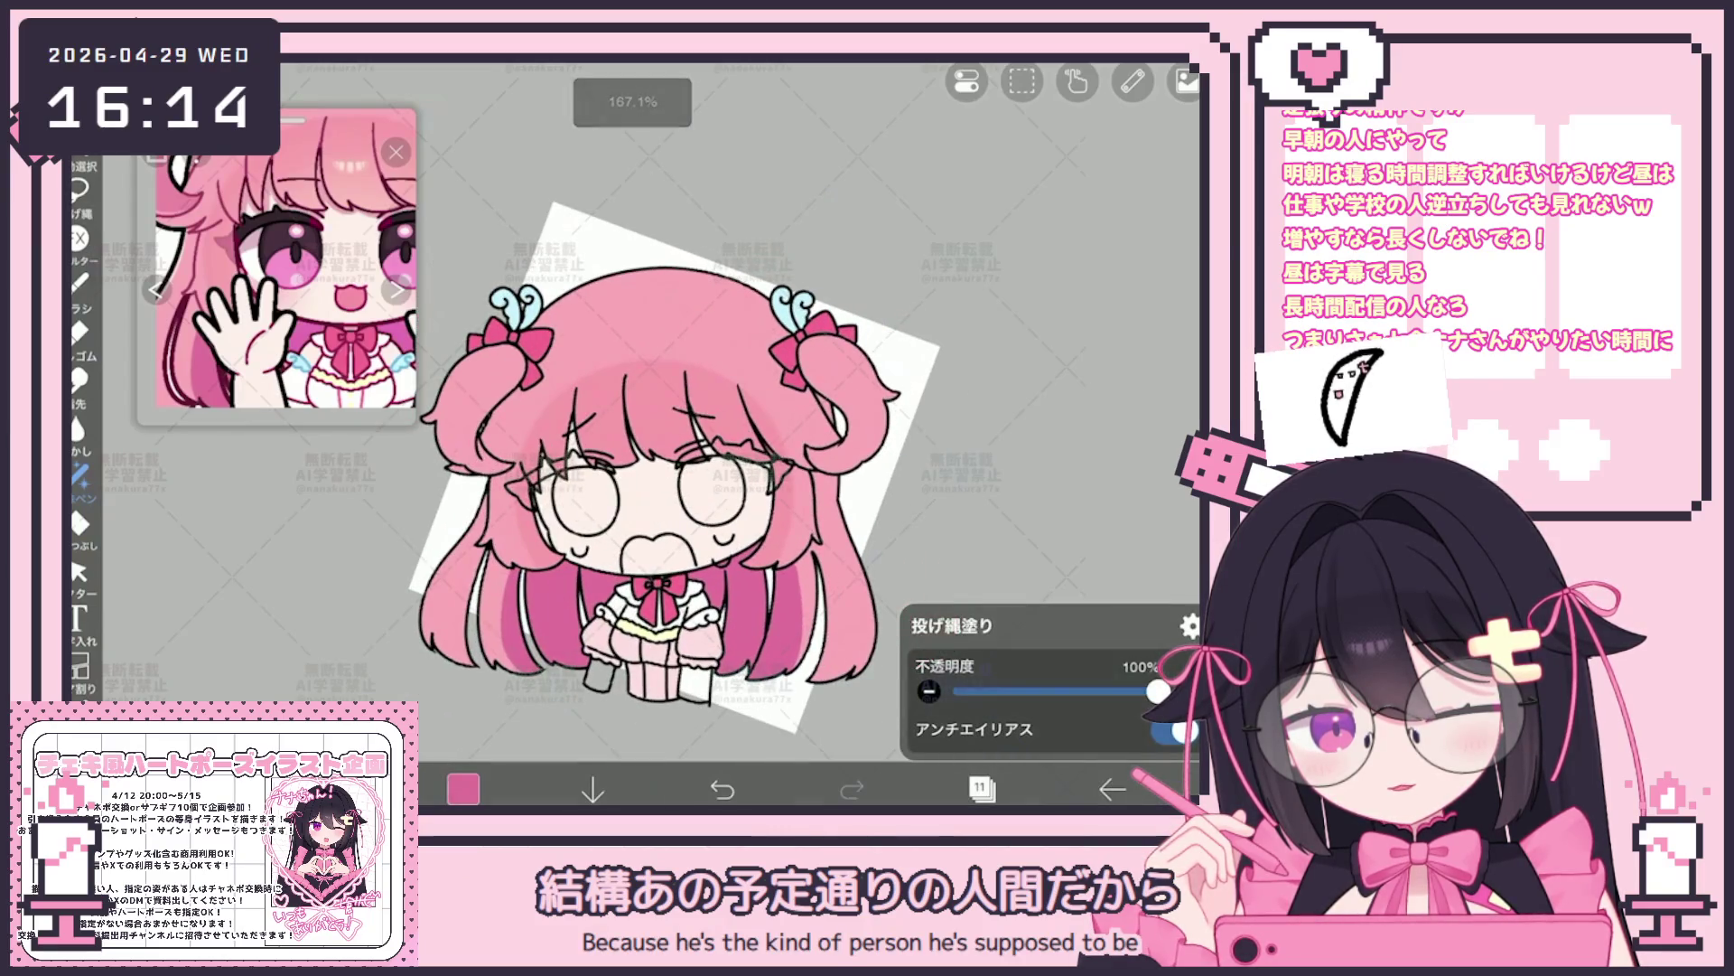
key(ctrl+z)
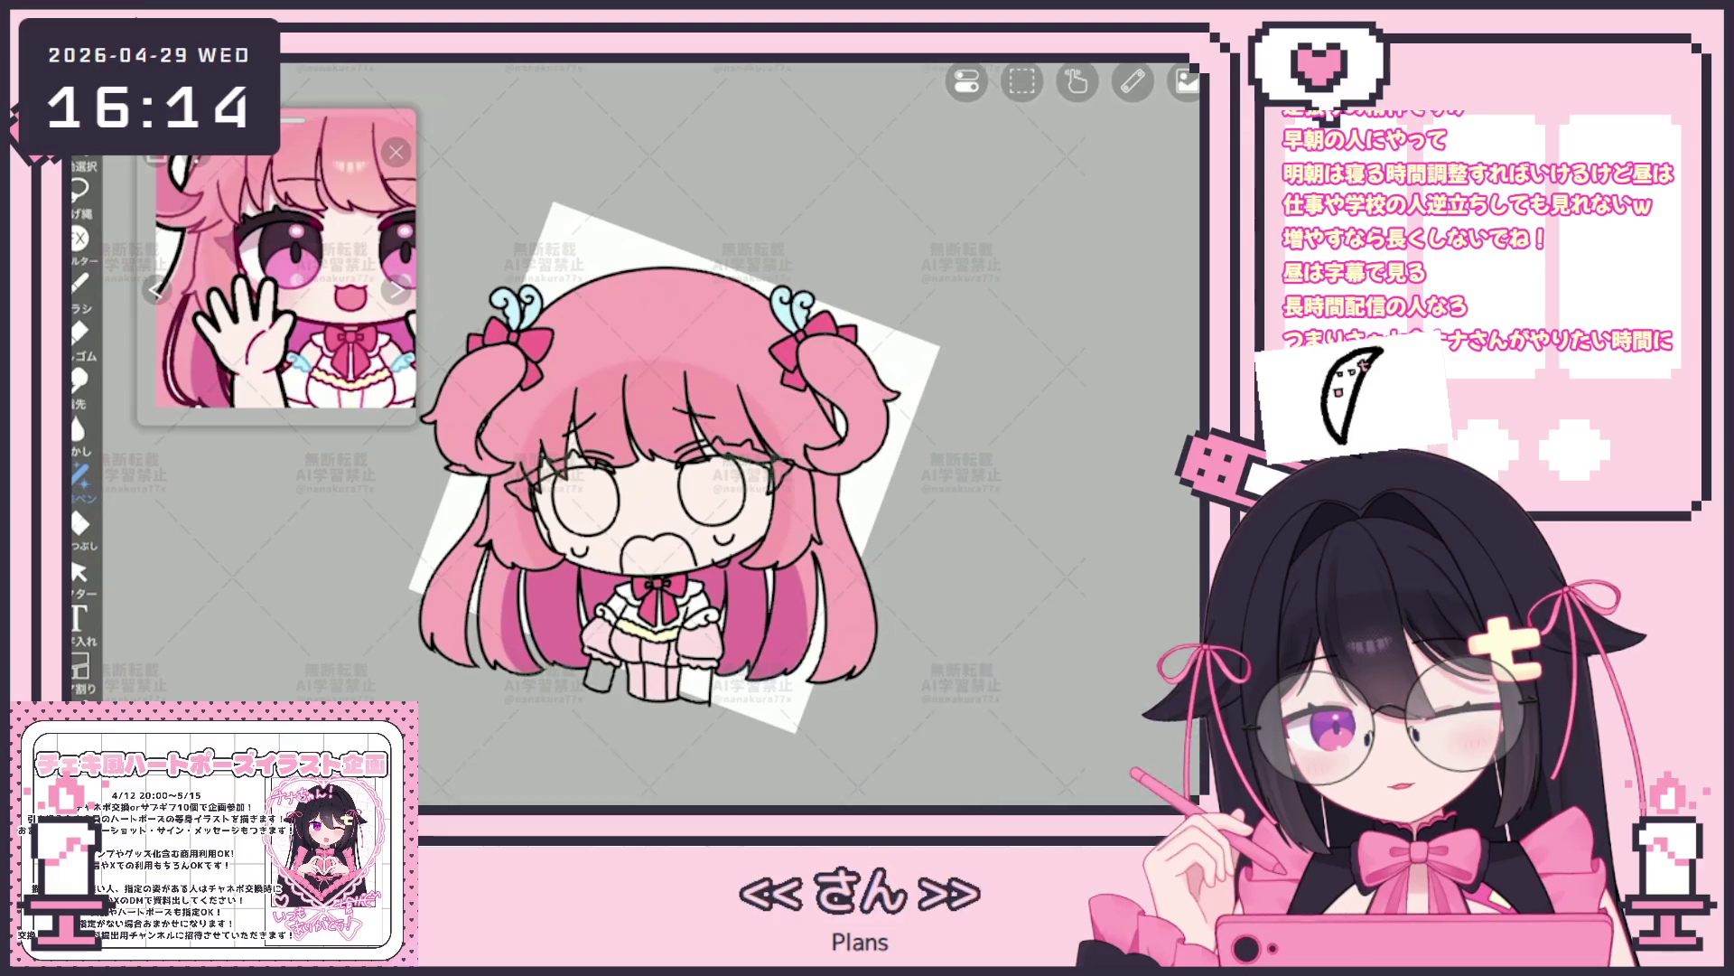
scroll(674, 467, down, 2)
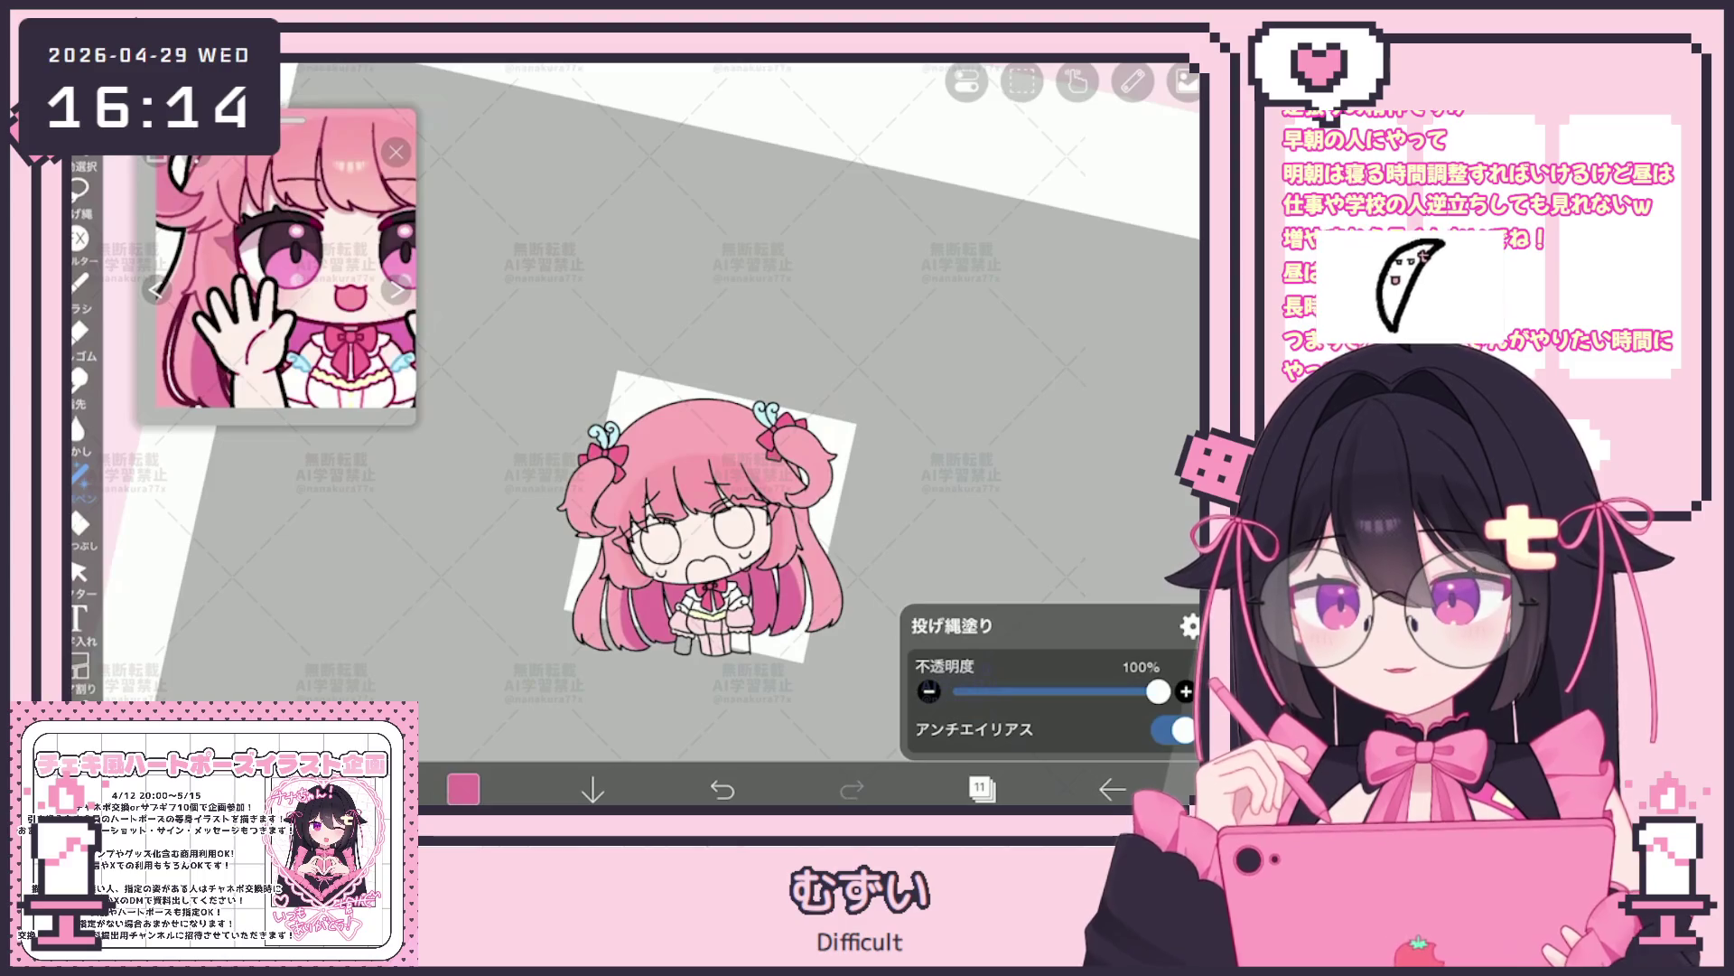
scroll(704, 515, up, 1)
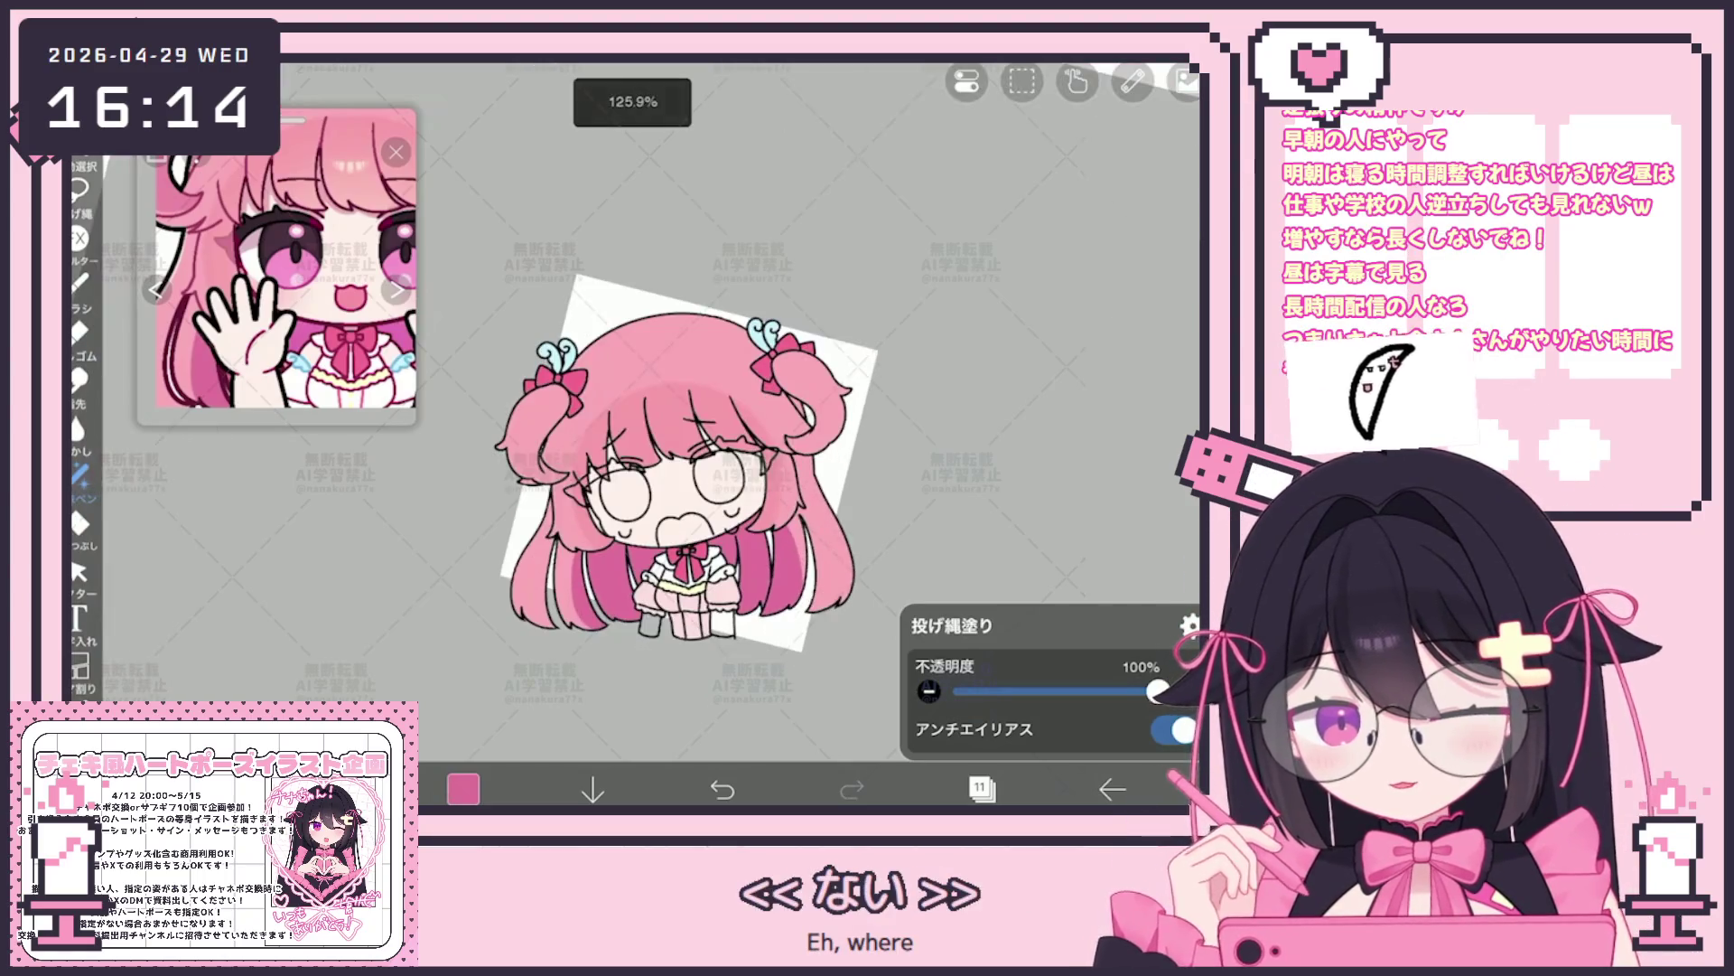
Pick a bright magenta colour and check the brush settings
click(982, 787)
click(463, 787)
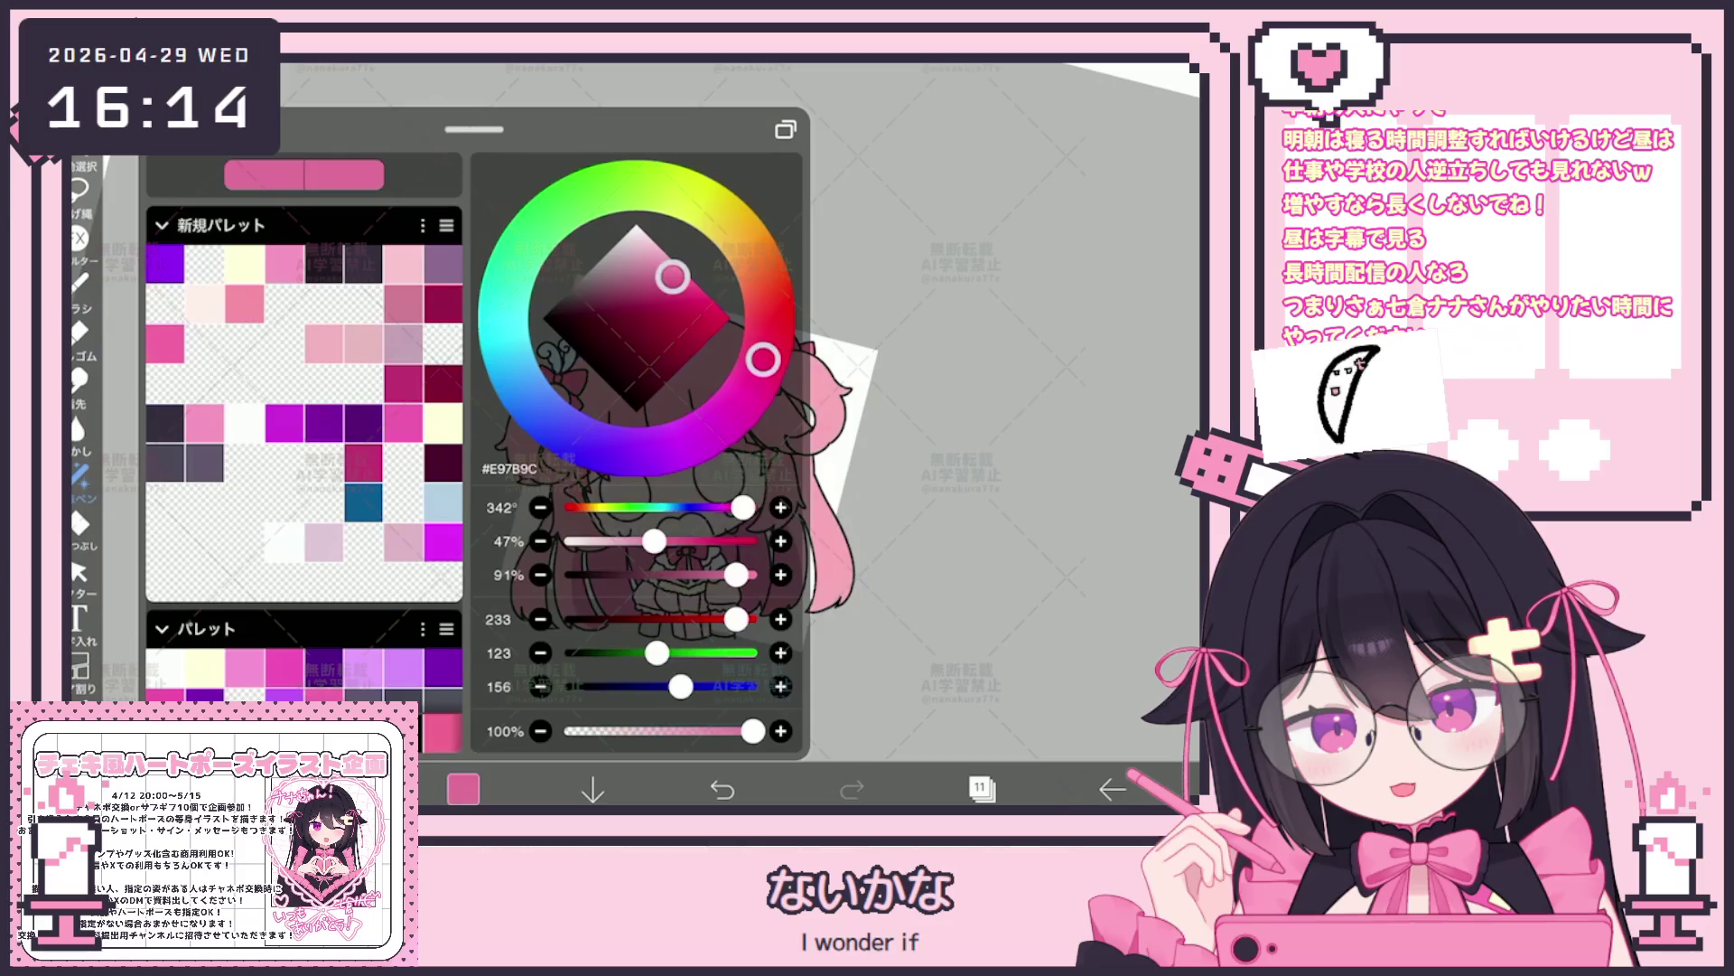
click(443, 542)
click(79, 474)
scroll(610, 474, down, 3)
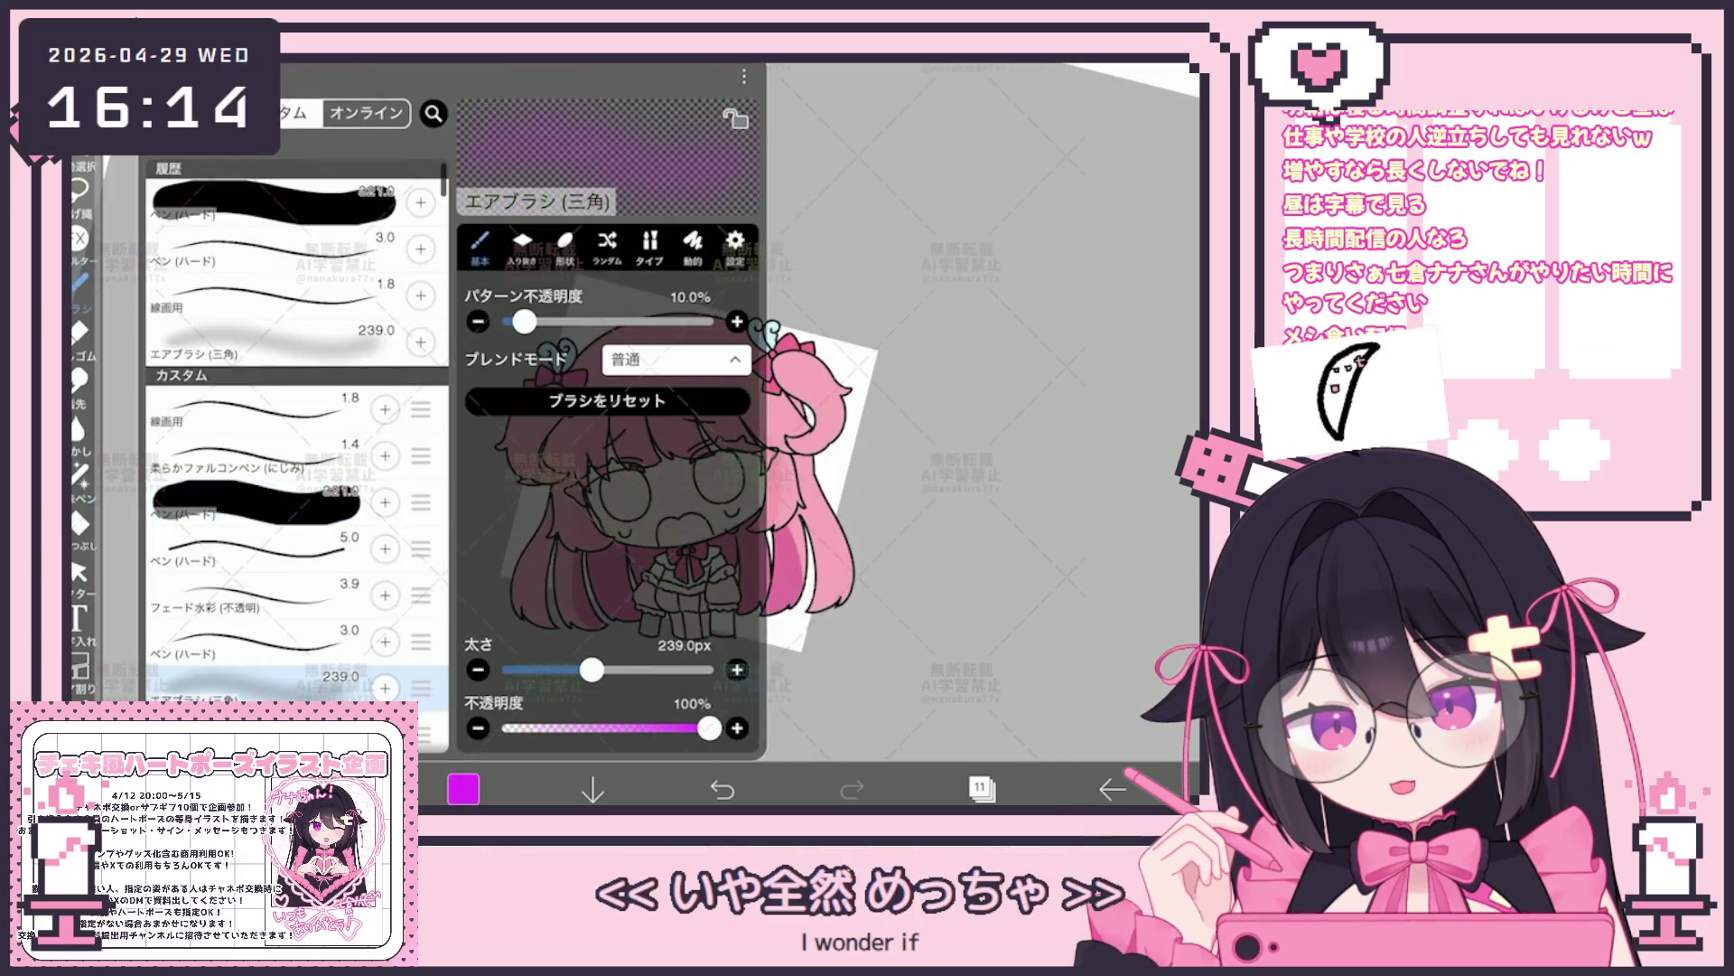
click(975, 406)
scroll(650, 393, up, 2)
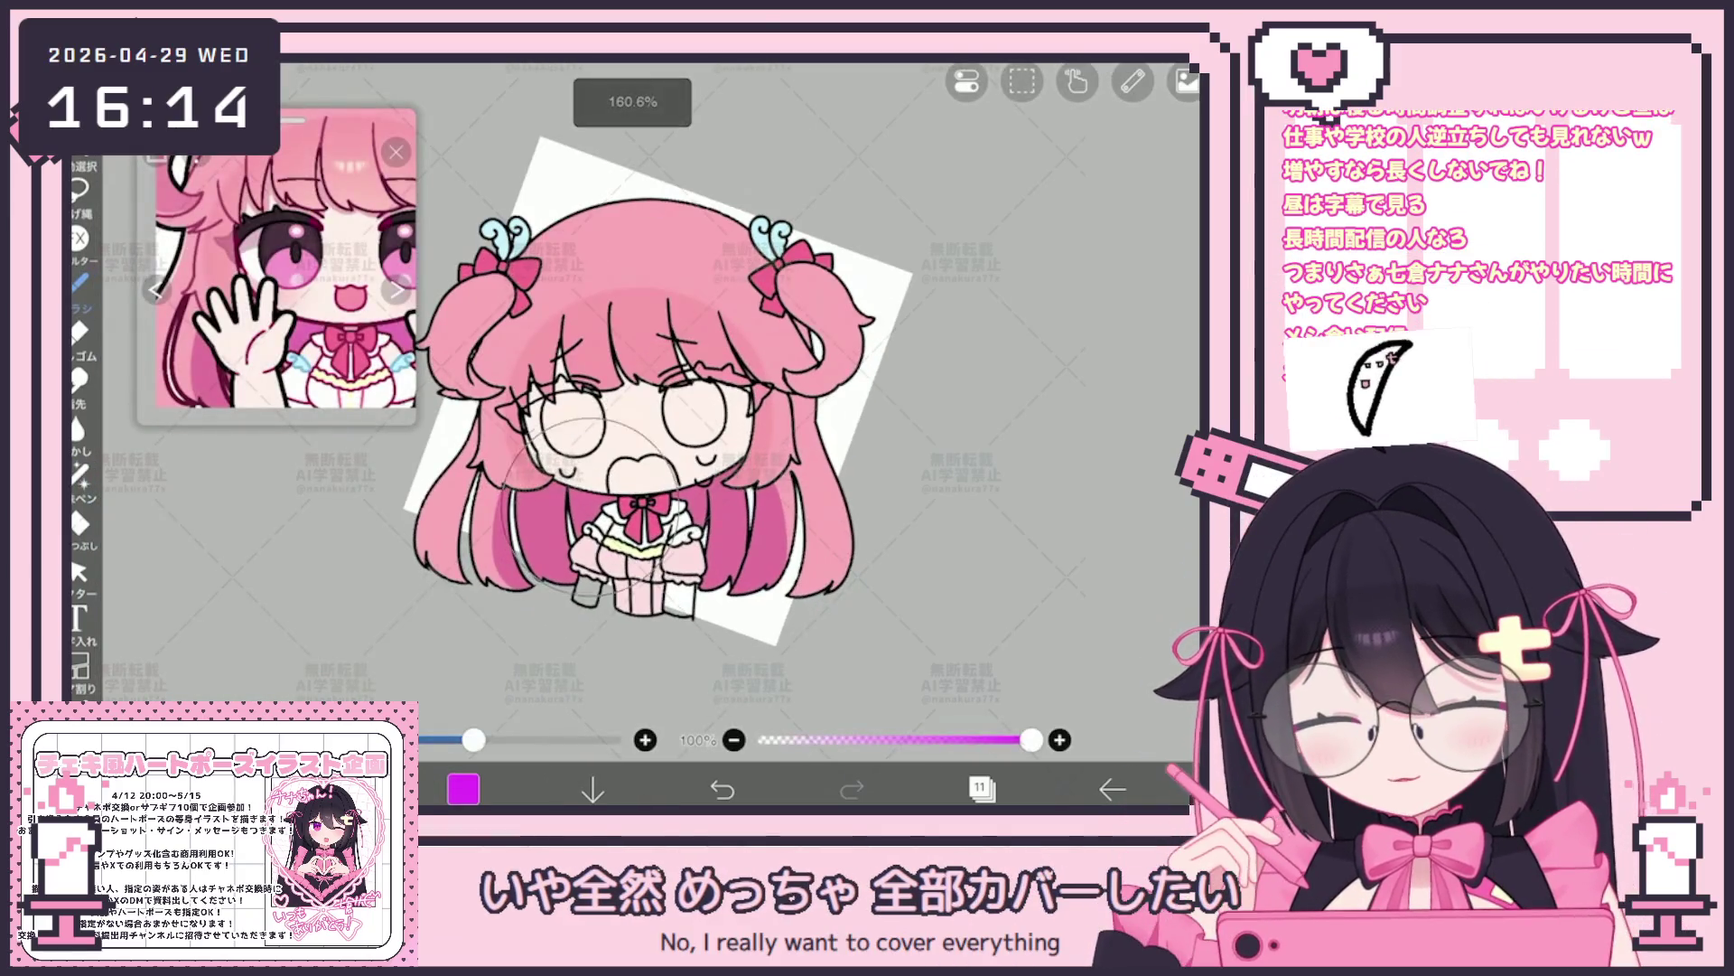
Undo and redo the last edit, then bring up the layer list for layer 11
key(ctrl+z)
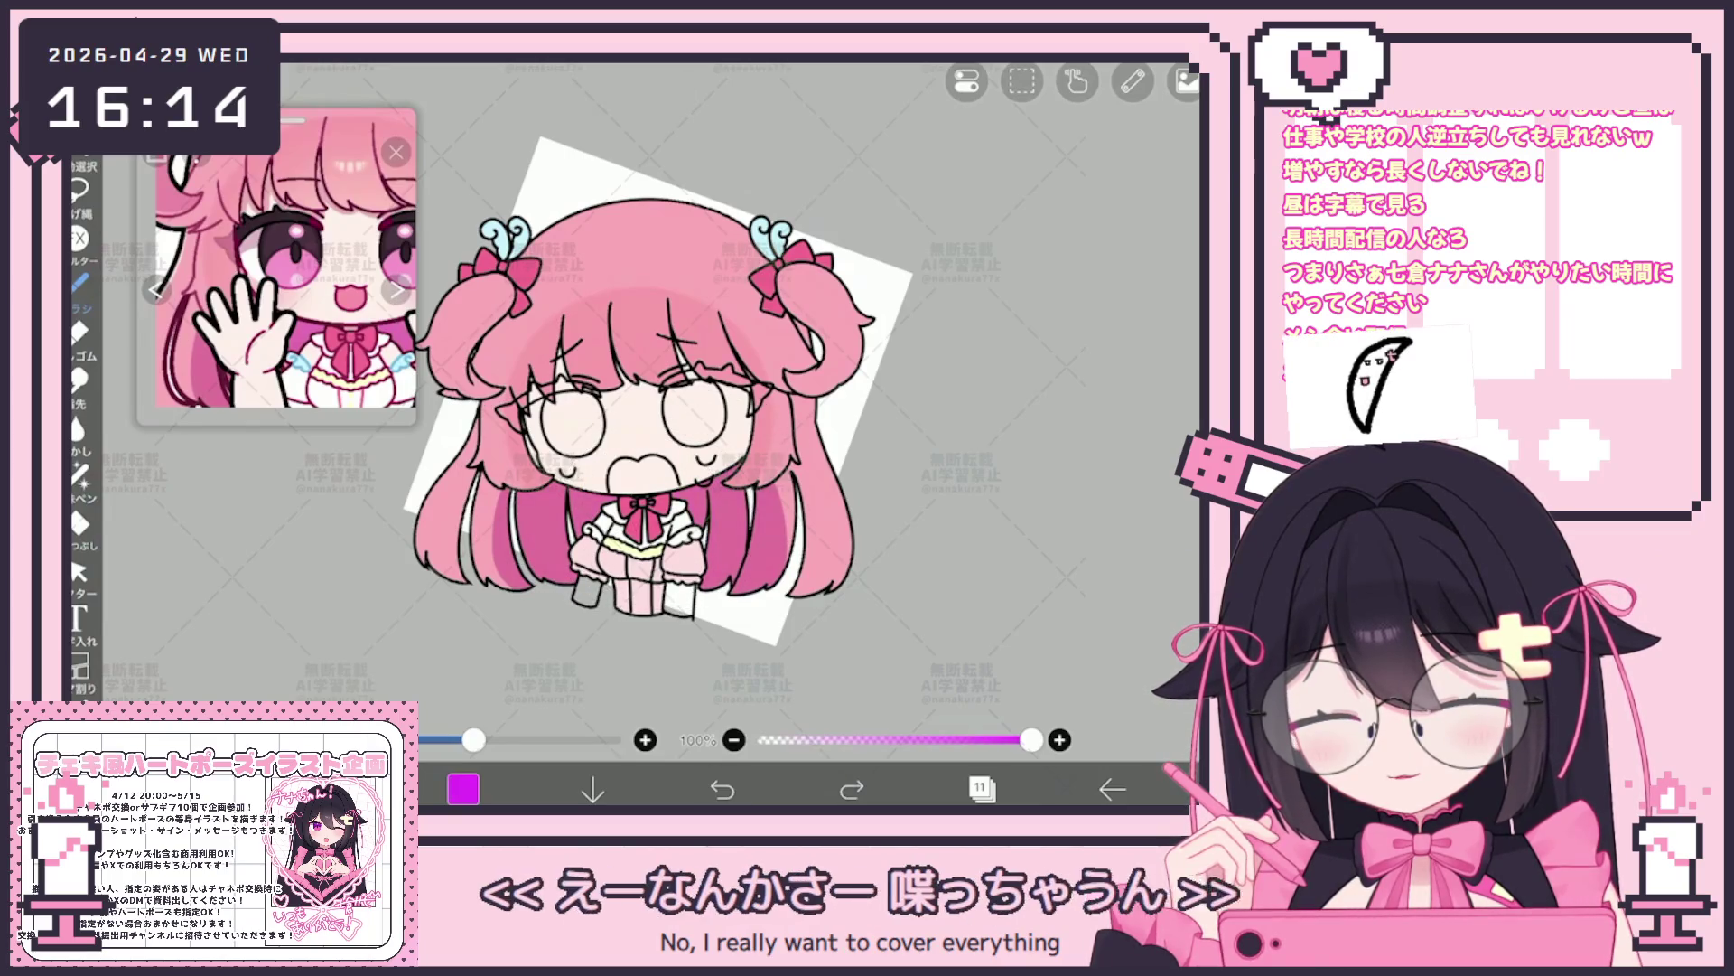
key(ctrl+shift+z)
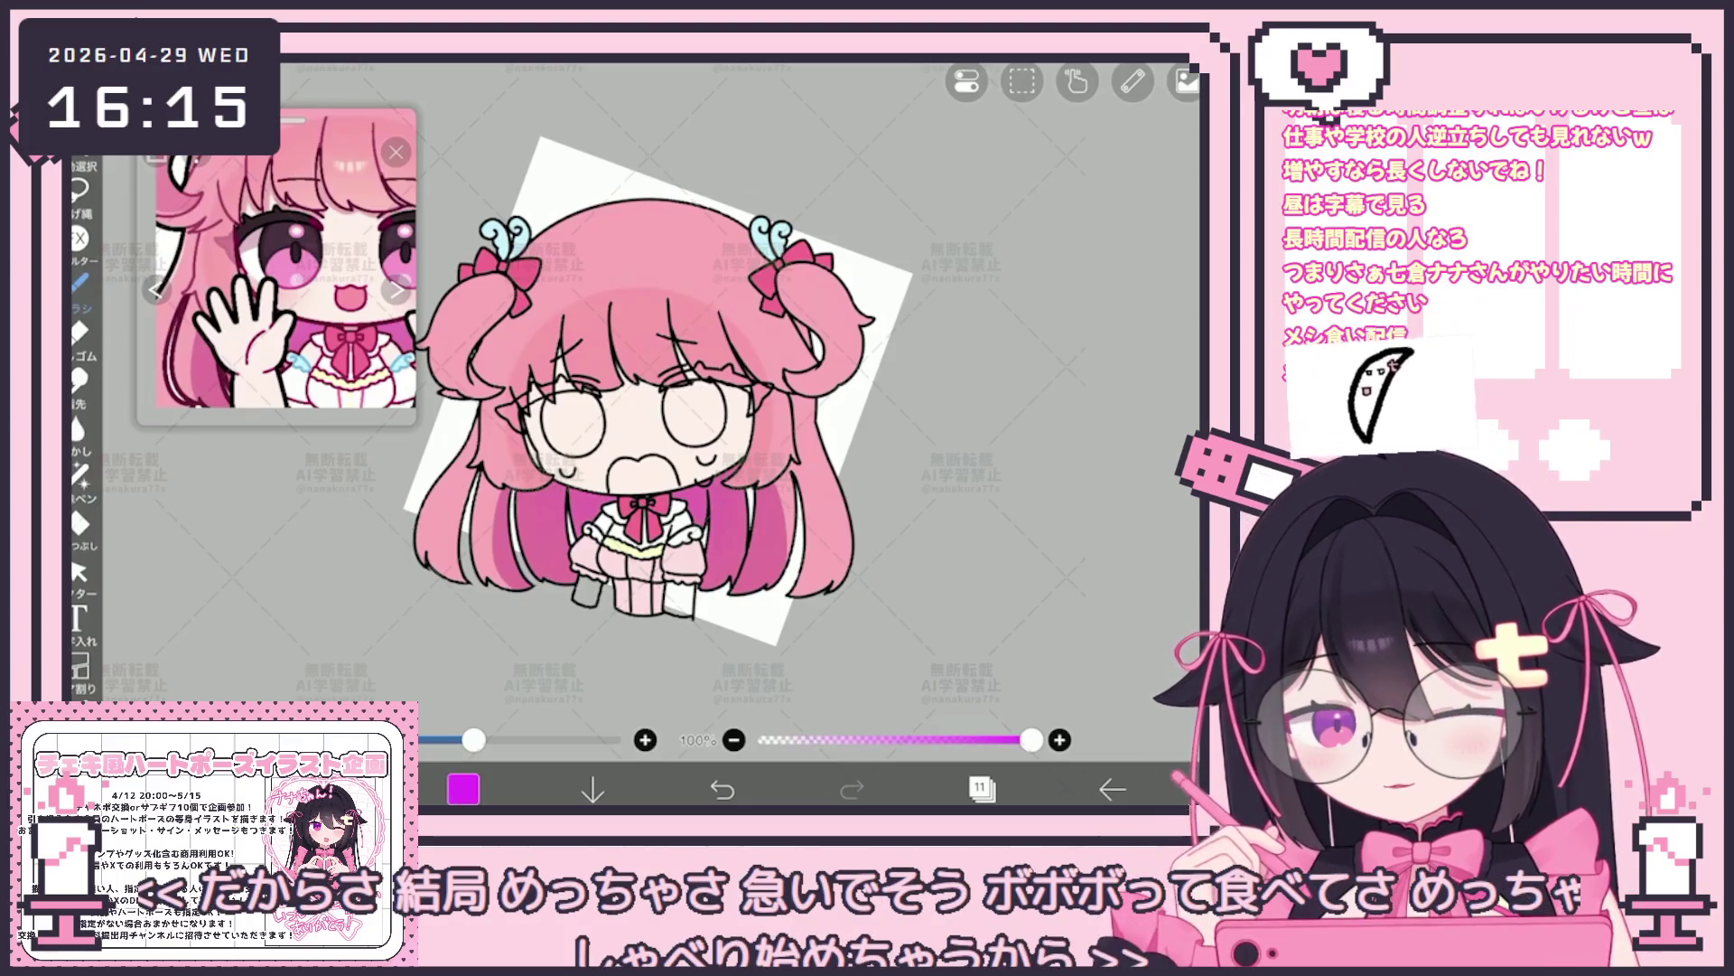
click(981, 788)
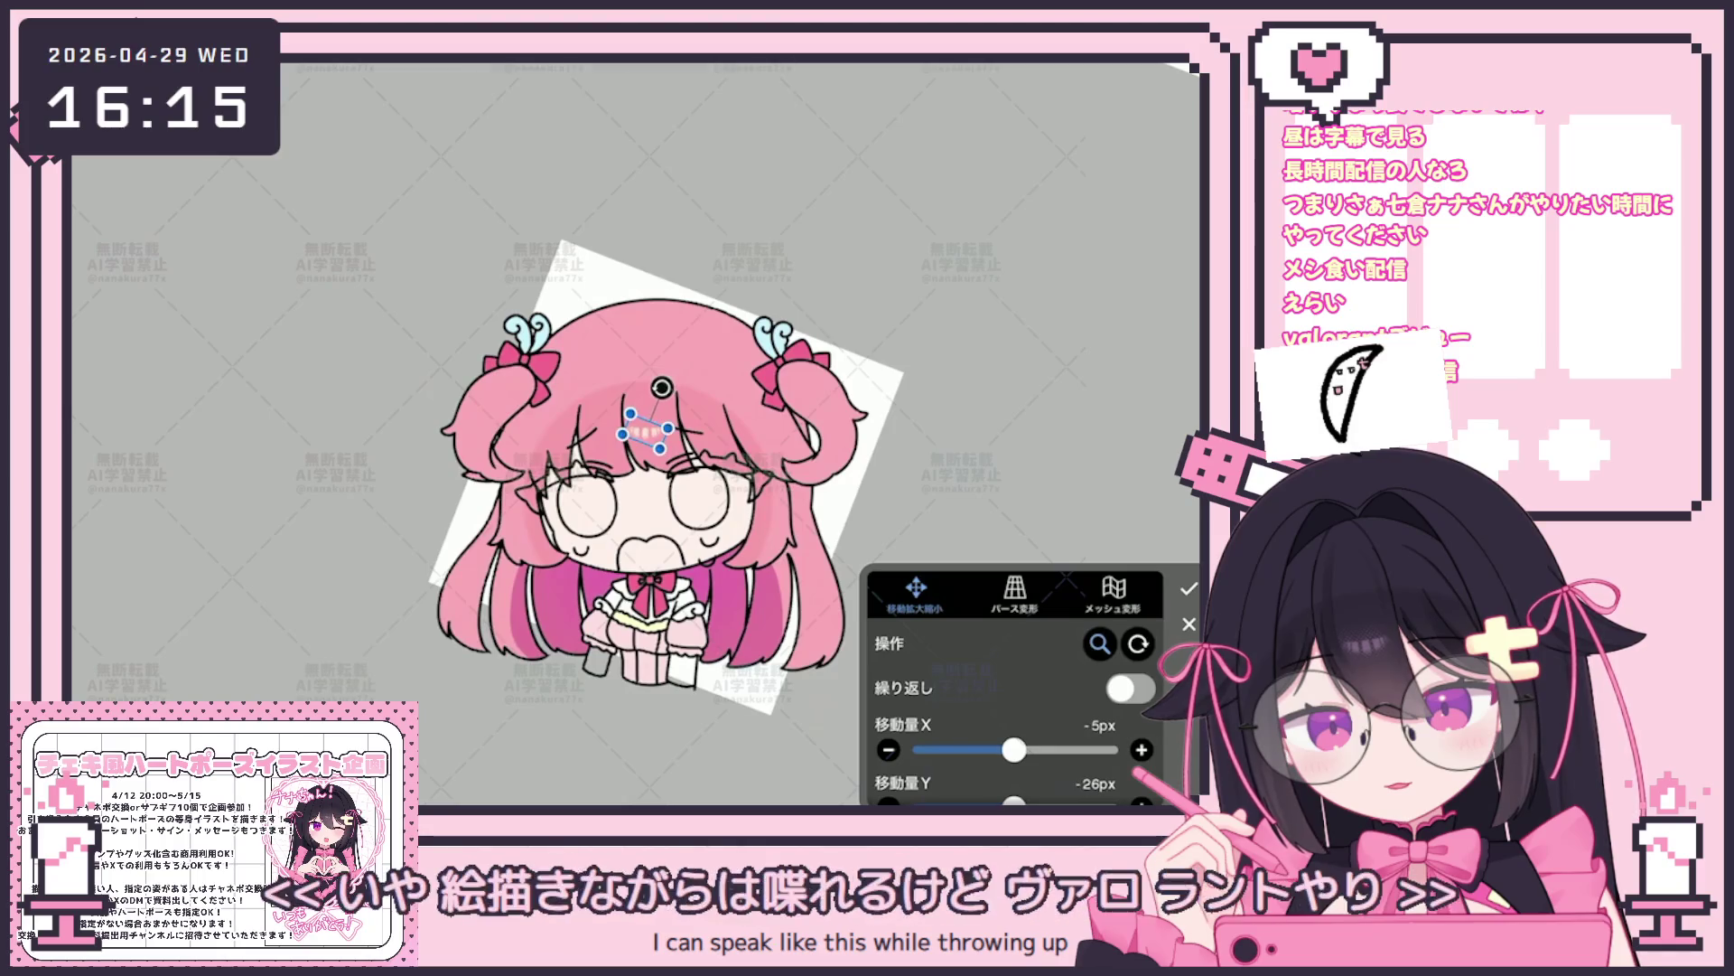
scroll(623, 433, up, 5)
Transform the hair clip layer about 15px right and 1px up and confirm its position
drag(597, 432, 613, 399)
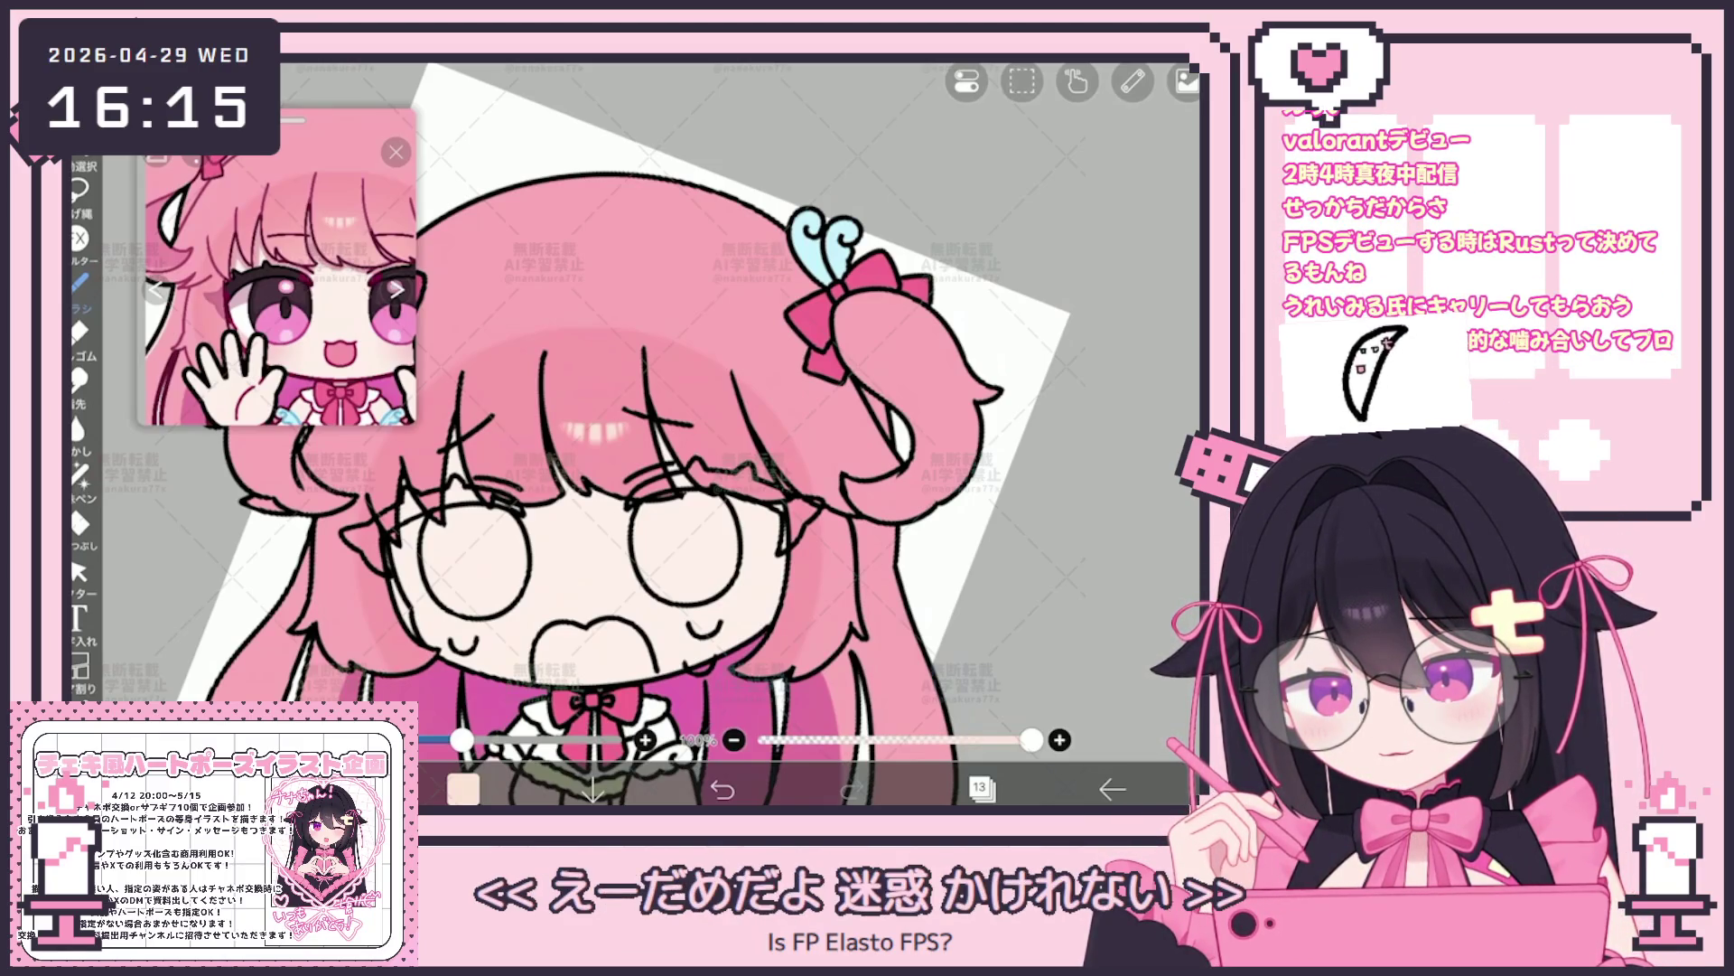
scroll(691, 433, down, 5)
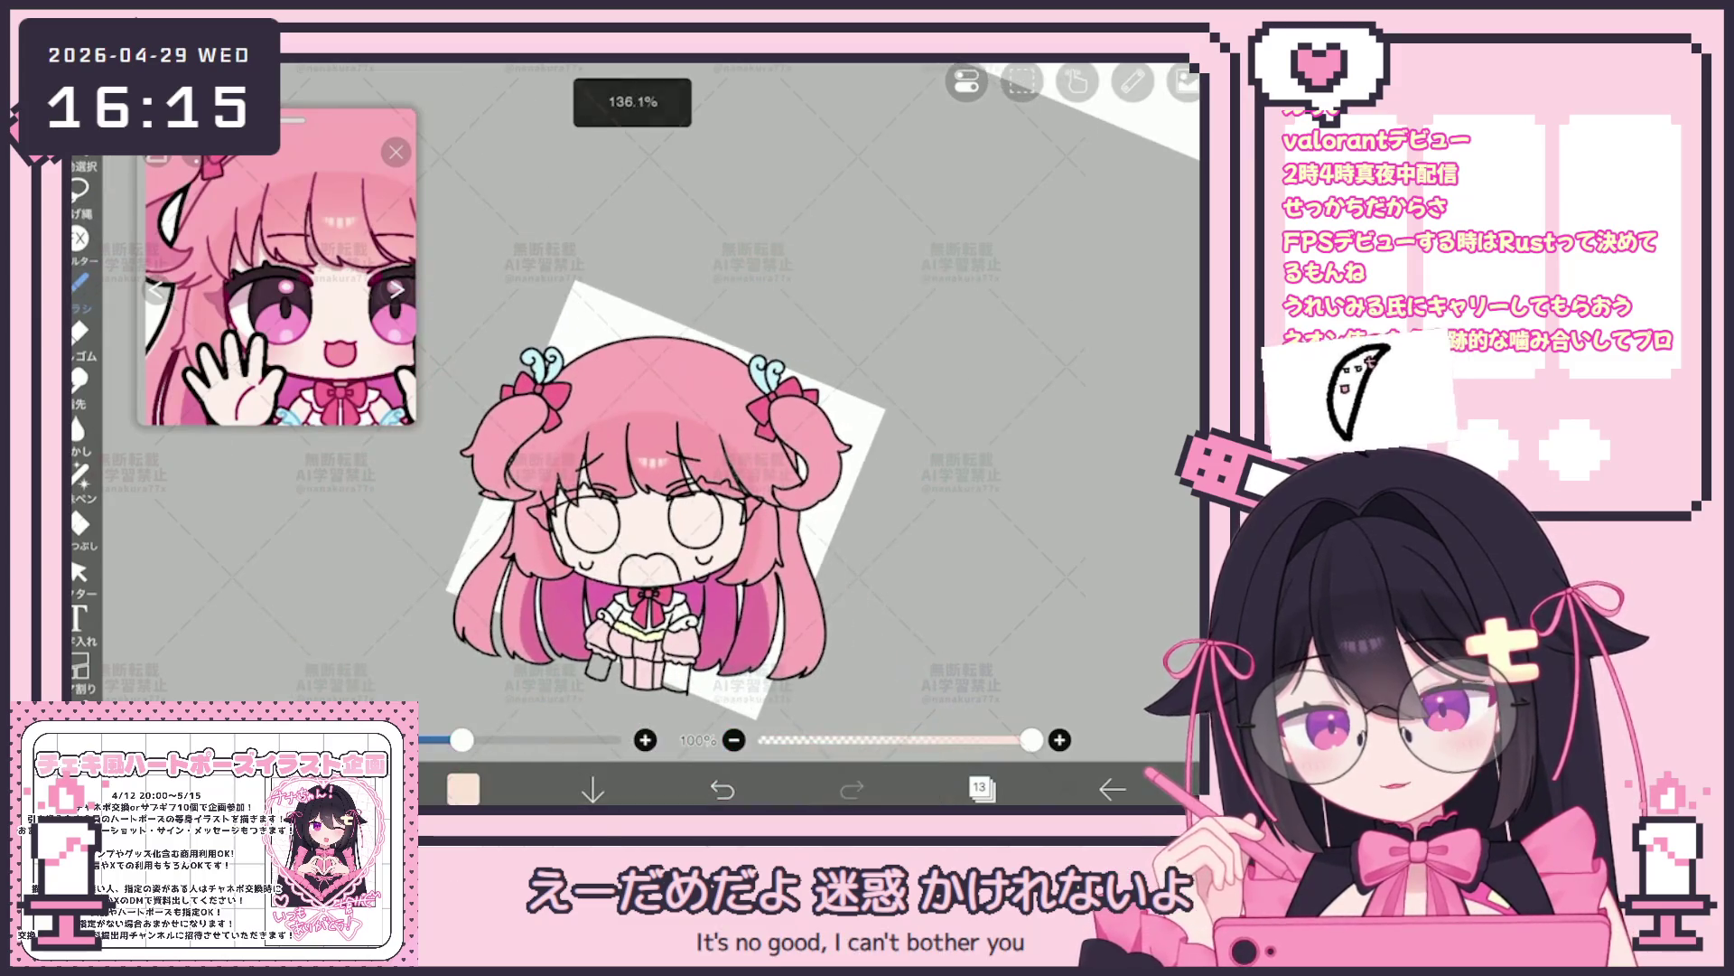
key(ctrl+t)
scroll(637, 460, up, 3)
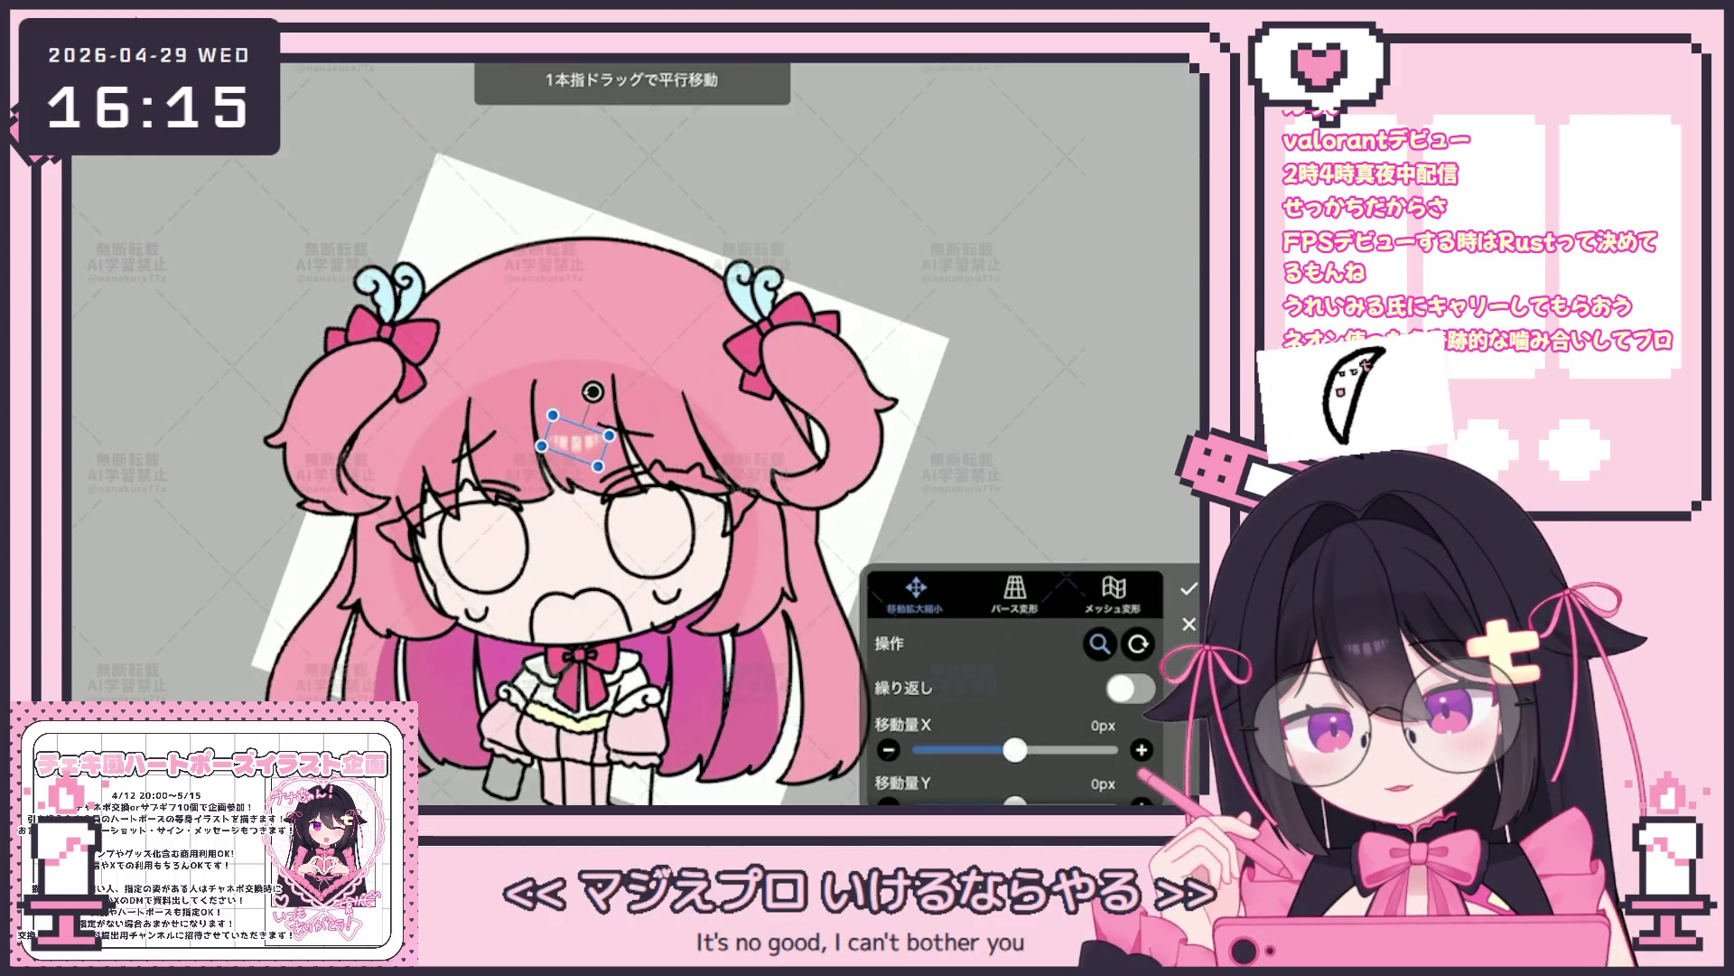
key(Return)
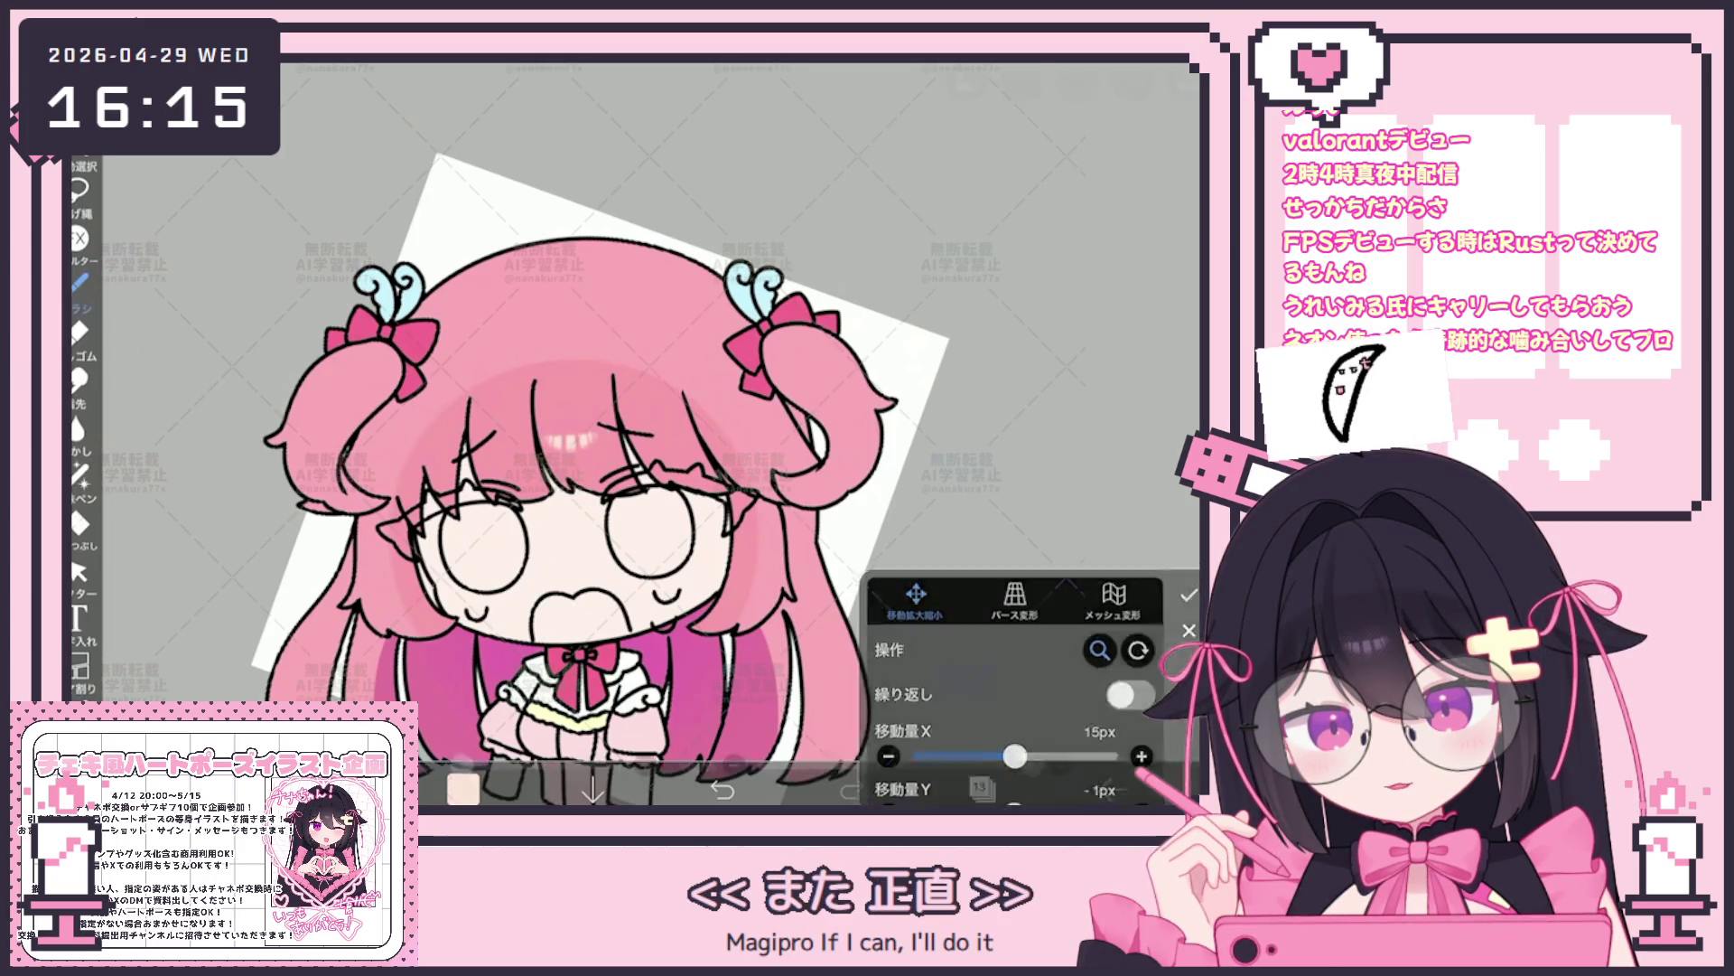
scroll(637, 461, down, 3)
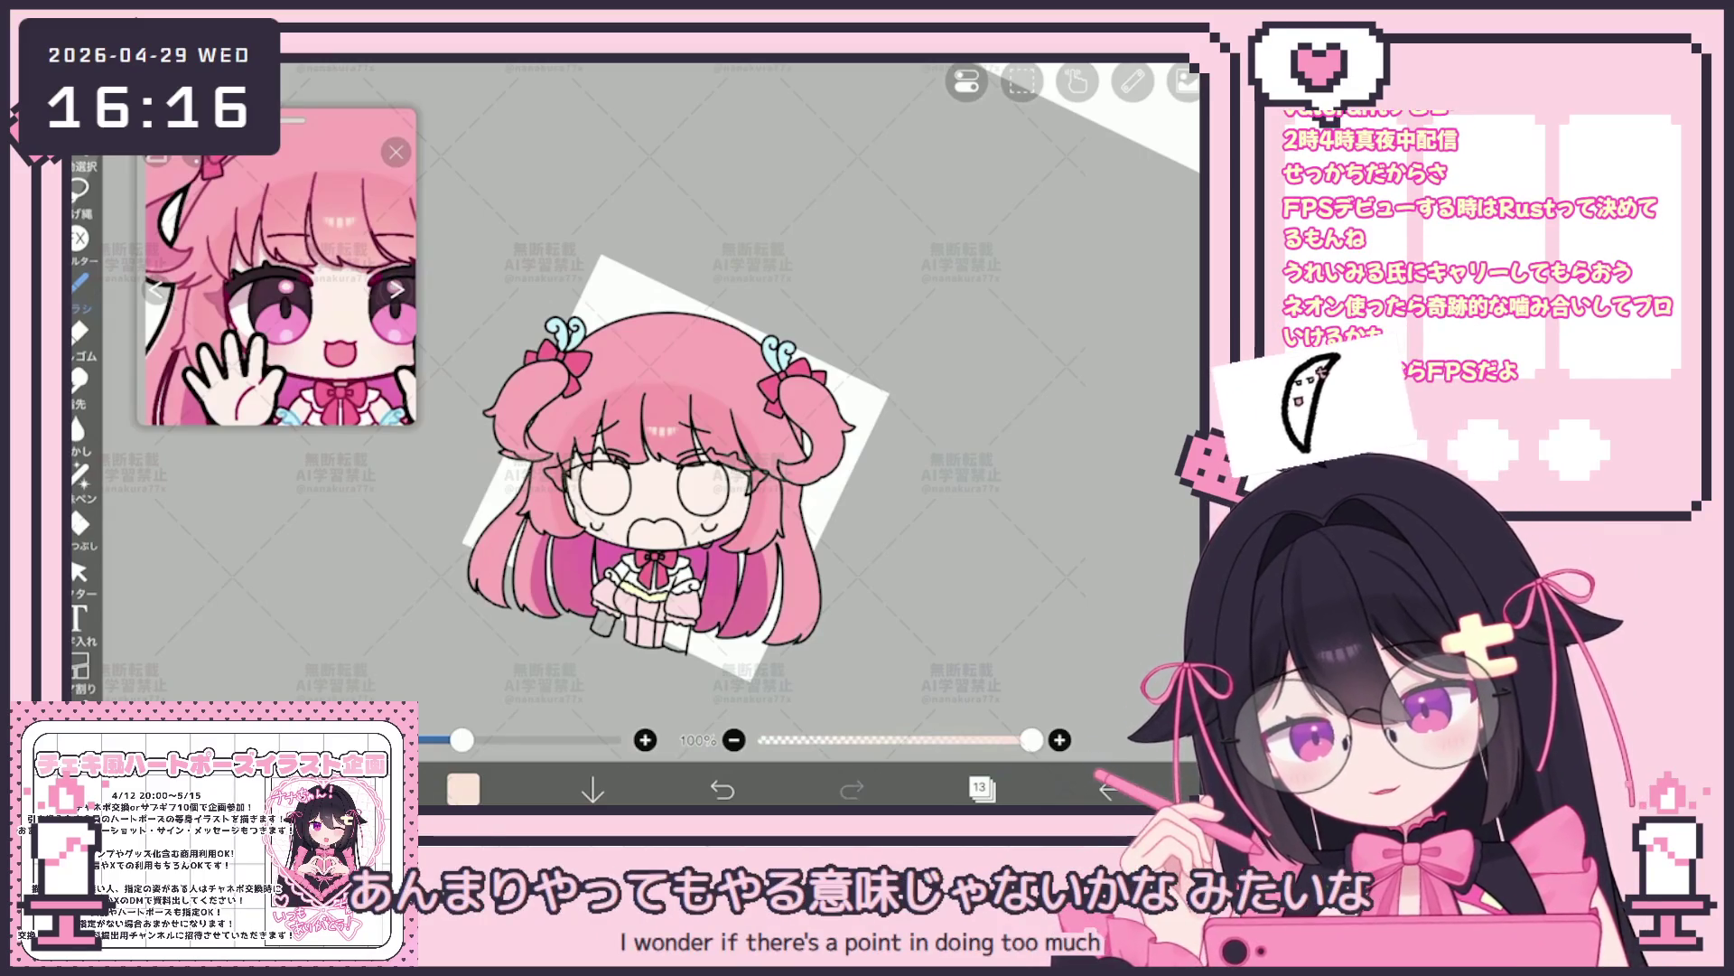
scroll(663, 481, up, 1)
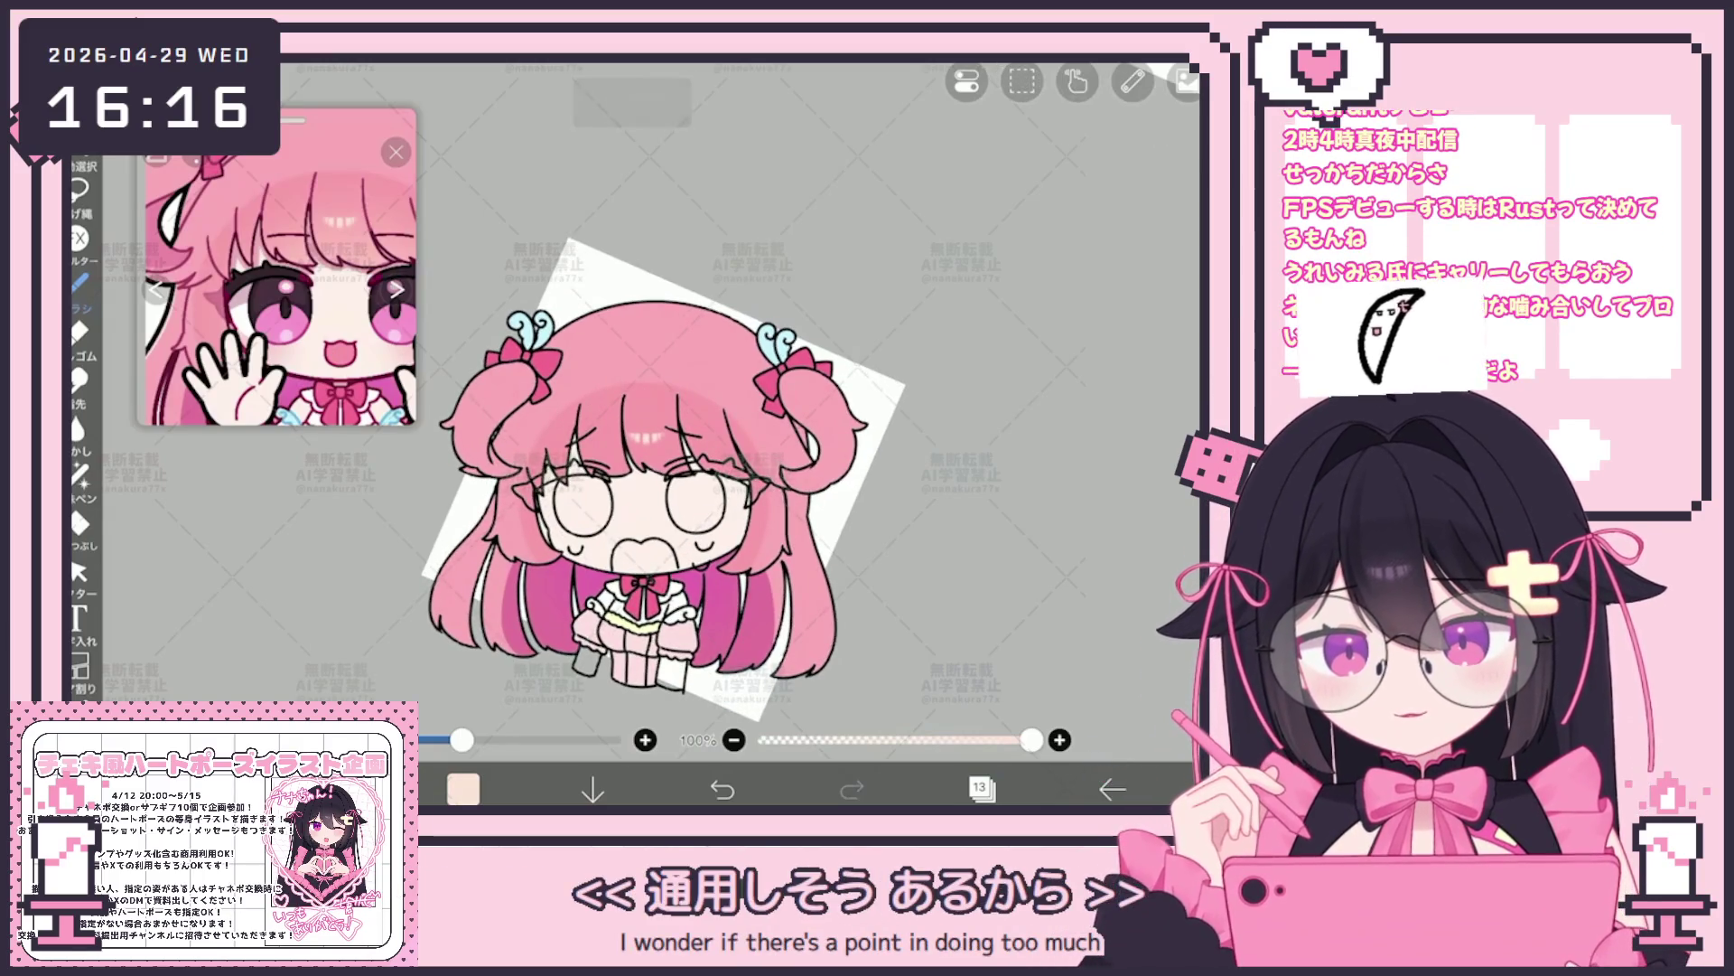
scroll(637, 488, up, 2)
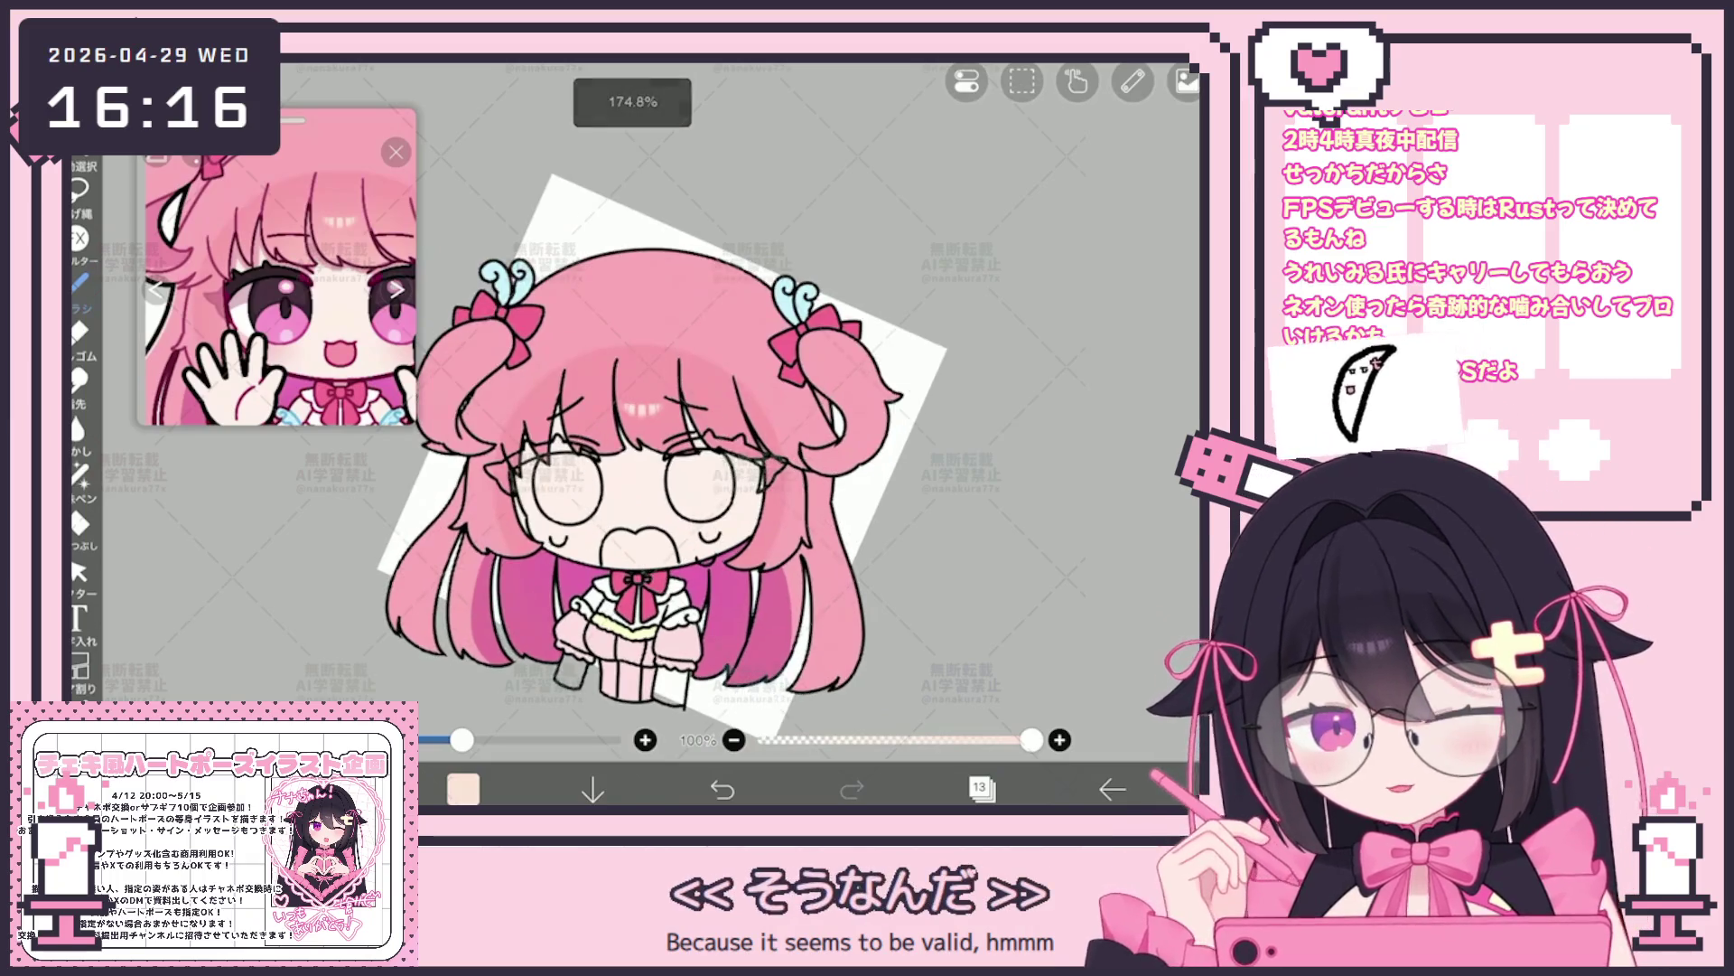
Make layer 12 the working layer, show another reference image and switch to Lasso Fill
click(981, 787)
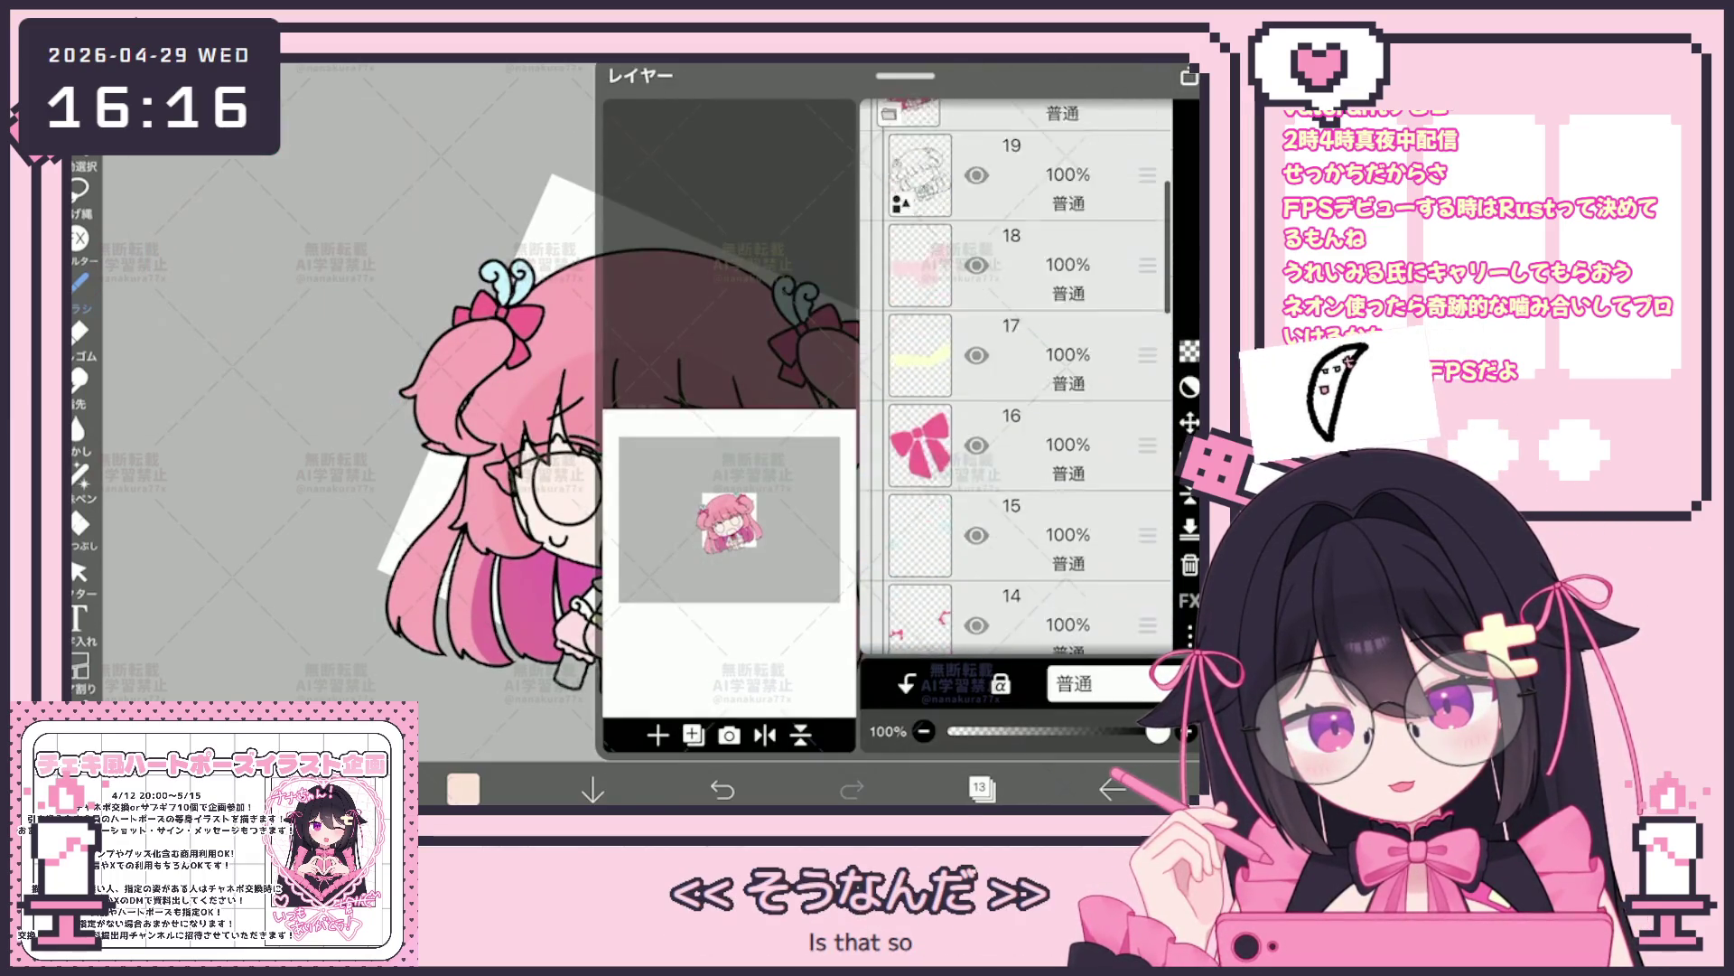
click(1016, 462)
click(982, 788)
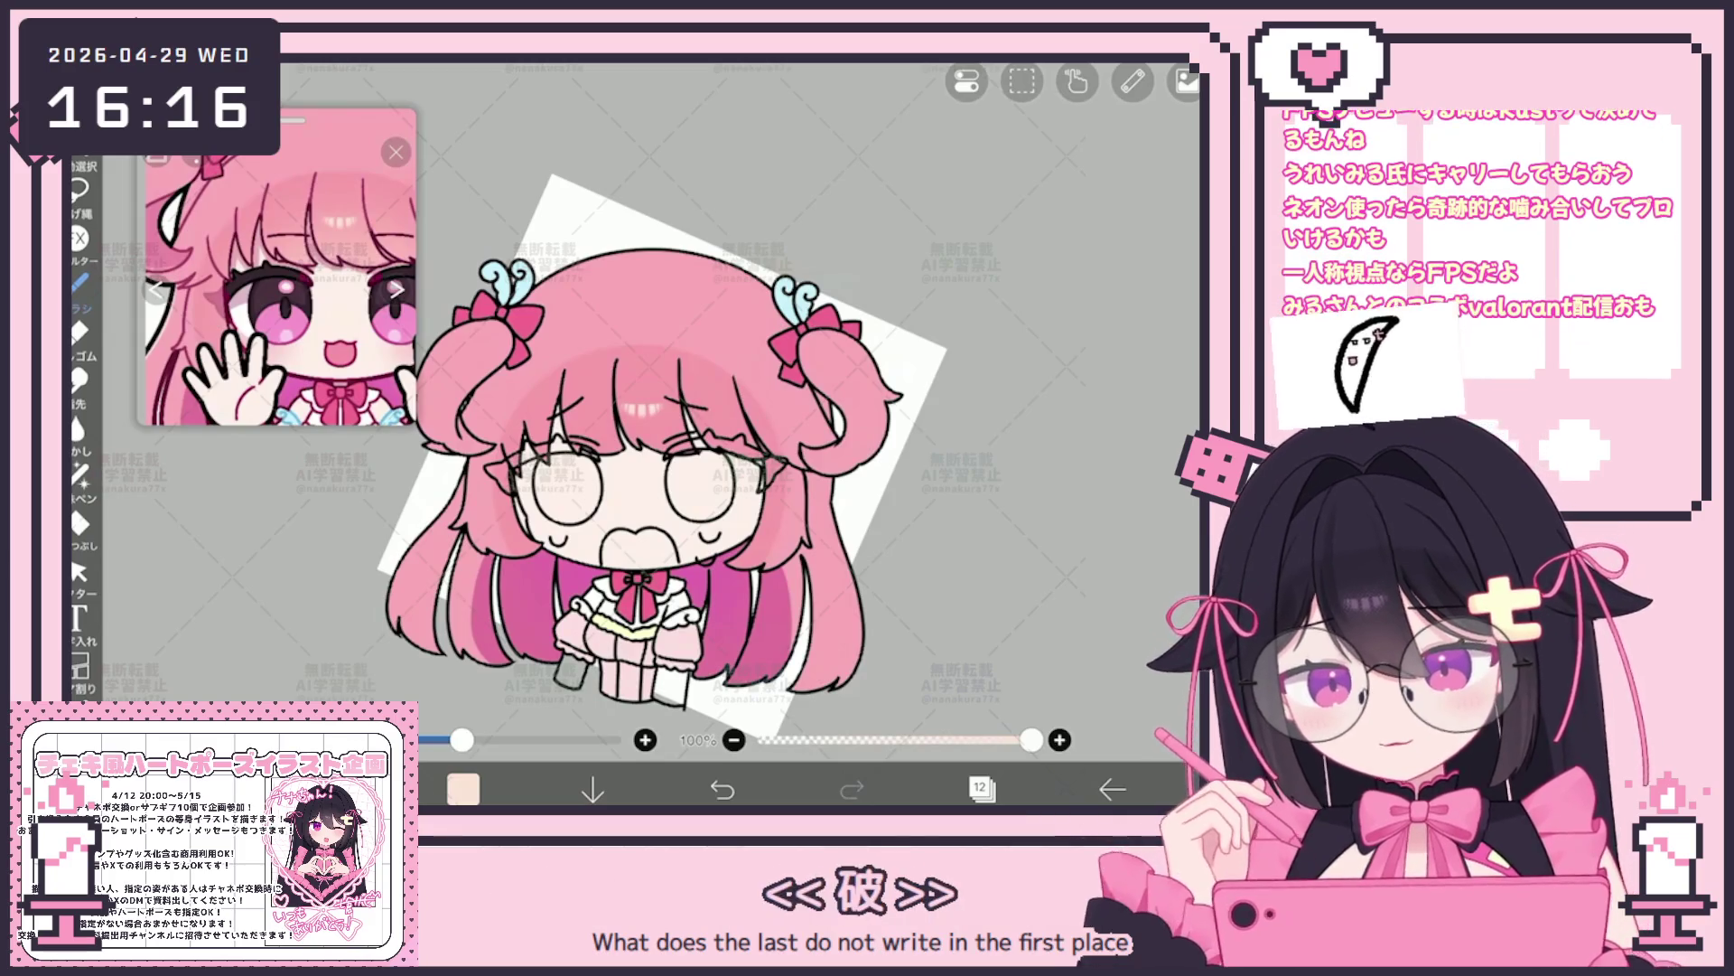
scroll(277, 289, up, 5)
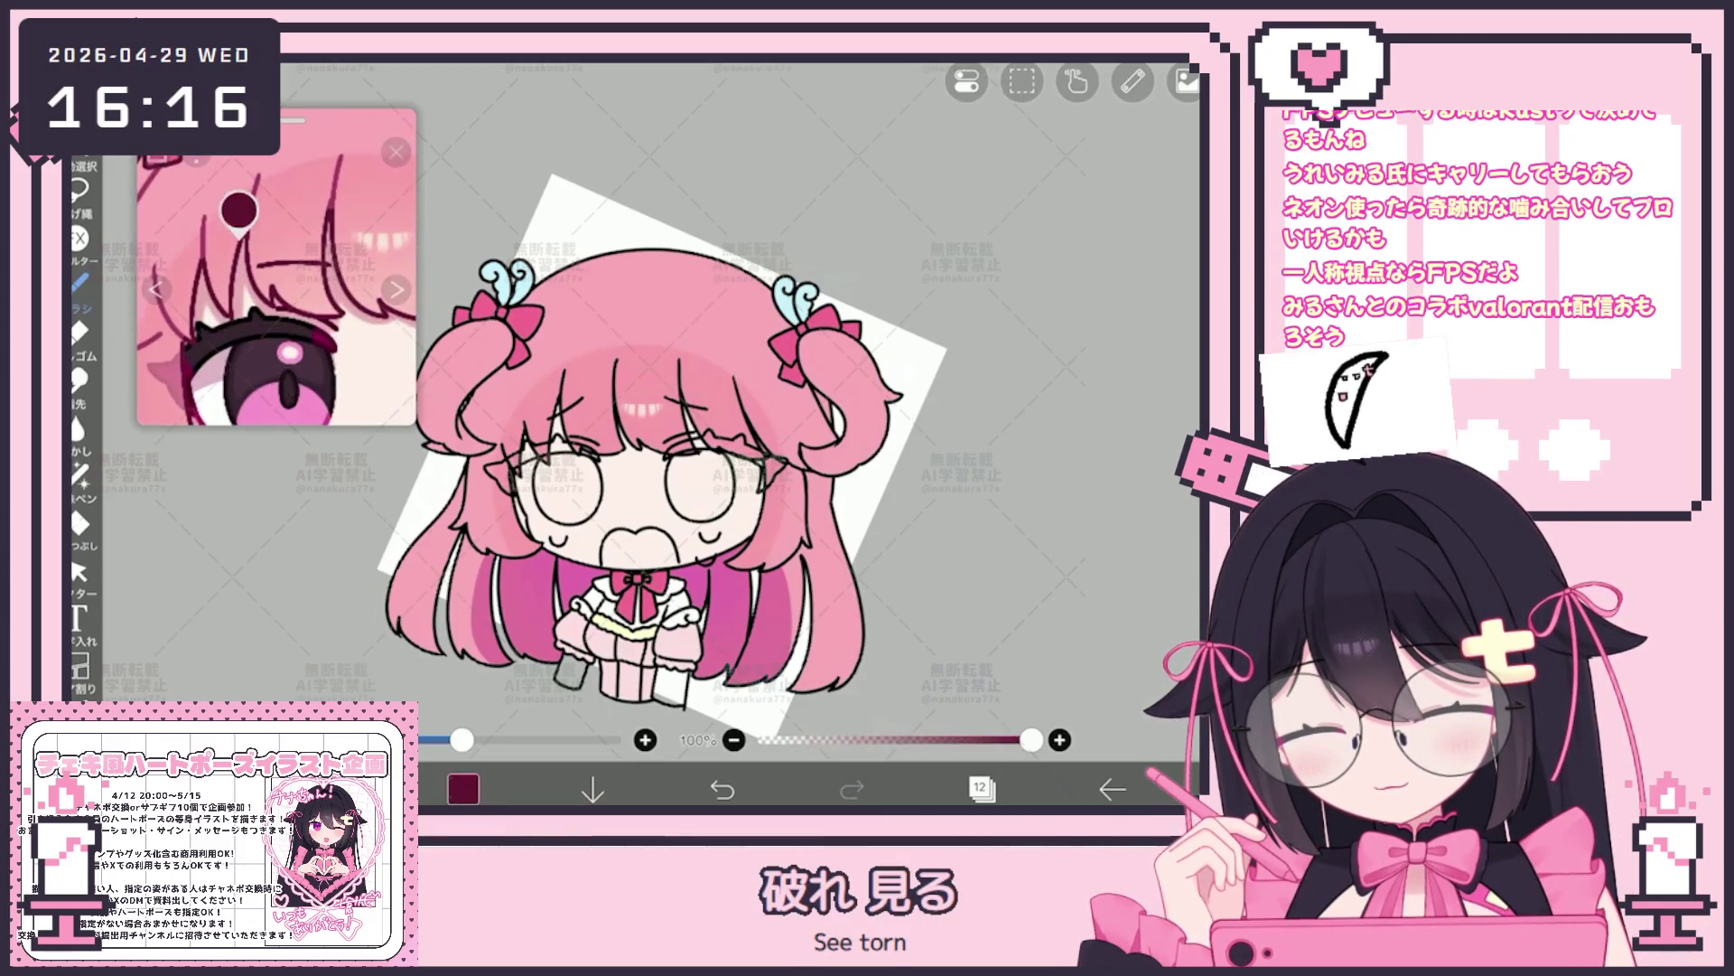
click(395, 289)
click(78, 474)
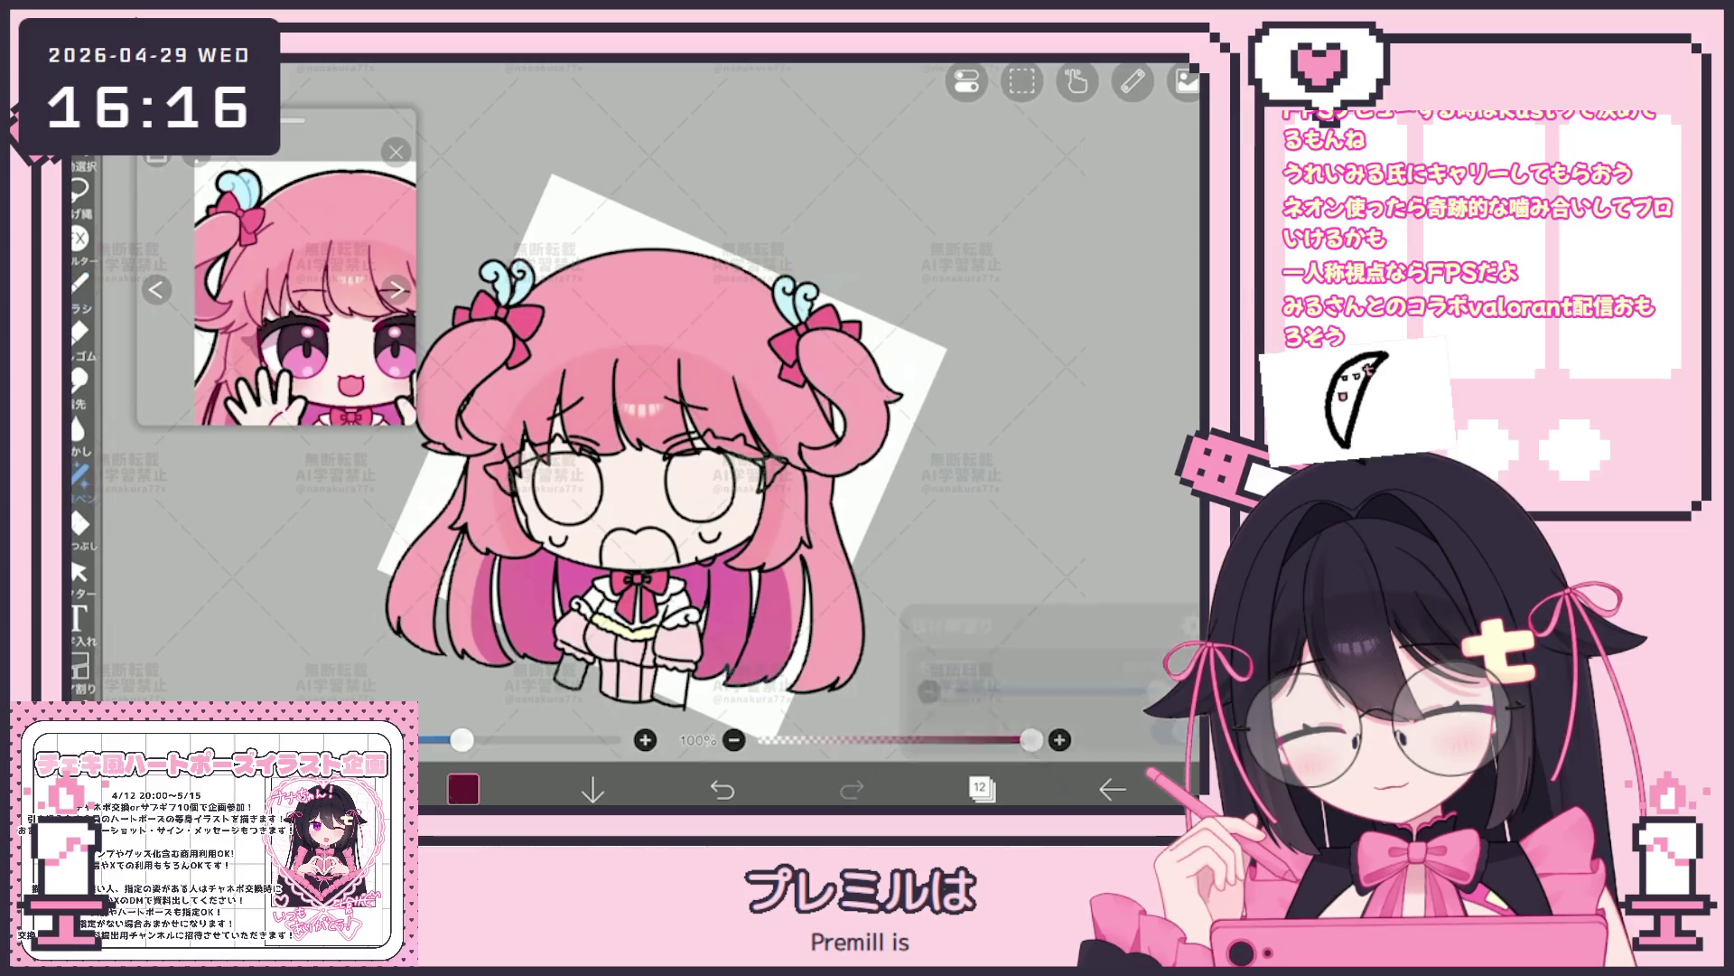
scroll(719, 447, up, 5)
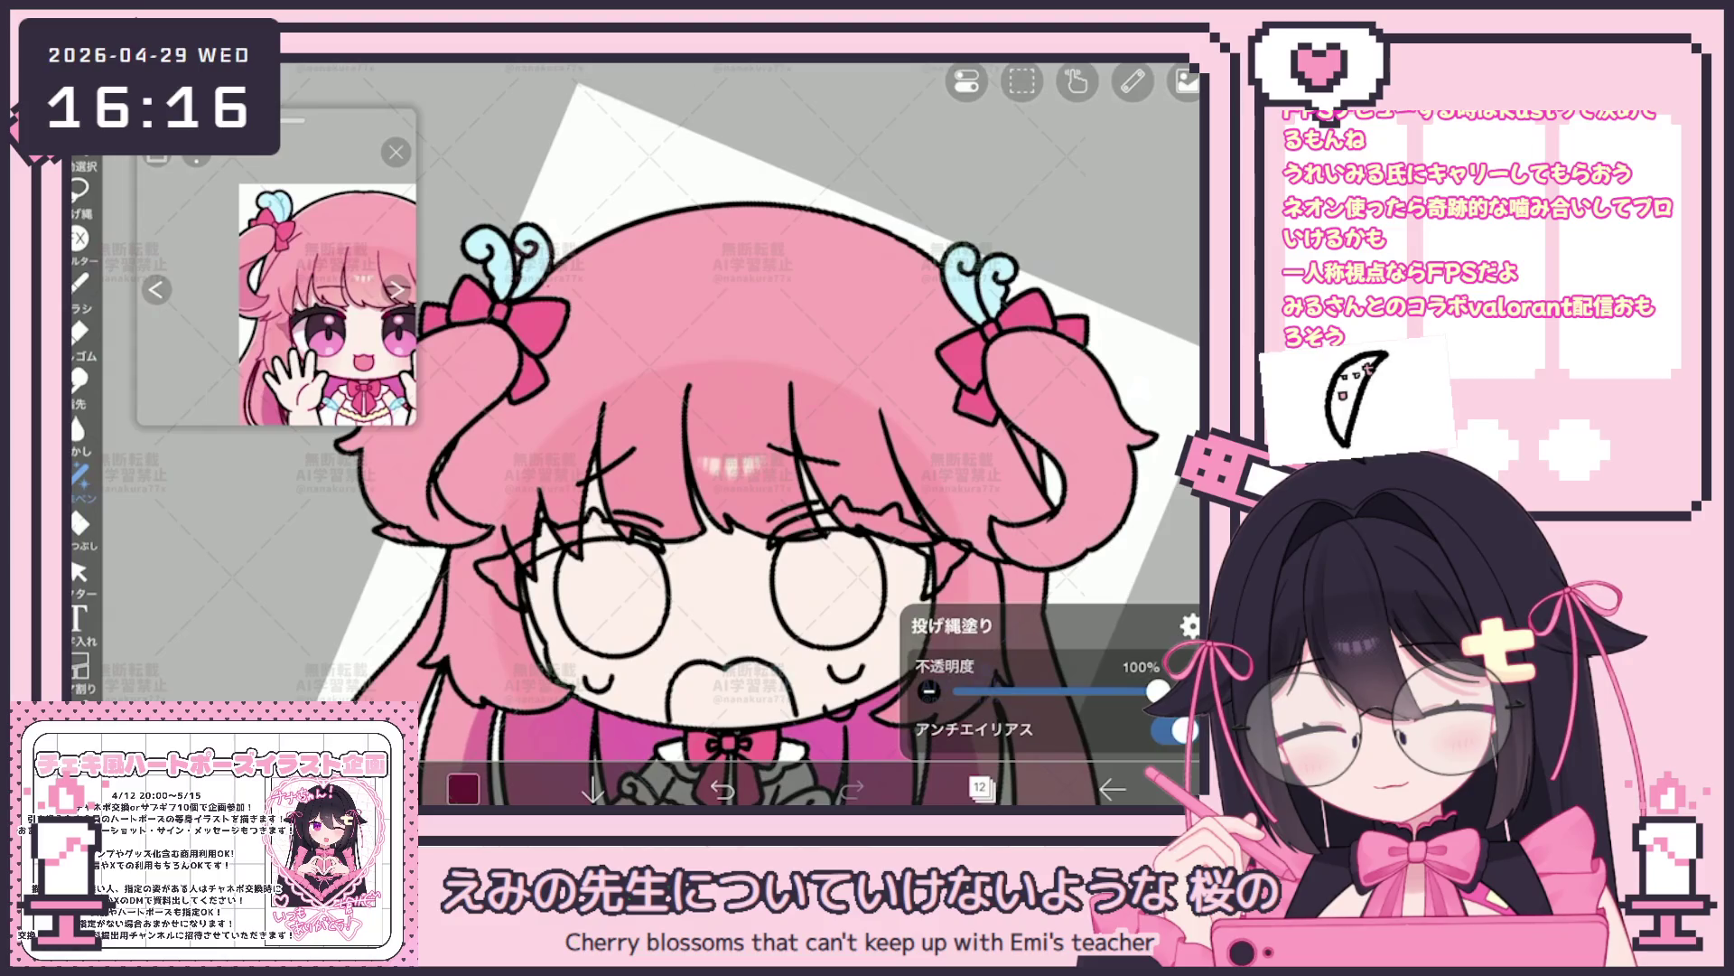
Undo a test dark triangle on the left bow and eyedrop light pink from the reference bow
drag(539, 316, 630, 377)
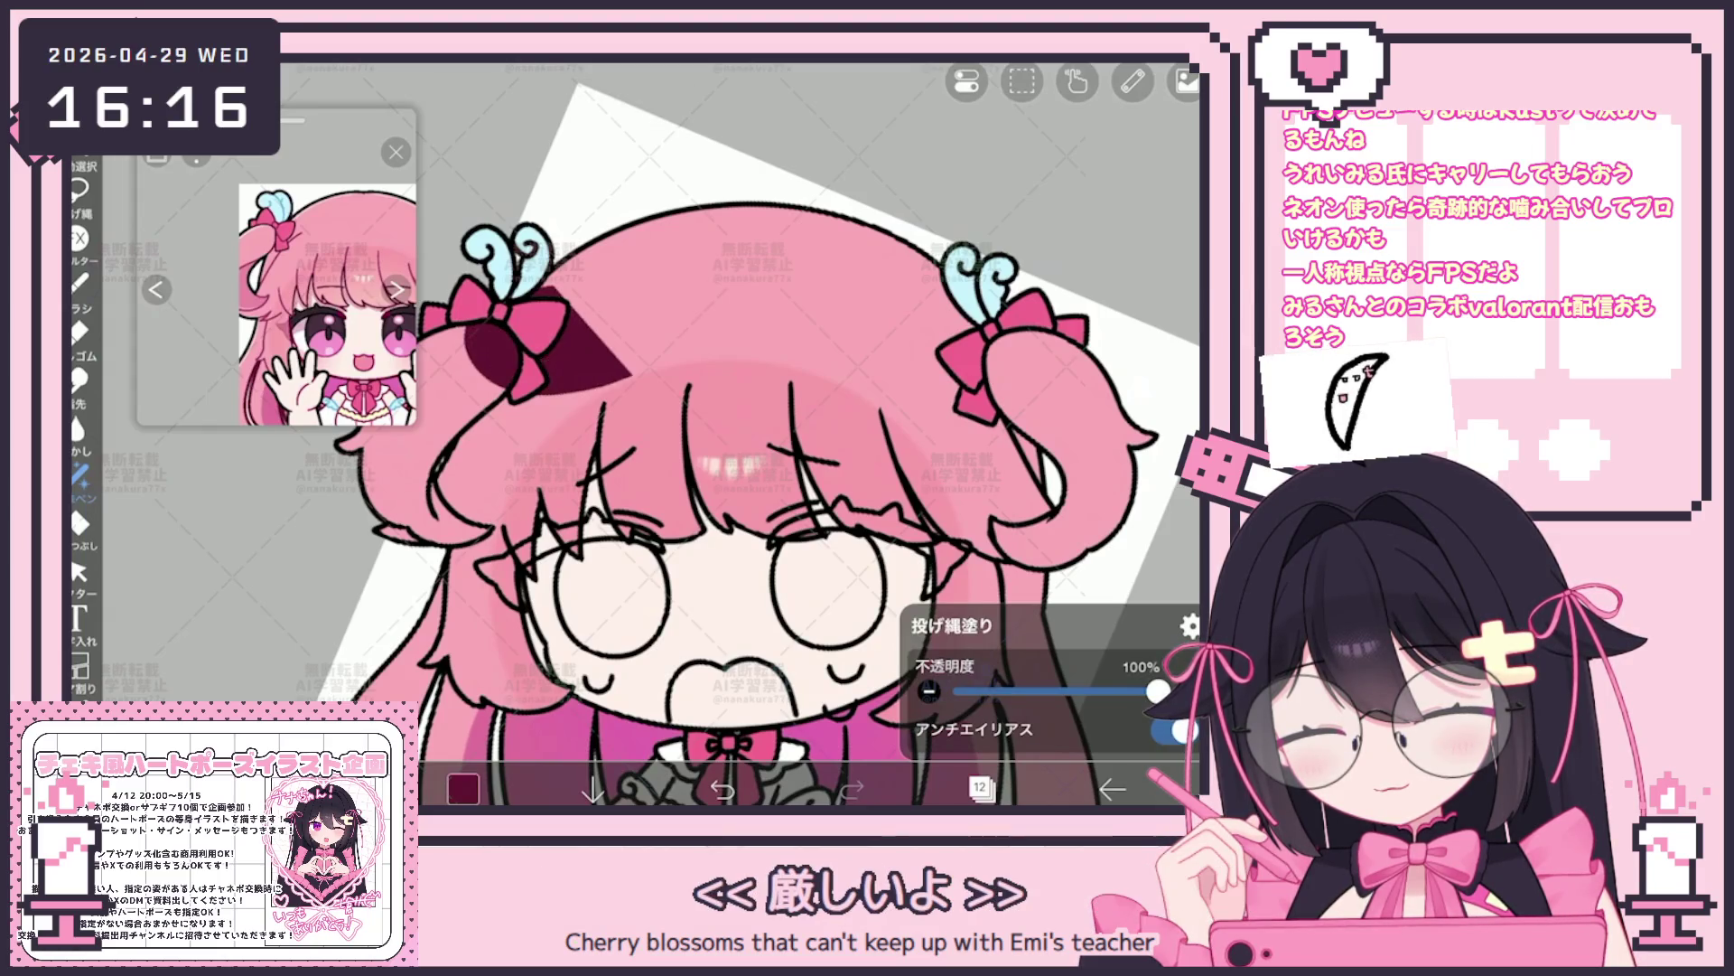
click(721, 786)
click(983, 786)
scroll(718, 447, down, 3)
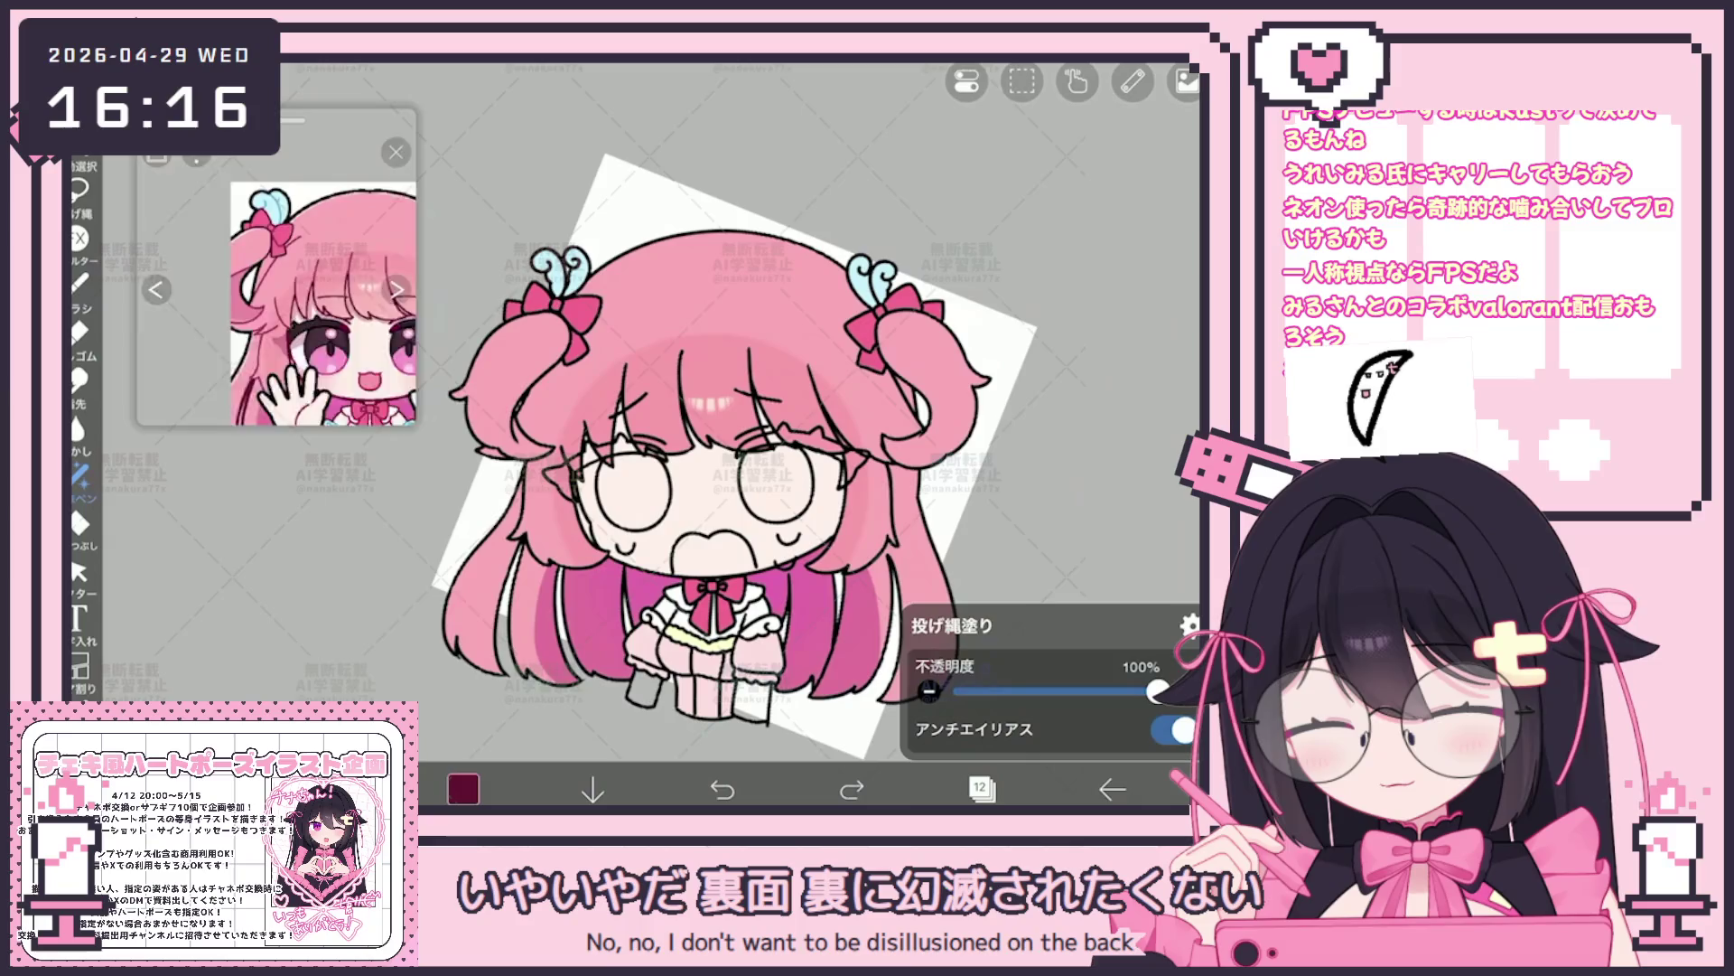
scroll(285, 297, up, 3)
click(279, 176)
scroll(276, 286, up, 3)
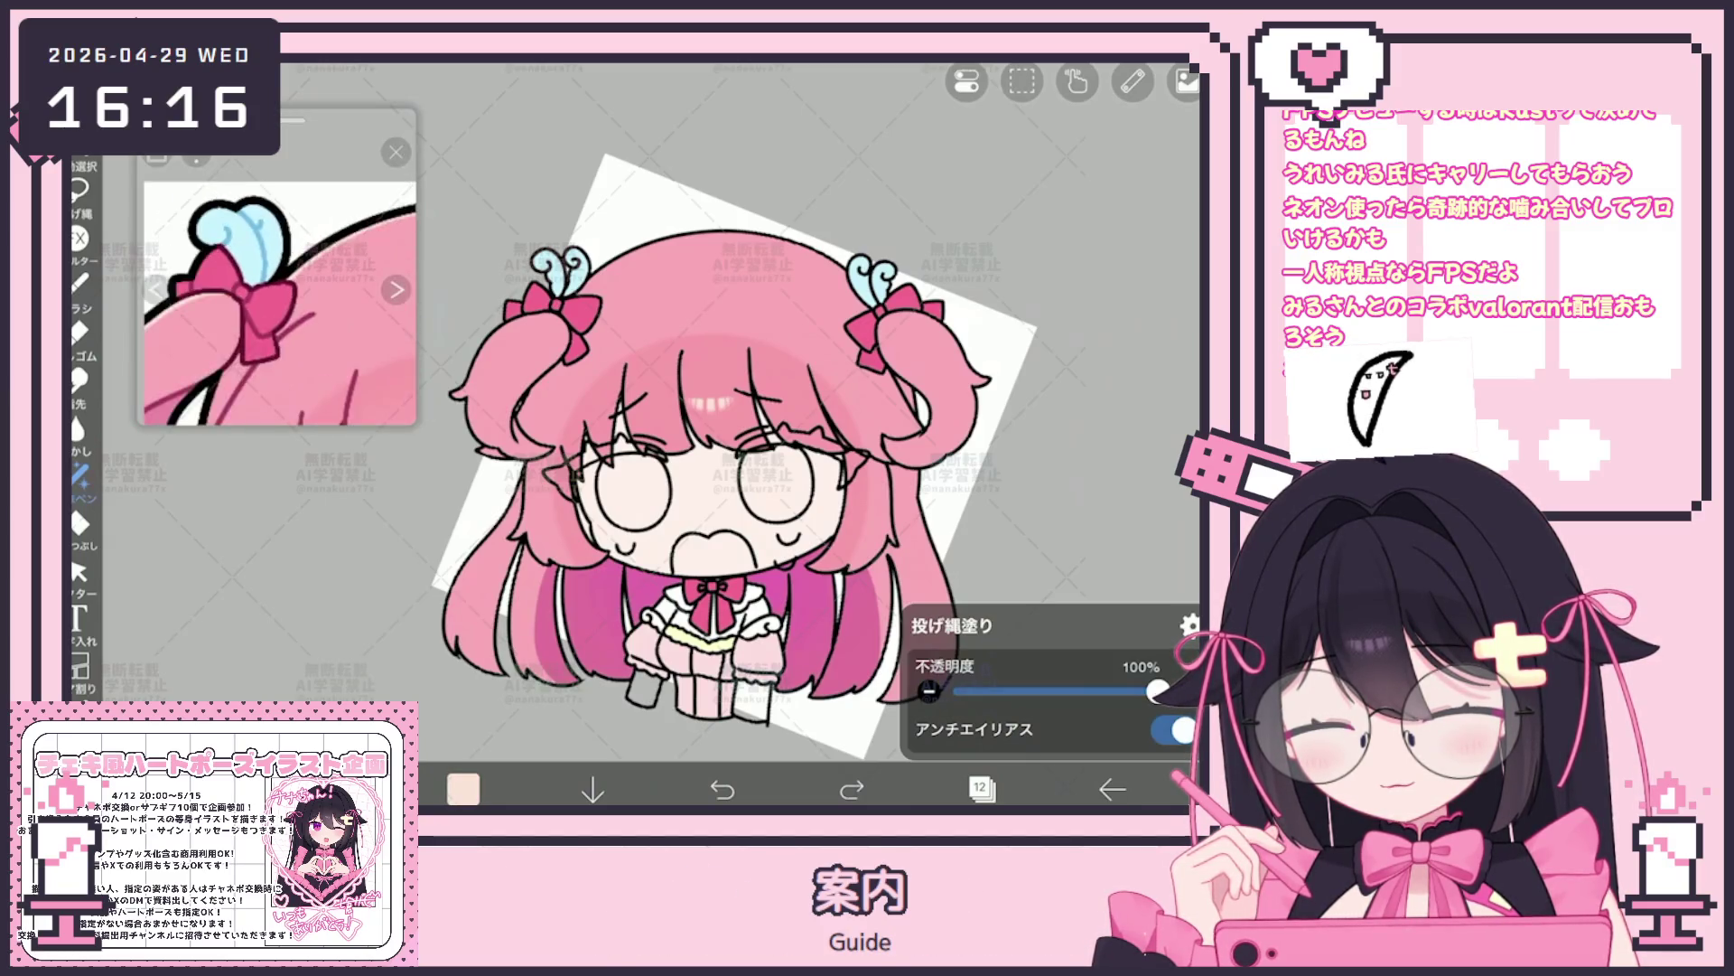
scroll(276, 271, down, 3)
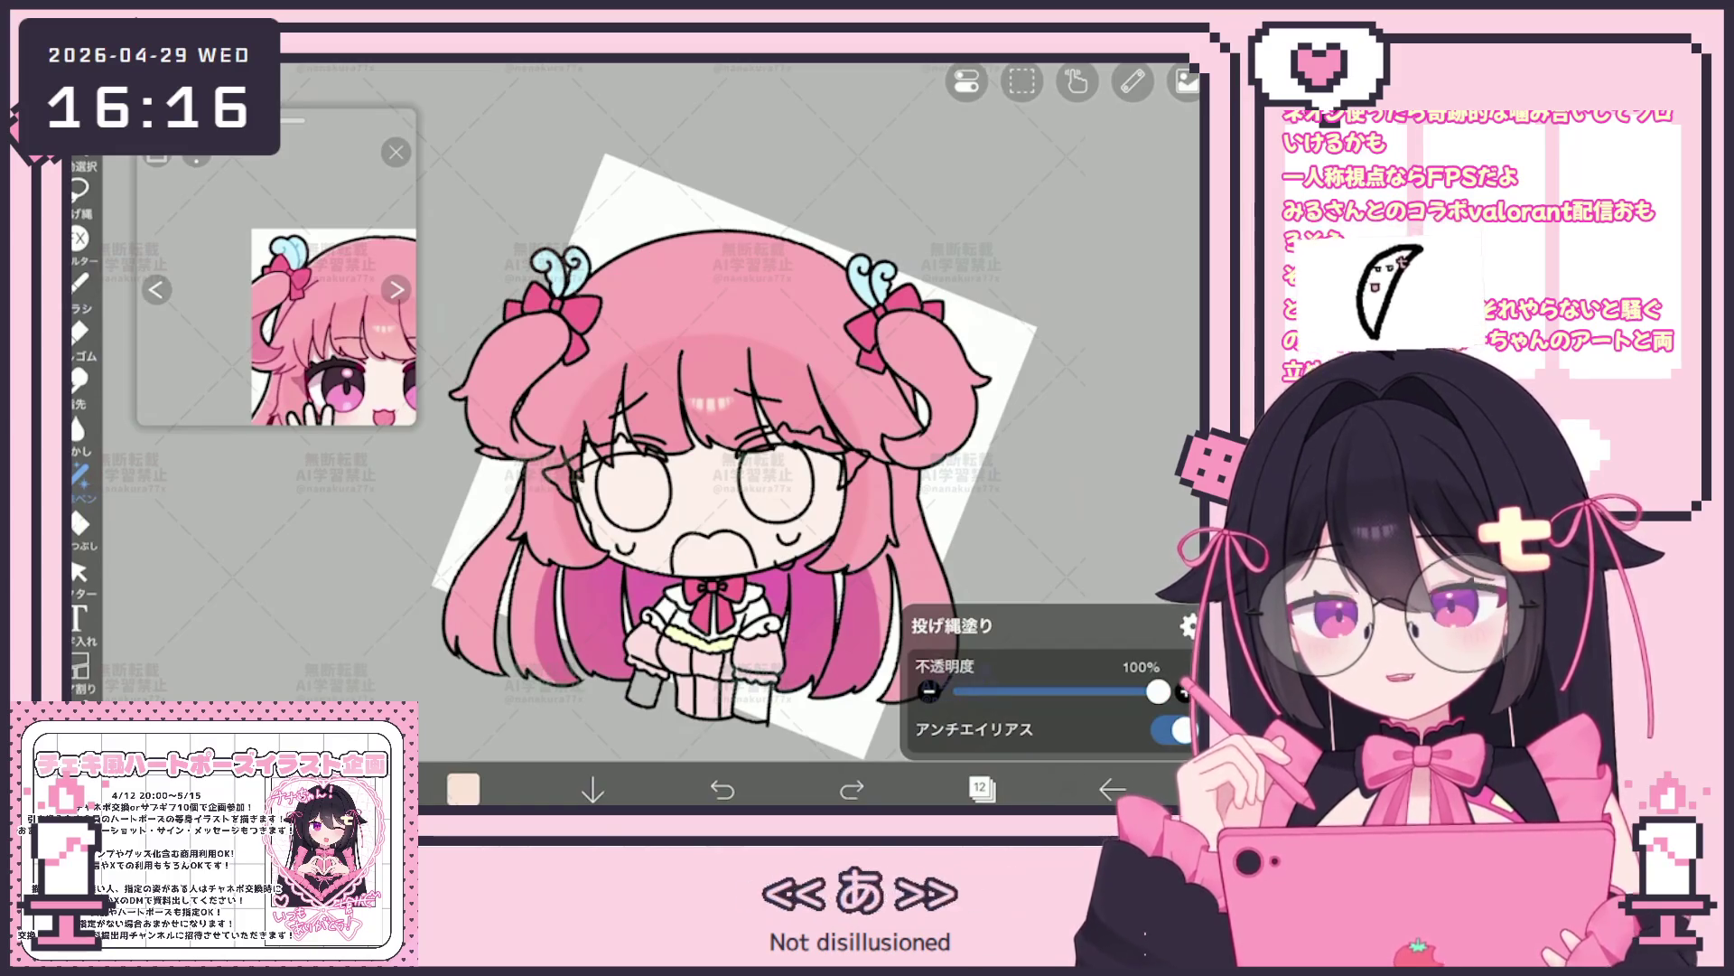
scroll(786, 420, up, 2)
scroll(786, 420, up, 3)
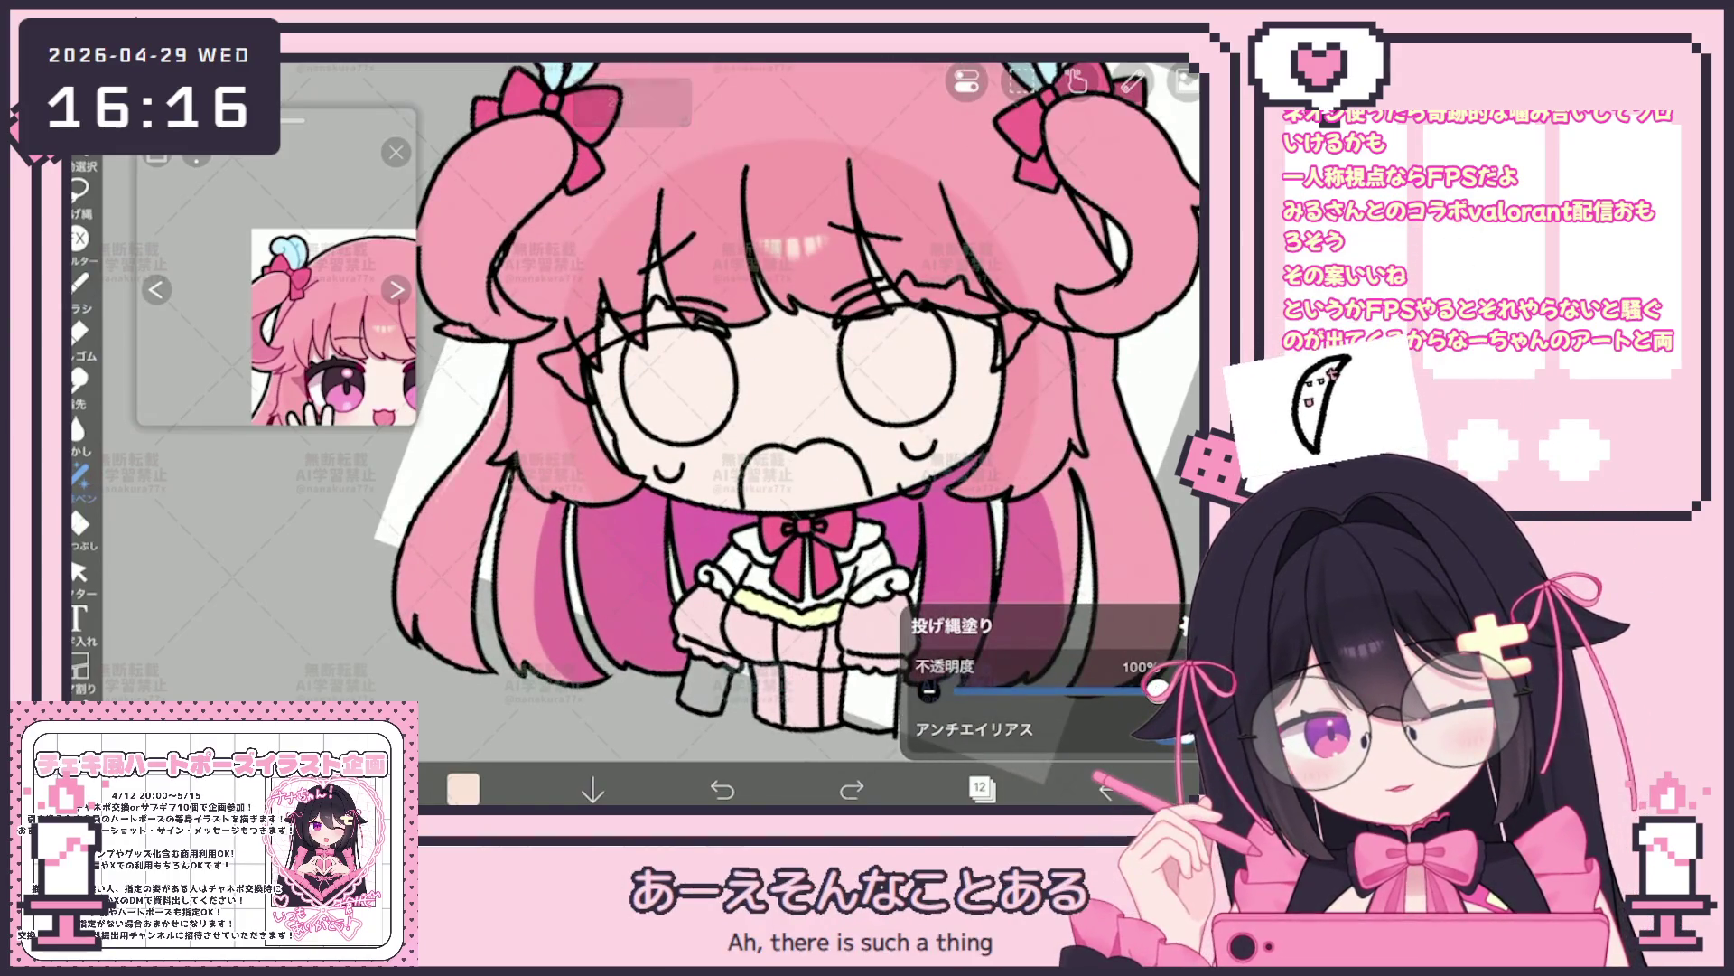
click(982, 788)
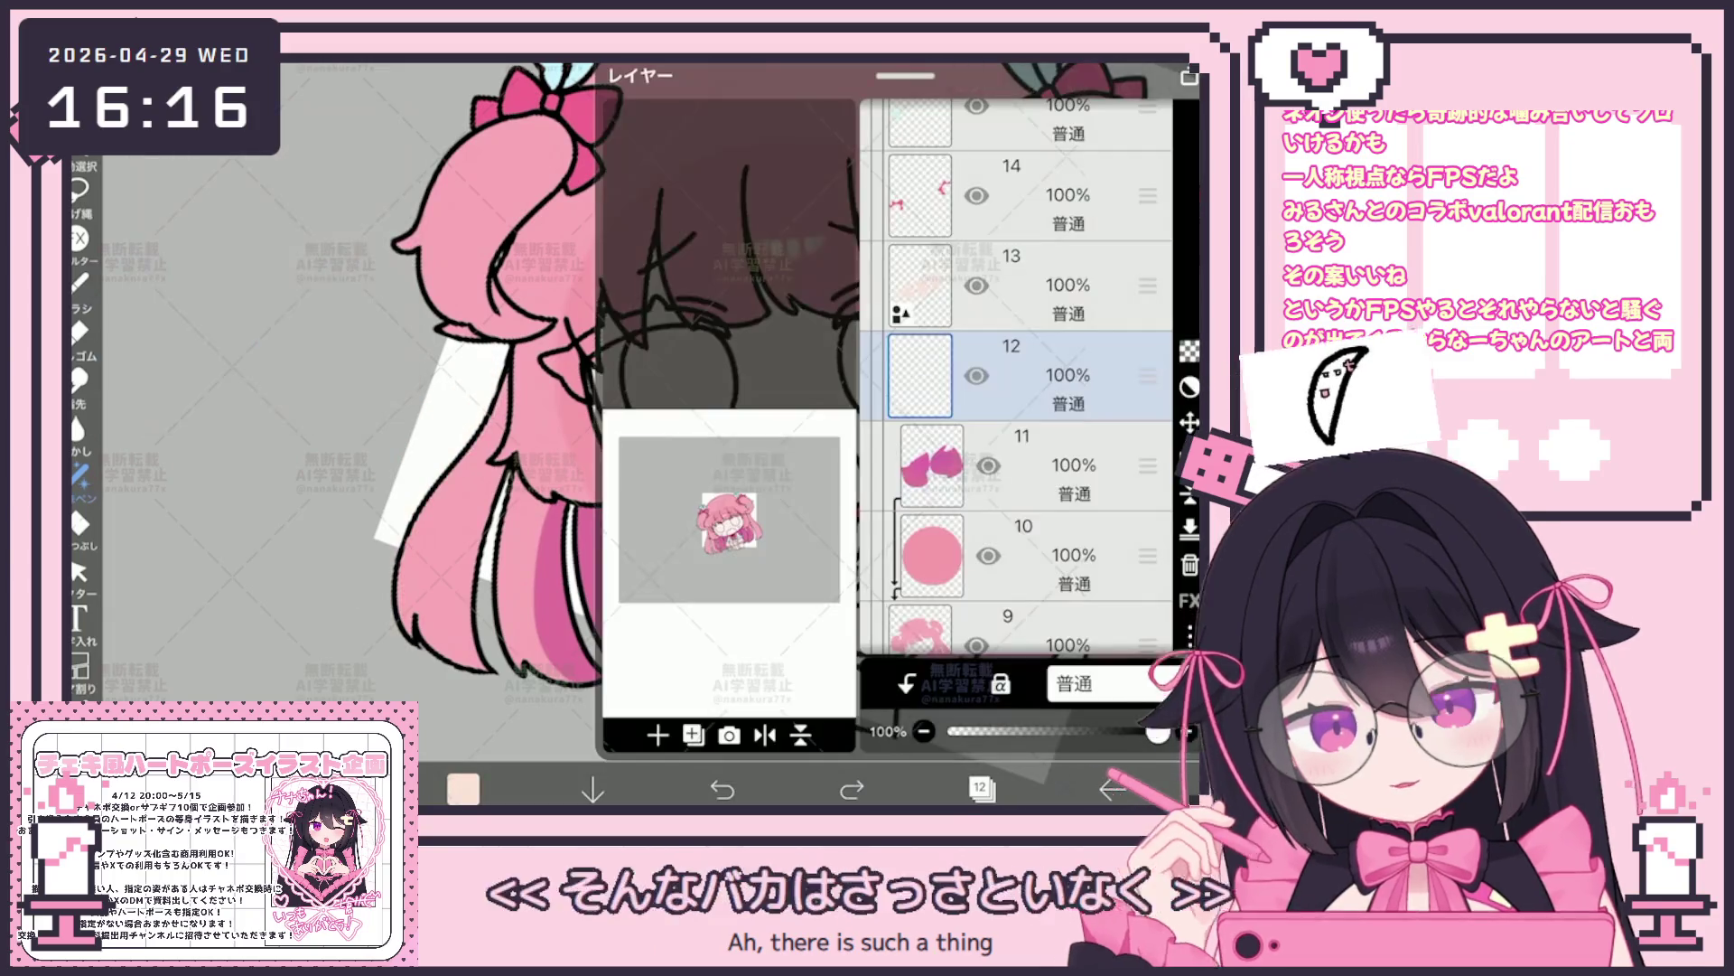
click(1030, 631)
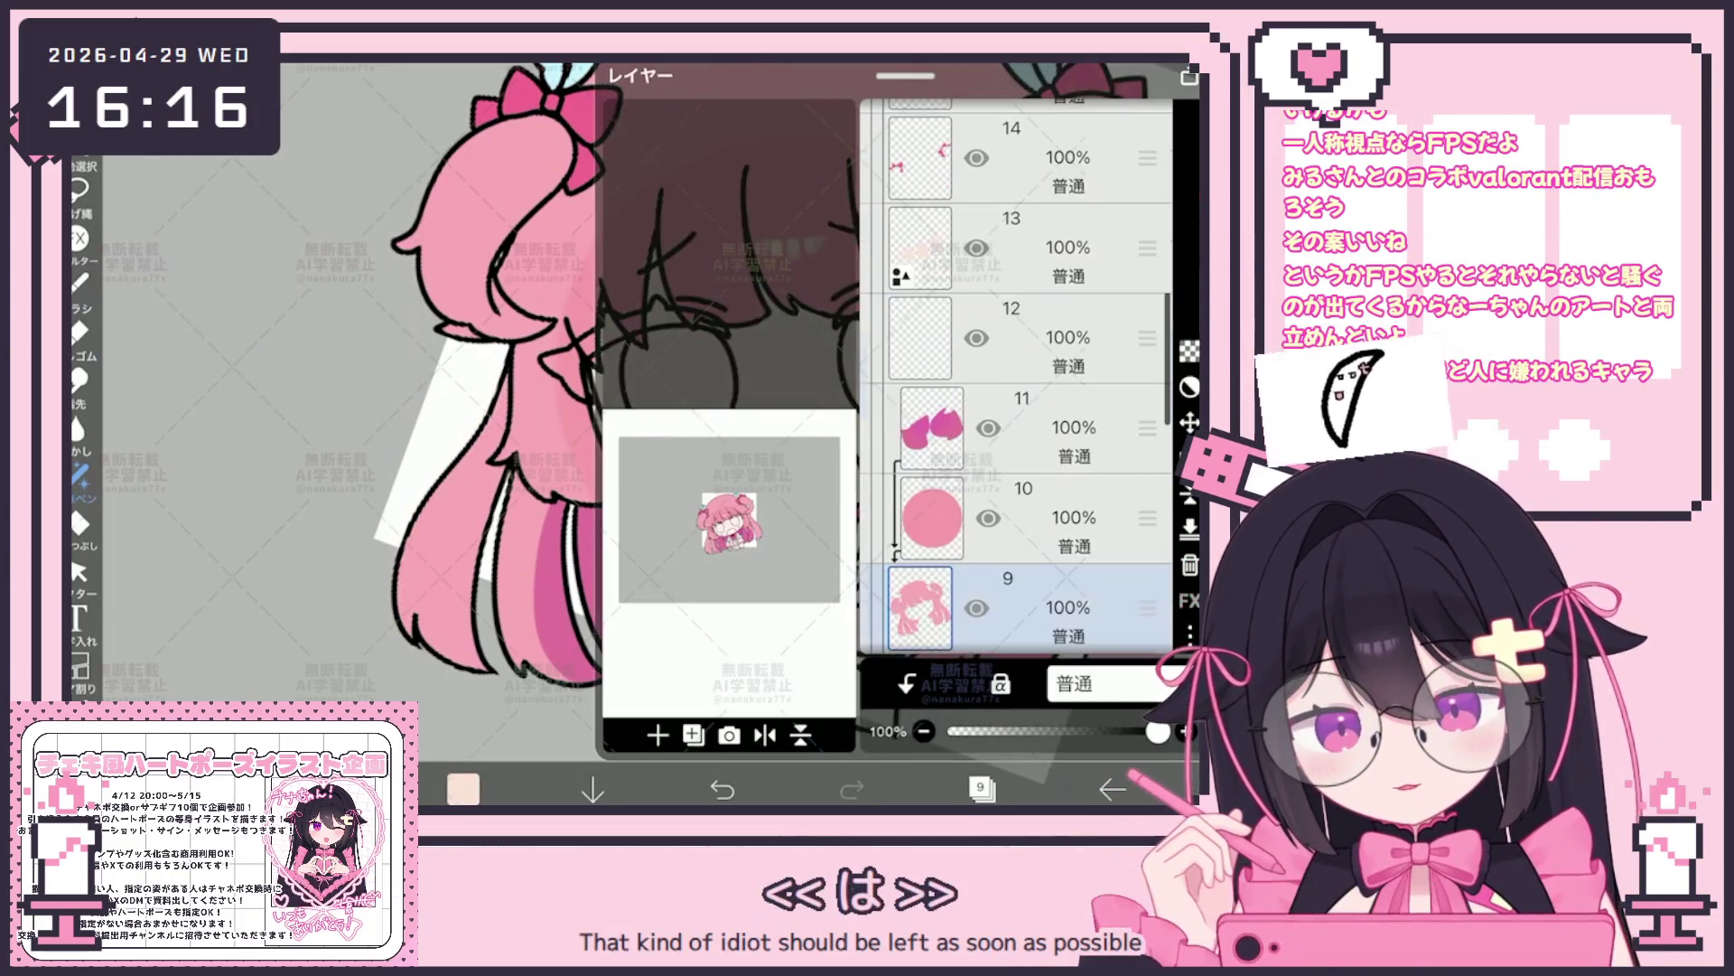
click(1031, 338)
click(981, 787)
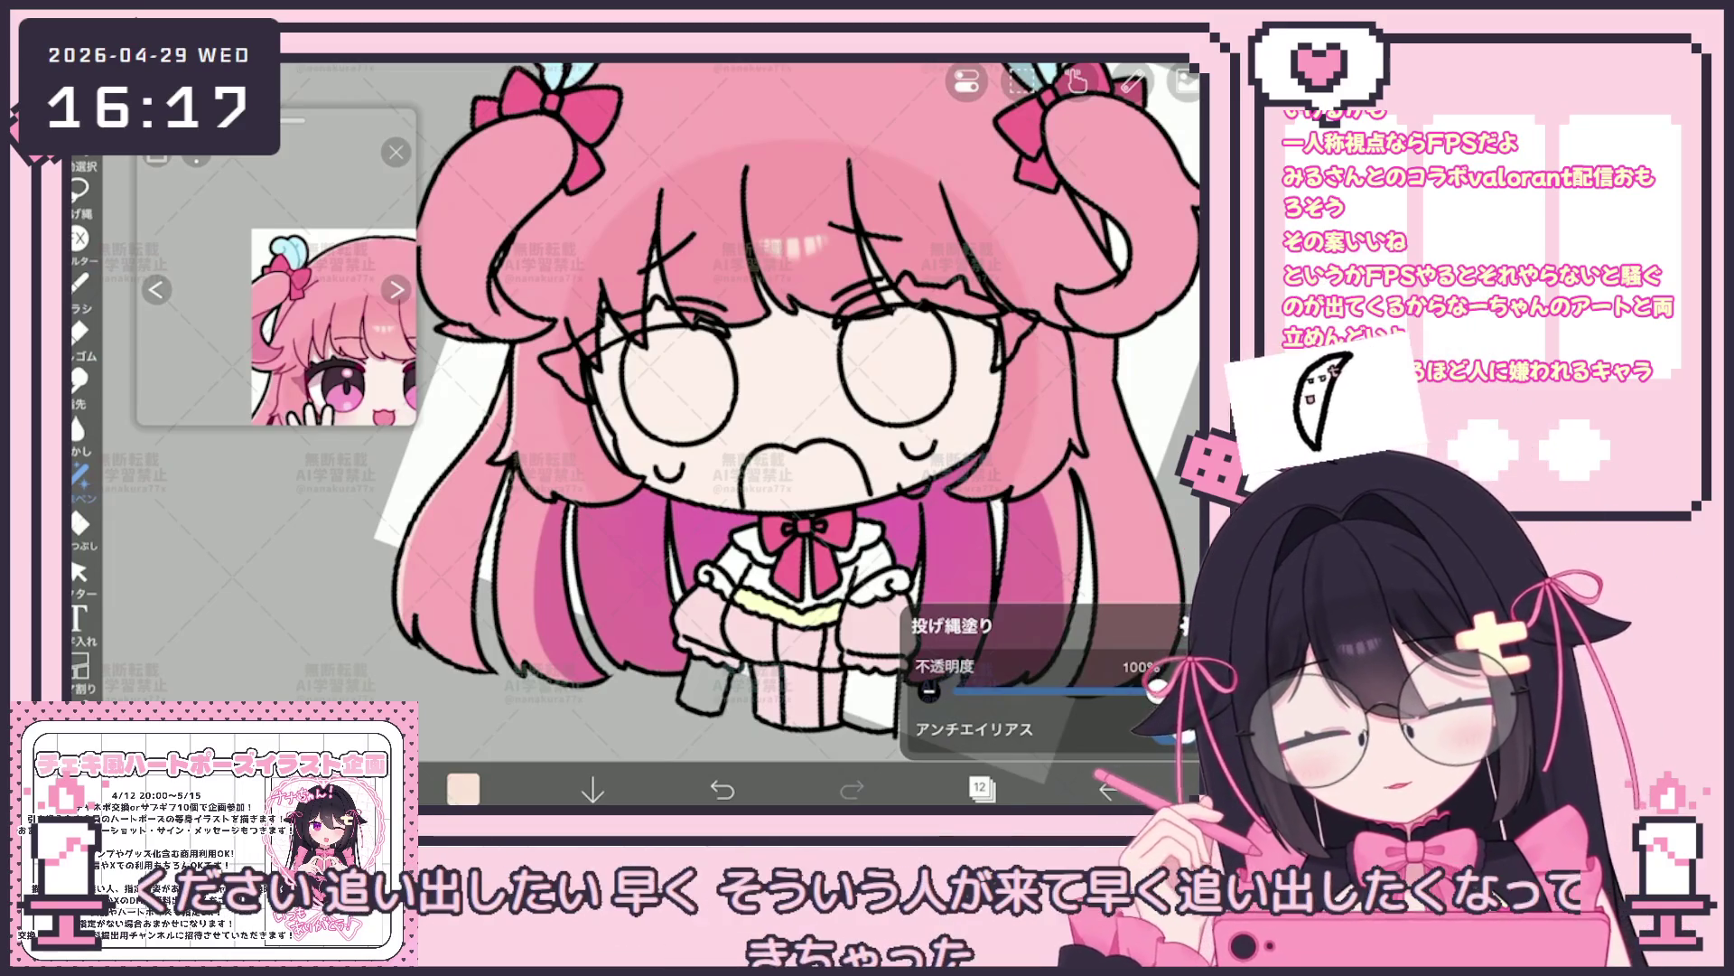
Lasso-fill the pale area behind the left side and skirt, pick the G-pen brush, then undo
drag(407, 515, 895, 733)
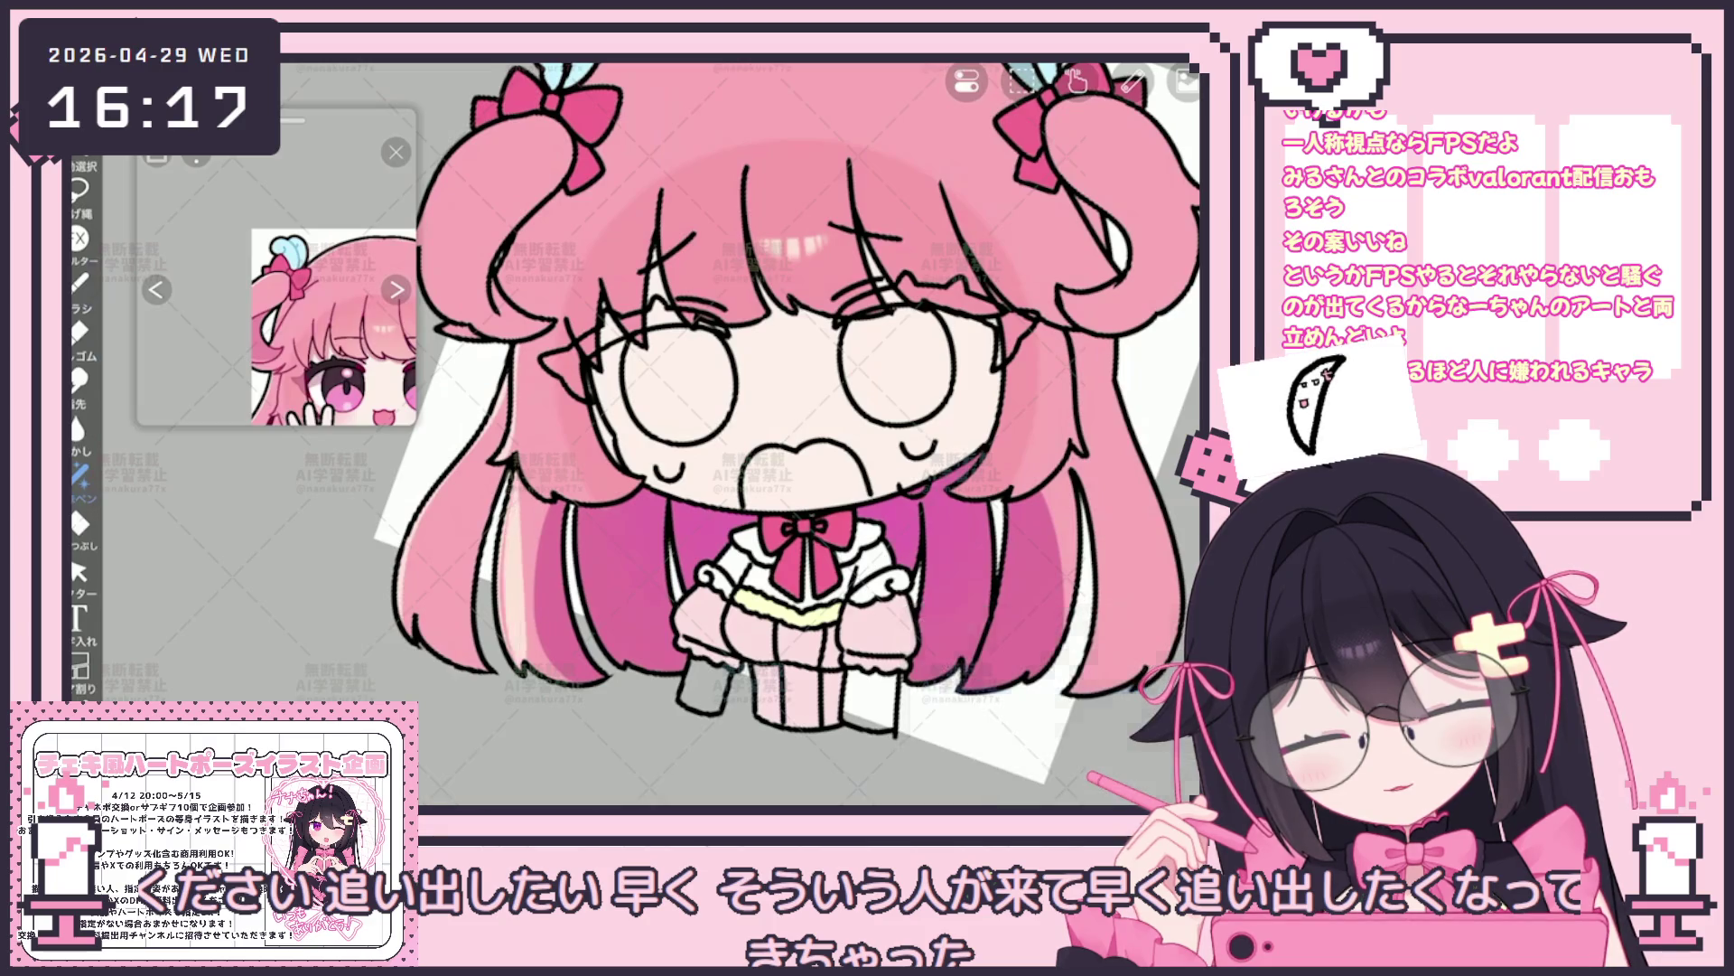
scroll(786, 421, down, 2)
scroll(808, 442, up, 3)
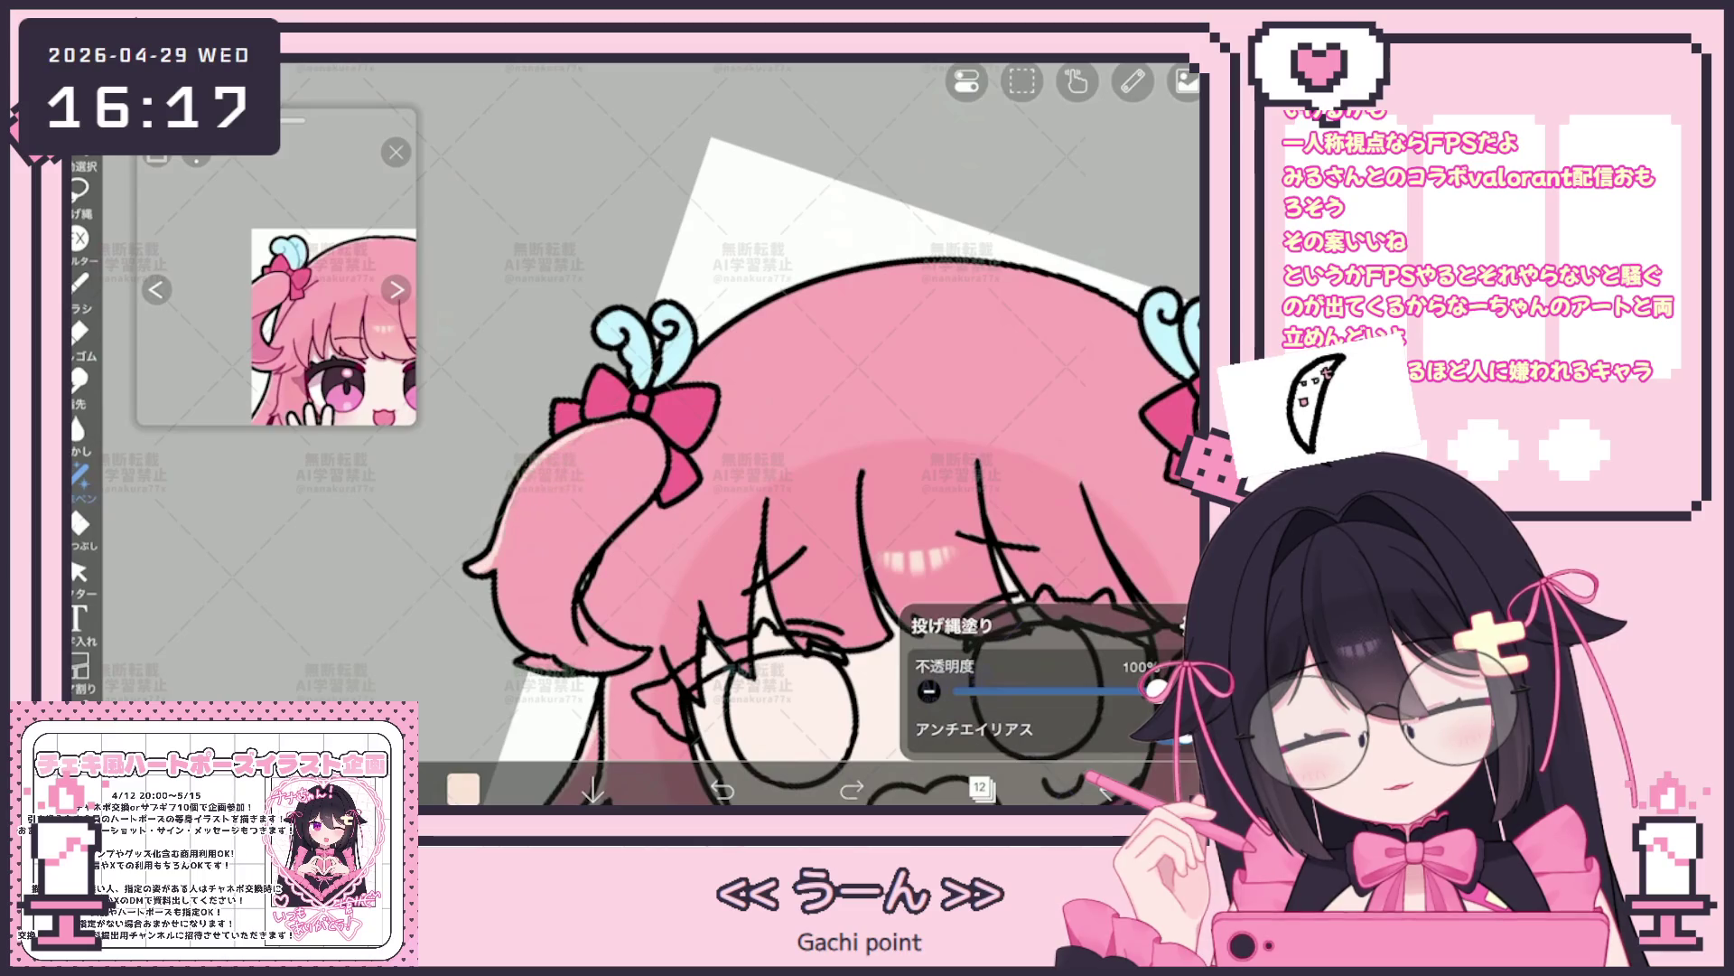
scroll(827, 434, down, 2)
scroll(827, 435, up, 3)
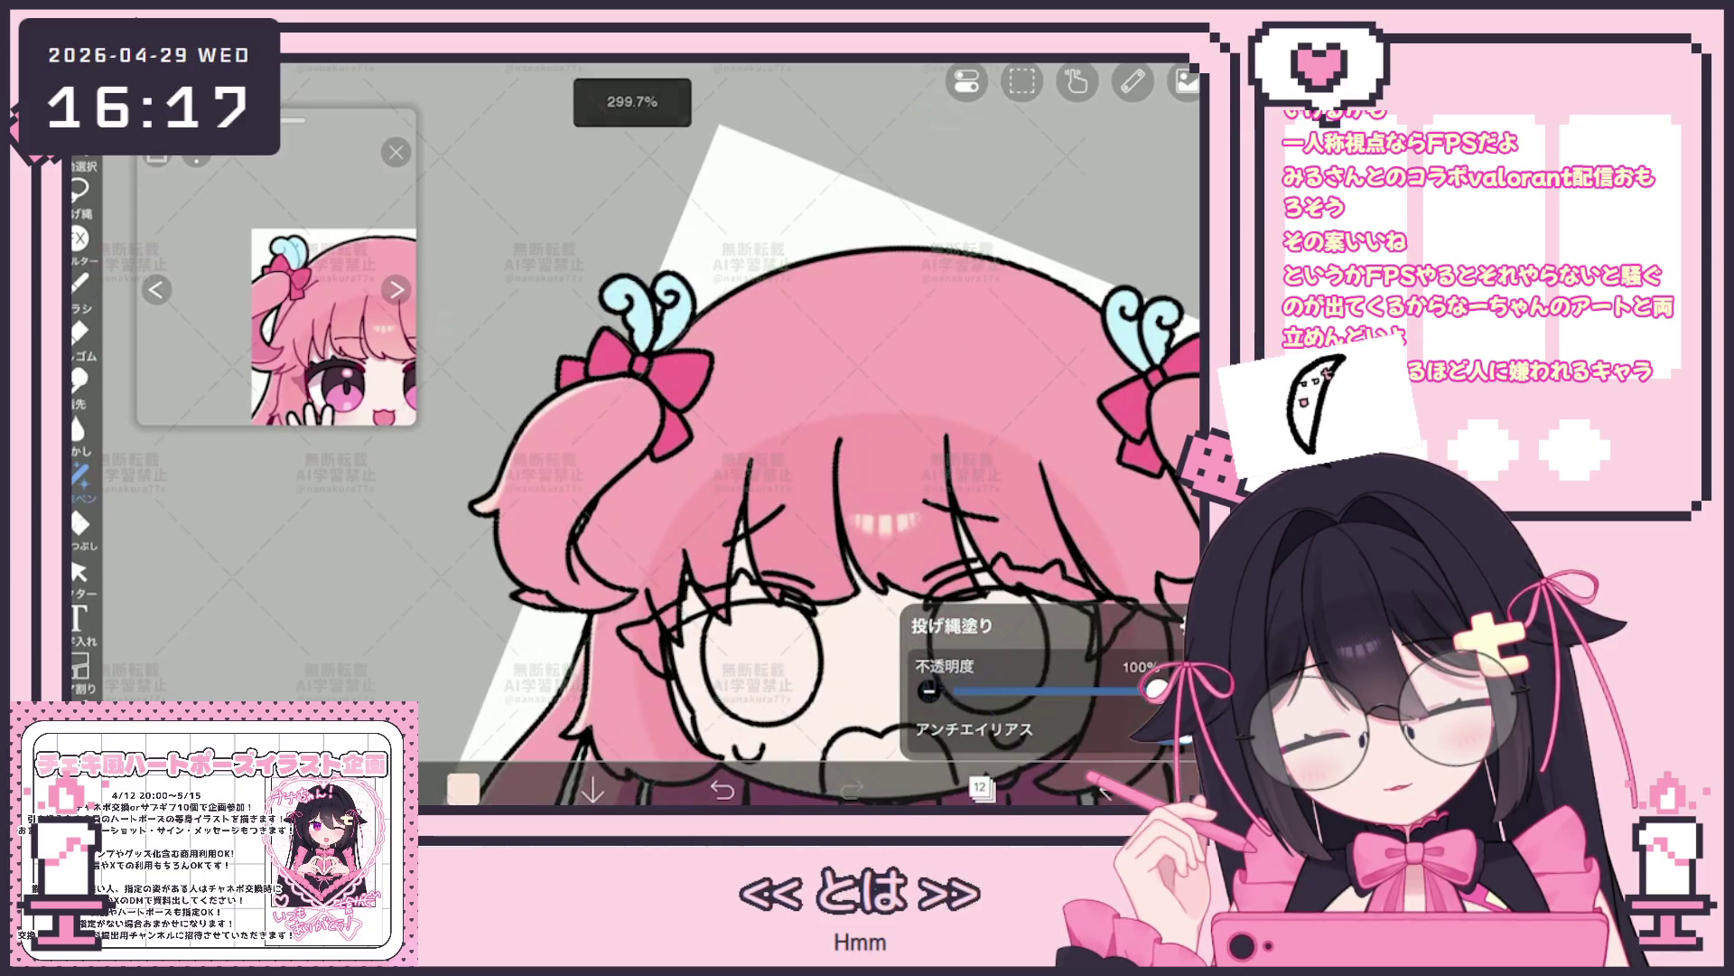
scroll(827, 433, up, 2)
click(79, 280)
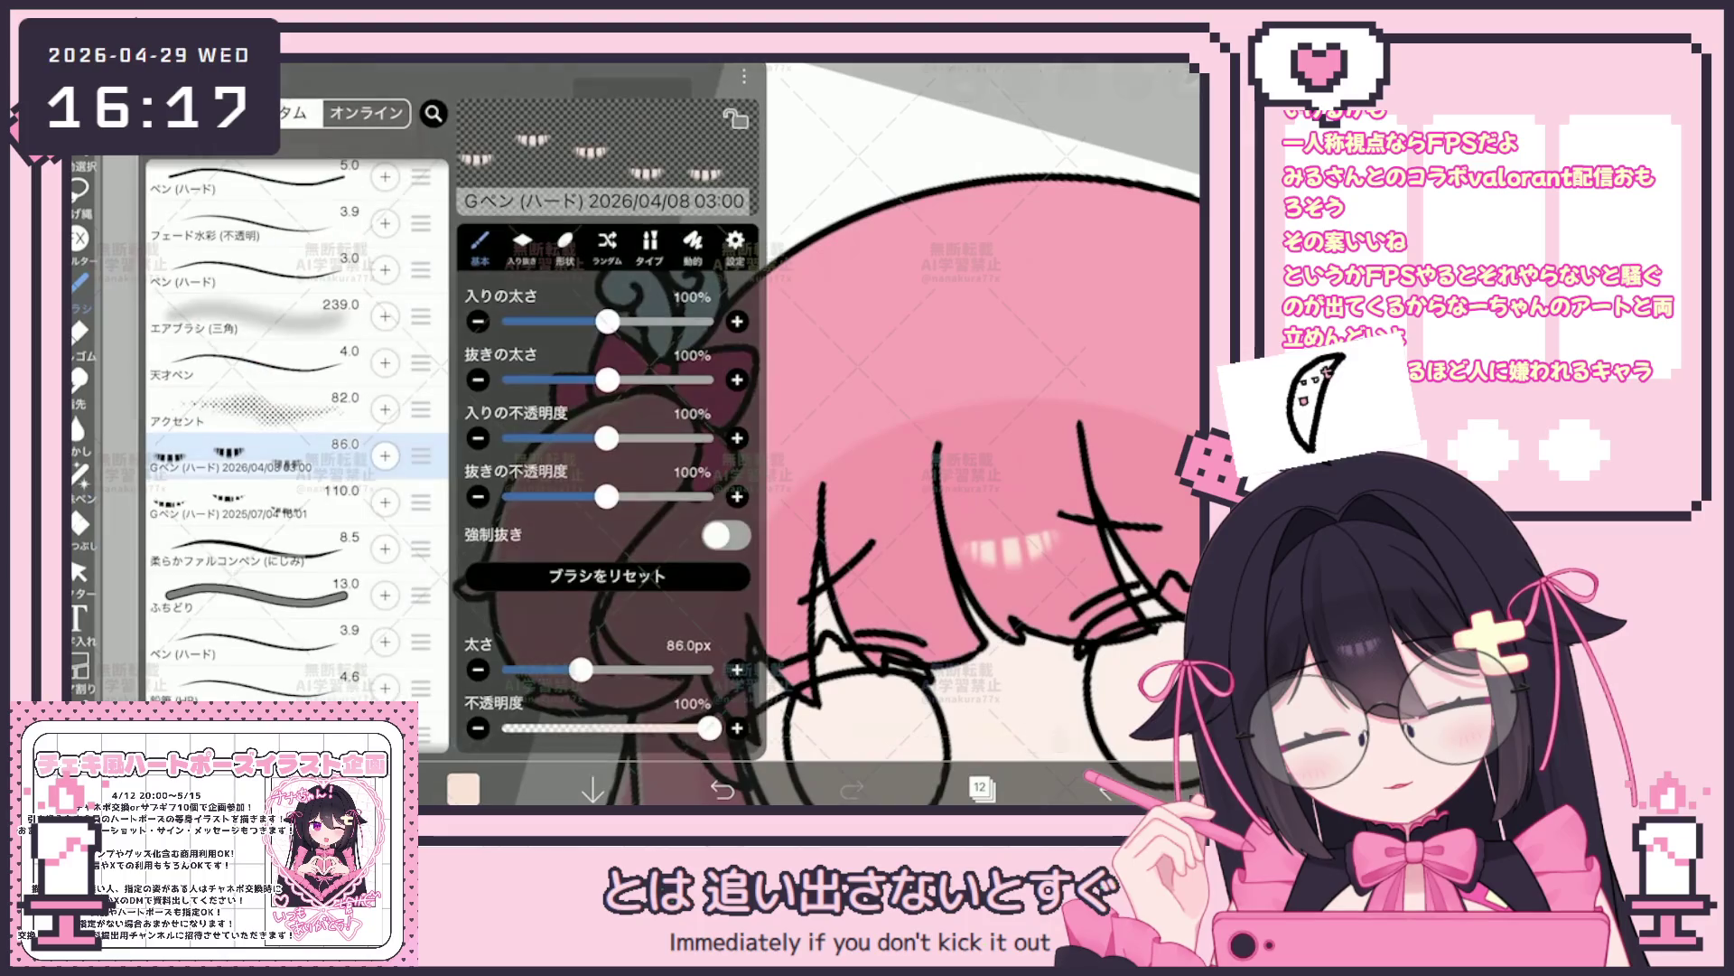
scroll(296, 447, up, 3)
click(79, 281)
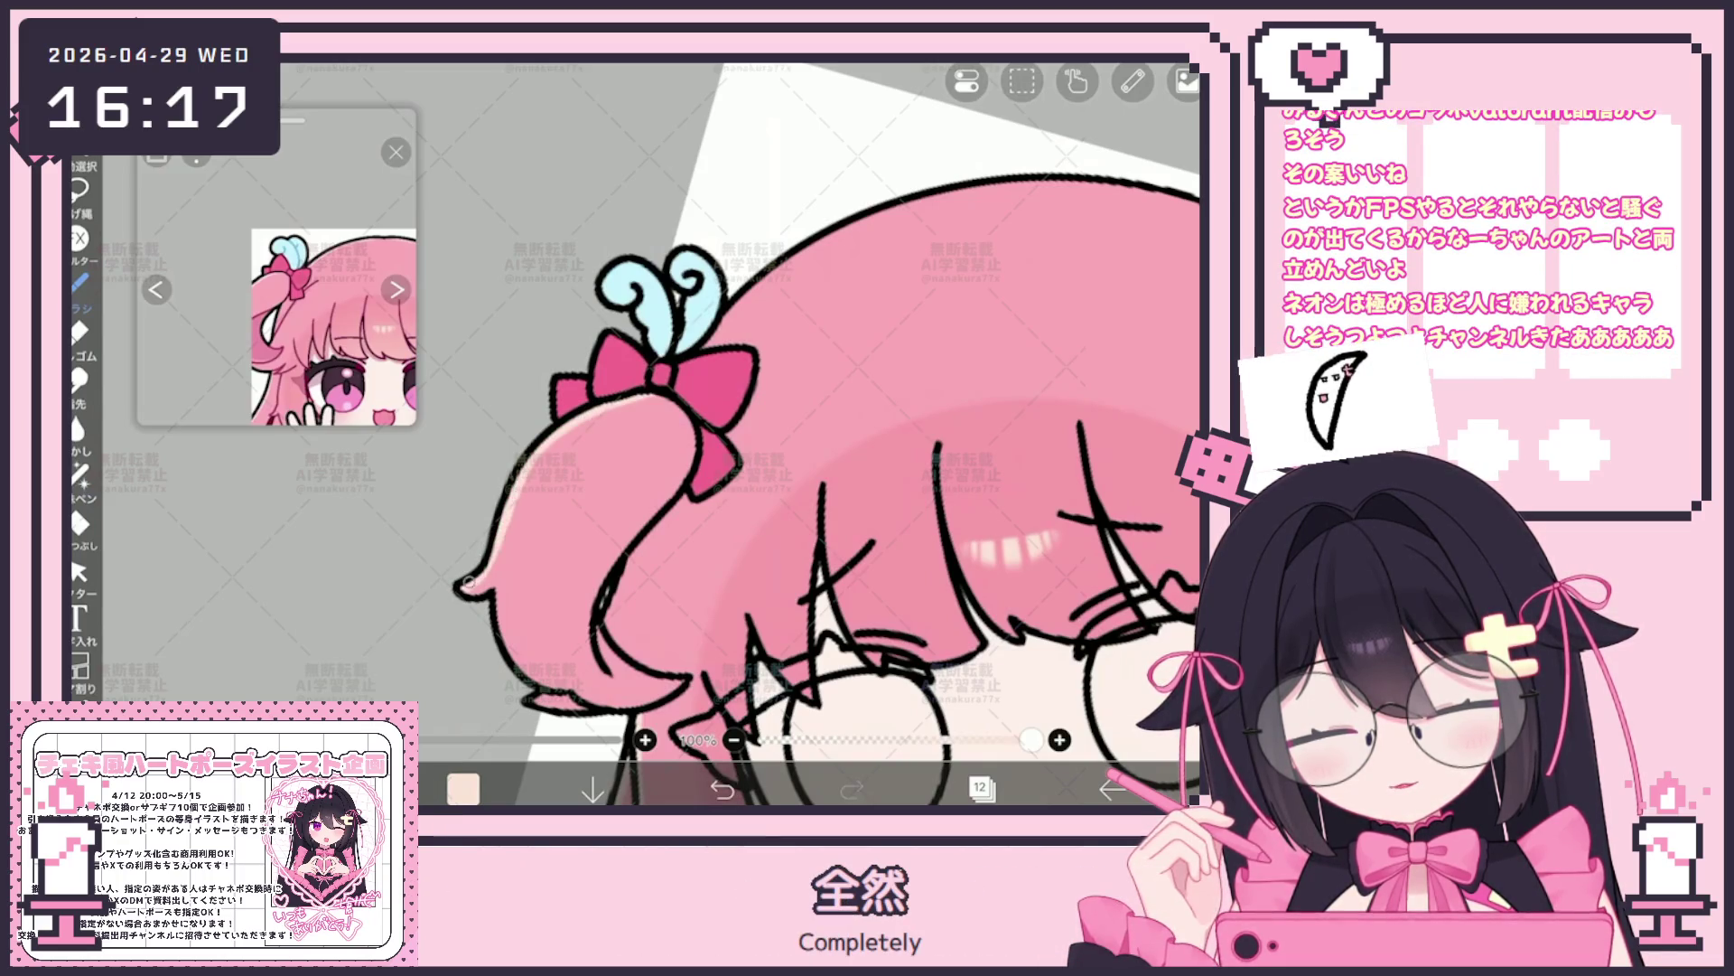
scroll(813, 434, up, 2)
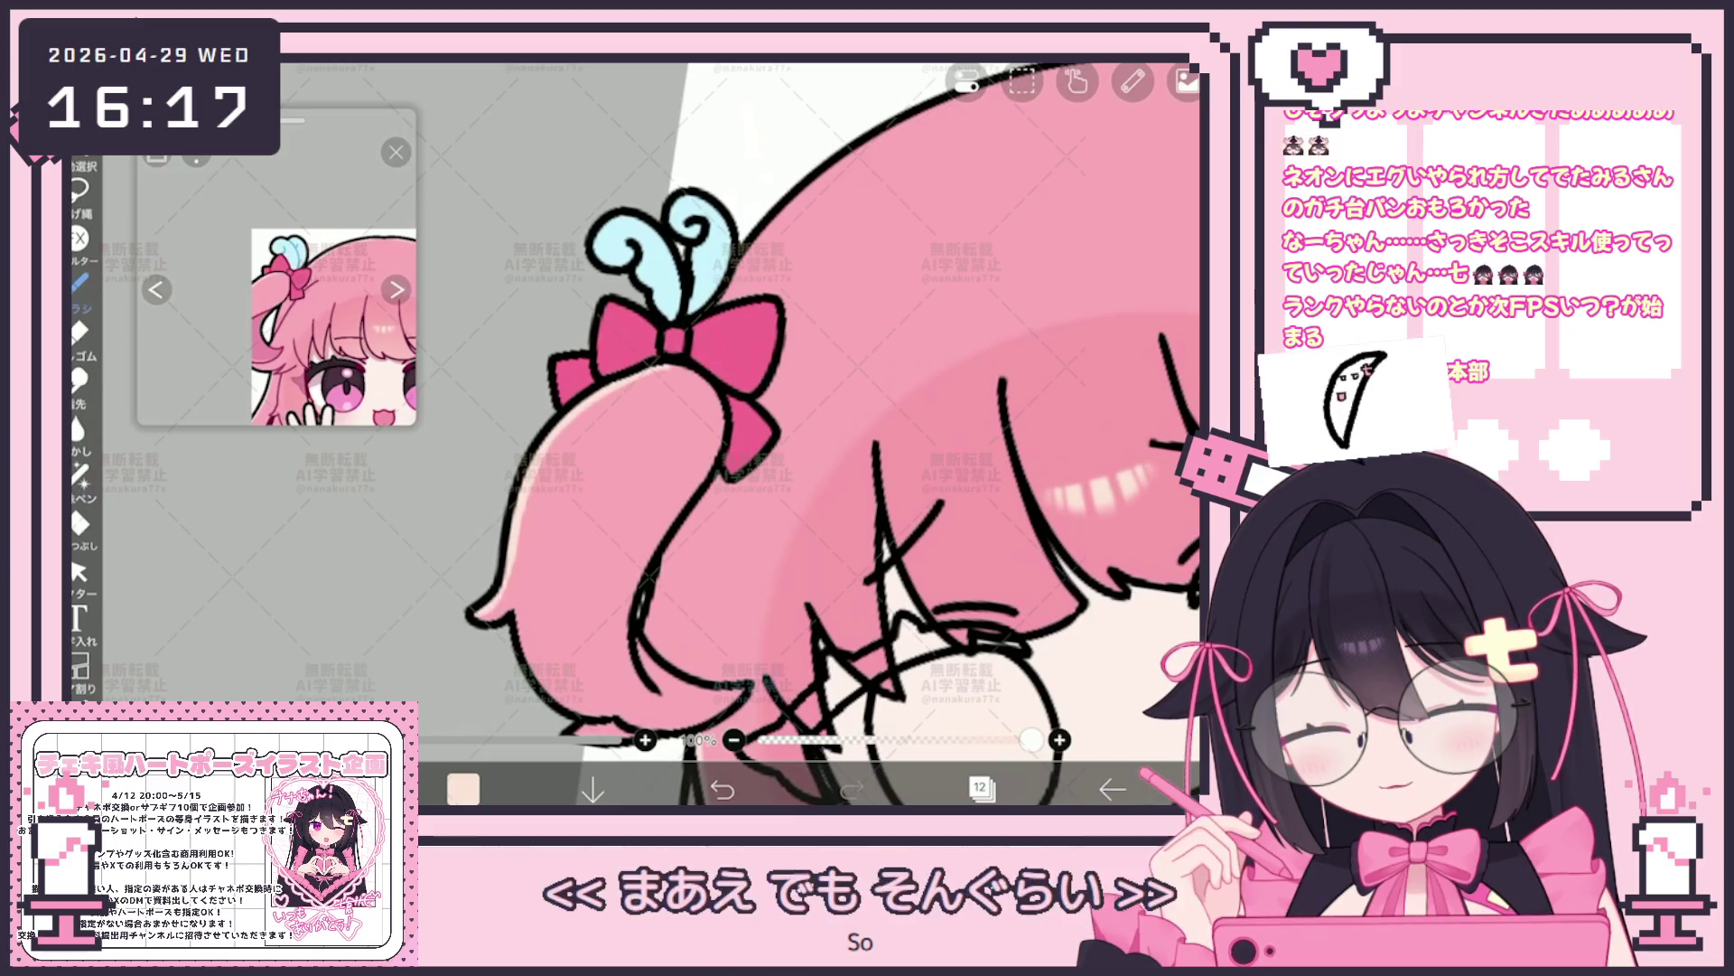
click(722, 788)
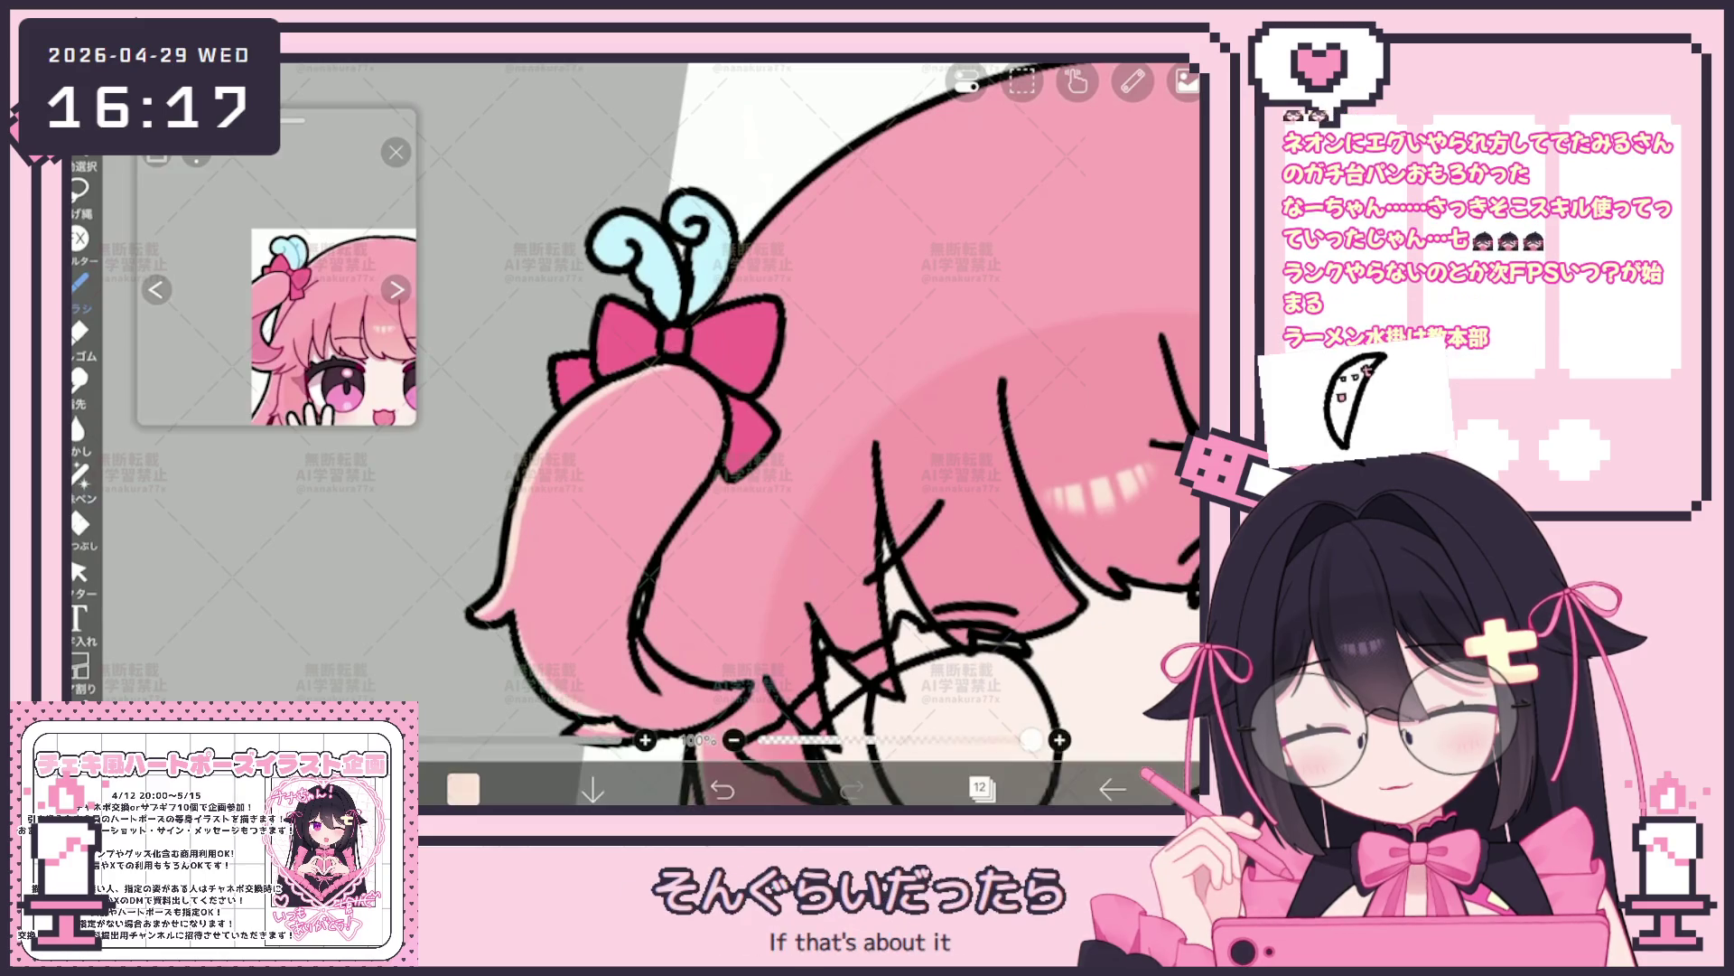
scroll(813, 433, up, 2)
scroll(814, 433, up, 1)
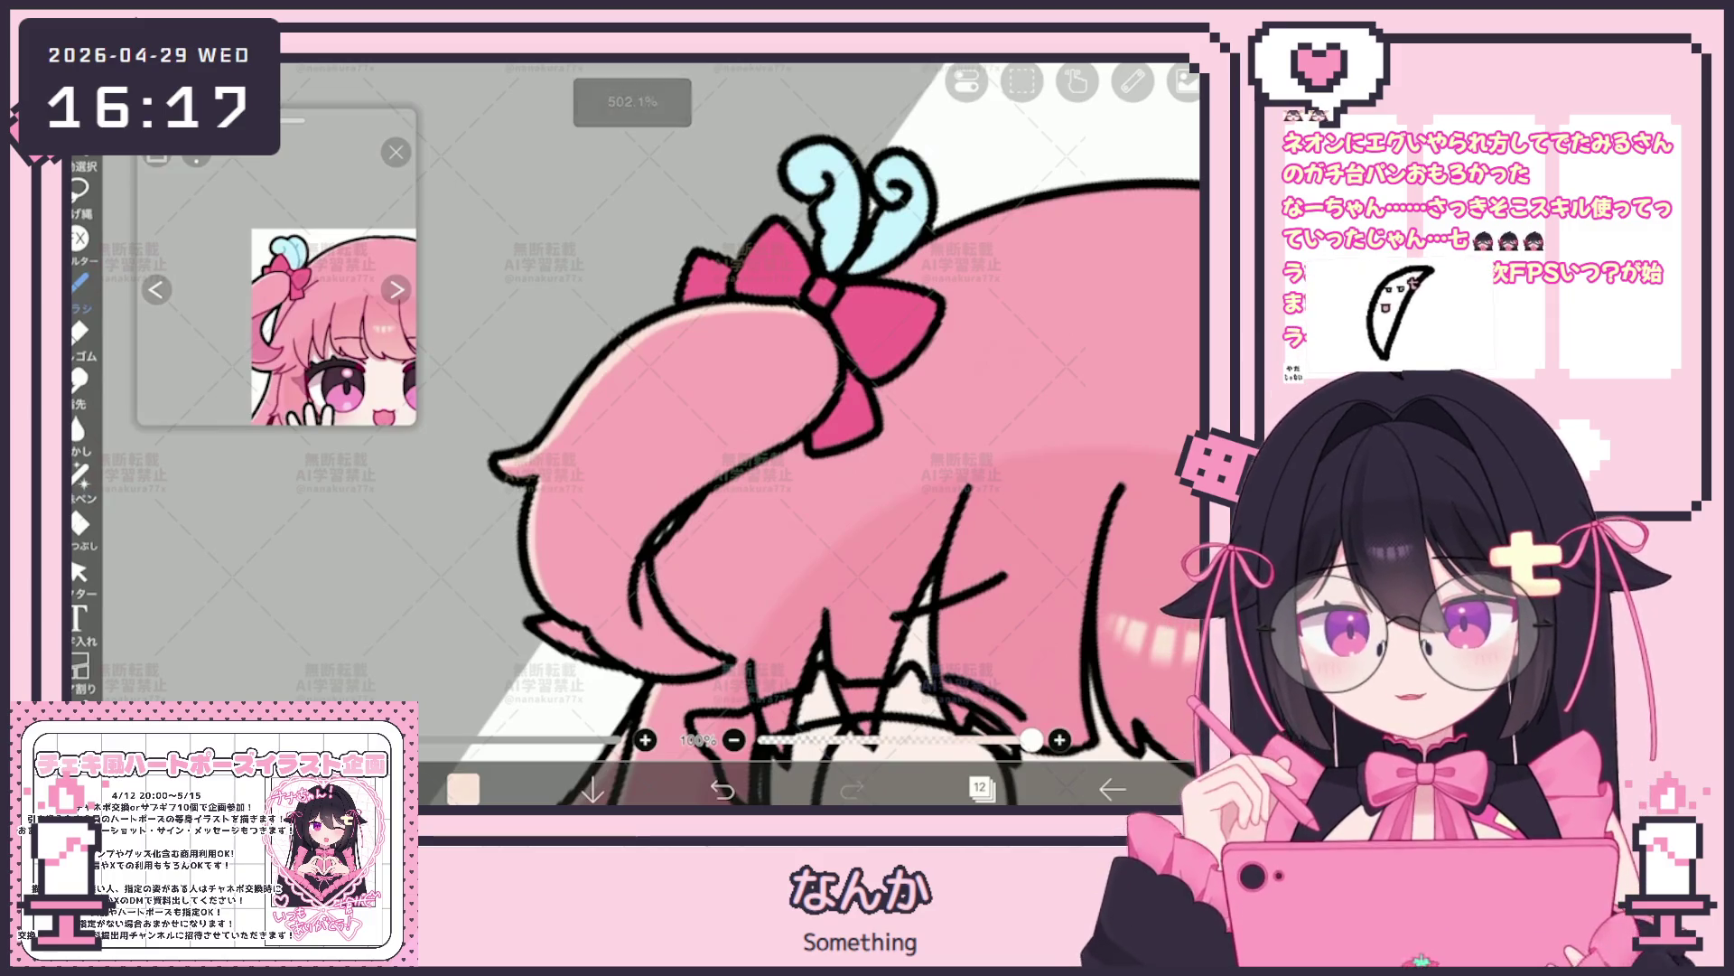
scroll(812, 433, up, 1)
scroll(813, 433, up, 1)
scroll(704, 407, up, 1)
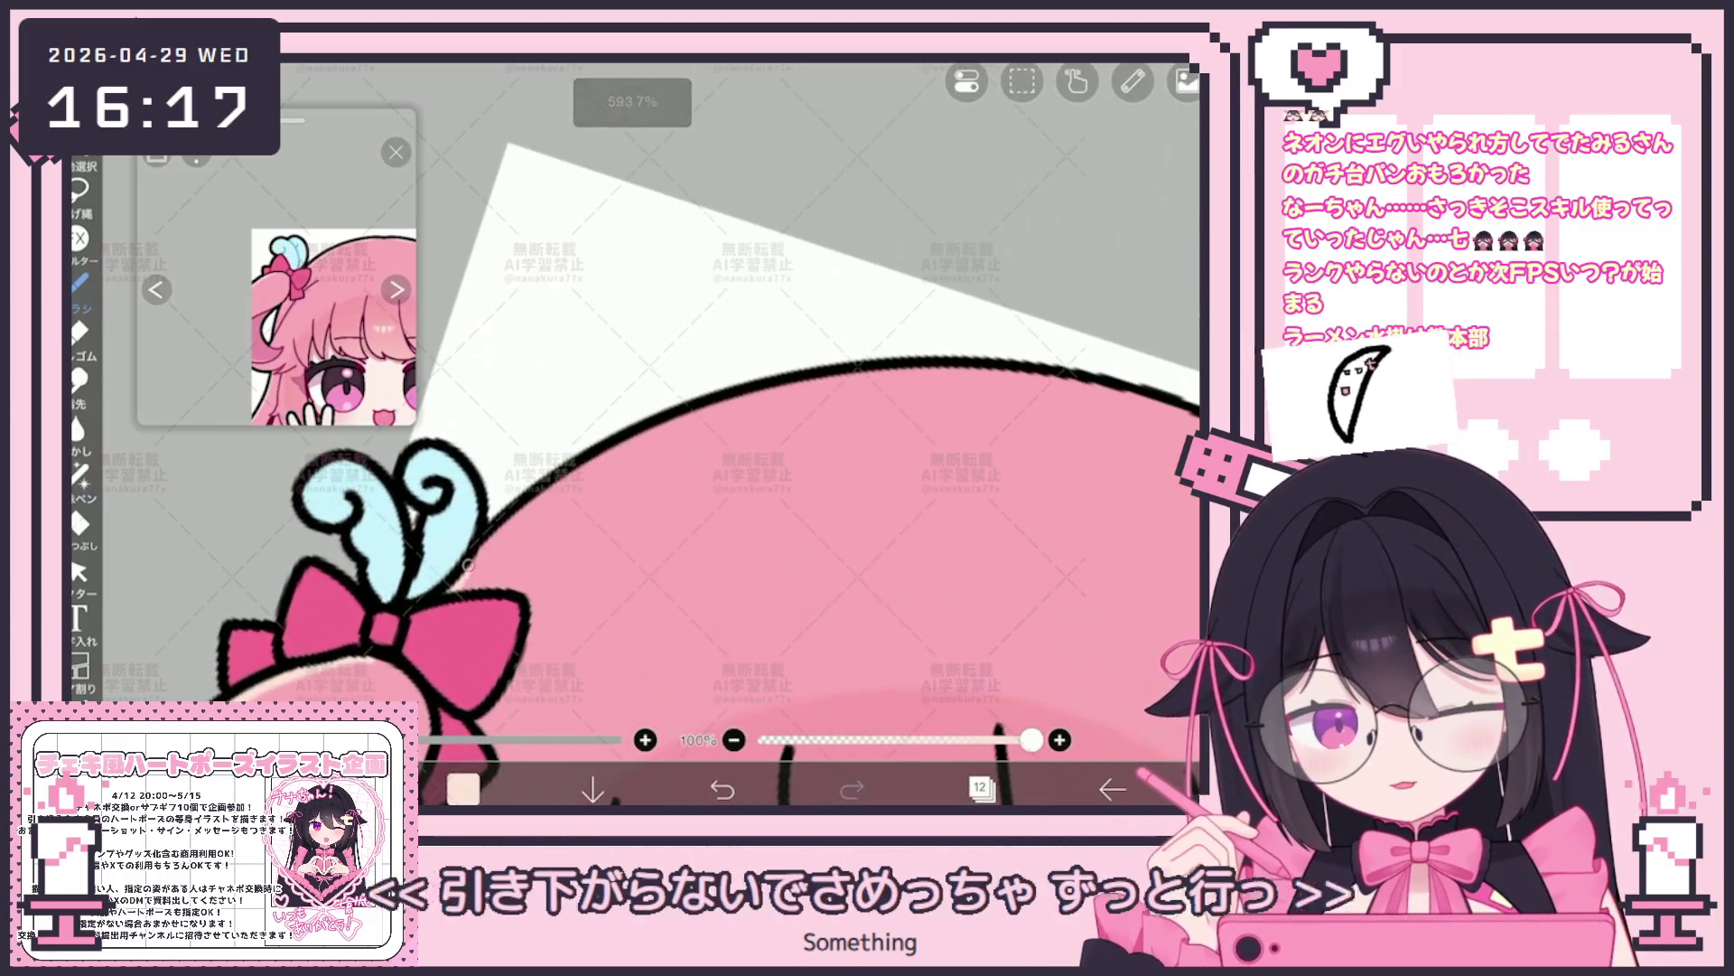
scroll(728, 400, down, 1)
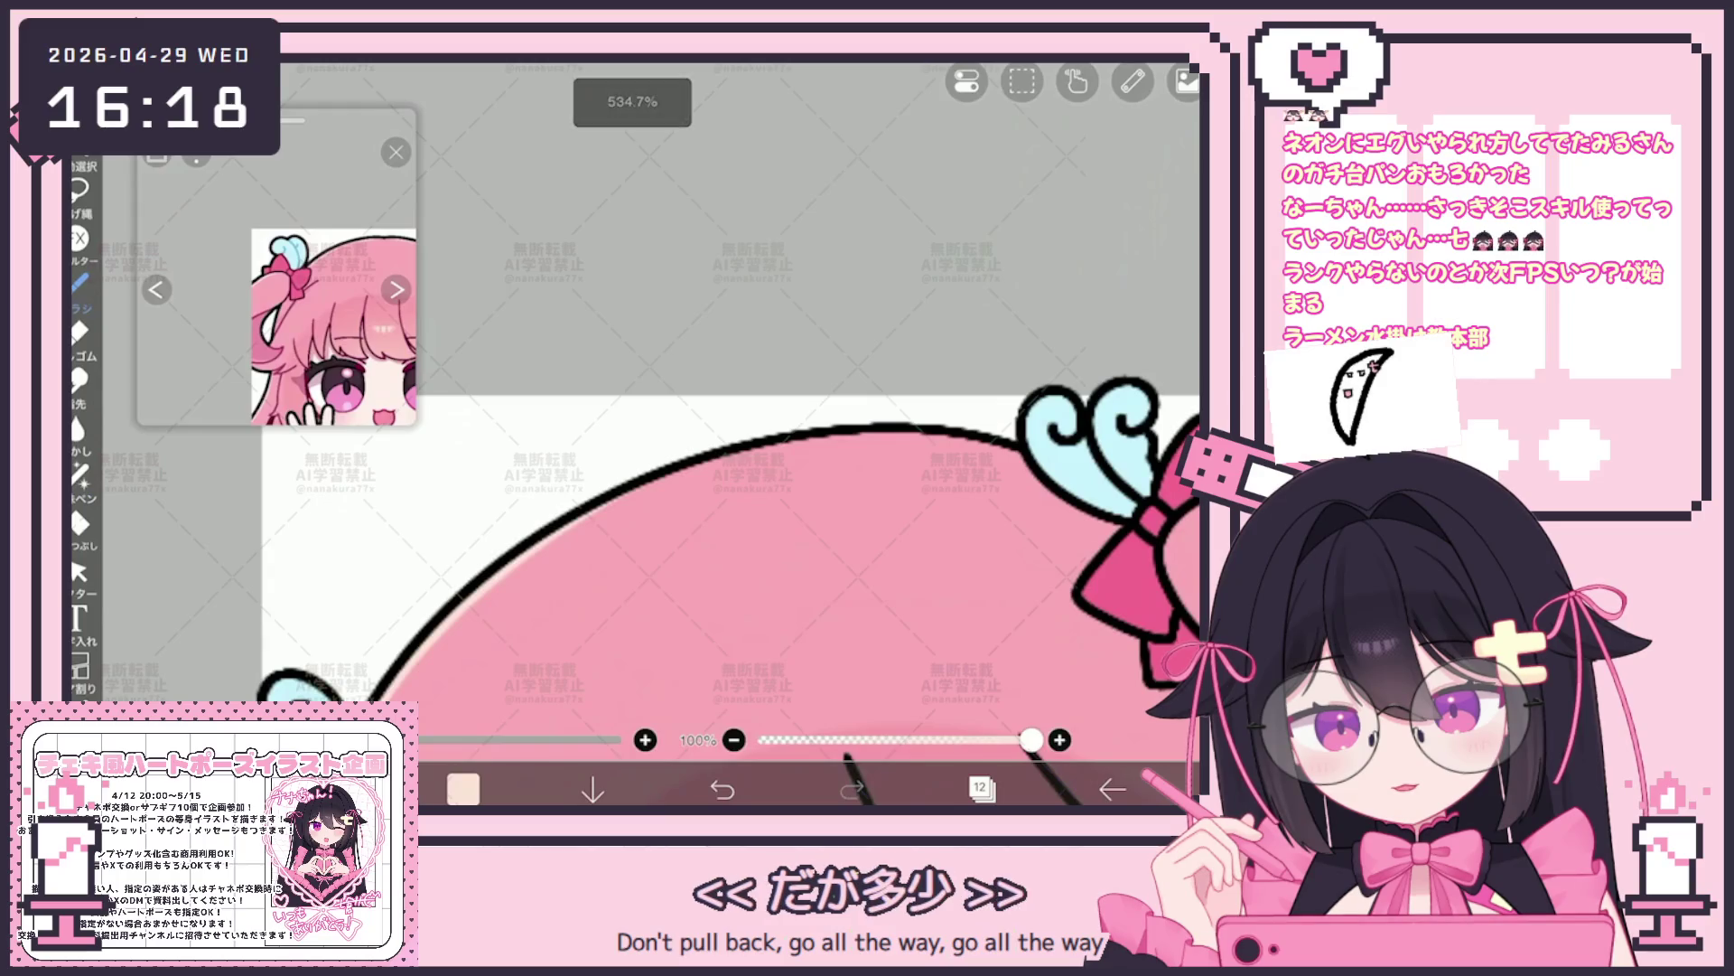
Undo the last stroke and brush two light pink highlights along the twin tail's lower edge
key(ctrl+z)
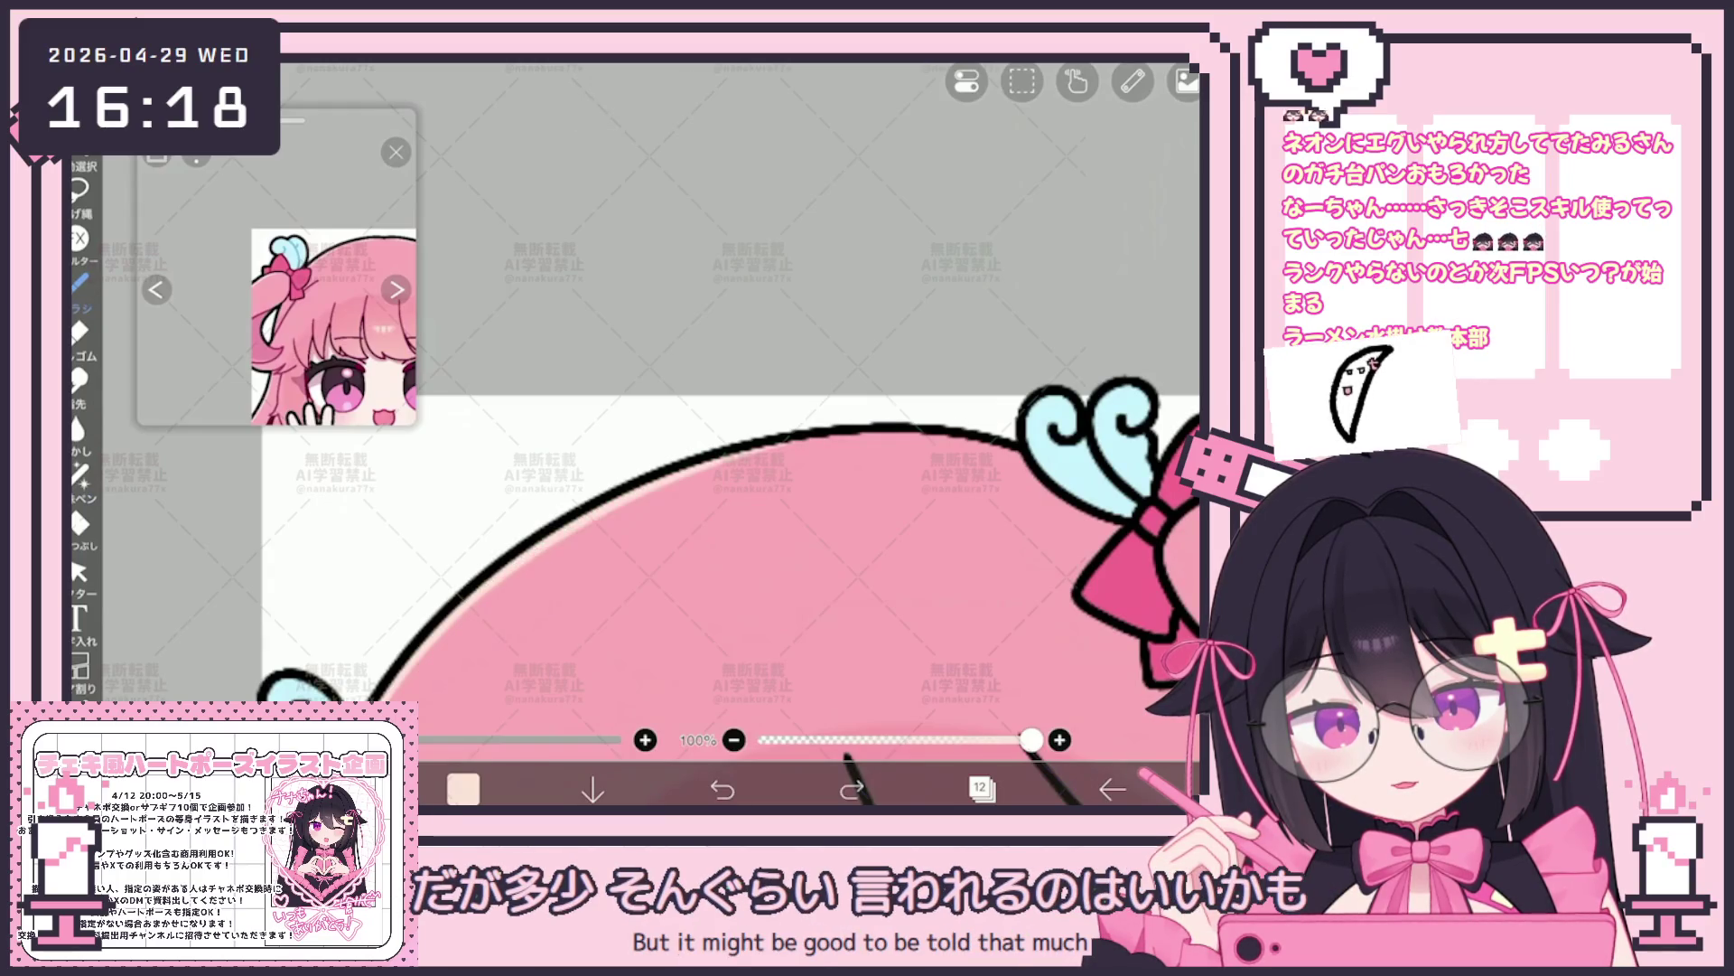
scroll(705, 529, down, 1)
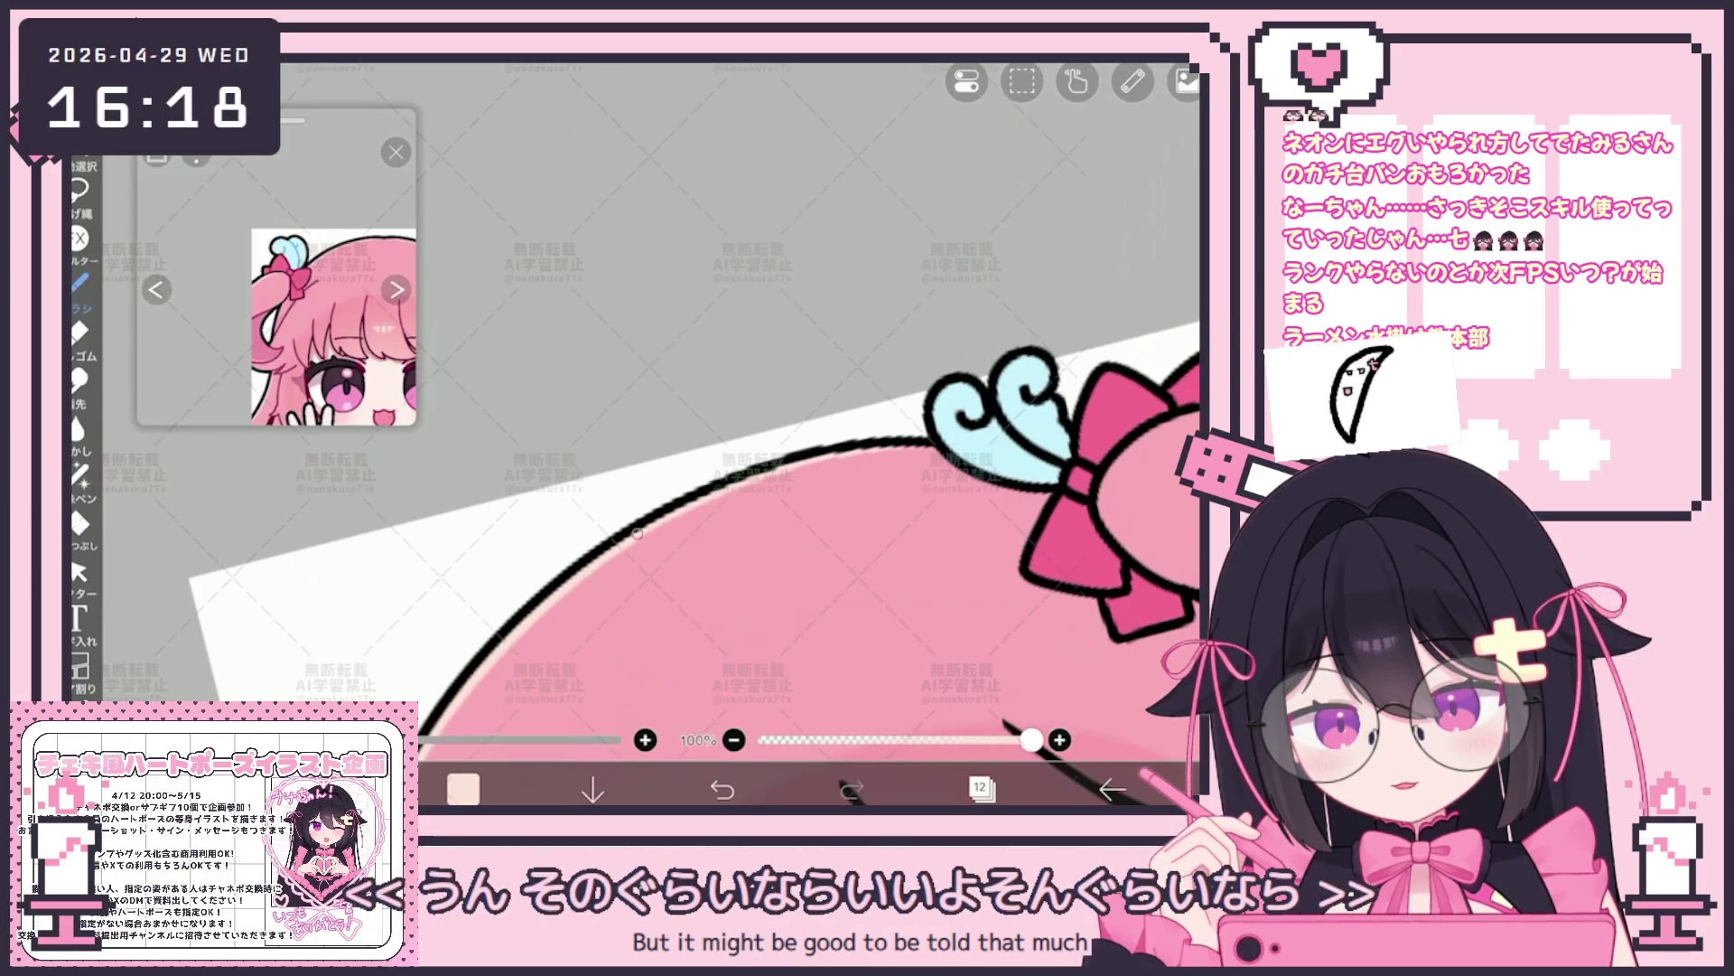
scroll(695, 486, down, 1)
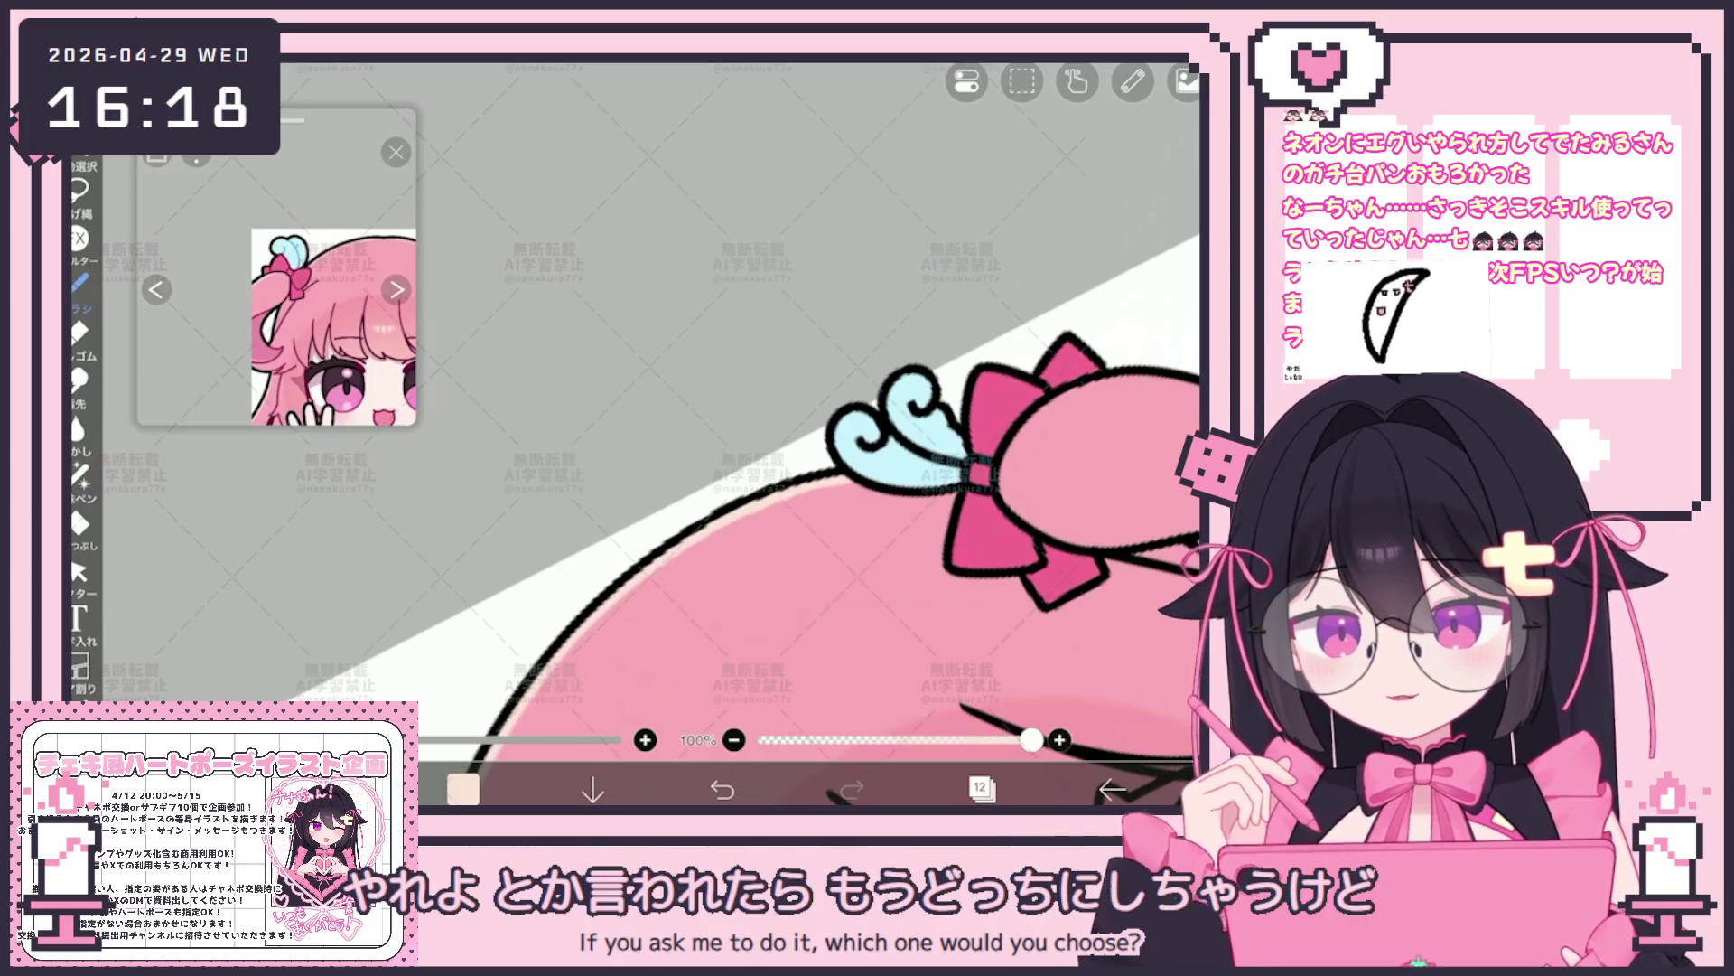
scroll(745, 434, up, 3)
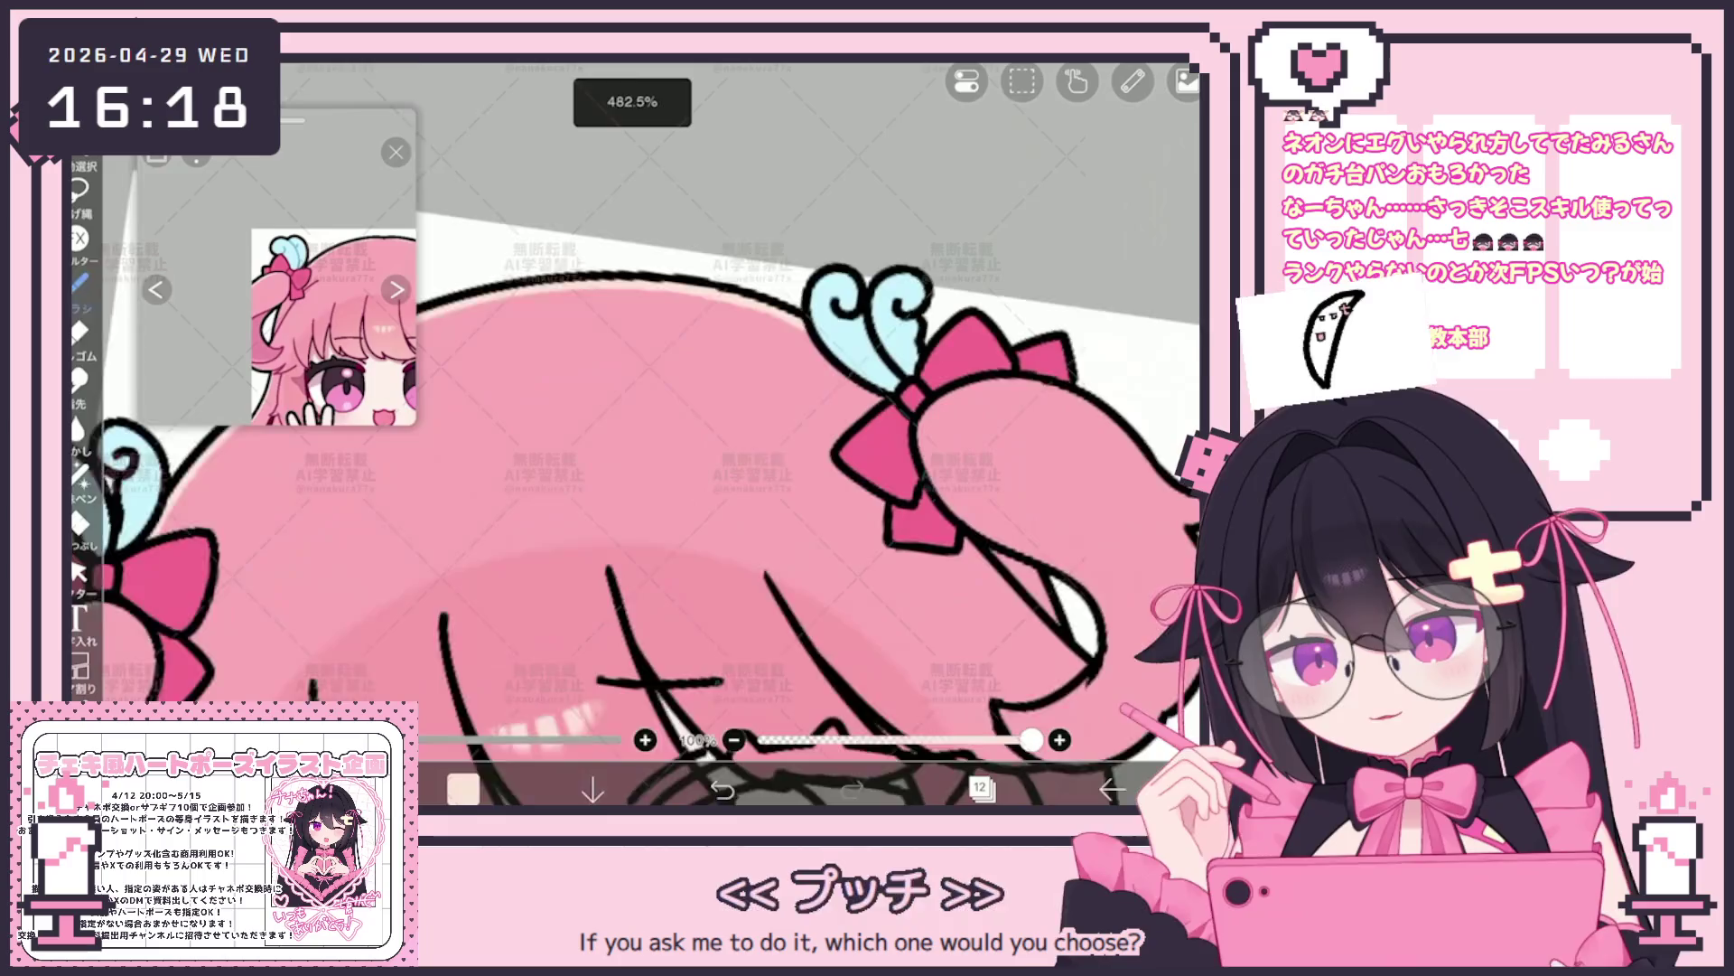
scroll(713, 433, up, 2)
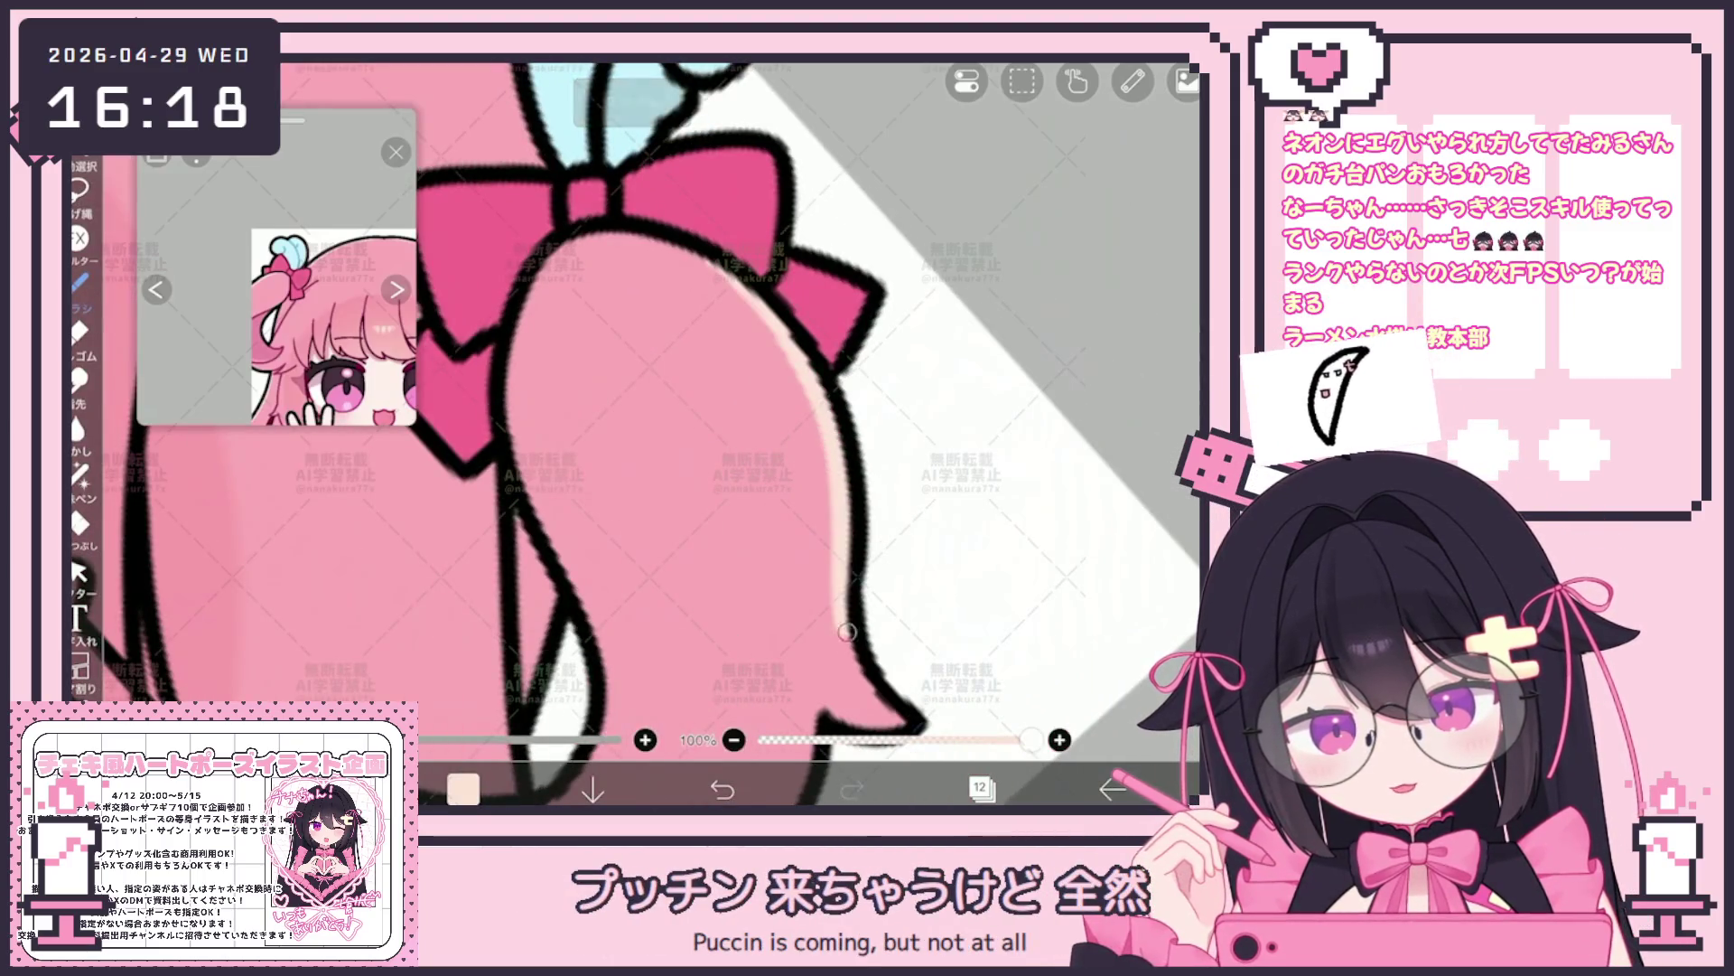
scroll(715, 253, down, 2)
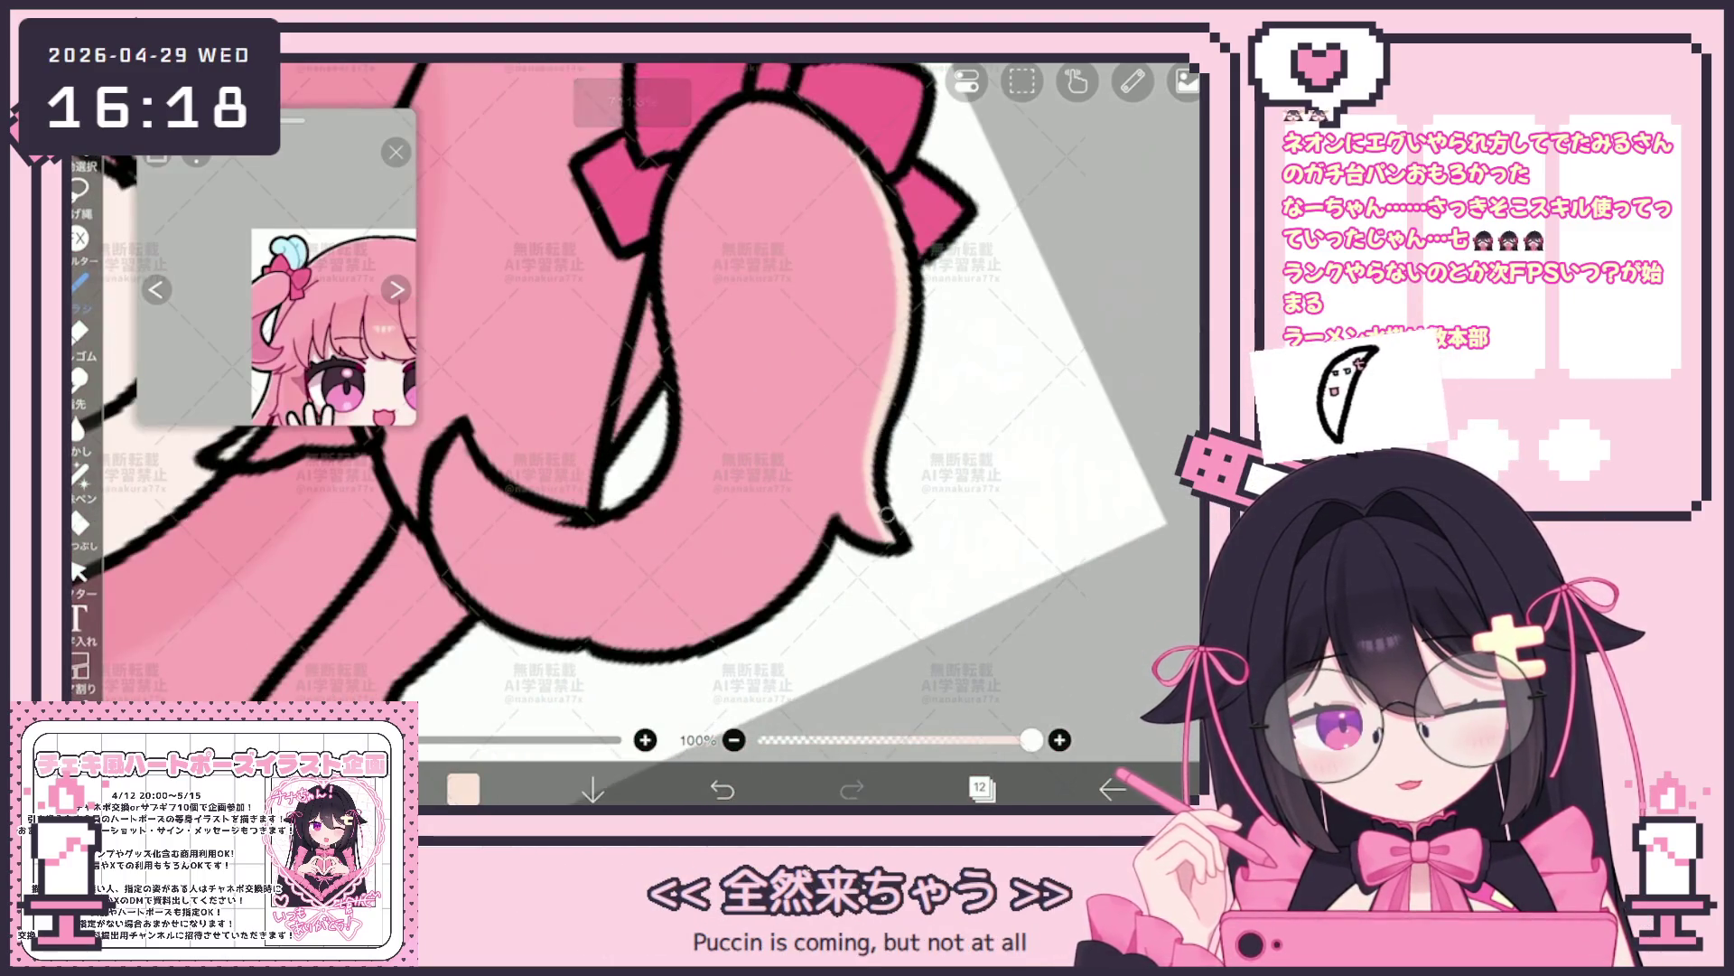
scroll(637, 407, down, 1)
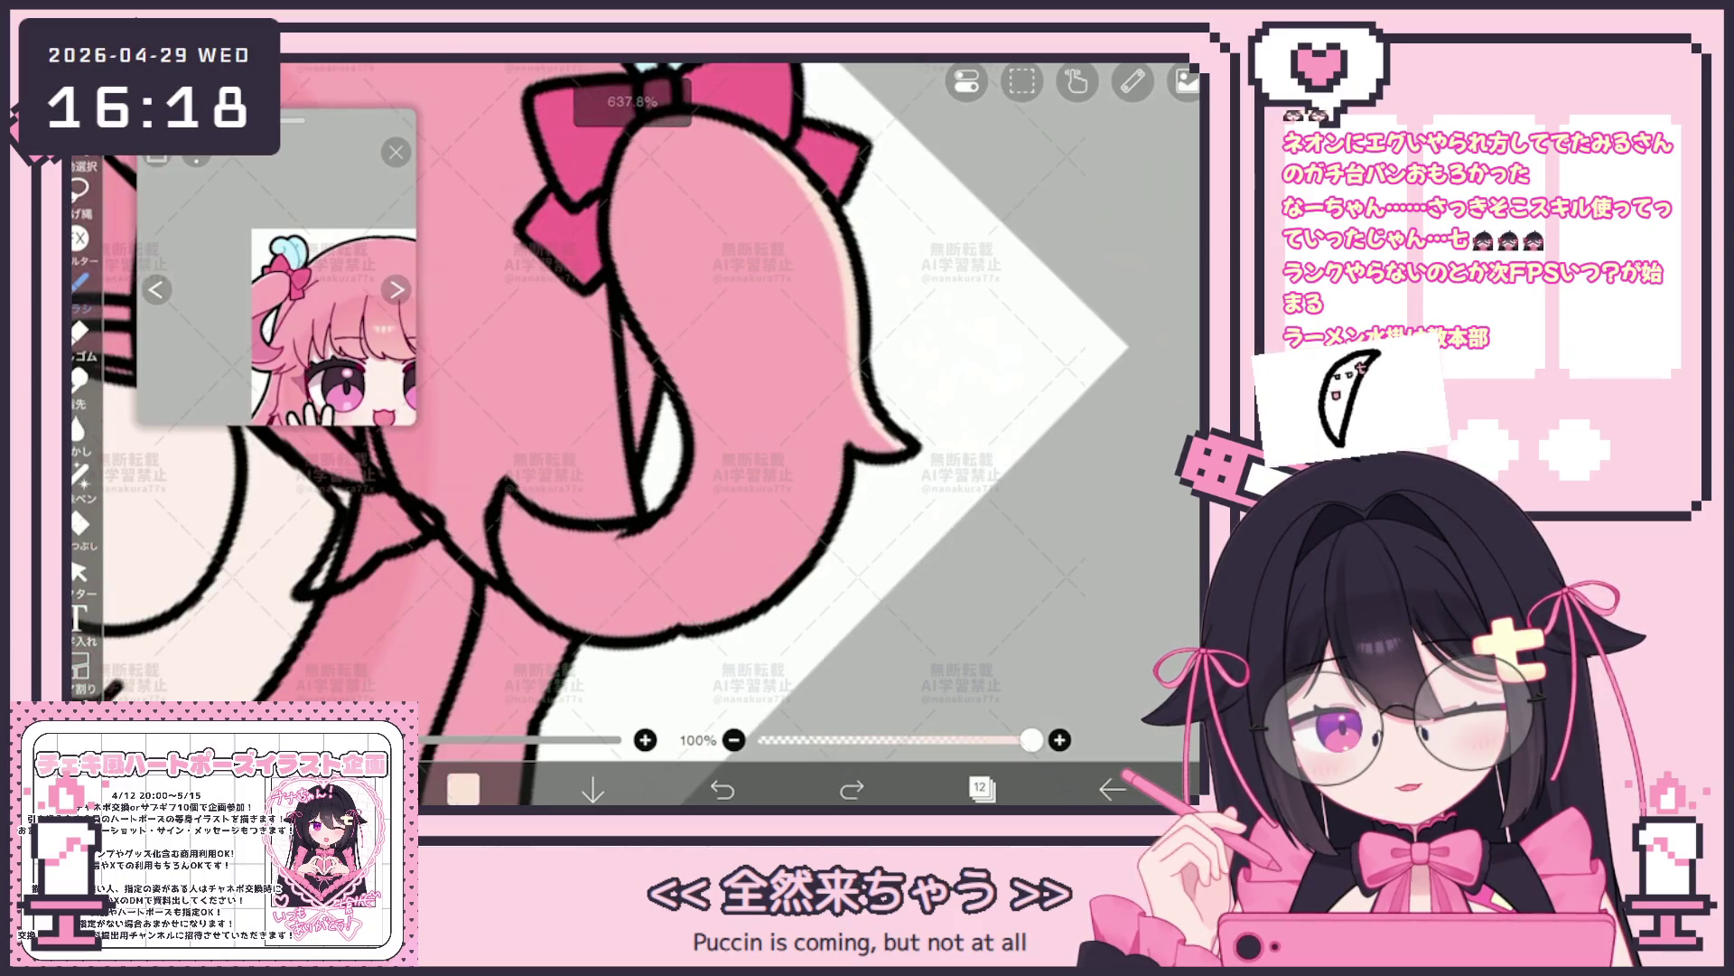
drag(832, 499, 698, 617)
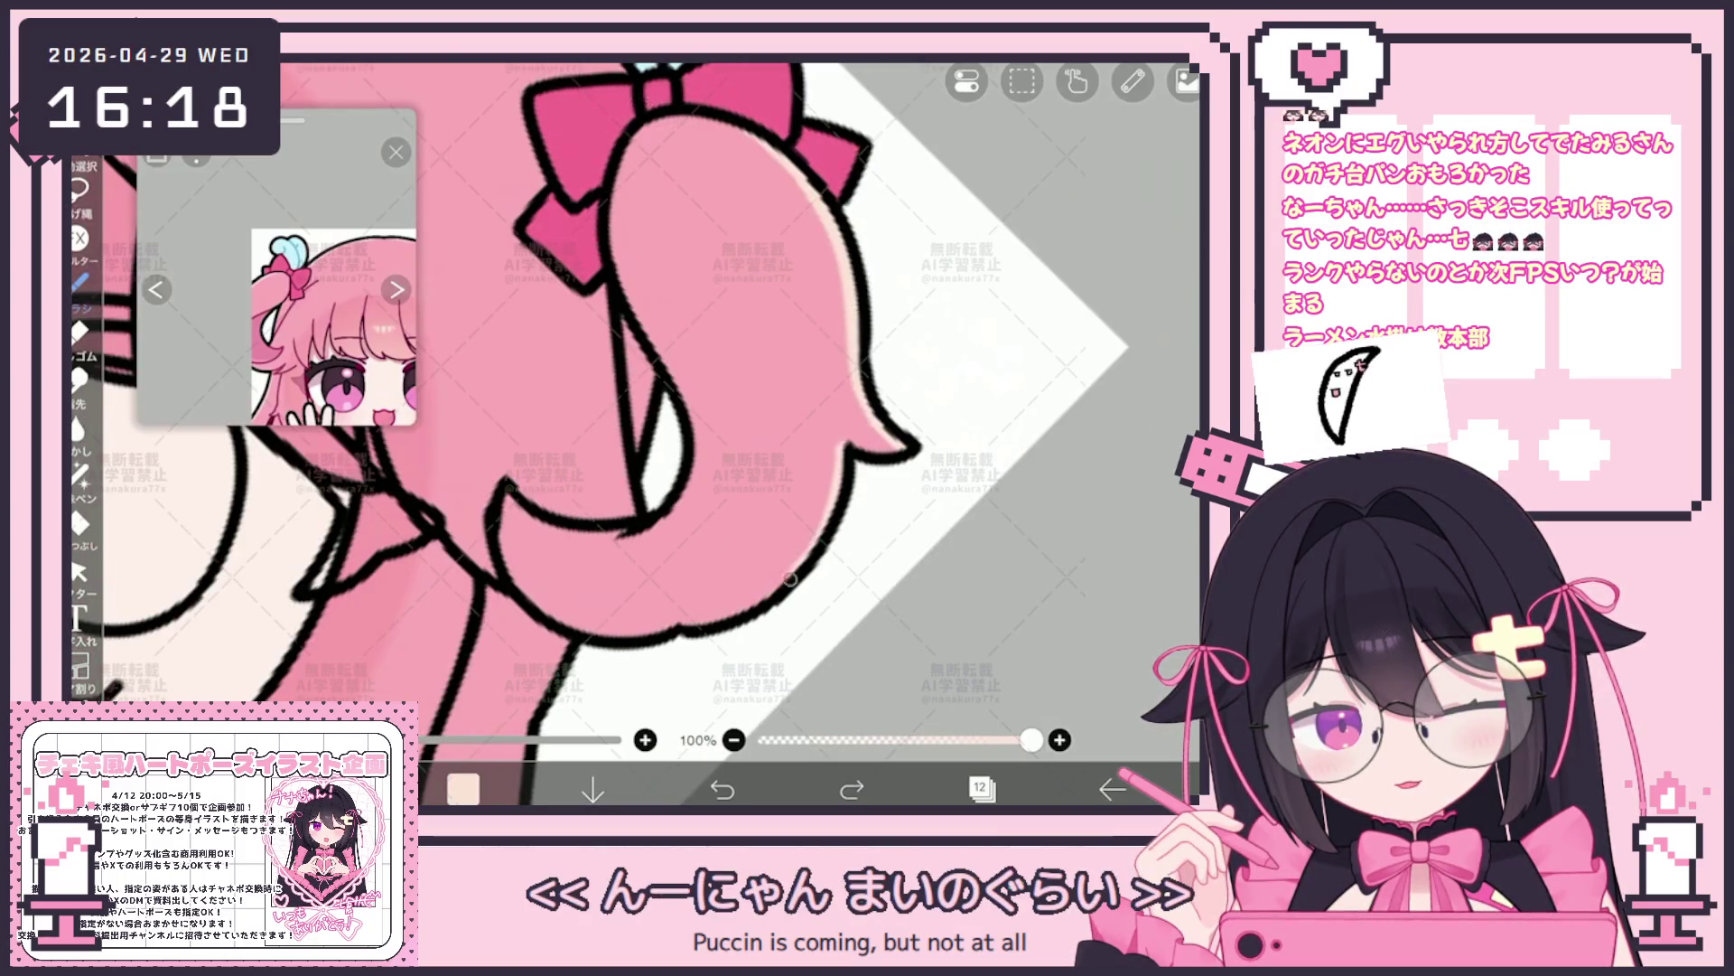
drag(833, 499, 706, 619)
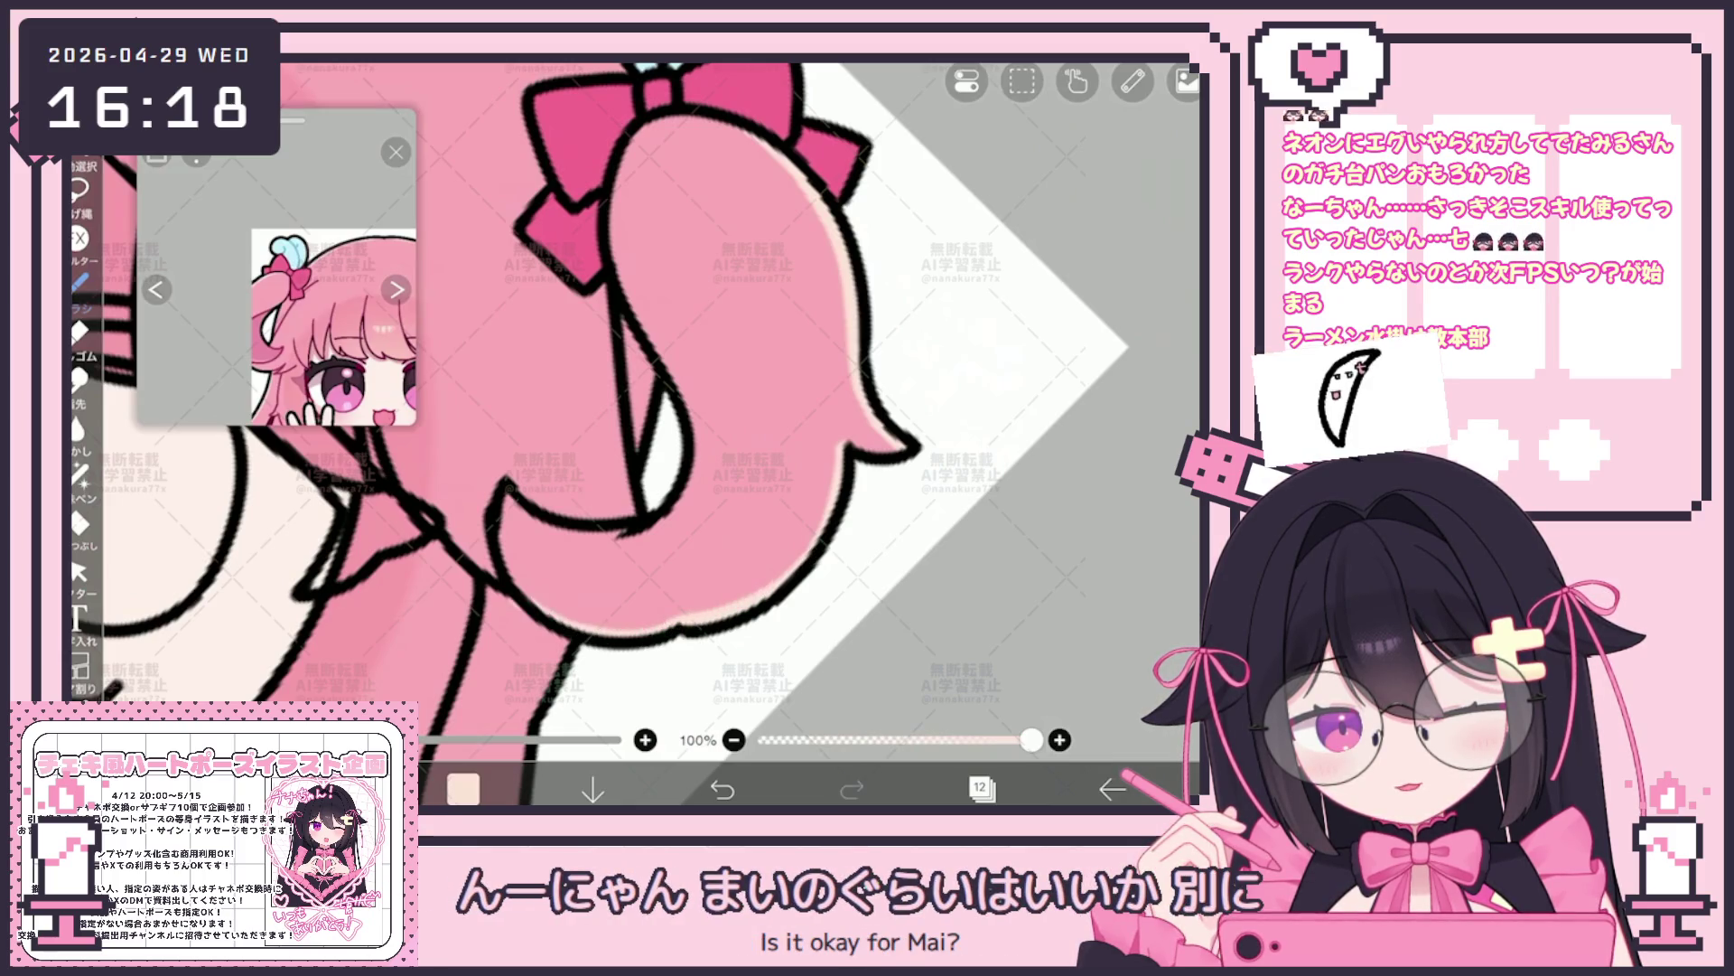
scroll(637, 434, down, 5)
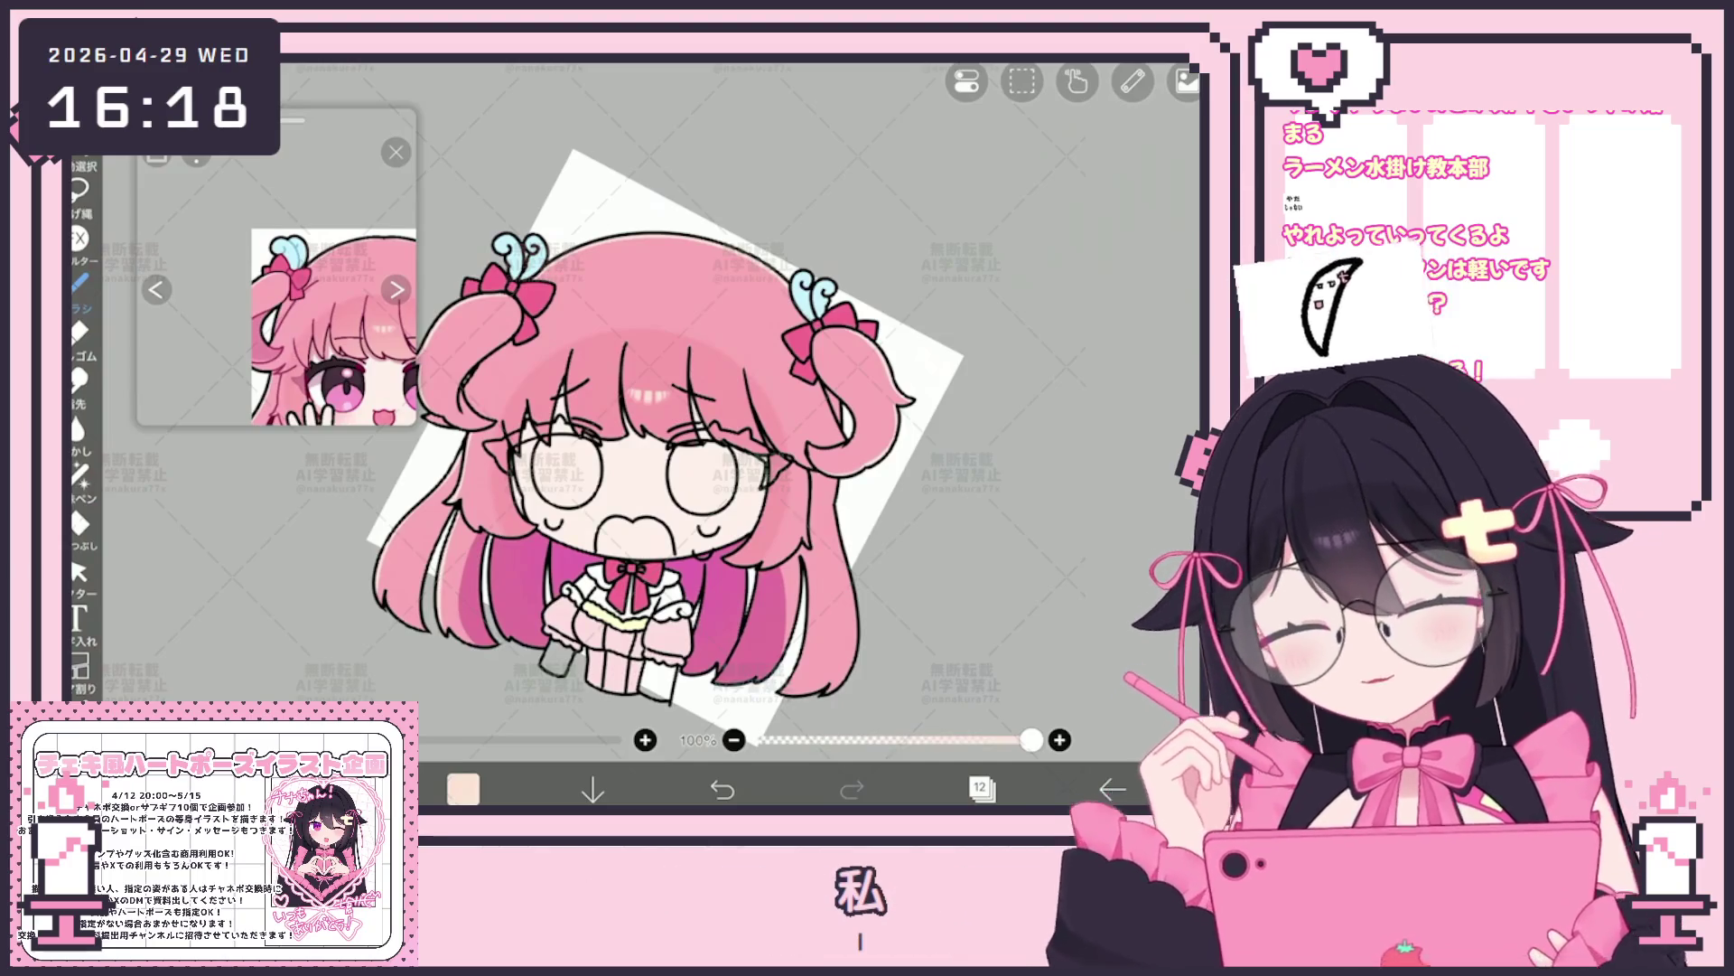
scroll(760, 542, up, 5)
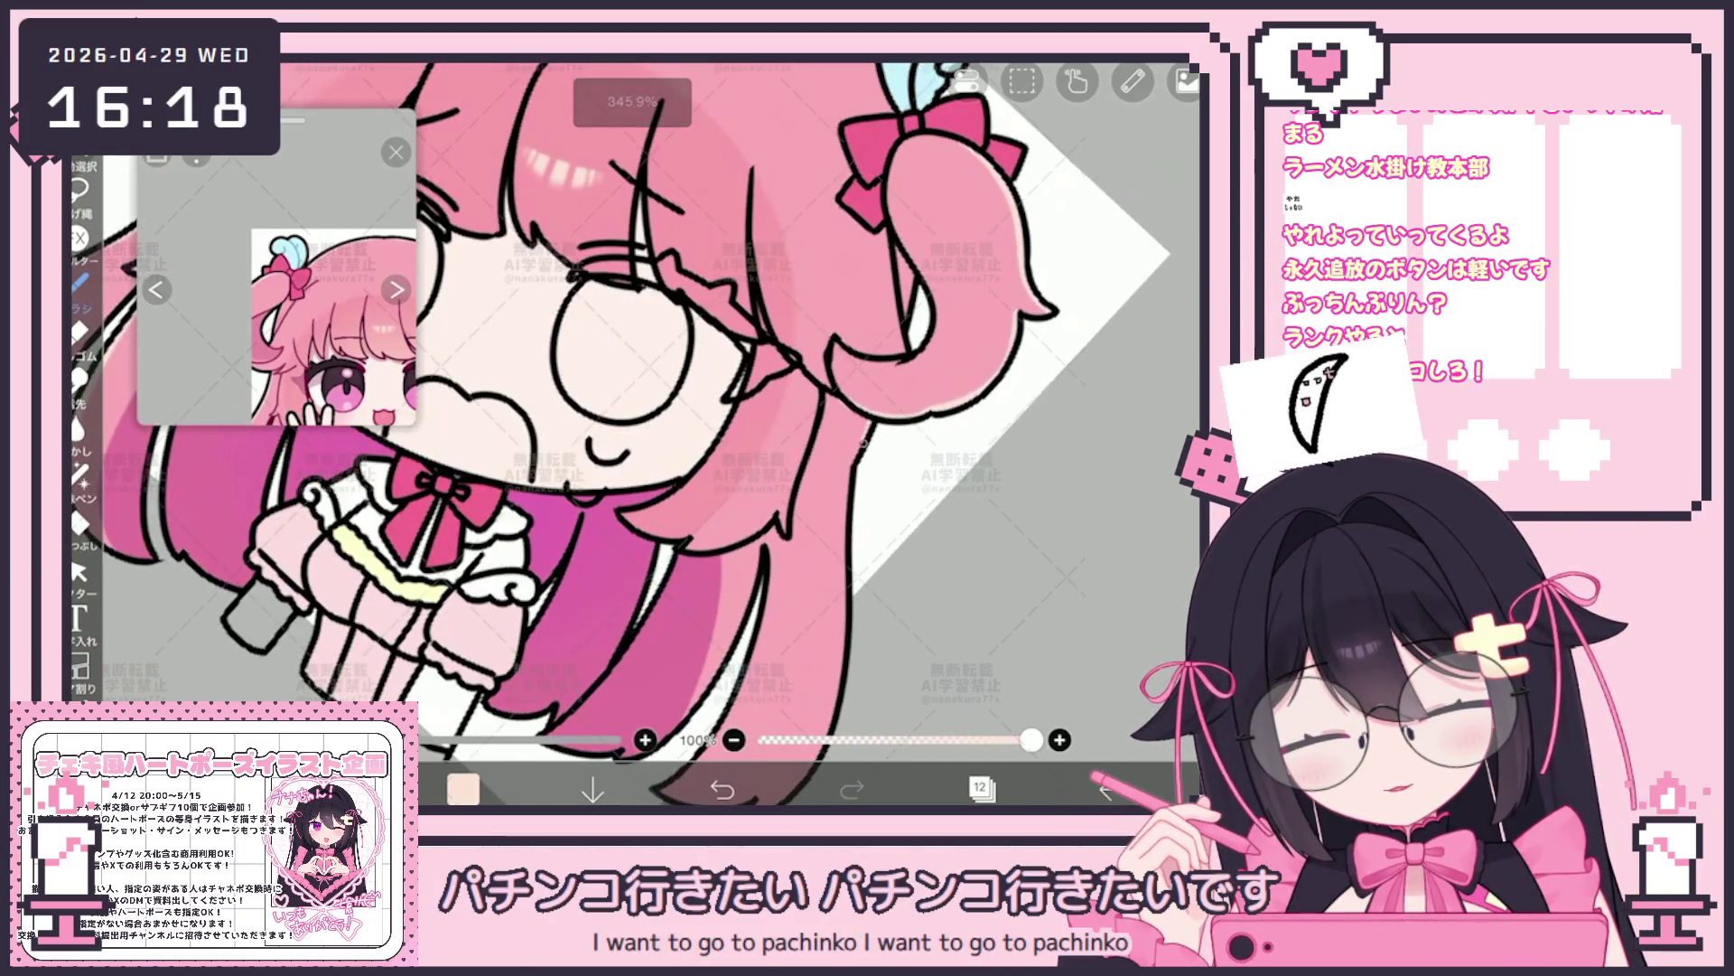
scroll(637, 434, down, 2)
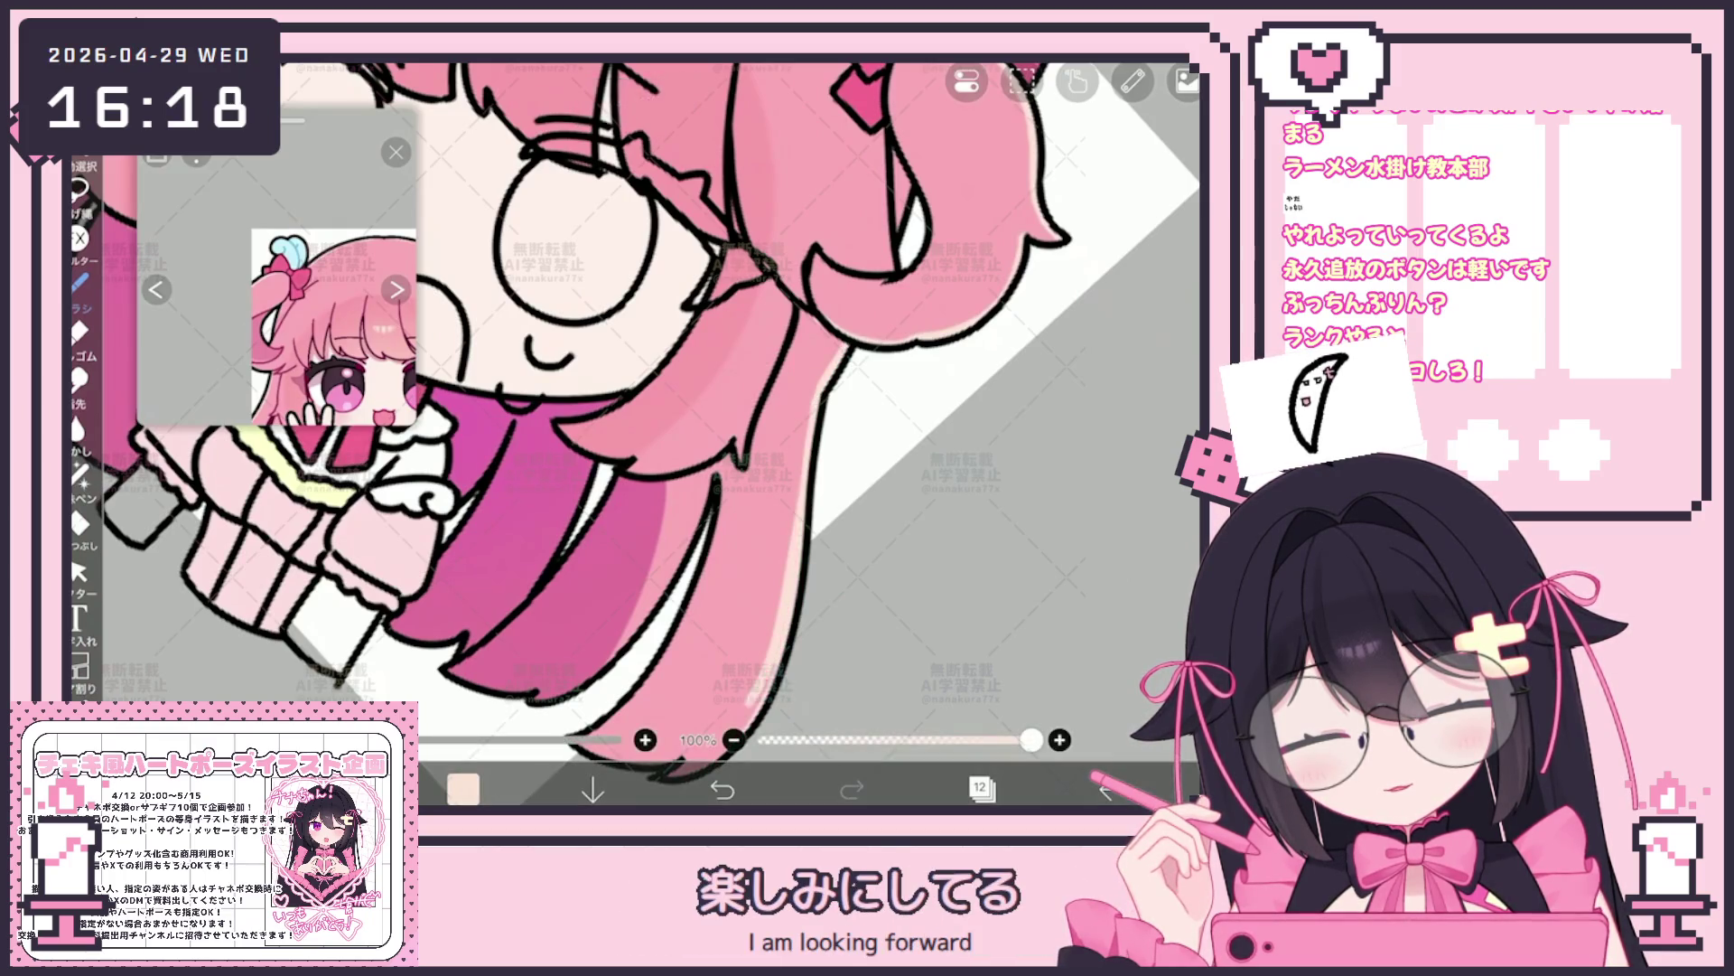
Undo the most recent stroke, shift the view toward the face and bring up the layer list
click(723, 789)
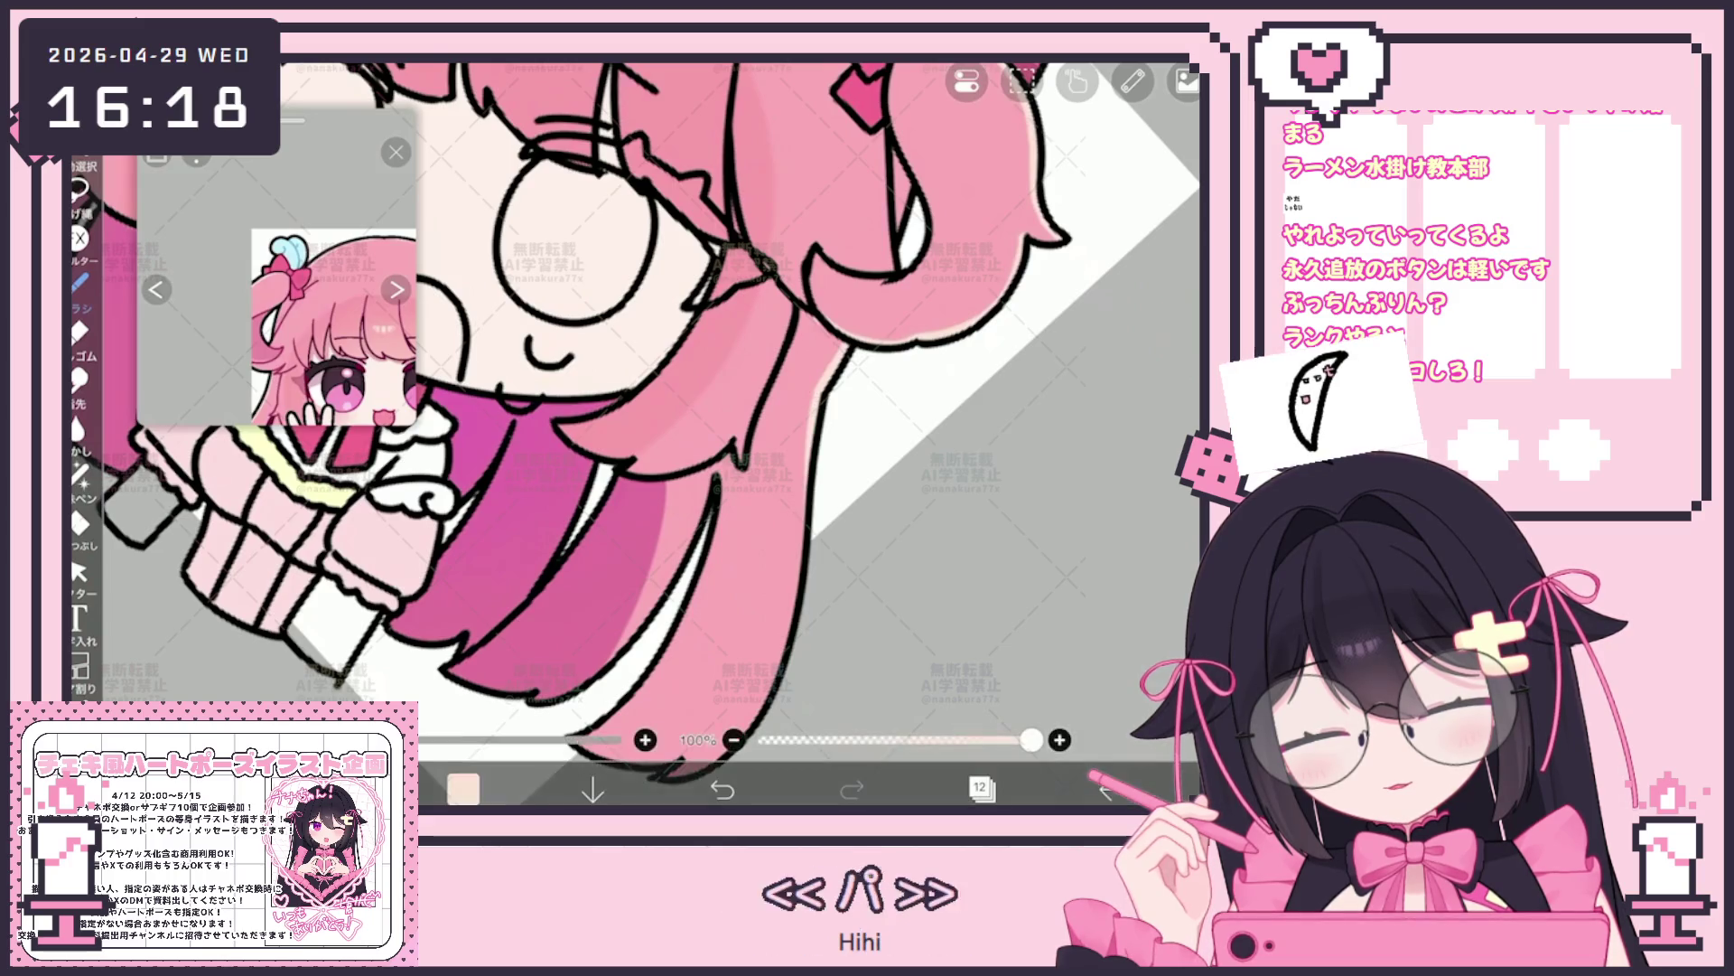
scroll(637, 407, down, 2)
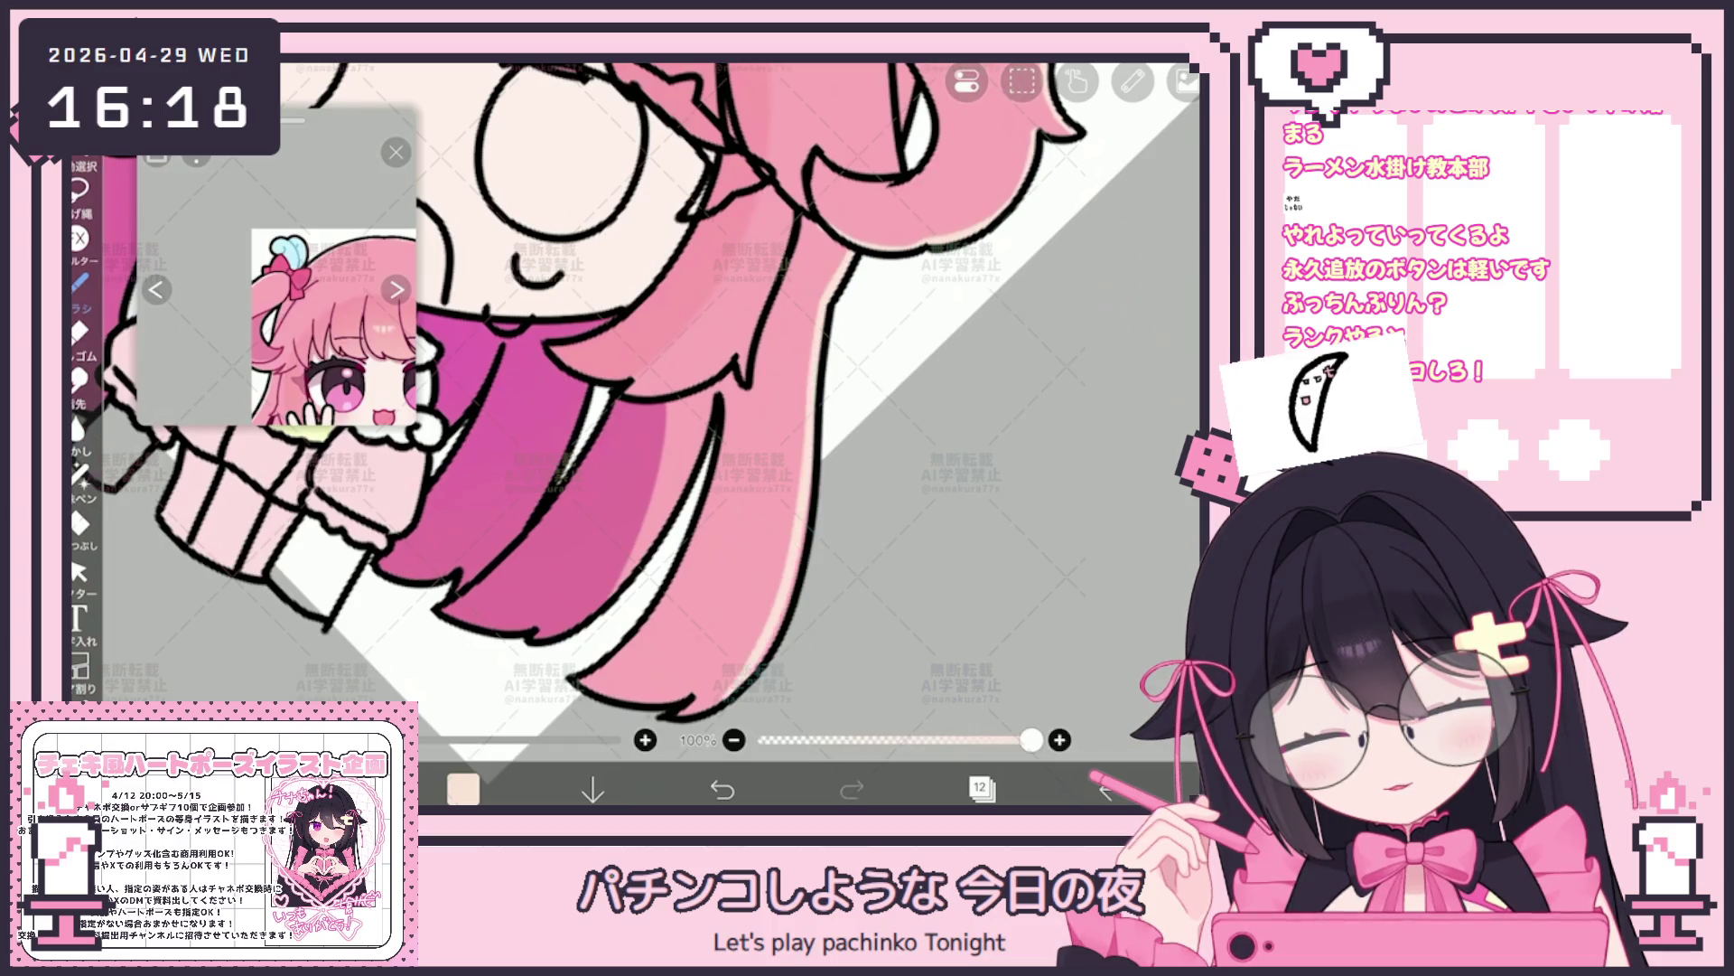
scroll(638, 408, down, 3)
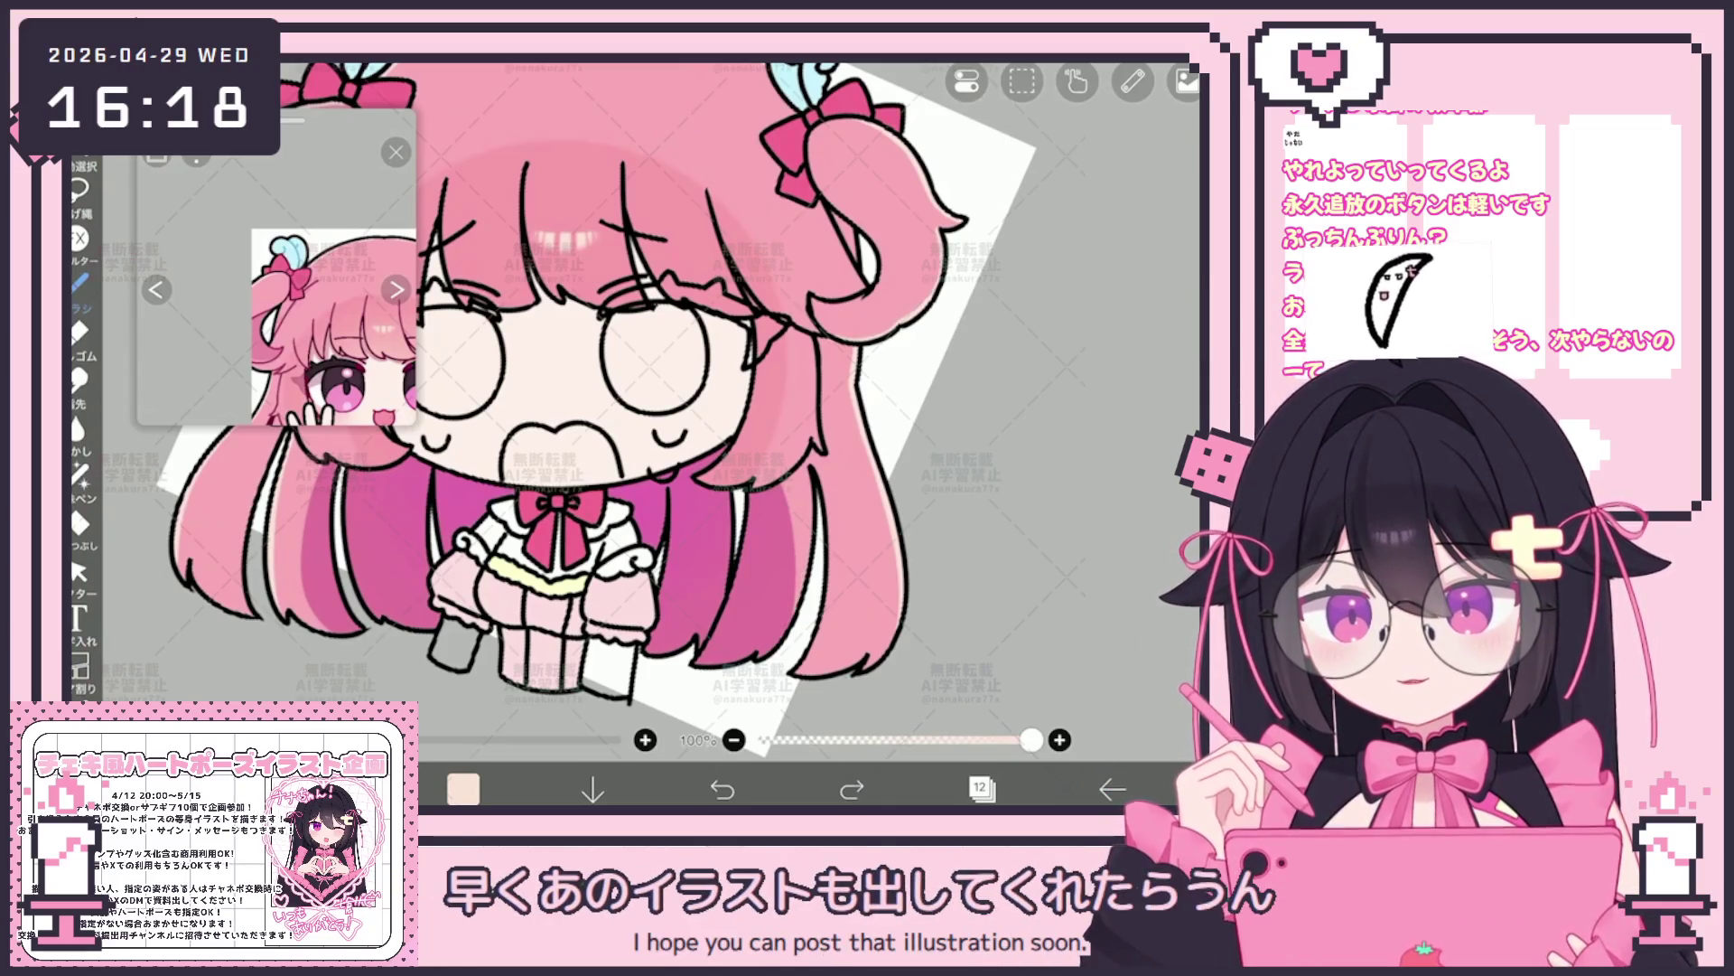
scroll(637, 406, up, 3)
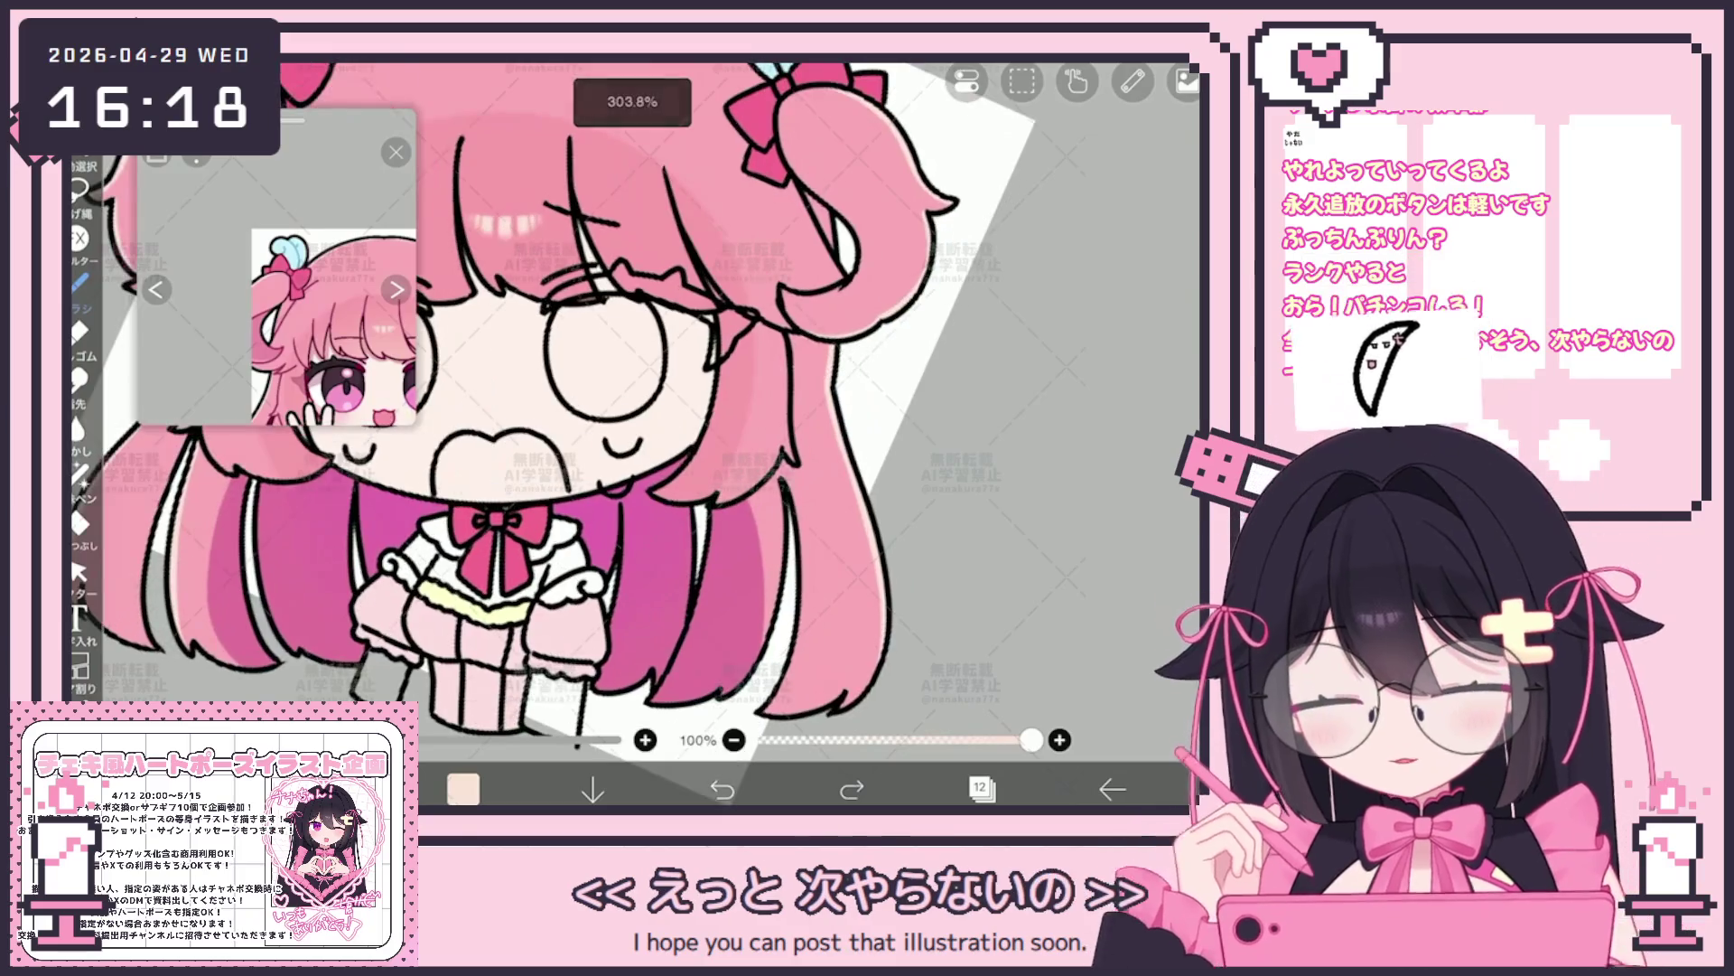
scroll(637, 407, up, 3)
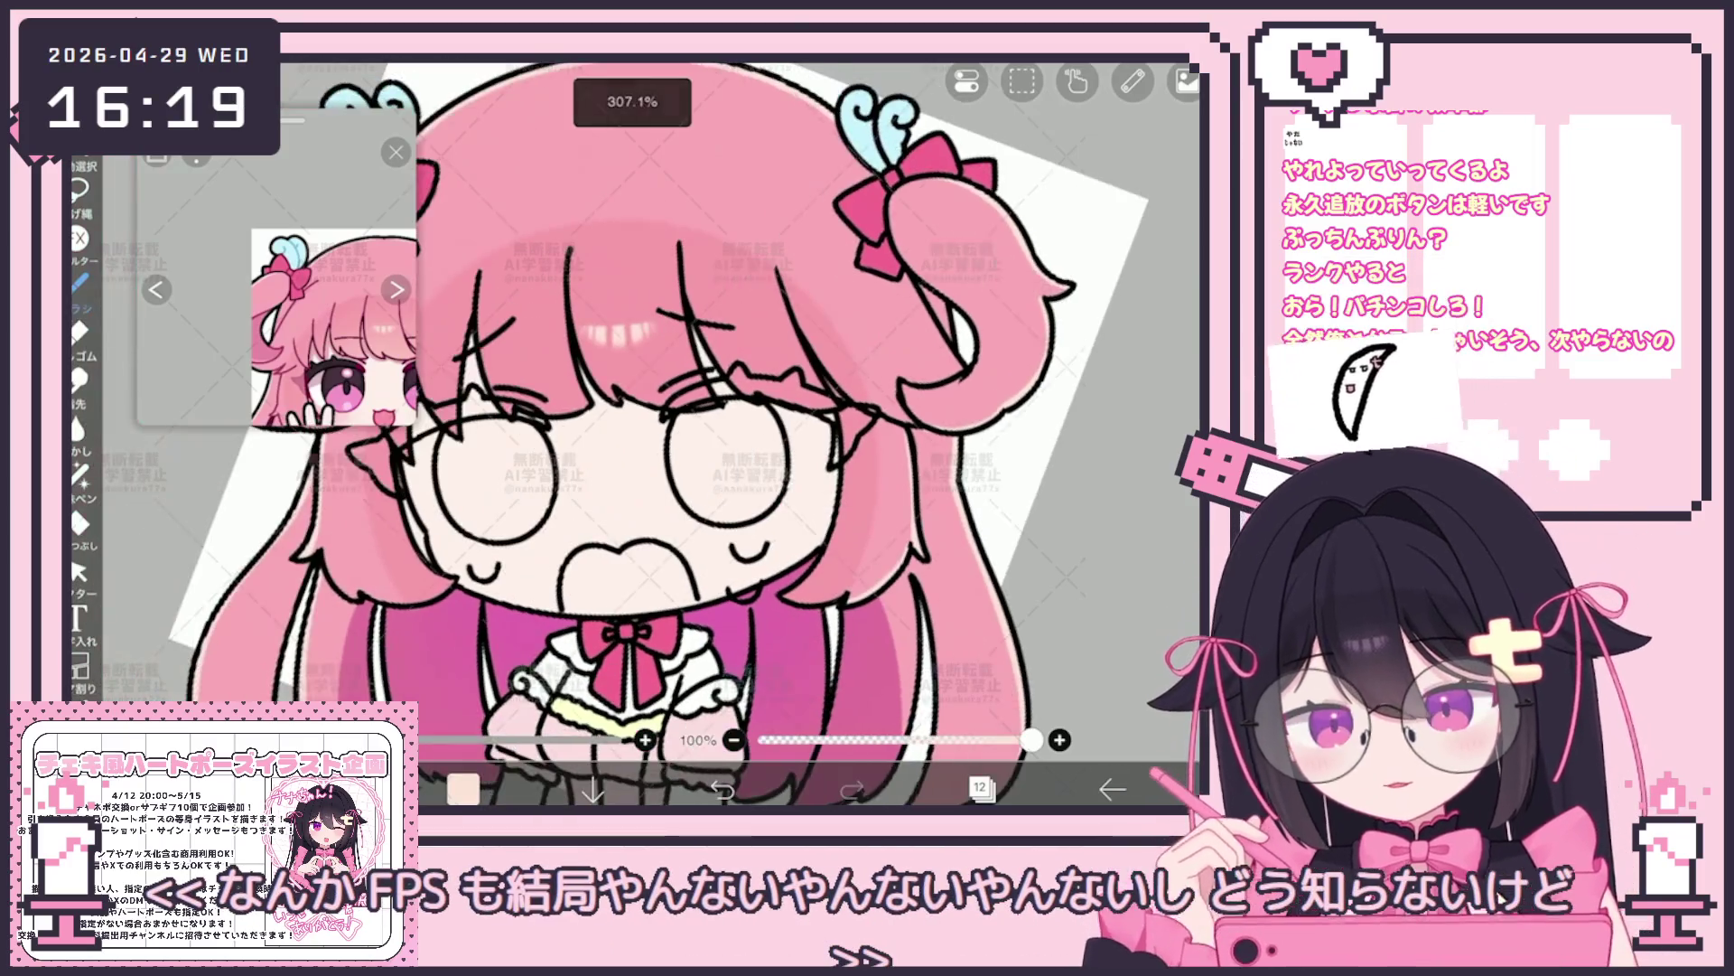
drag(637, 408, 840, 352)
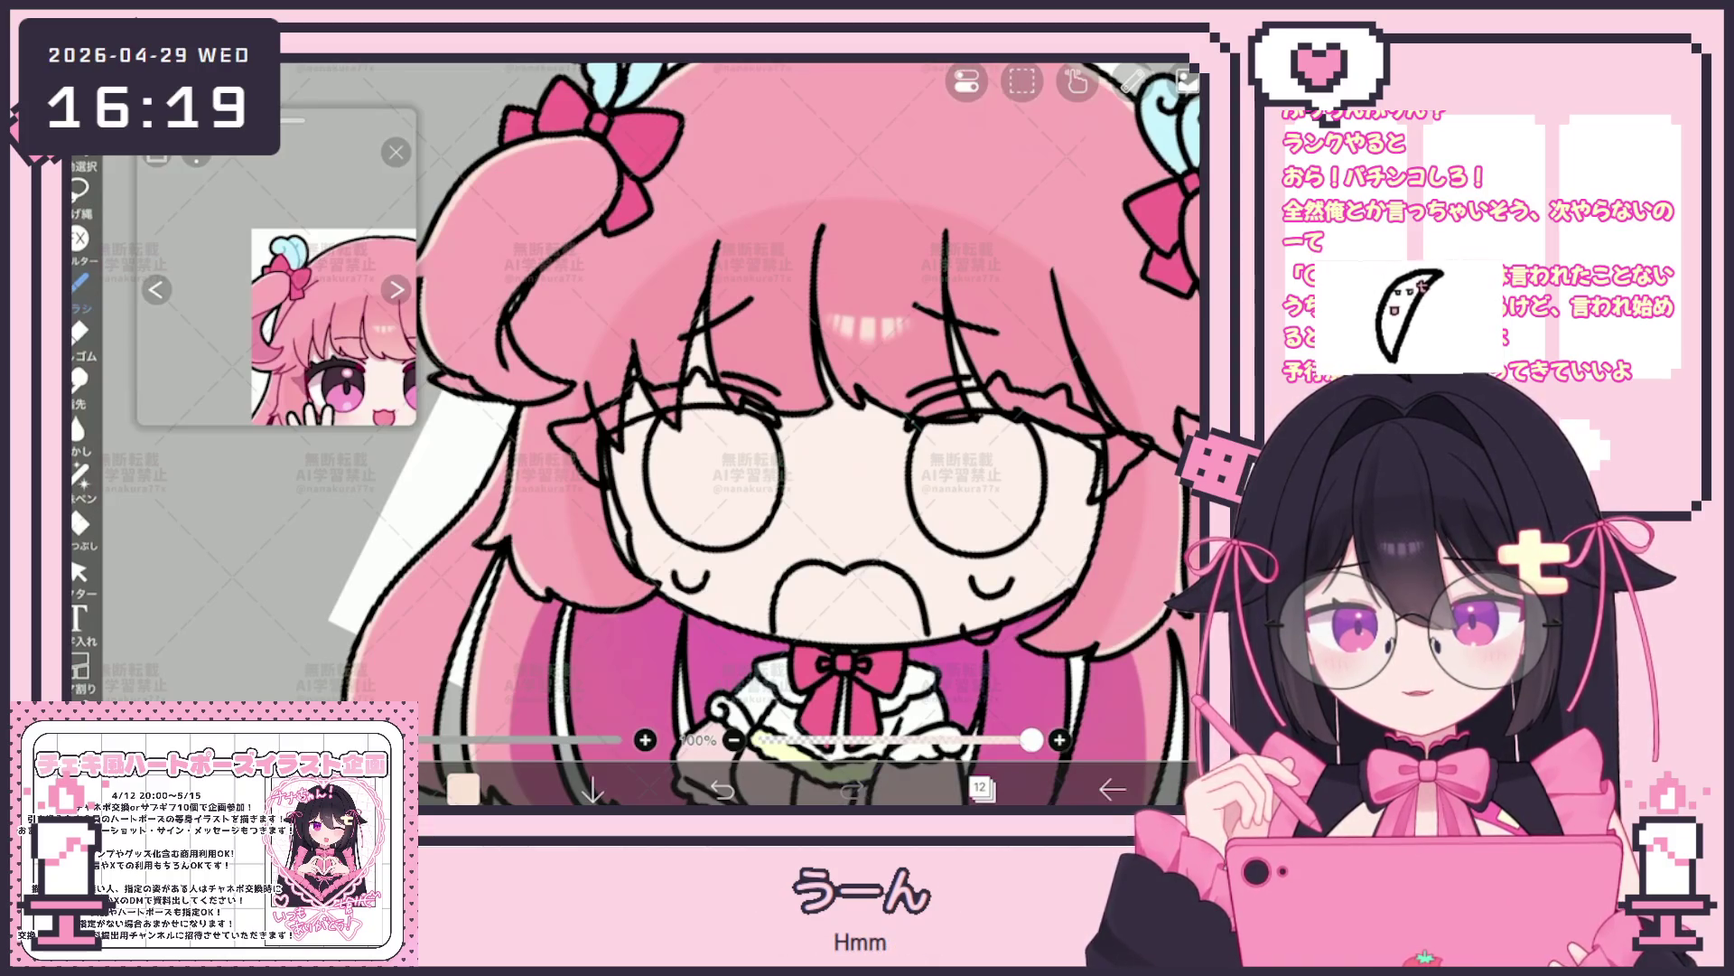
scroll(814, 433, up, 3)
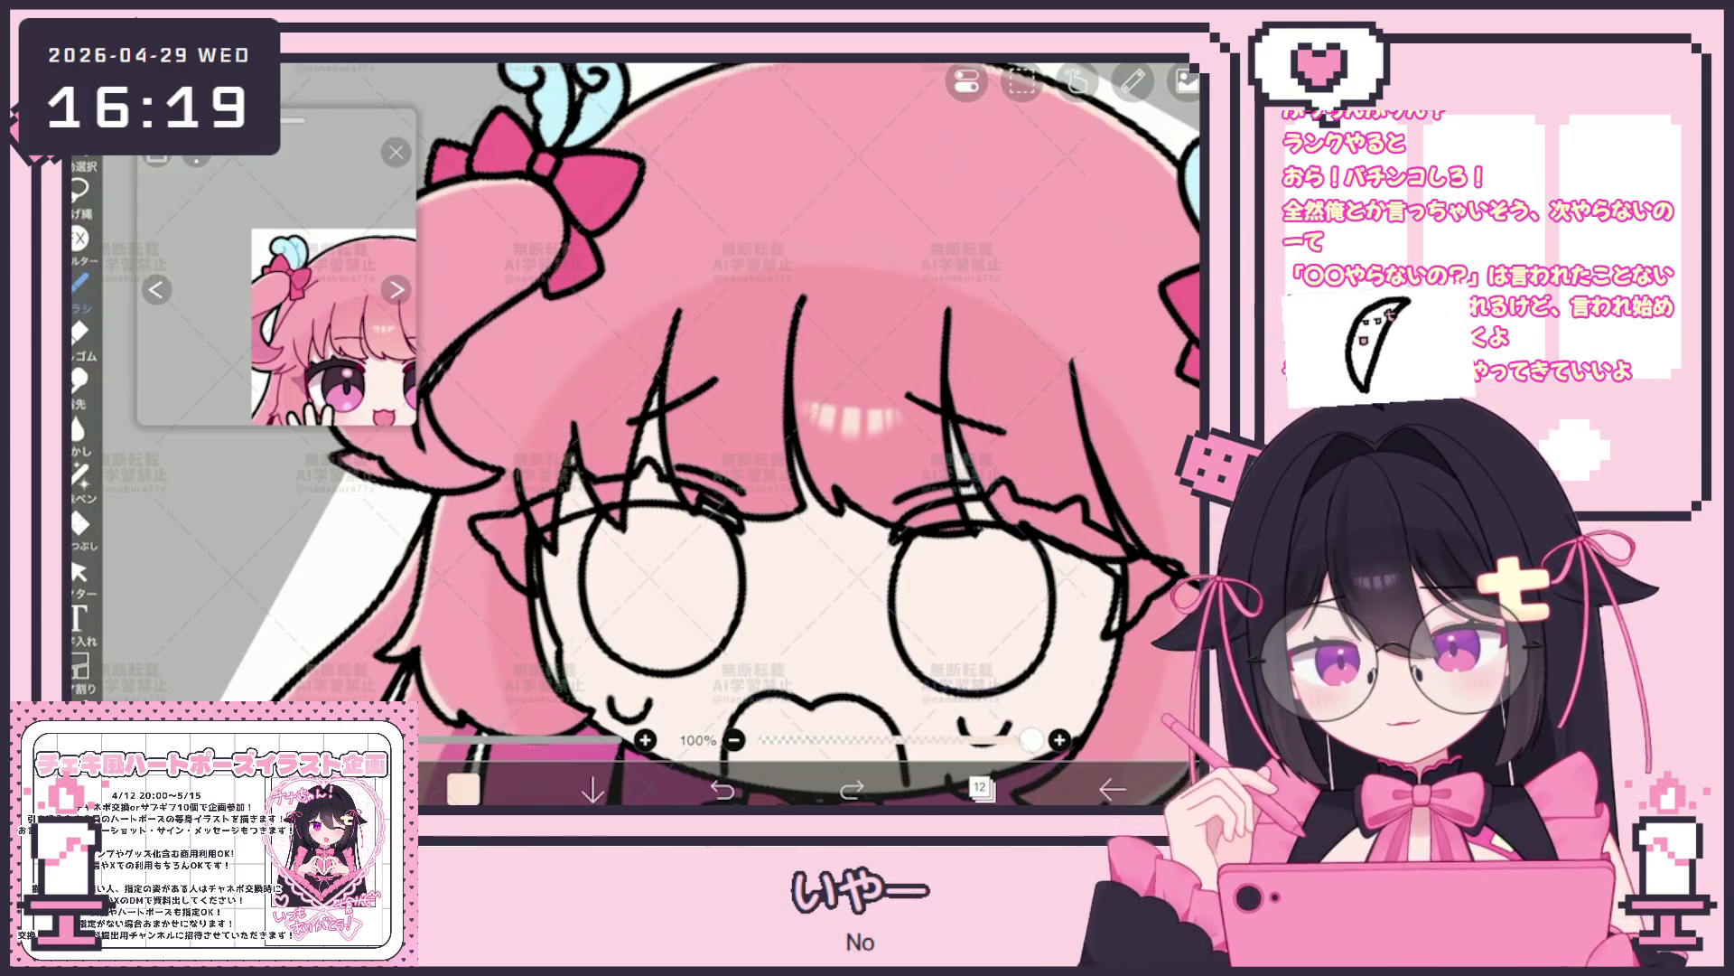
scroll(813, 435, down, 5)
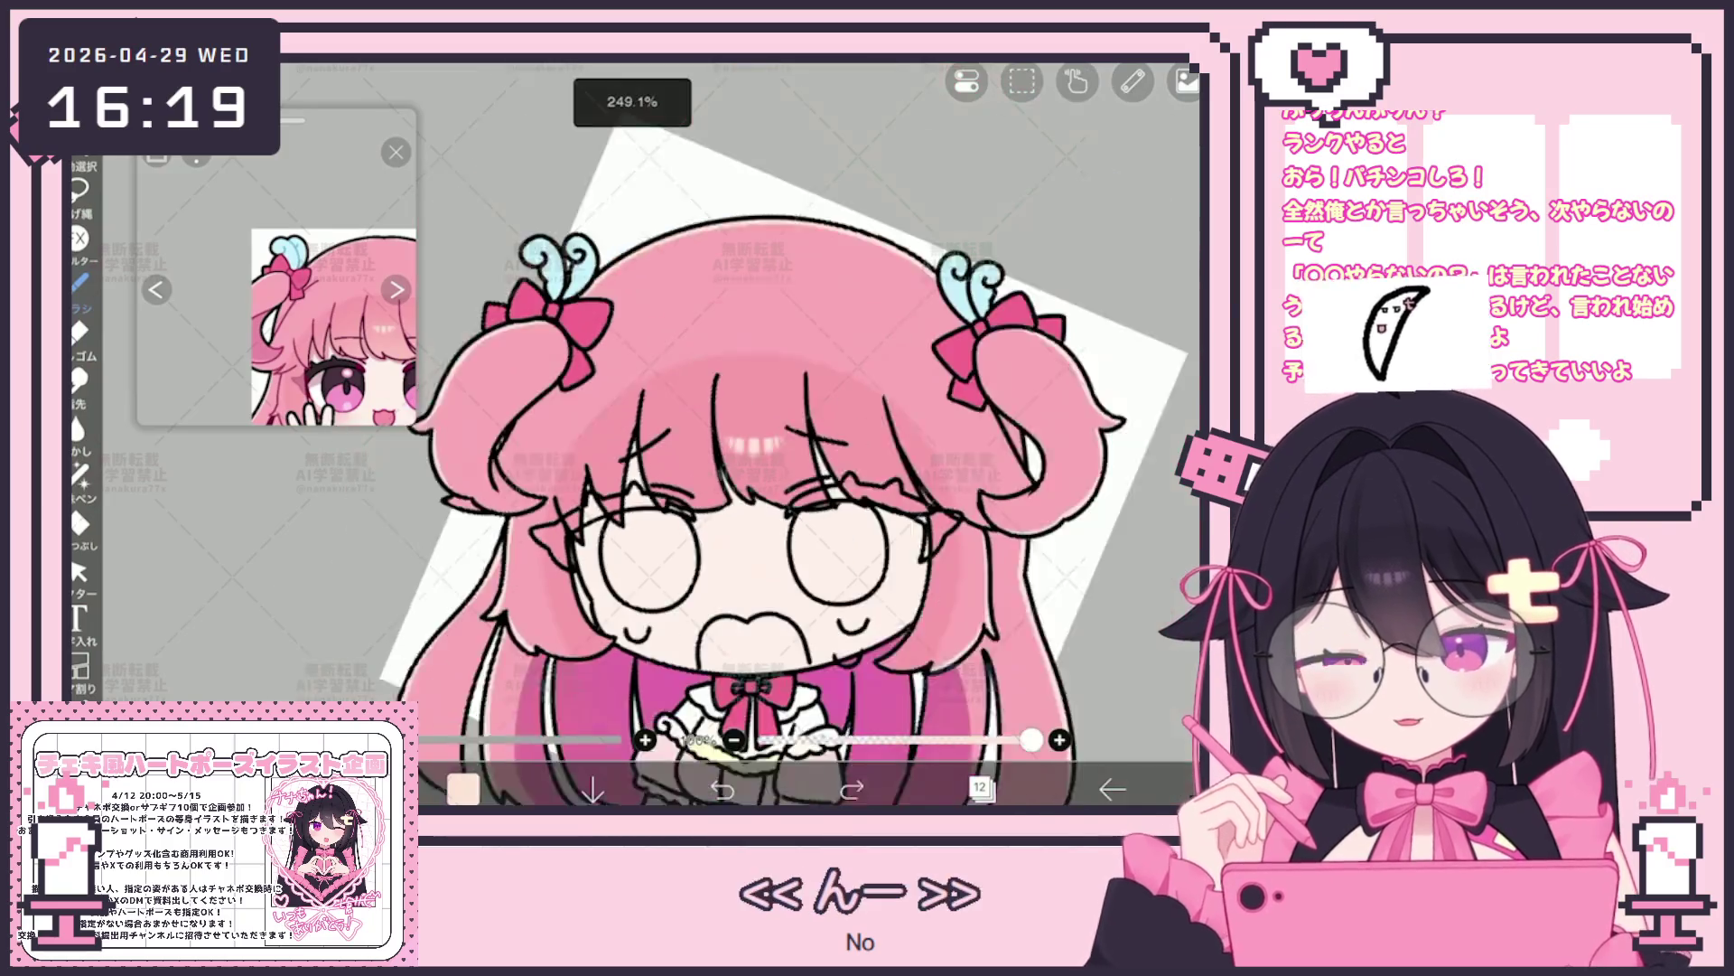
click(981, 788)
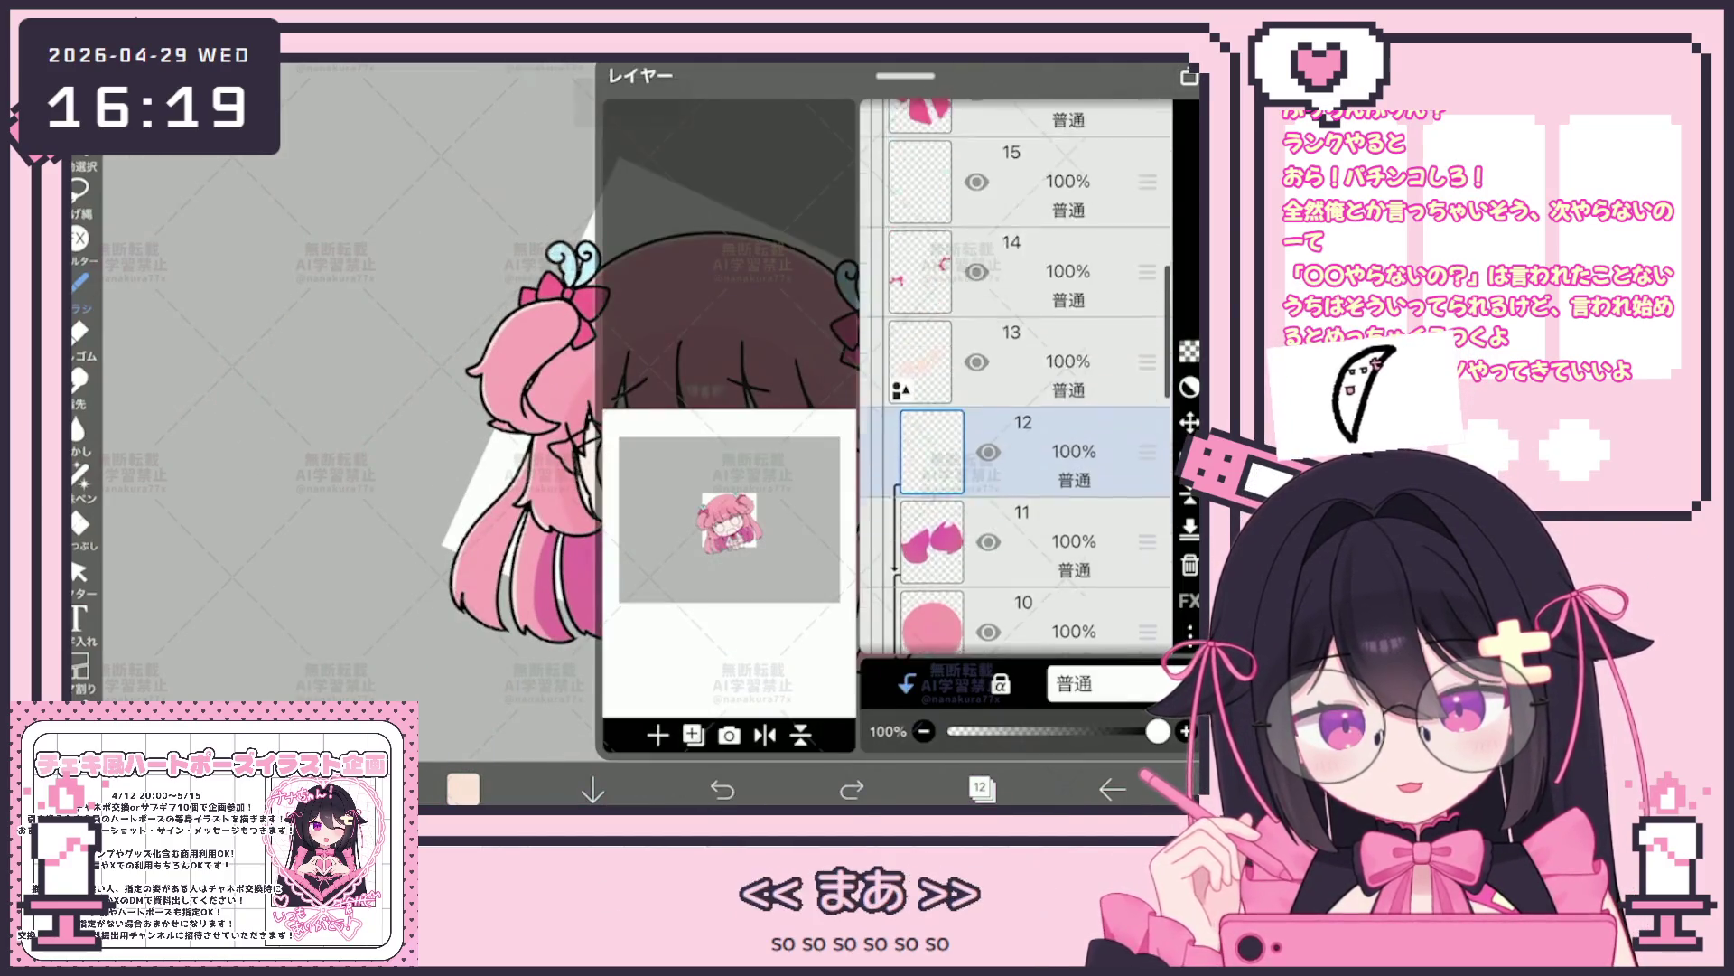
scroll(1016, 380, up, 5)
Make layer 20 the working layer and eyedrop dark red from the reference
click(1030, 491)
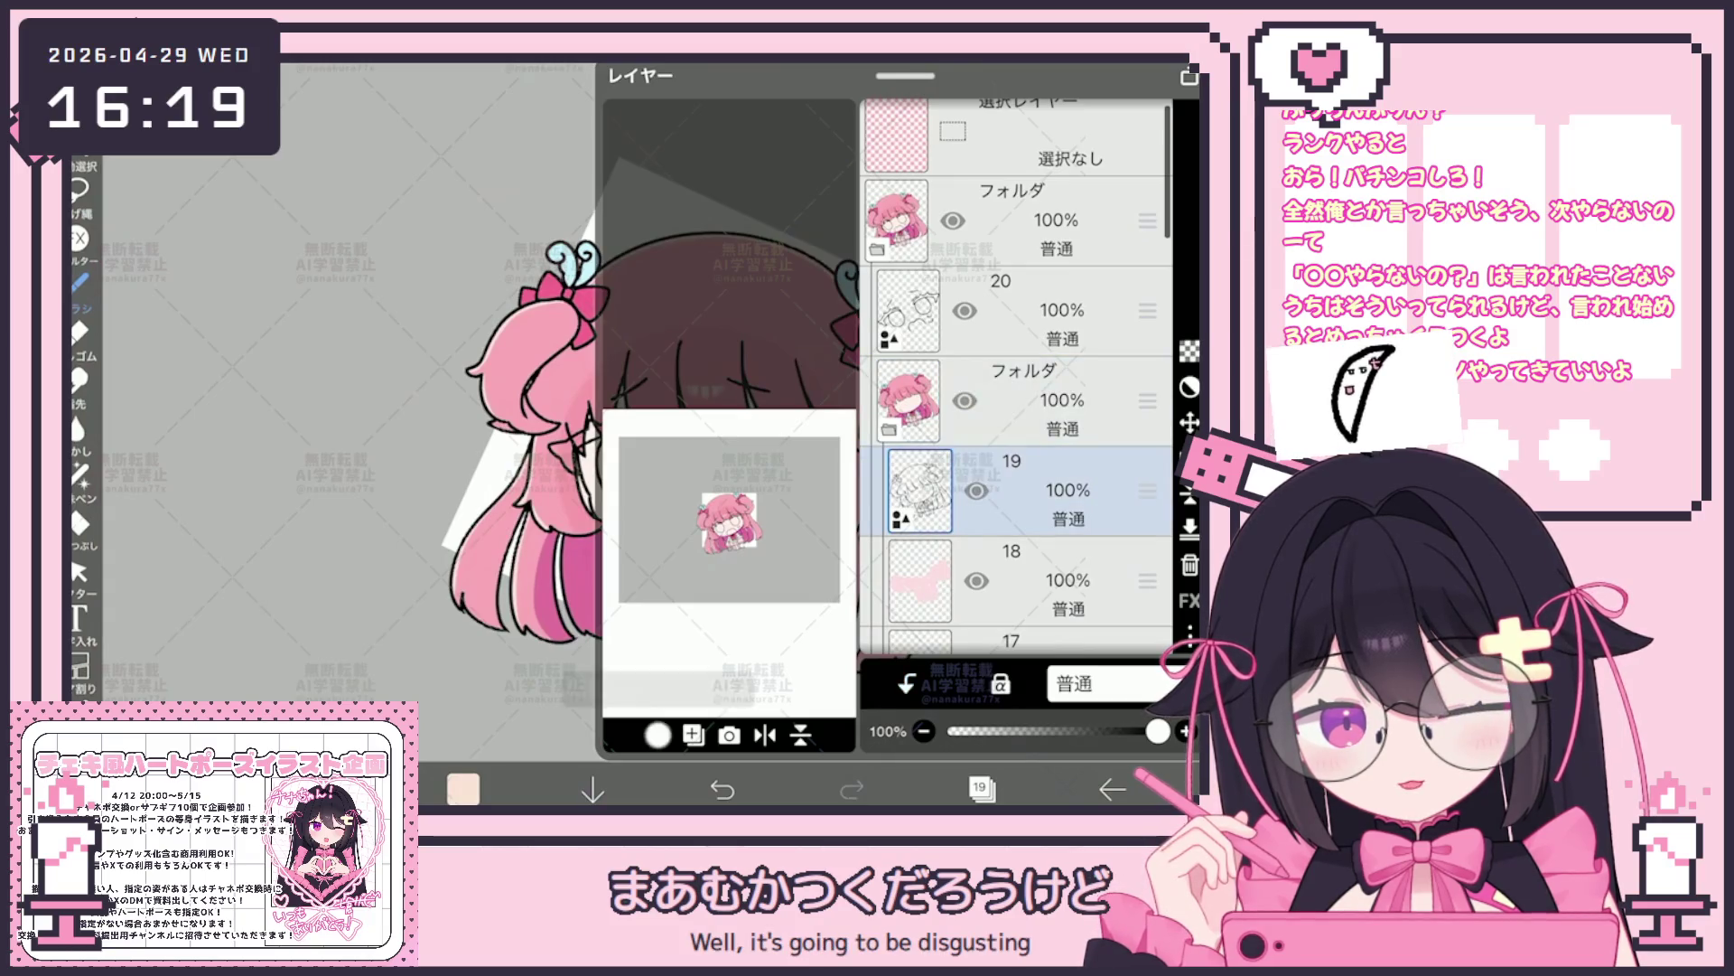
click(1030, 366)
click(981, 788)
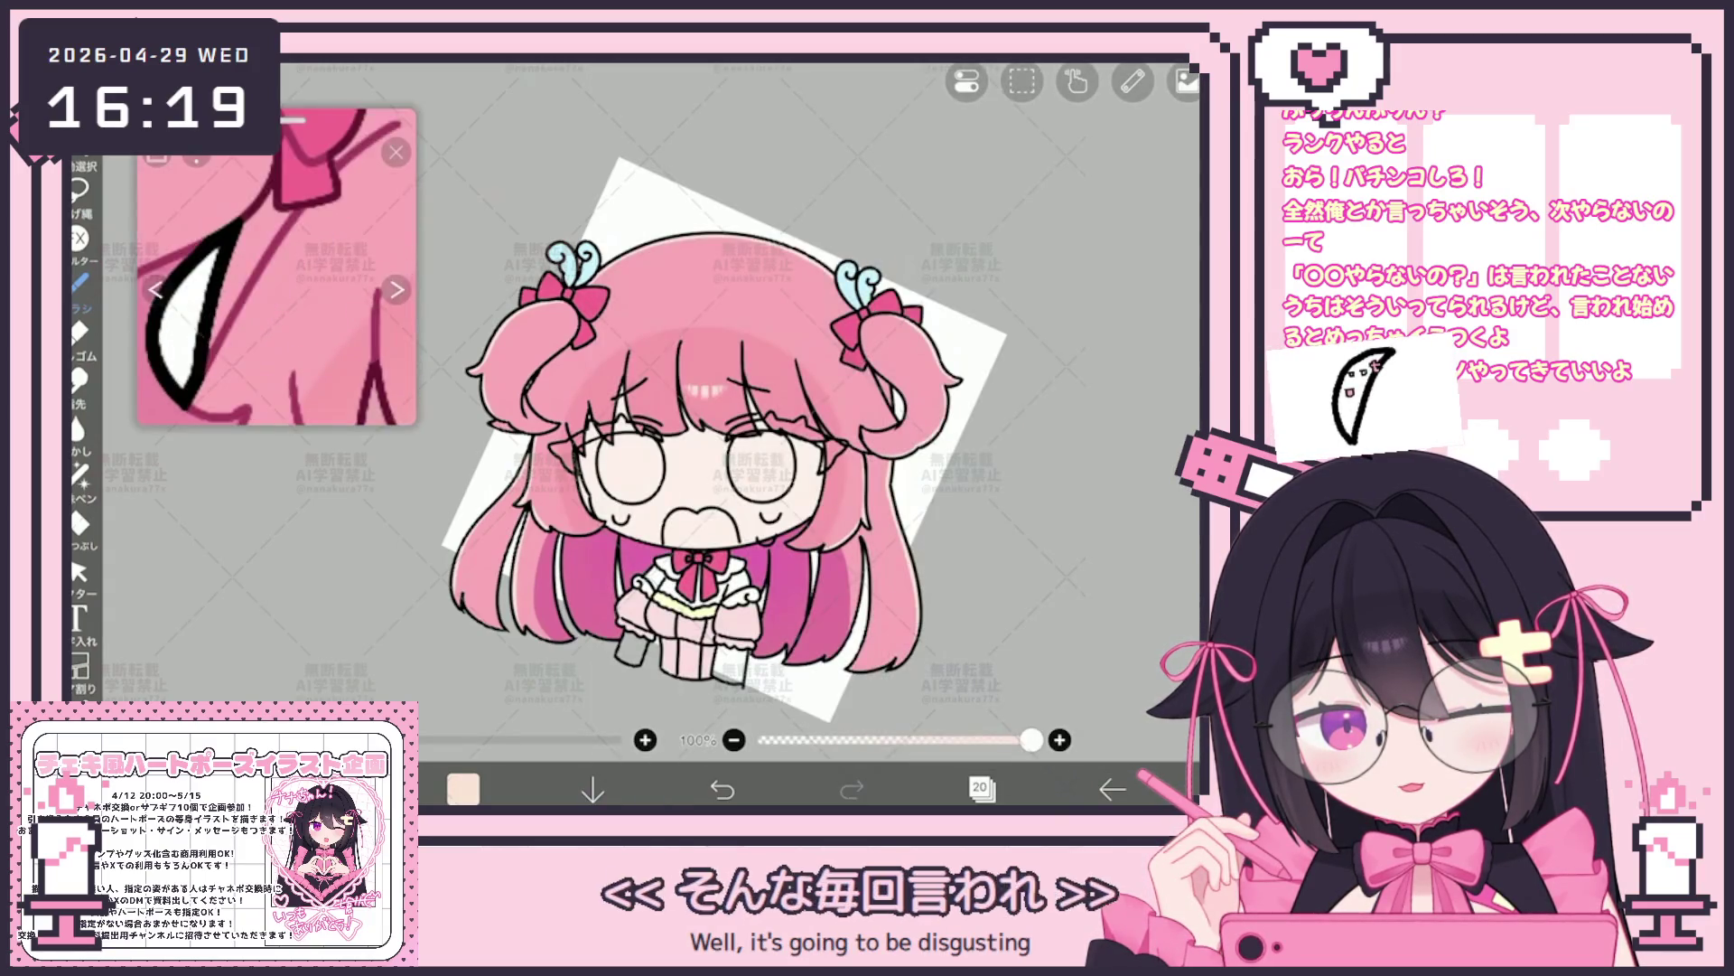
drag(272, 299, 325, 243)
click(325, 278)
Switch to Lasso Fill and sample the pink of the reference character's bow
click(78, 475)
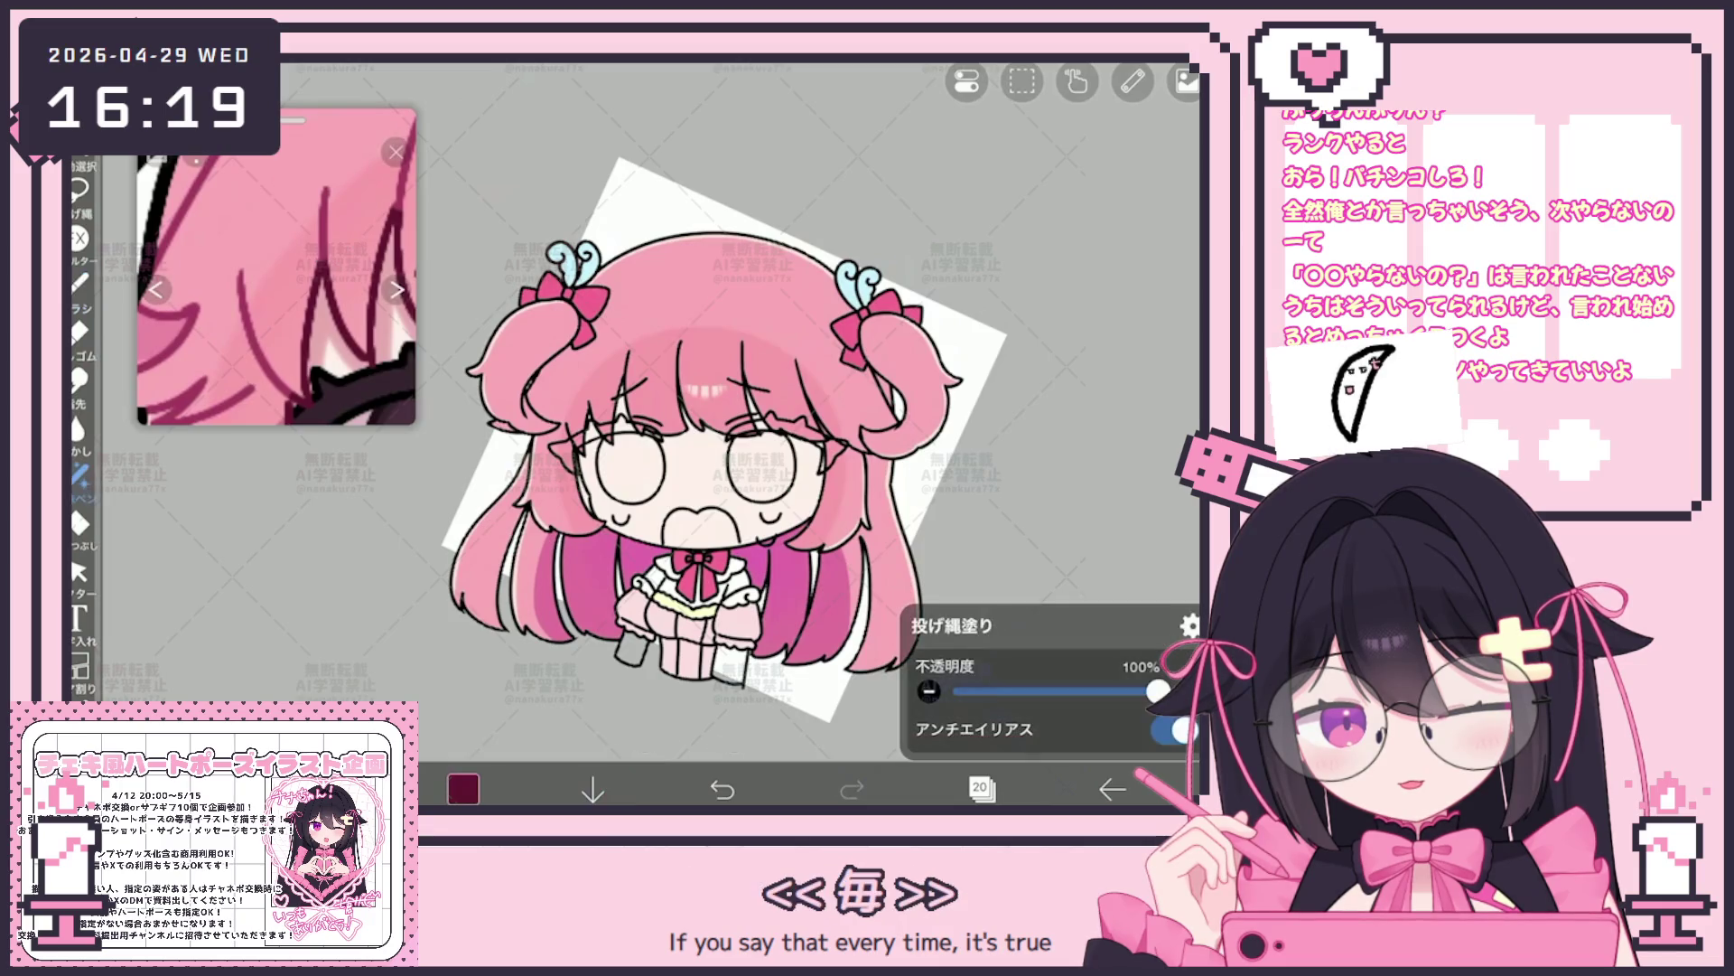
scroll(786, 434, up, 3)
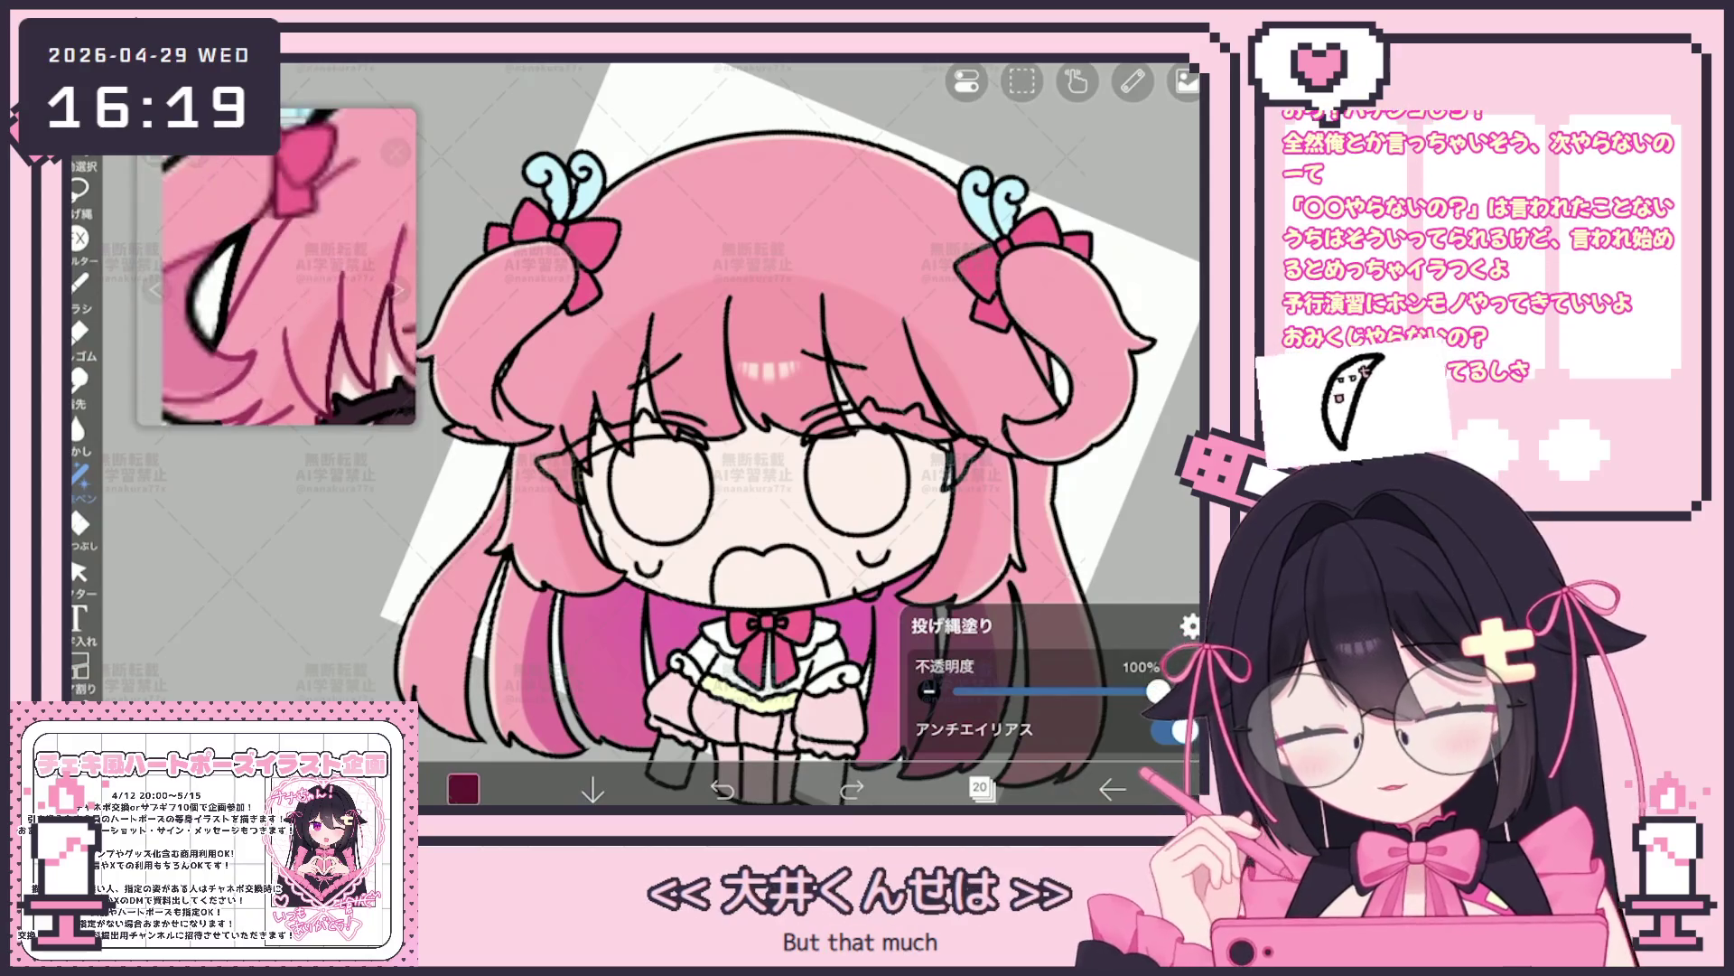
scroll(745, 435, up, 5)
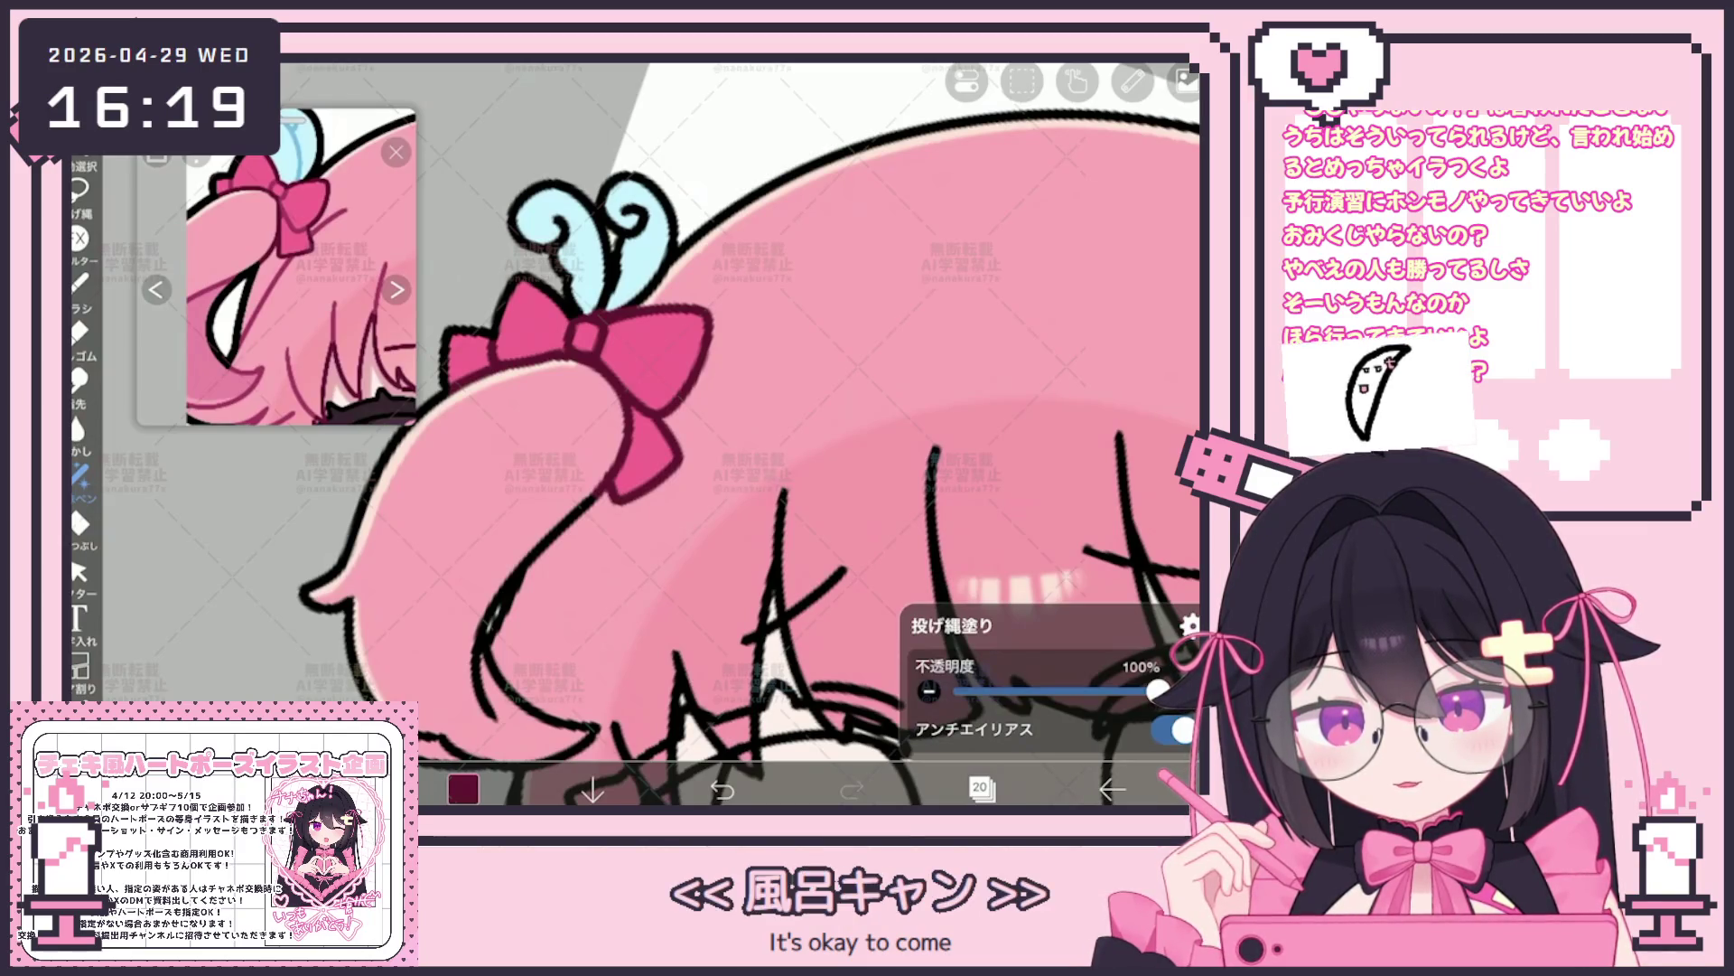
scroll(748, 434, down, 2)
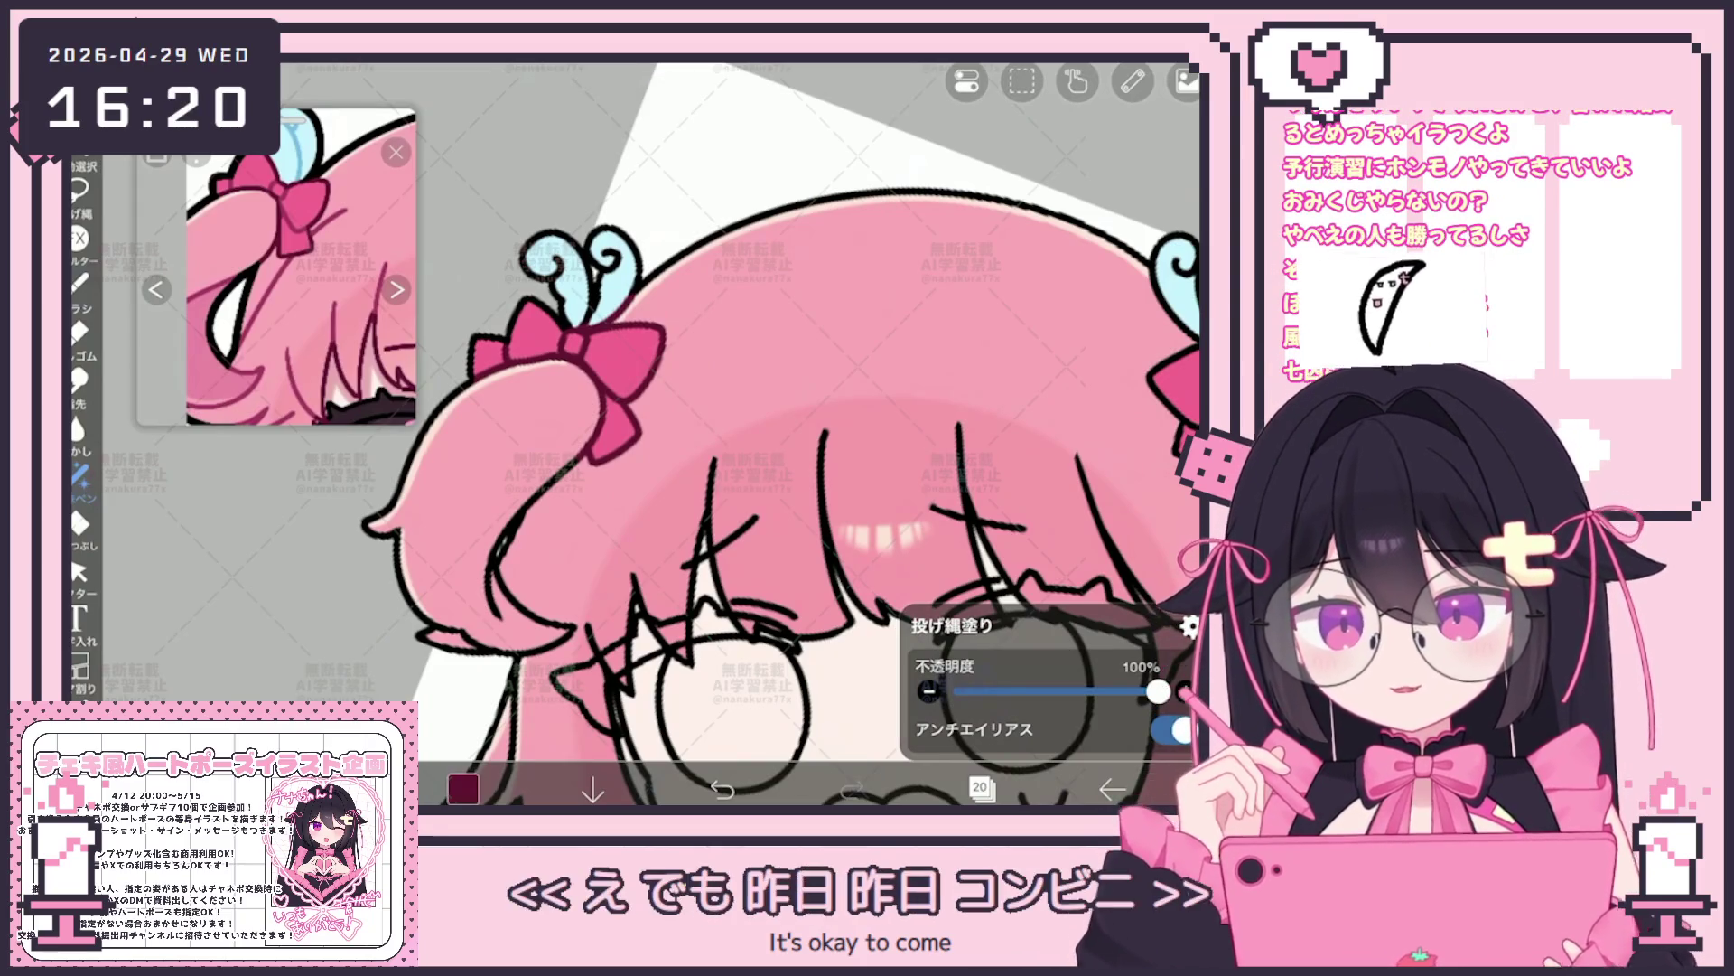
scroll(748, 435, down, 3)
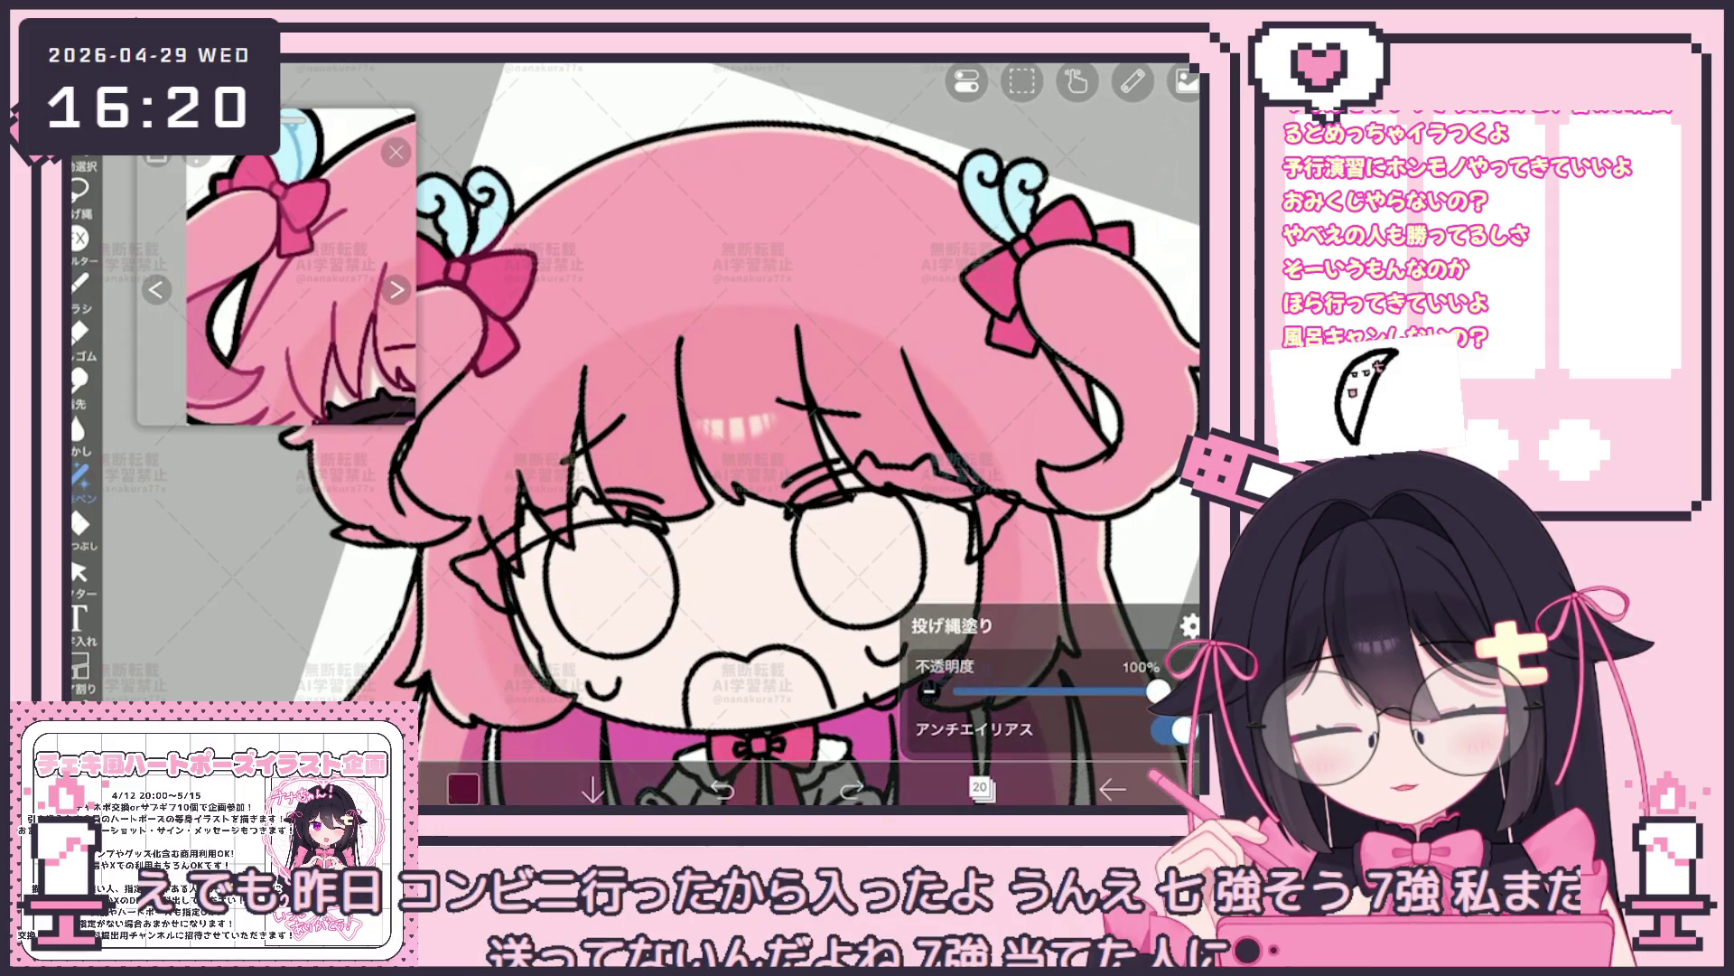
scroll(726, 435, down, 2)
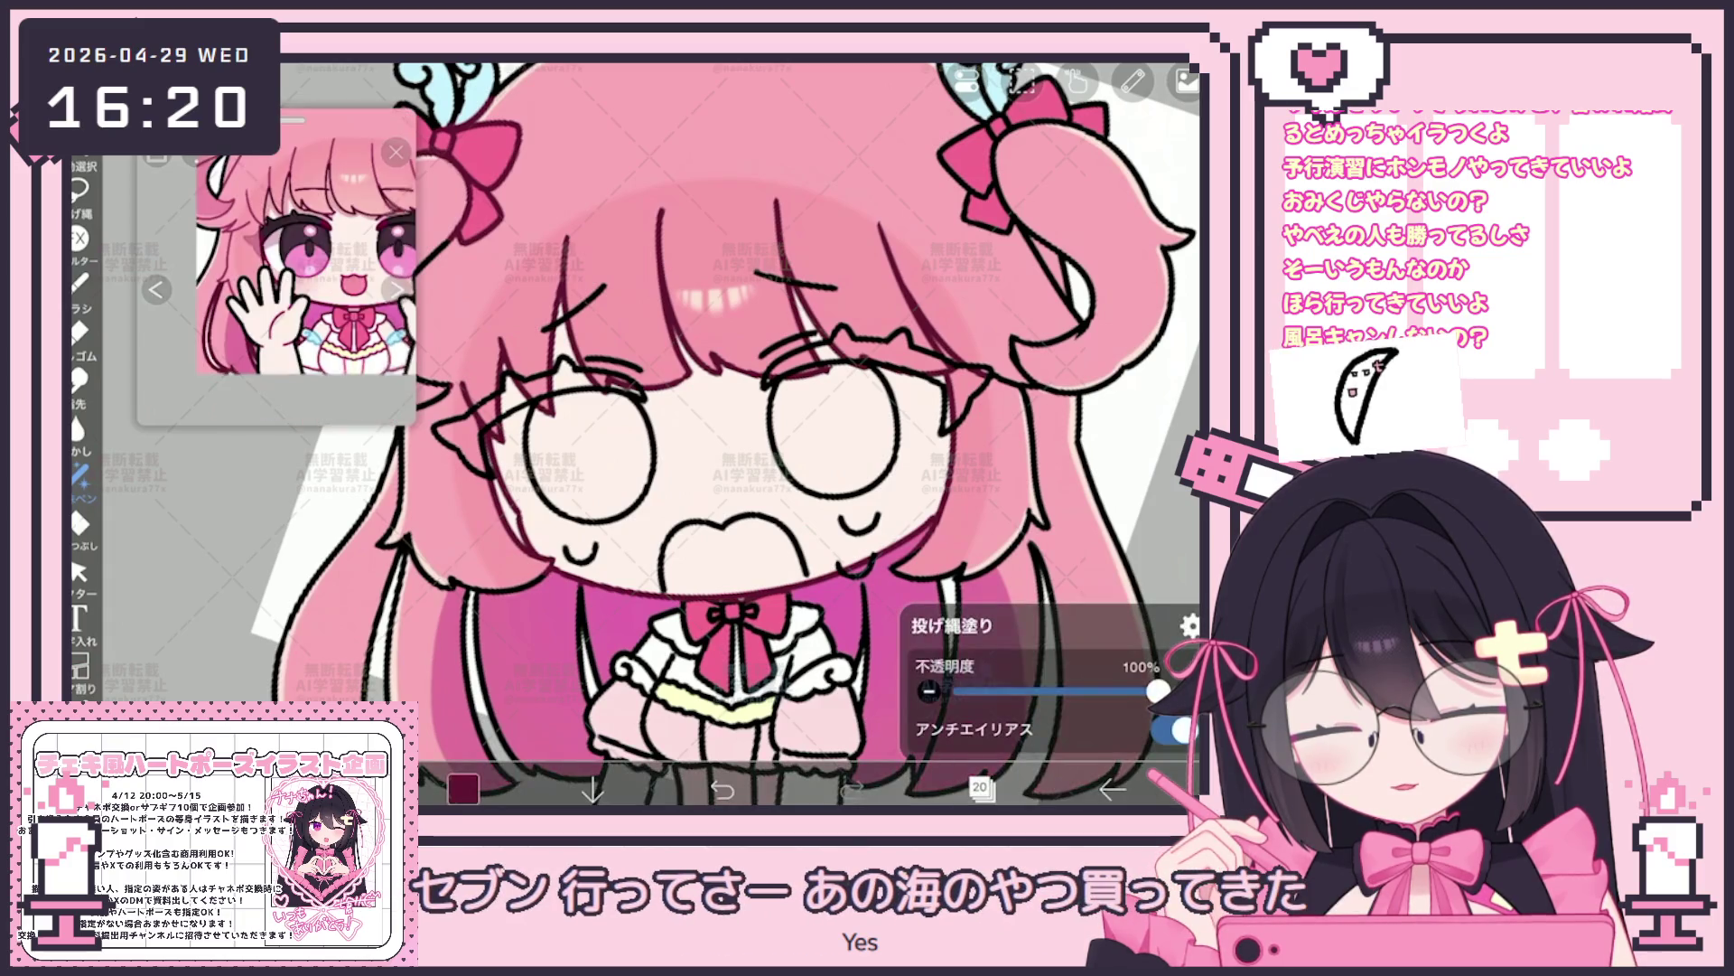
scroll(698, 435, down, 2)
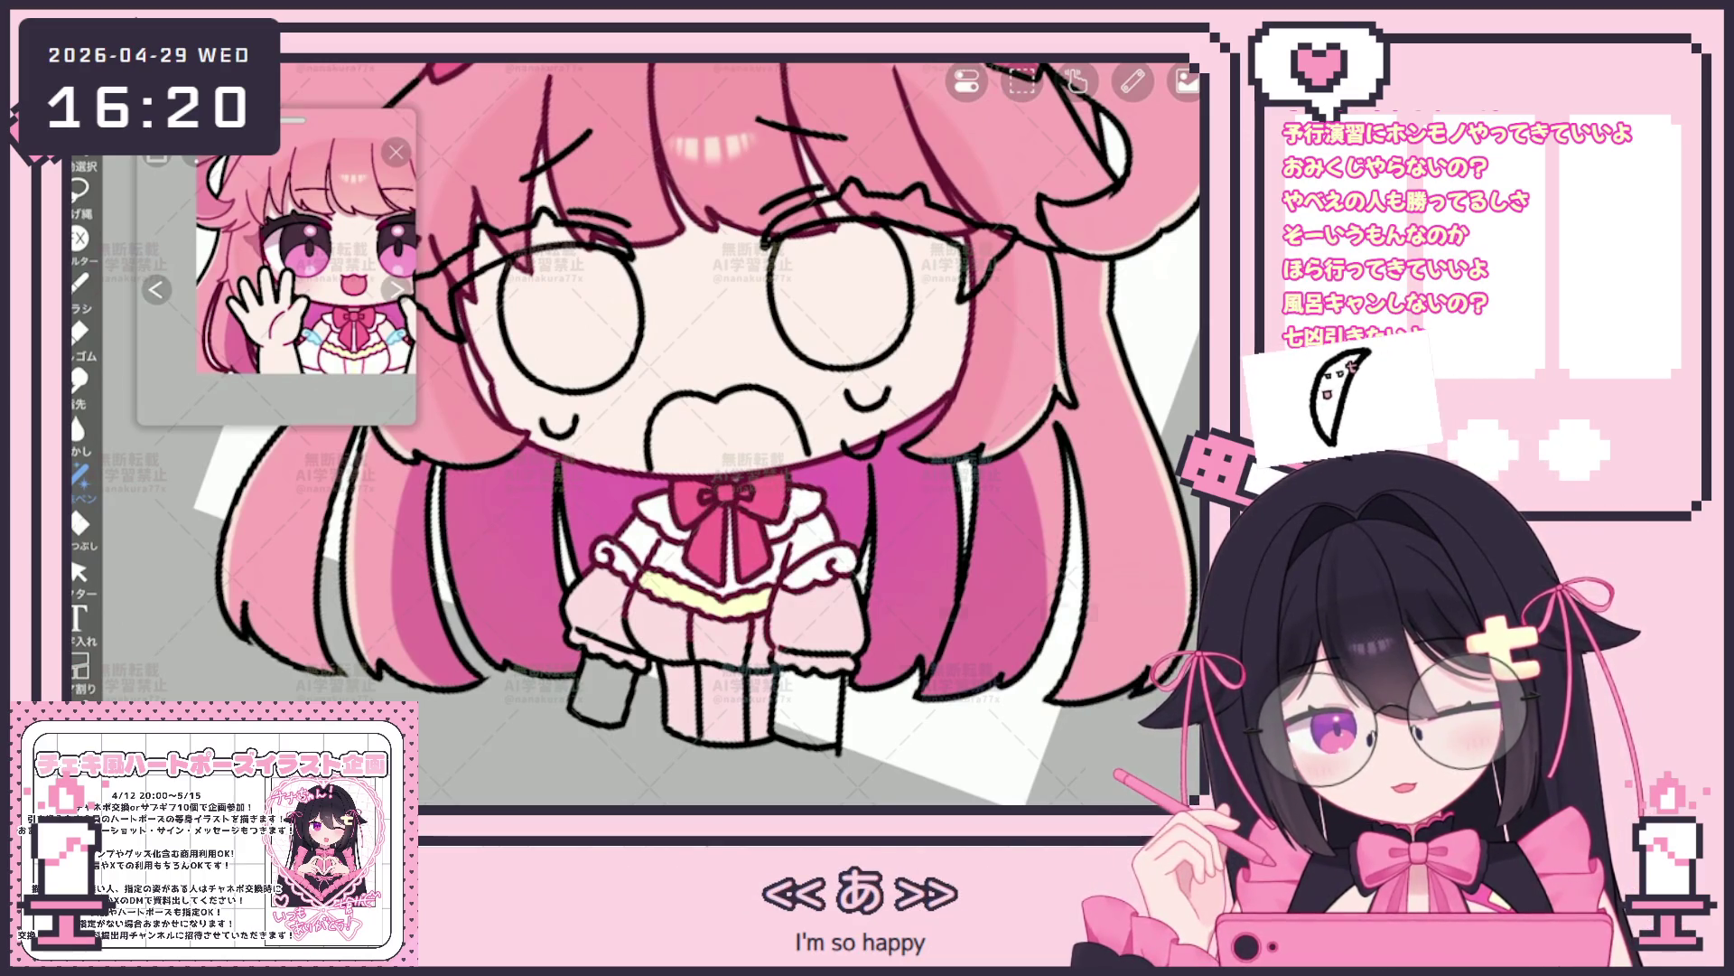
scroll(696, 434, down, 2)
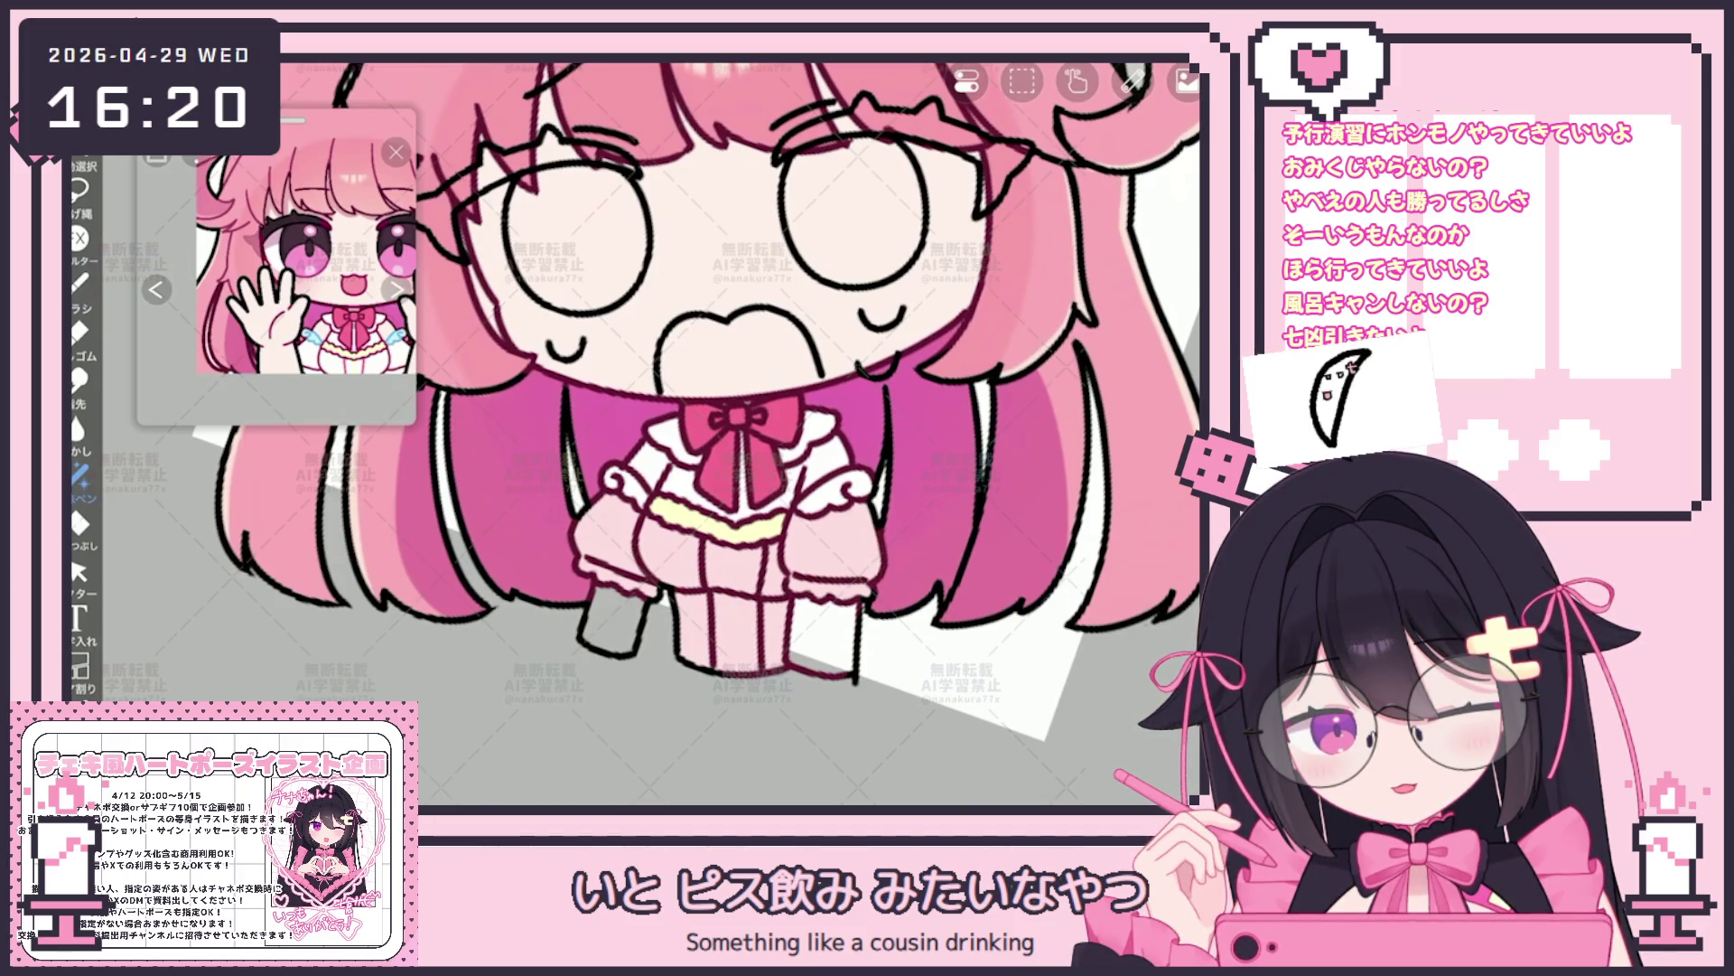
scroll(697, 401, down, 2)
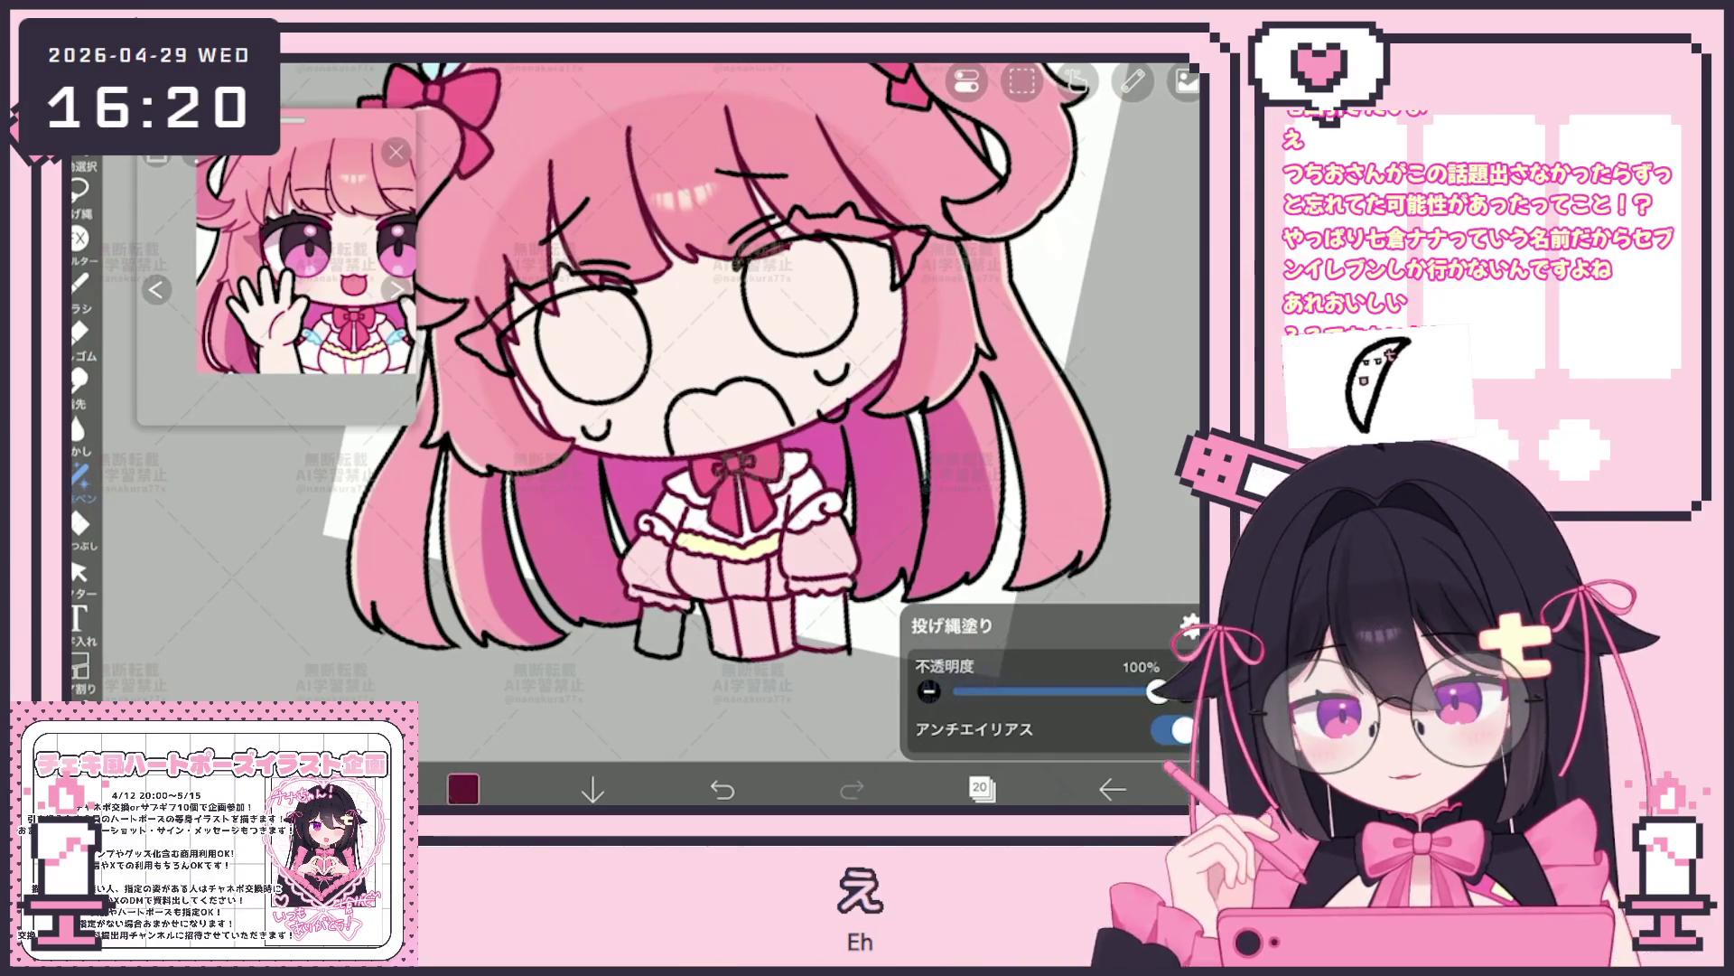
scroll(695, 415, up, 2)
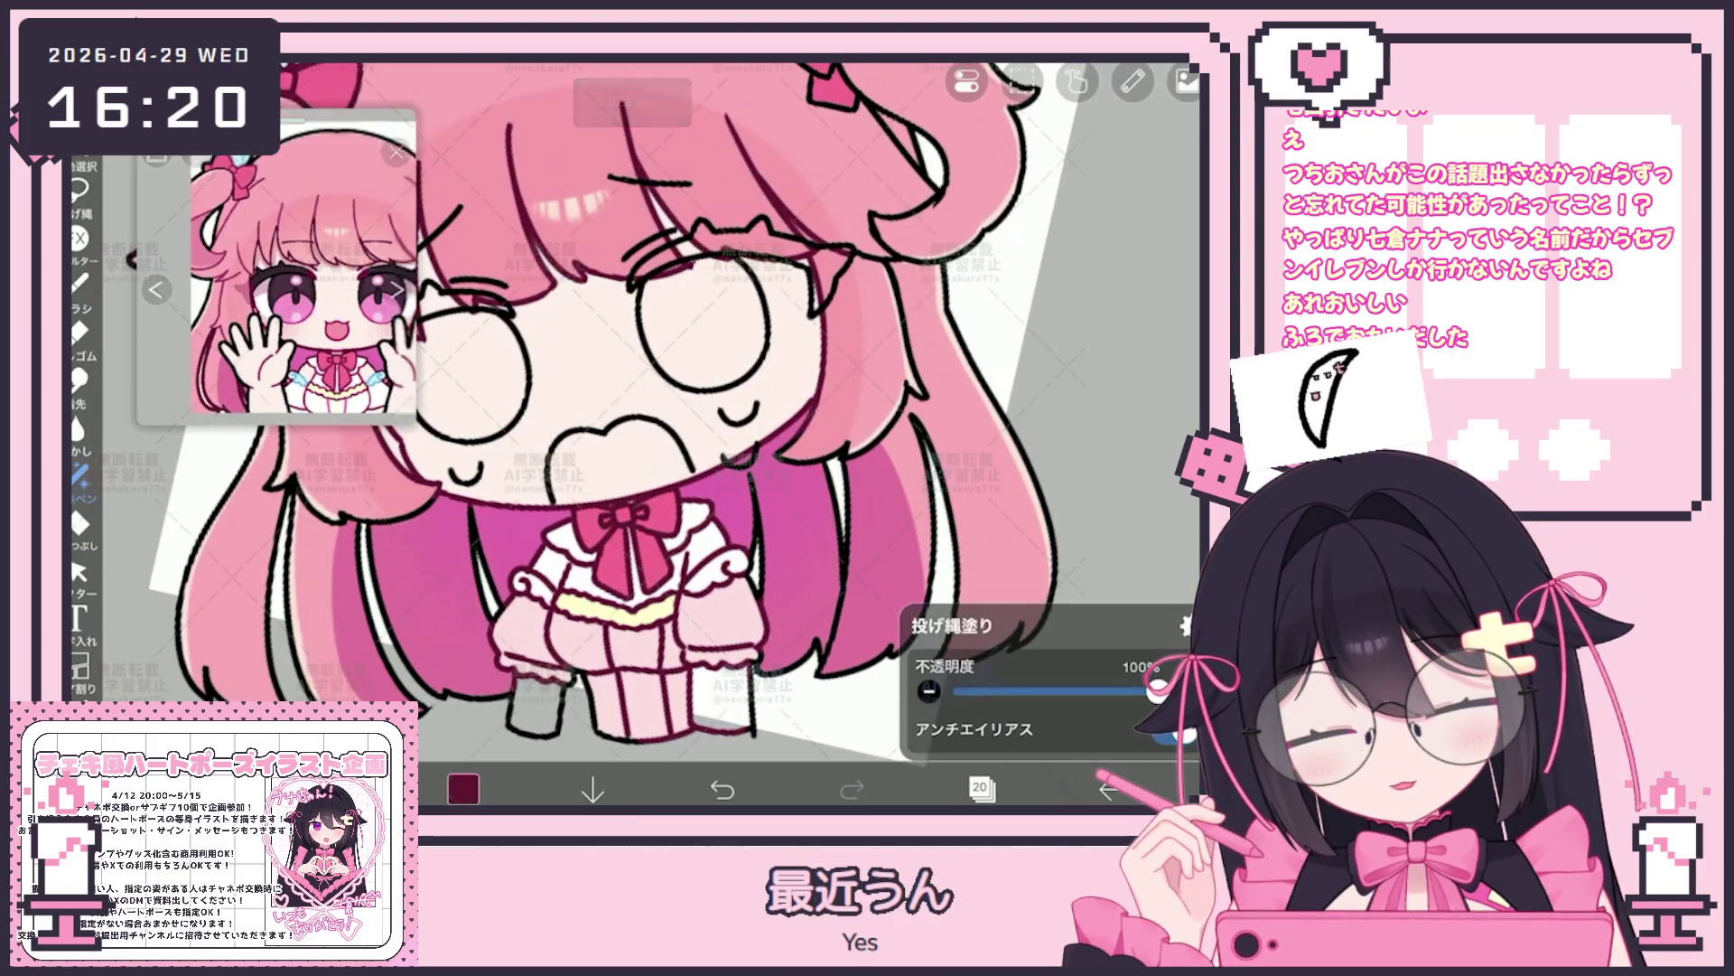
scroll(277, 283, up, 2)
scroll(277, 284, up, 2)
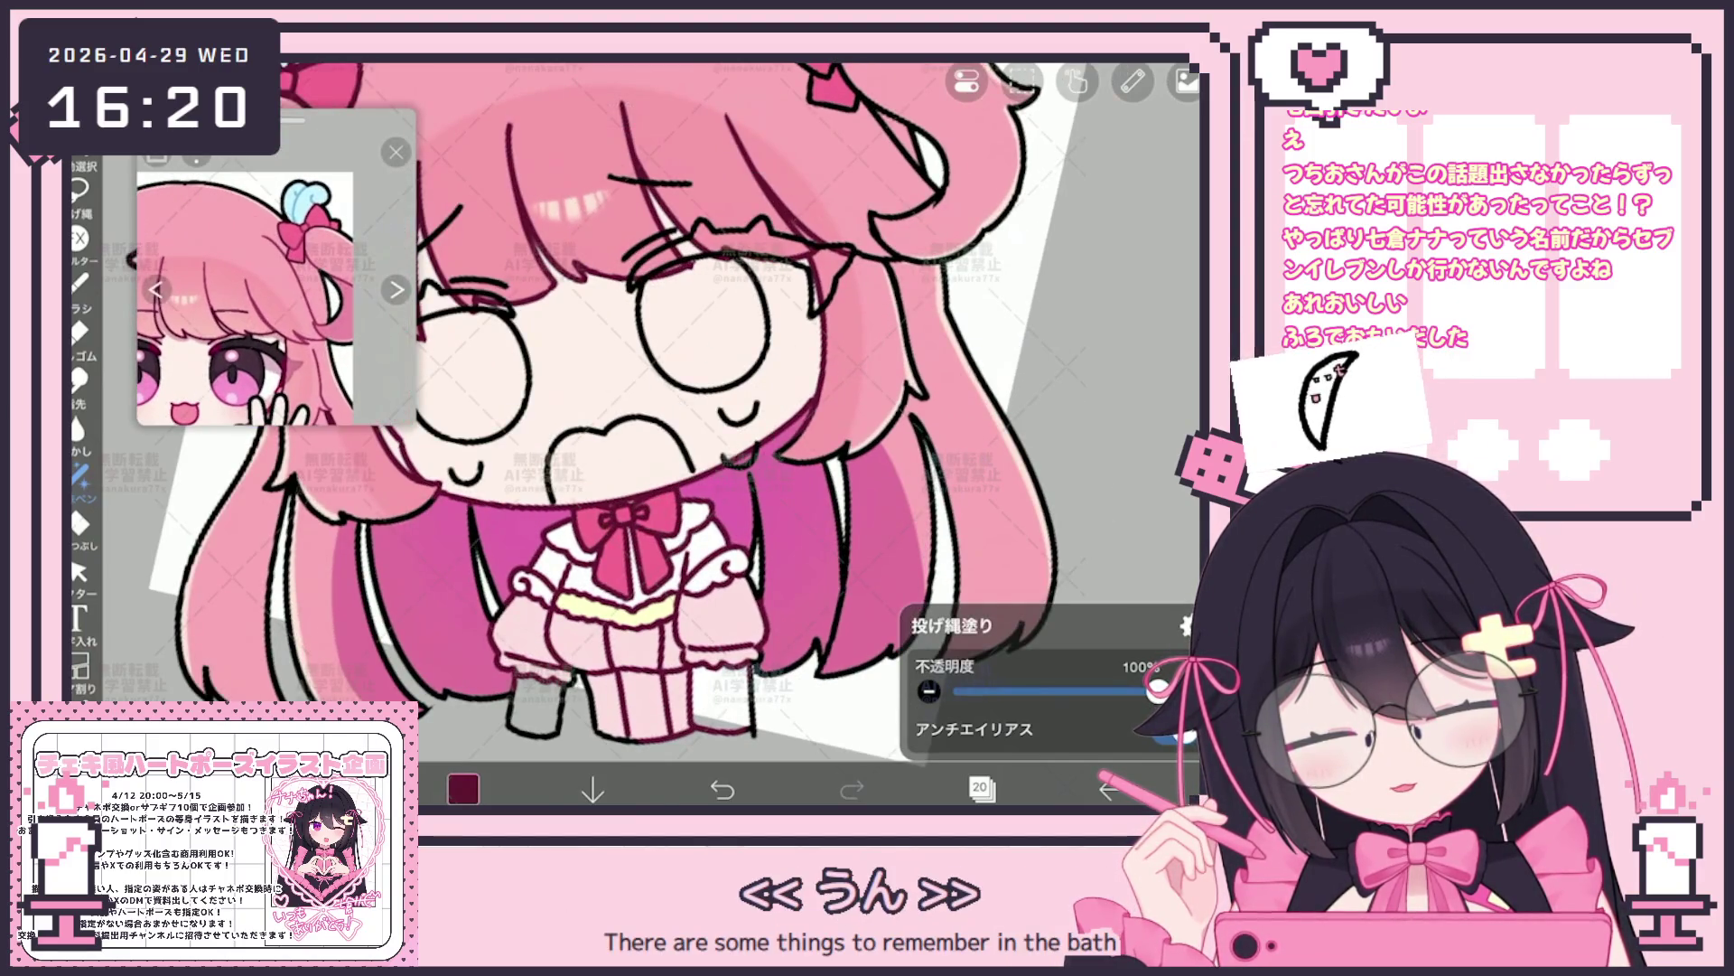
scroll(637, 434, up, 3)
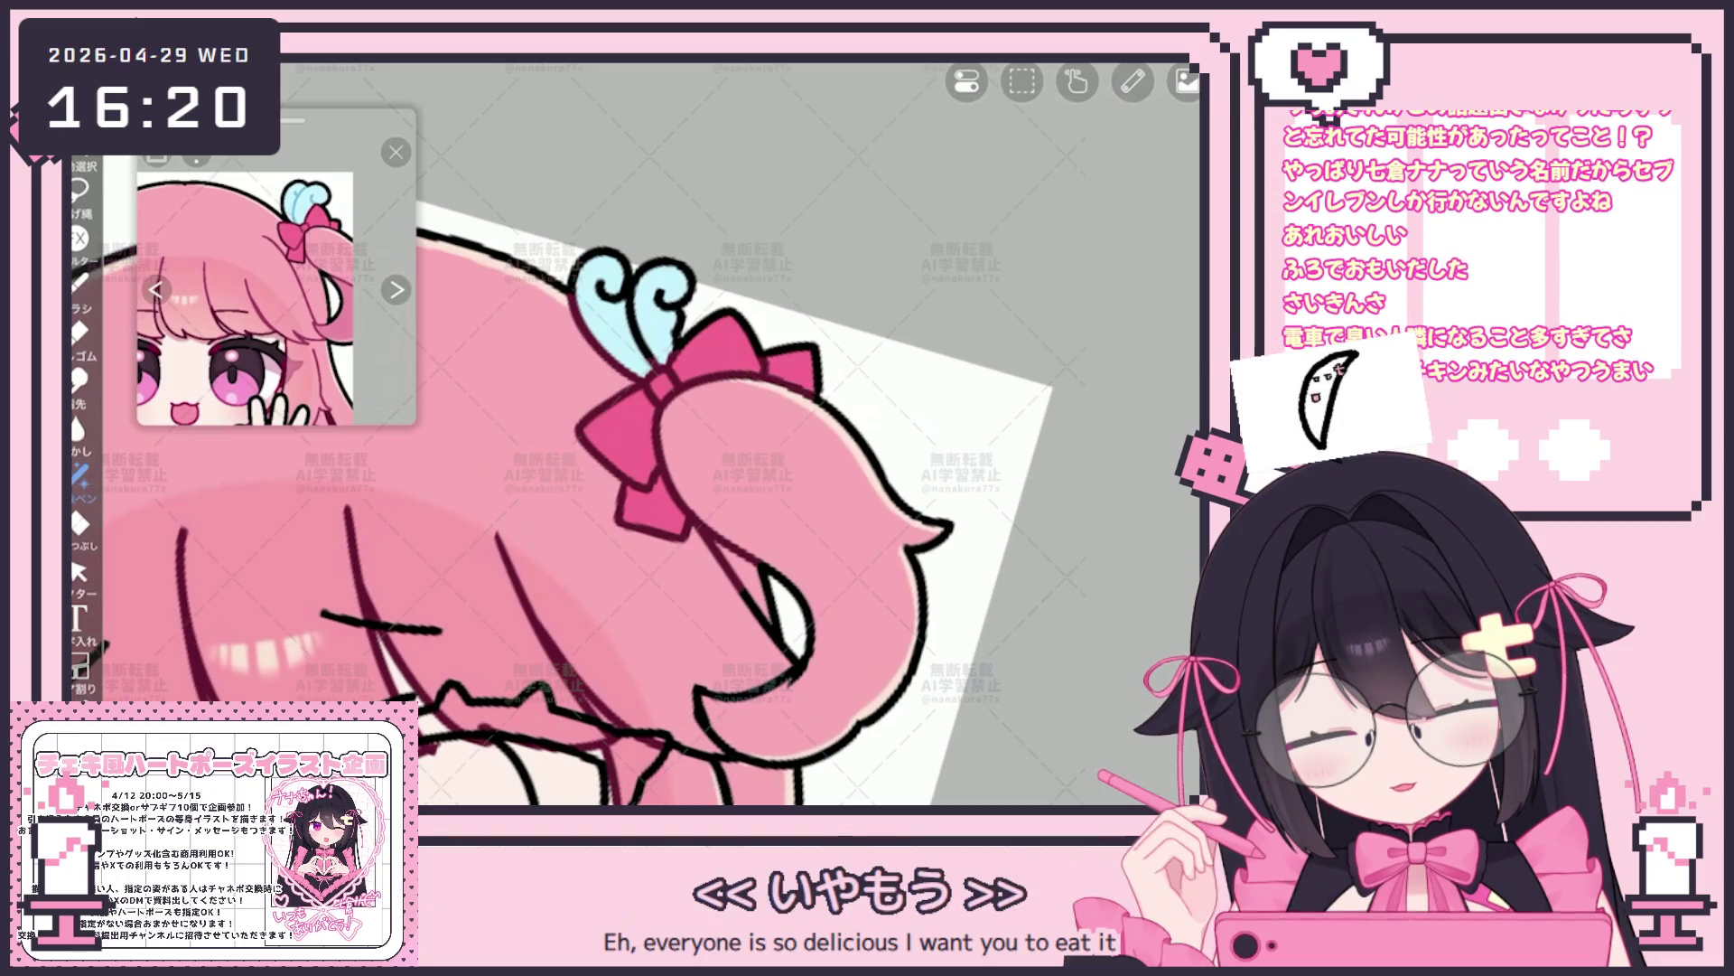
scroll(638, 462, down, 1)
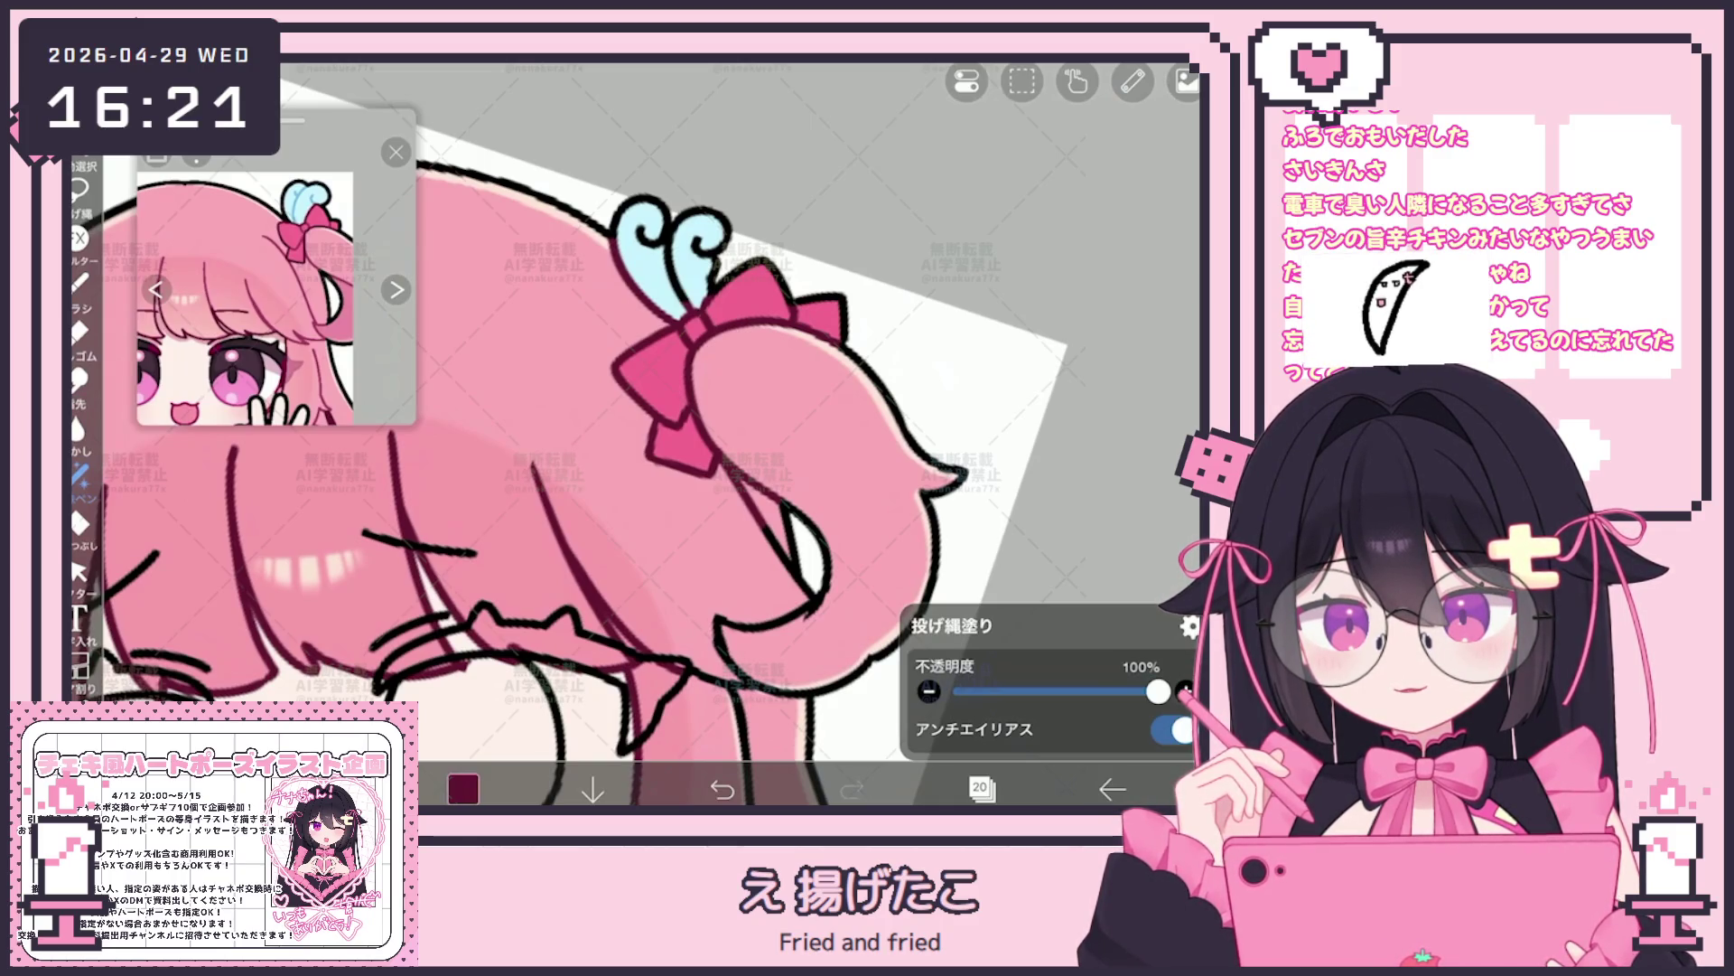
scroll(638, 433, up, 3)
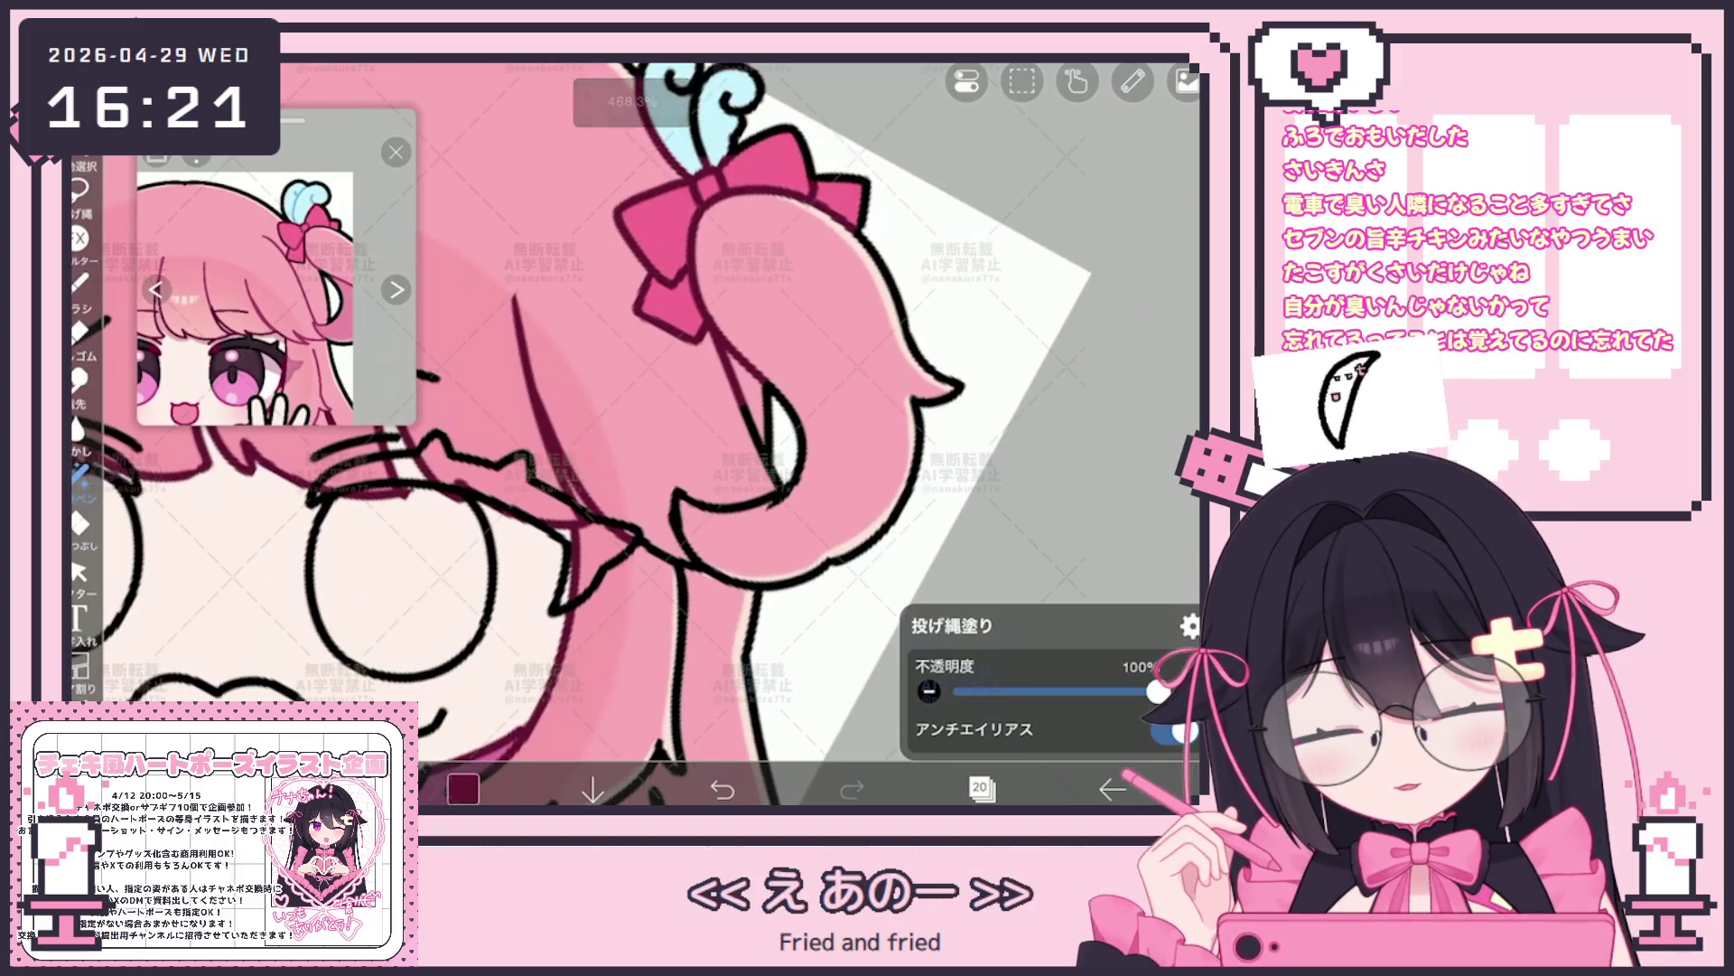
scroll(278, 269, up, 3)
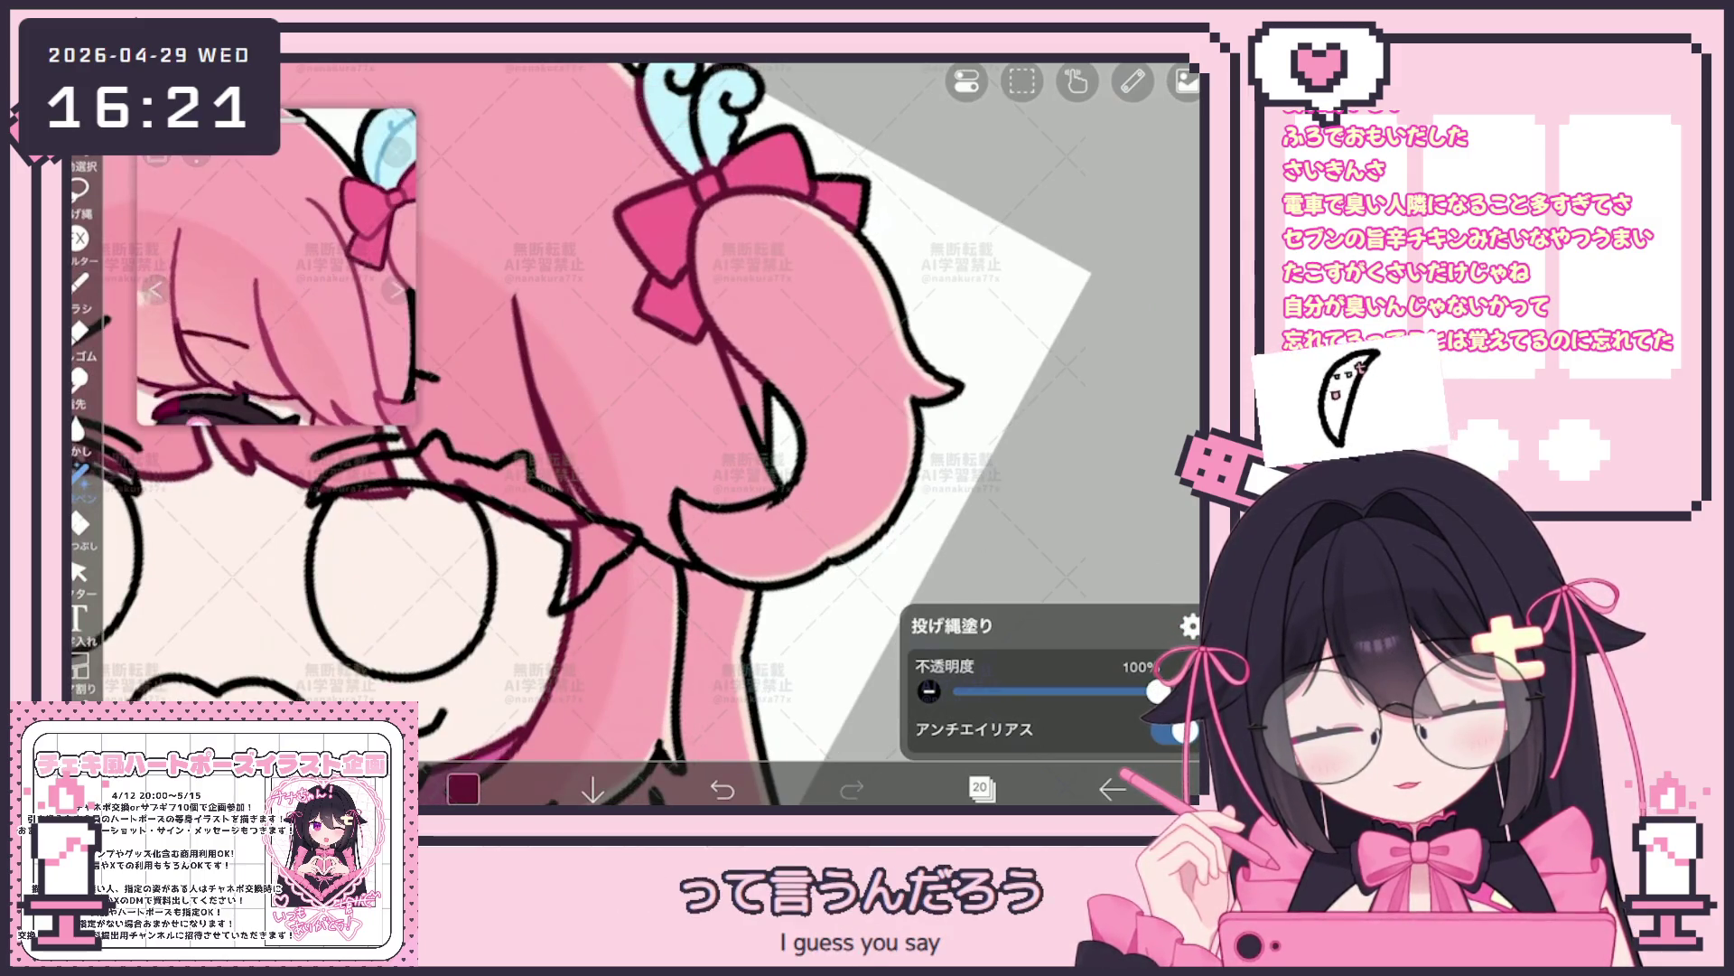
click(265, 292)
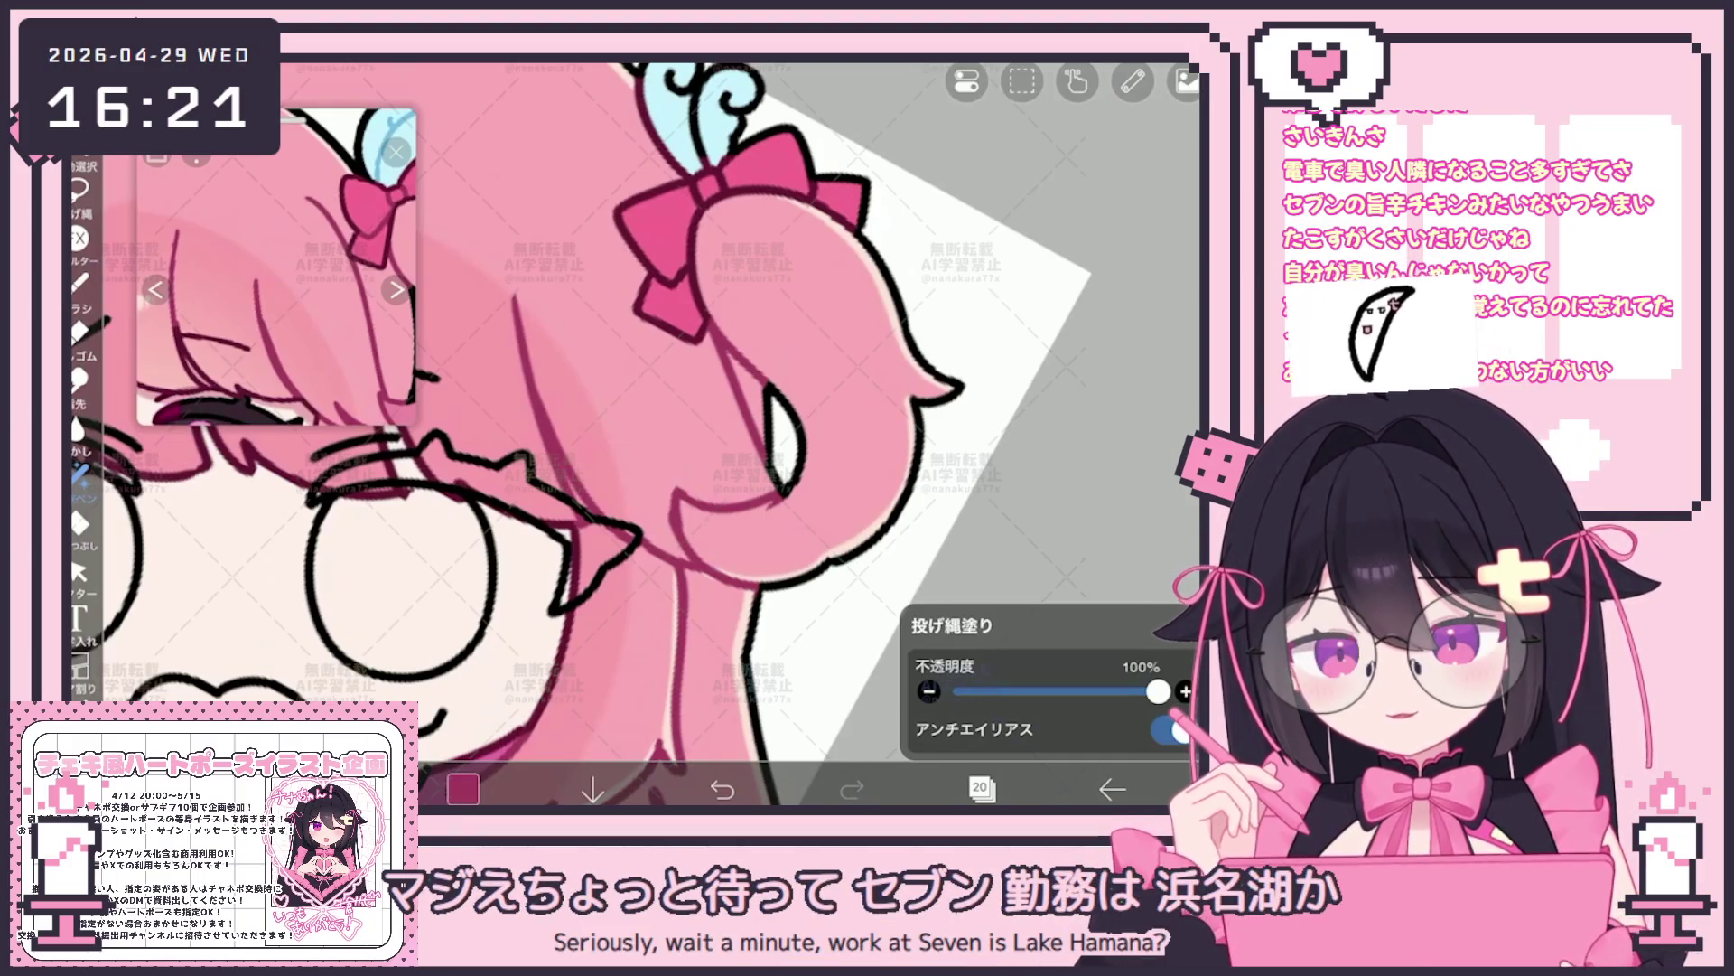
scroll(569, 433, down, 3)
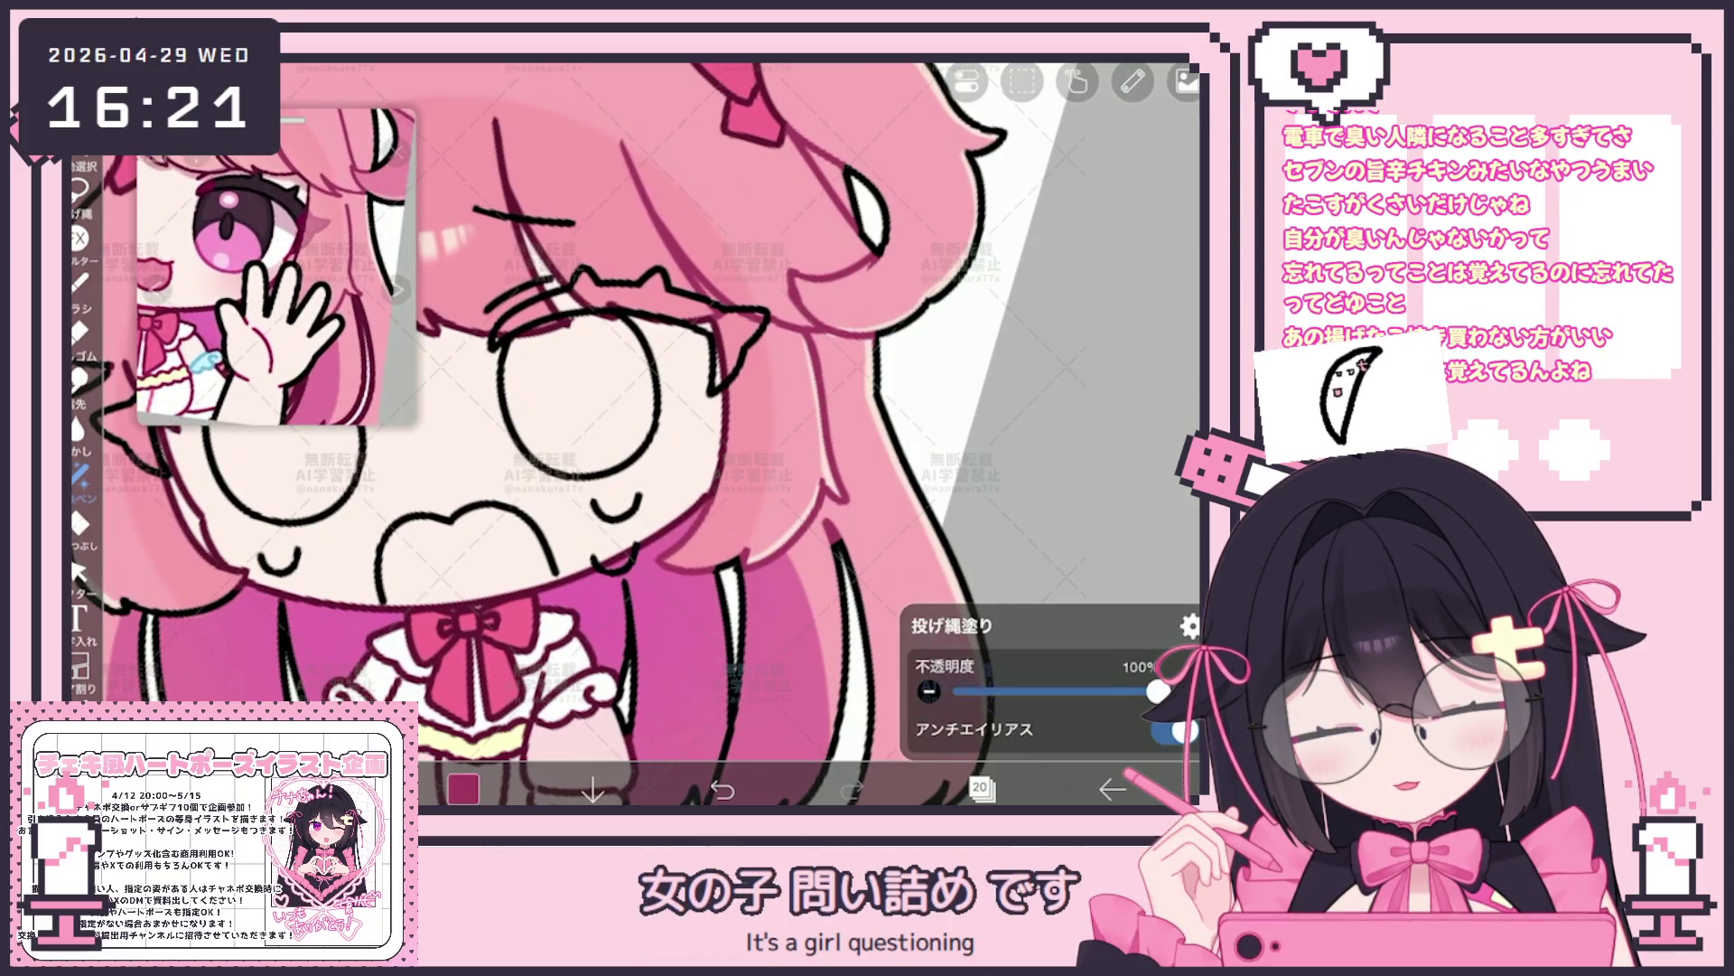
scroll(610, 435, up, 3)
scroll(610, 434, up, 2)
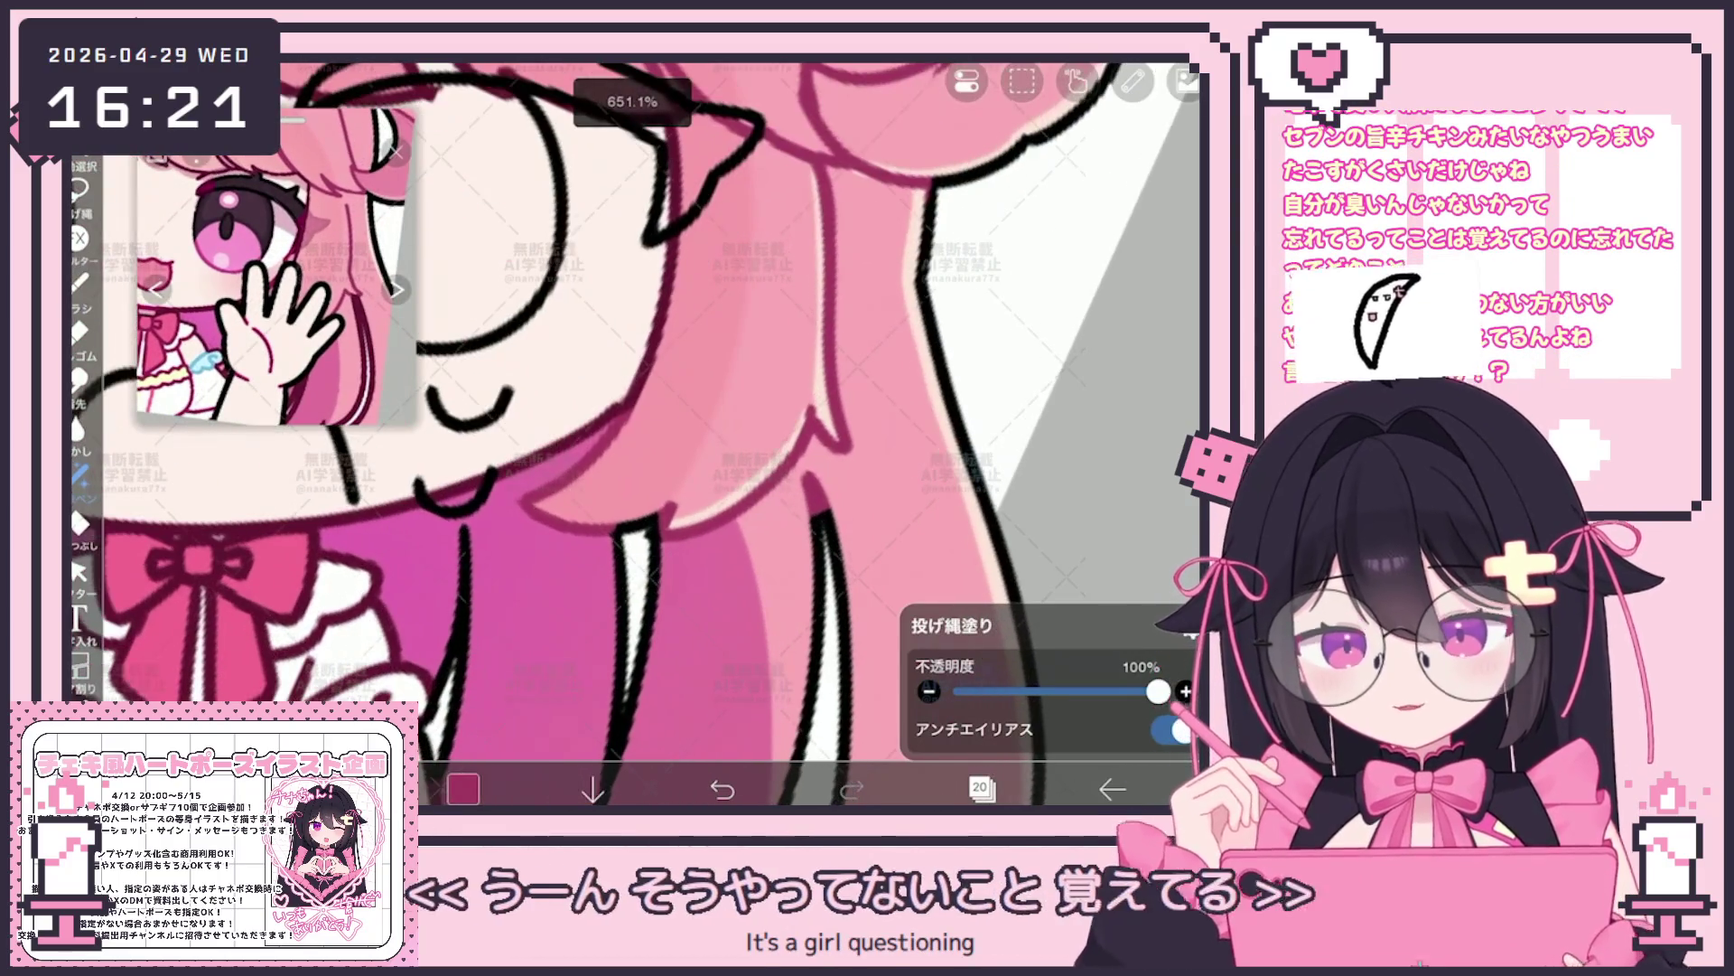
Toggle the eraser, return to Lasso Fill and select empty layer 21 in the Layers panel
click(80, 332)
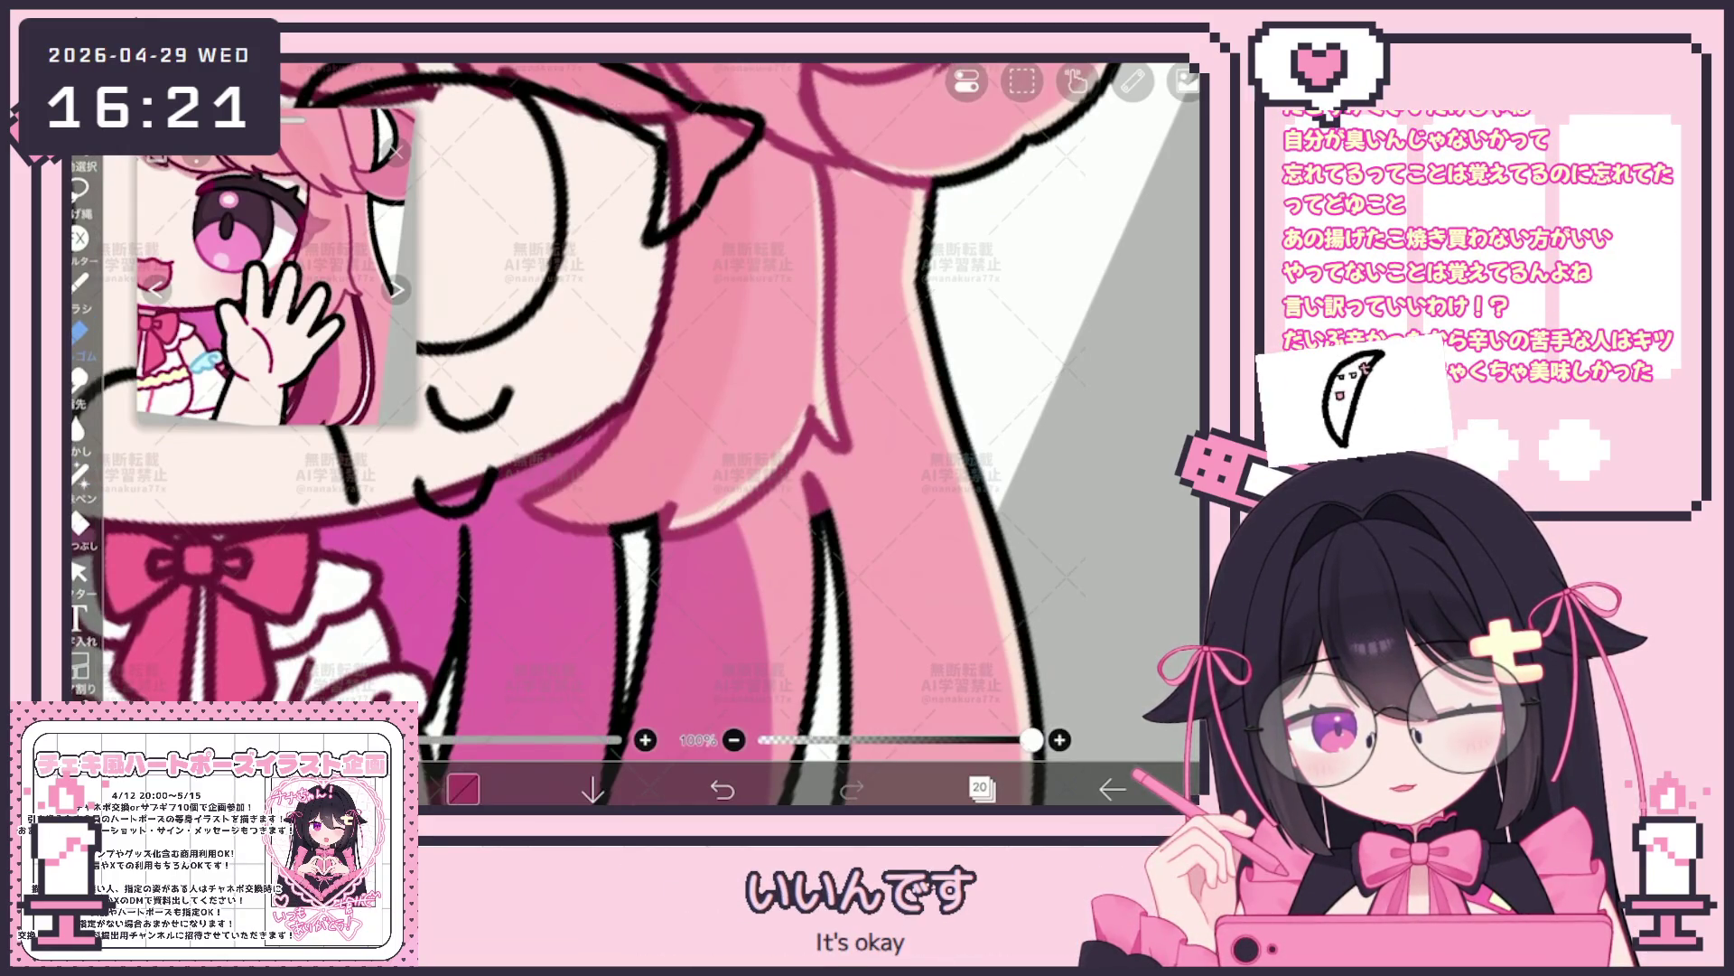
scroll(632, 435, down, 5)
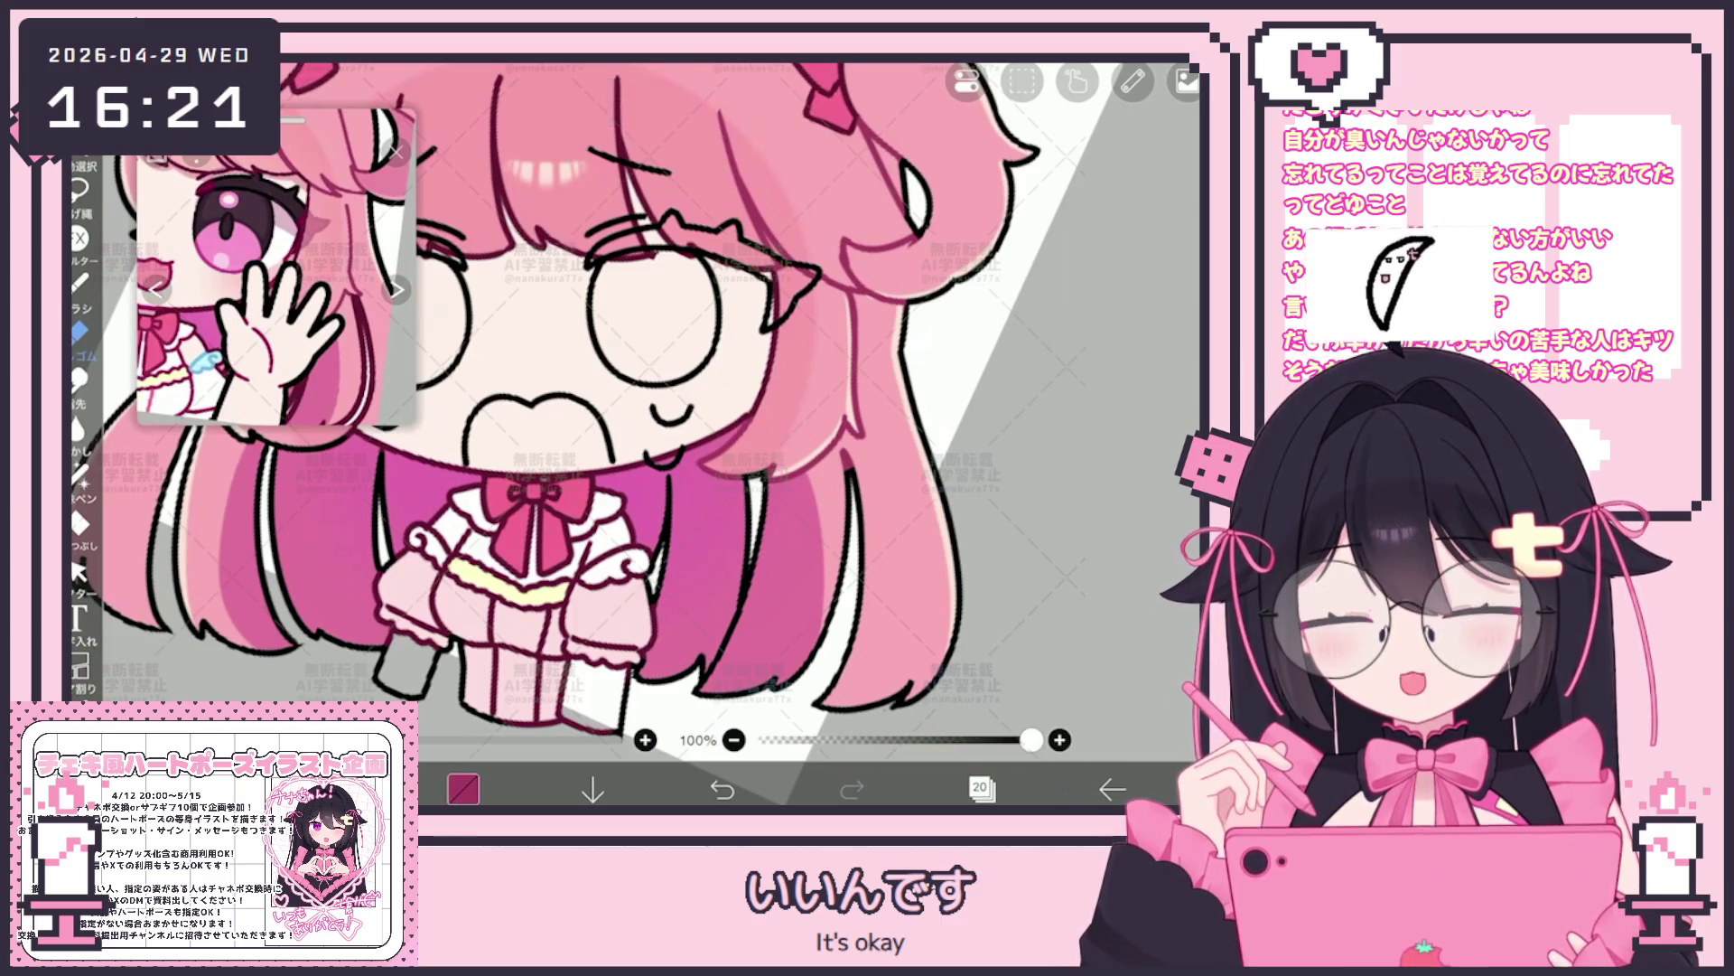
scroll(633, 434, up, 2)
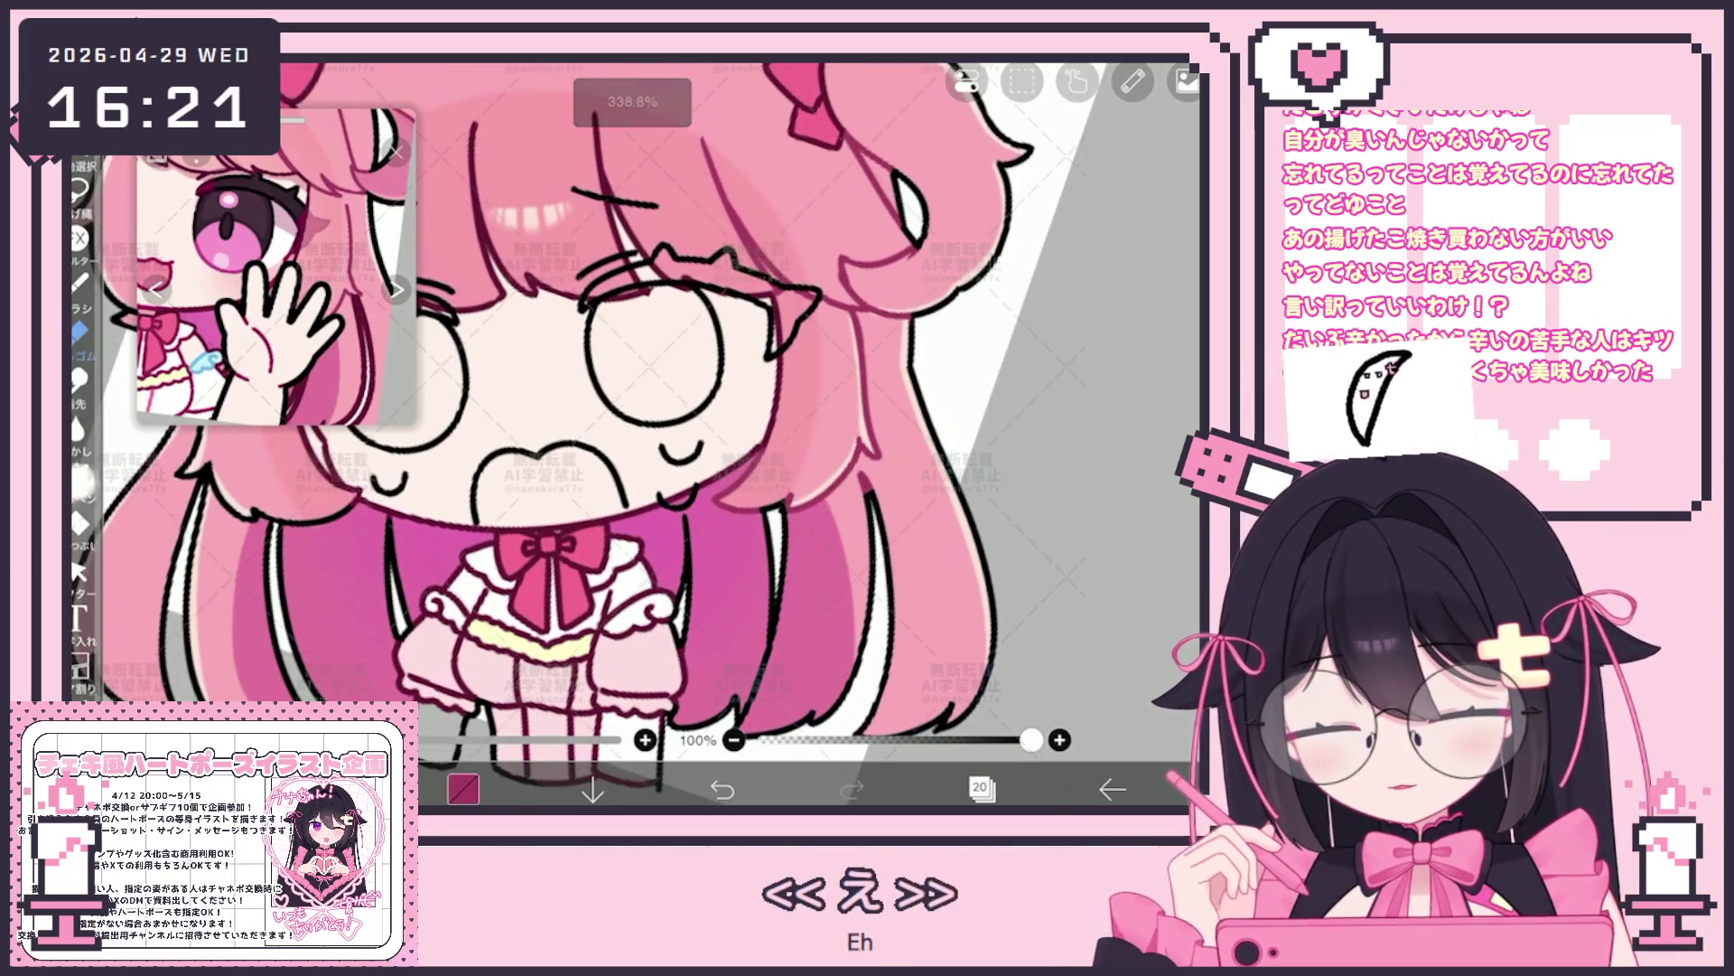
click(81, 477)
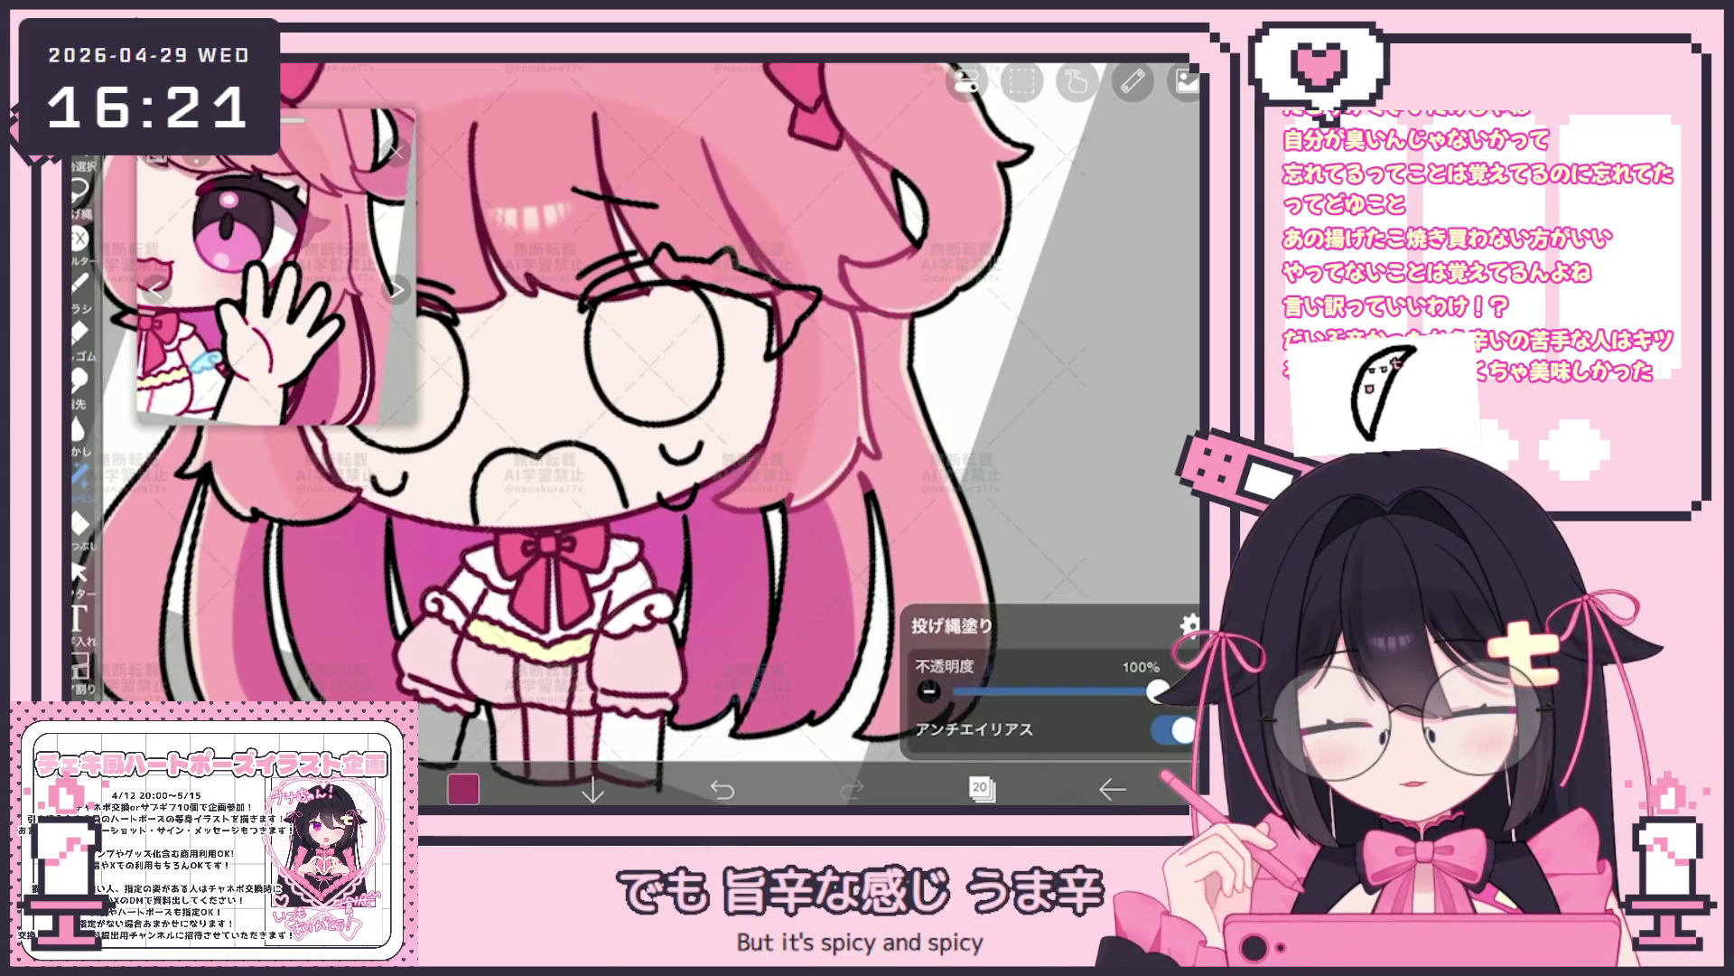
scroll(633, 433, down, 2)
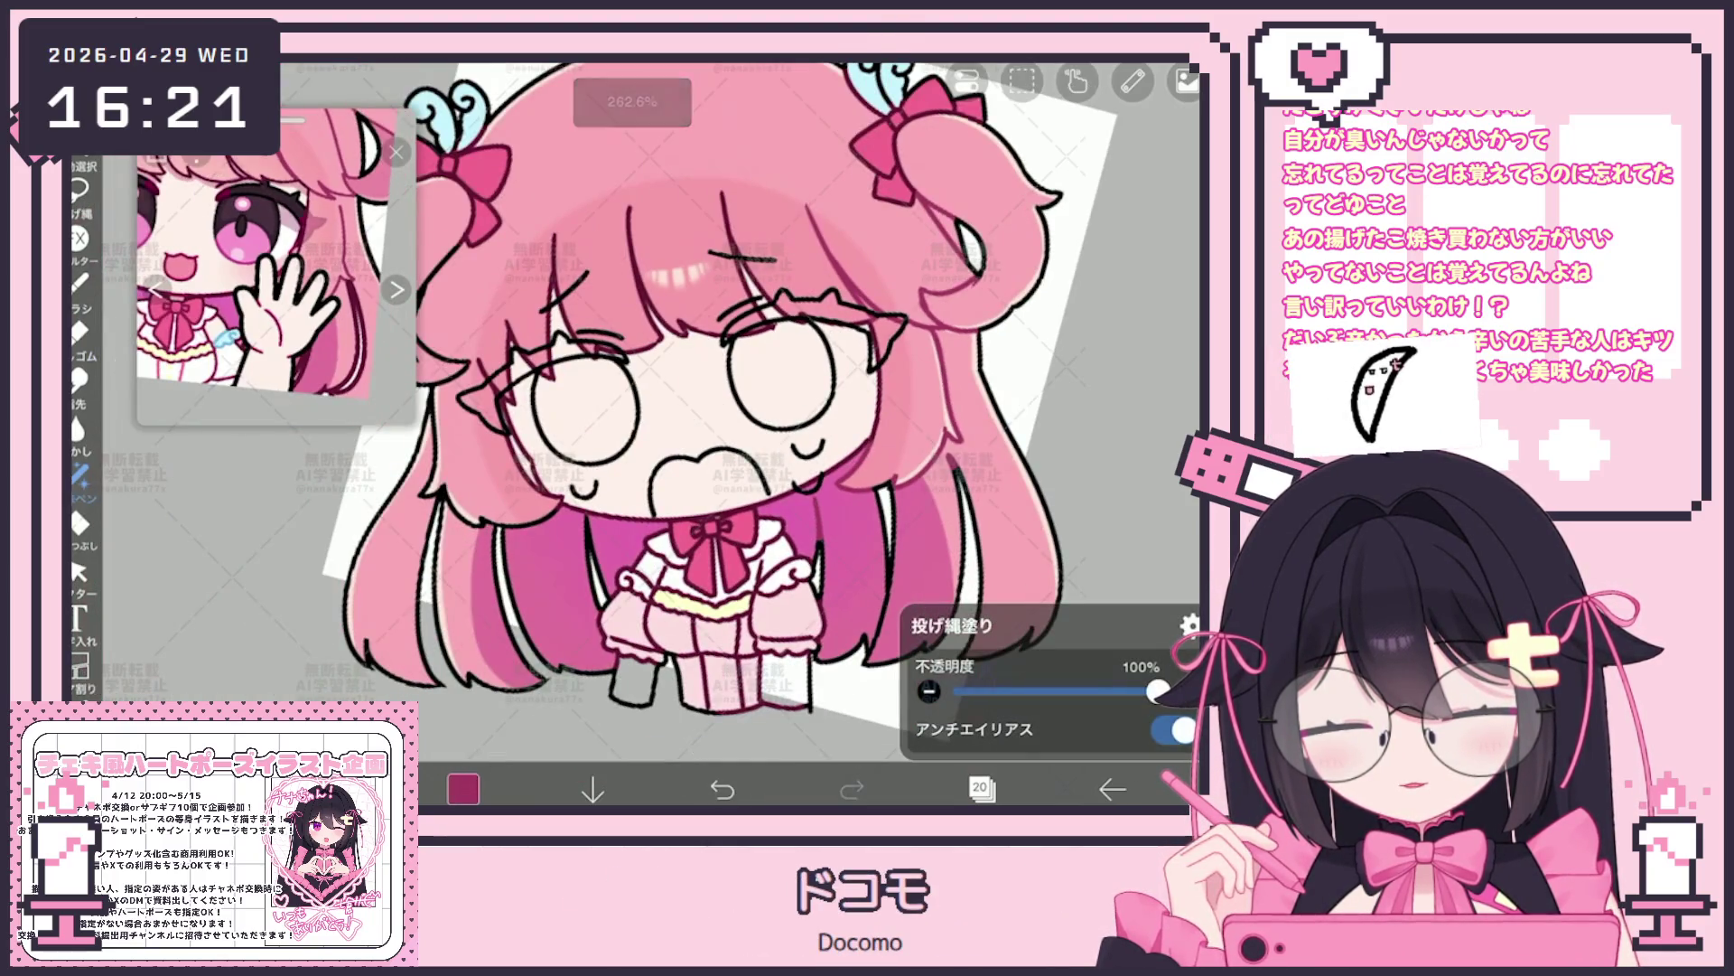
scroll(633, 433, up, 2)
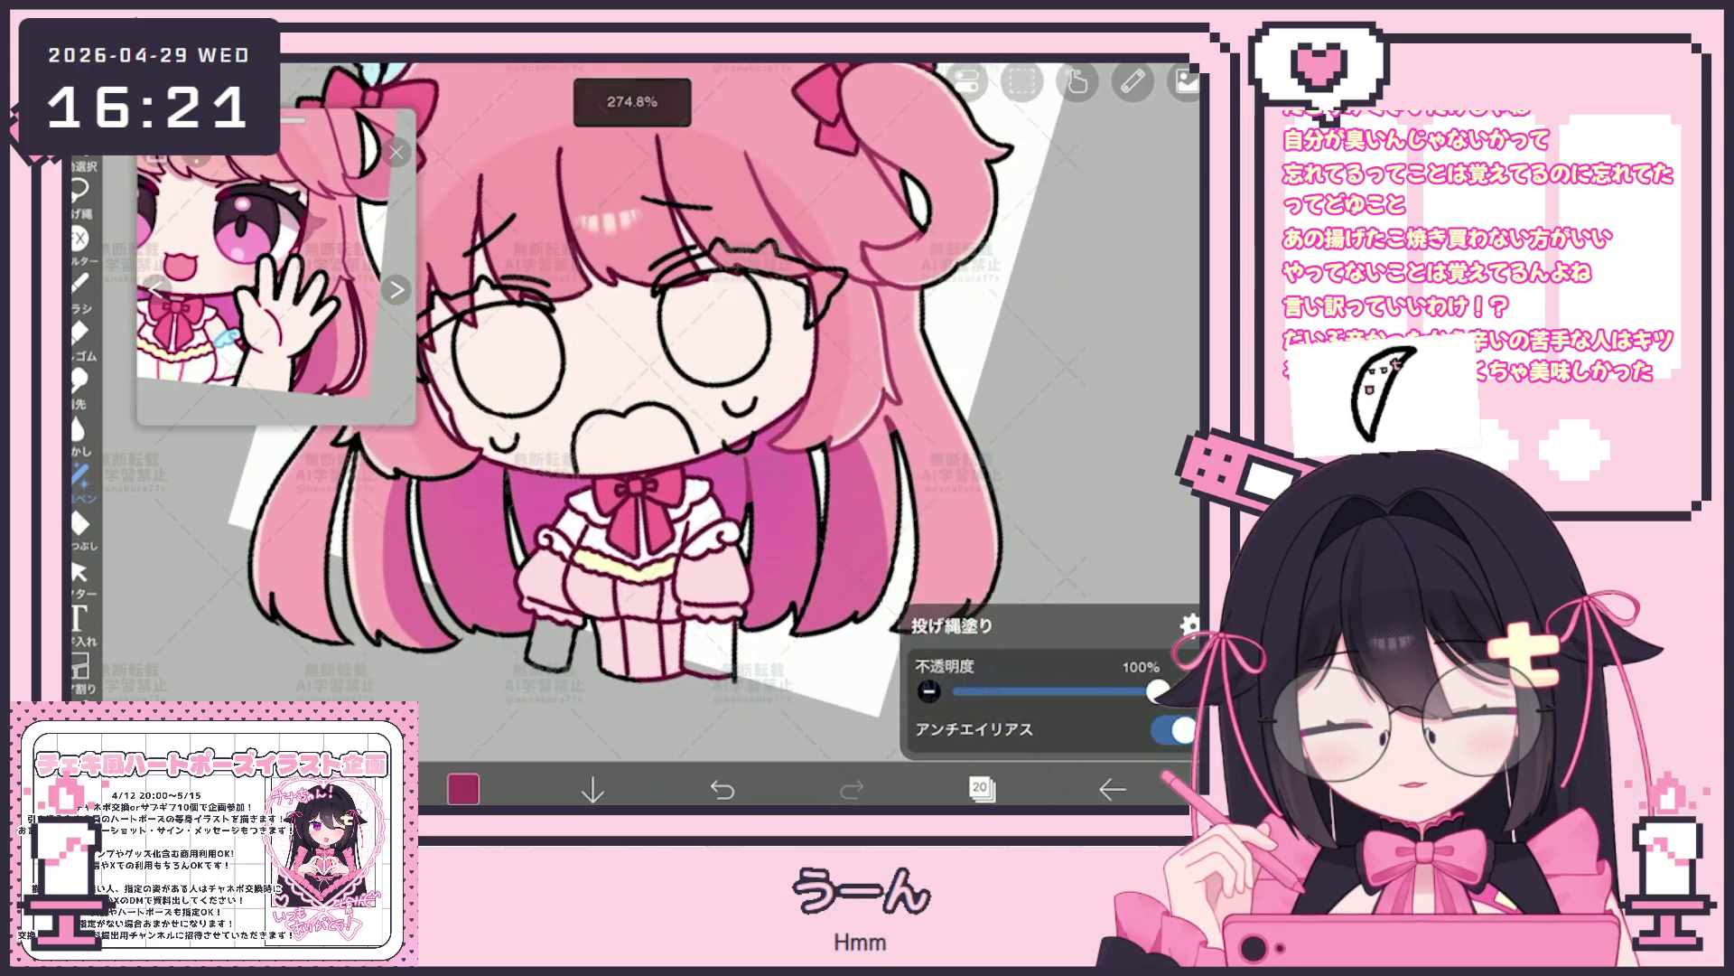
scroll(633, 435, up, 1)
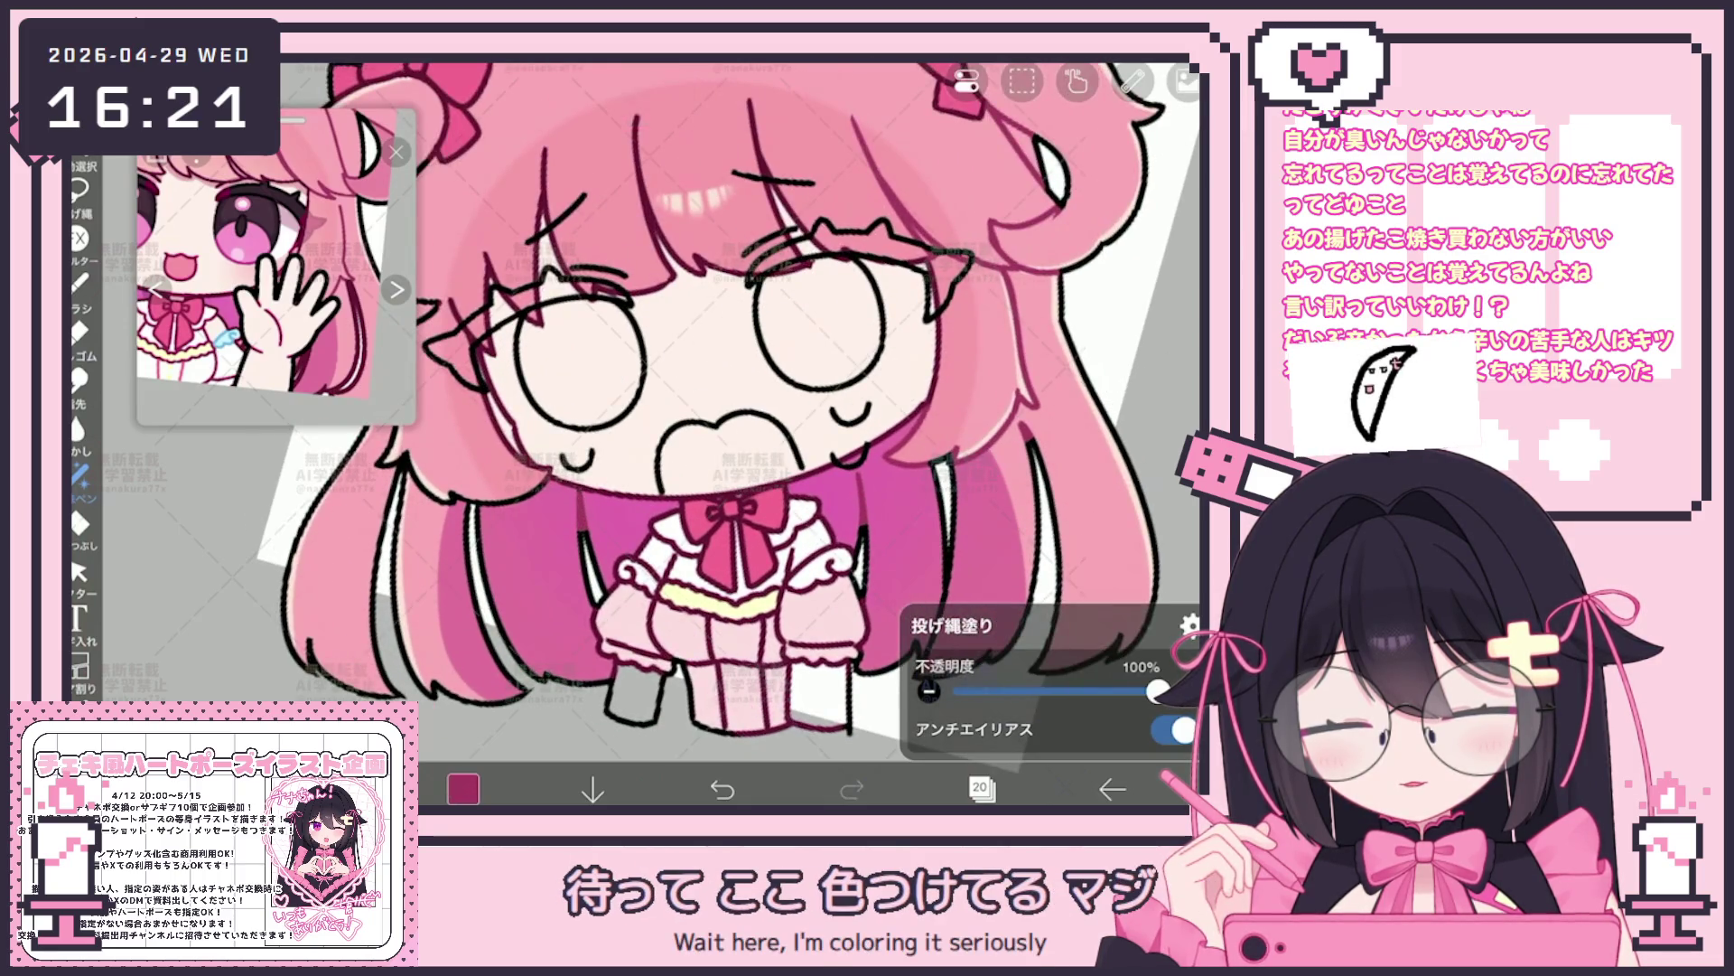
click(981, 788)
Make empty layer 21 the working layer for pink hair shading, then return to the layer list
click(656, 735)
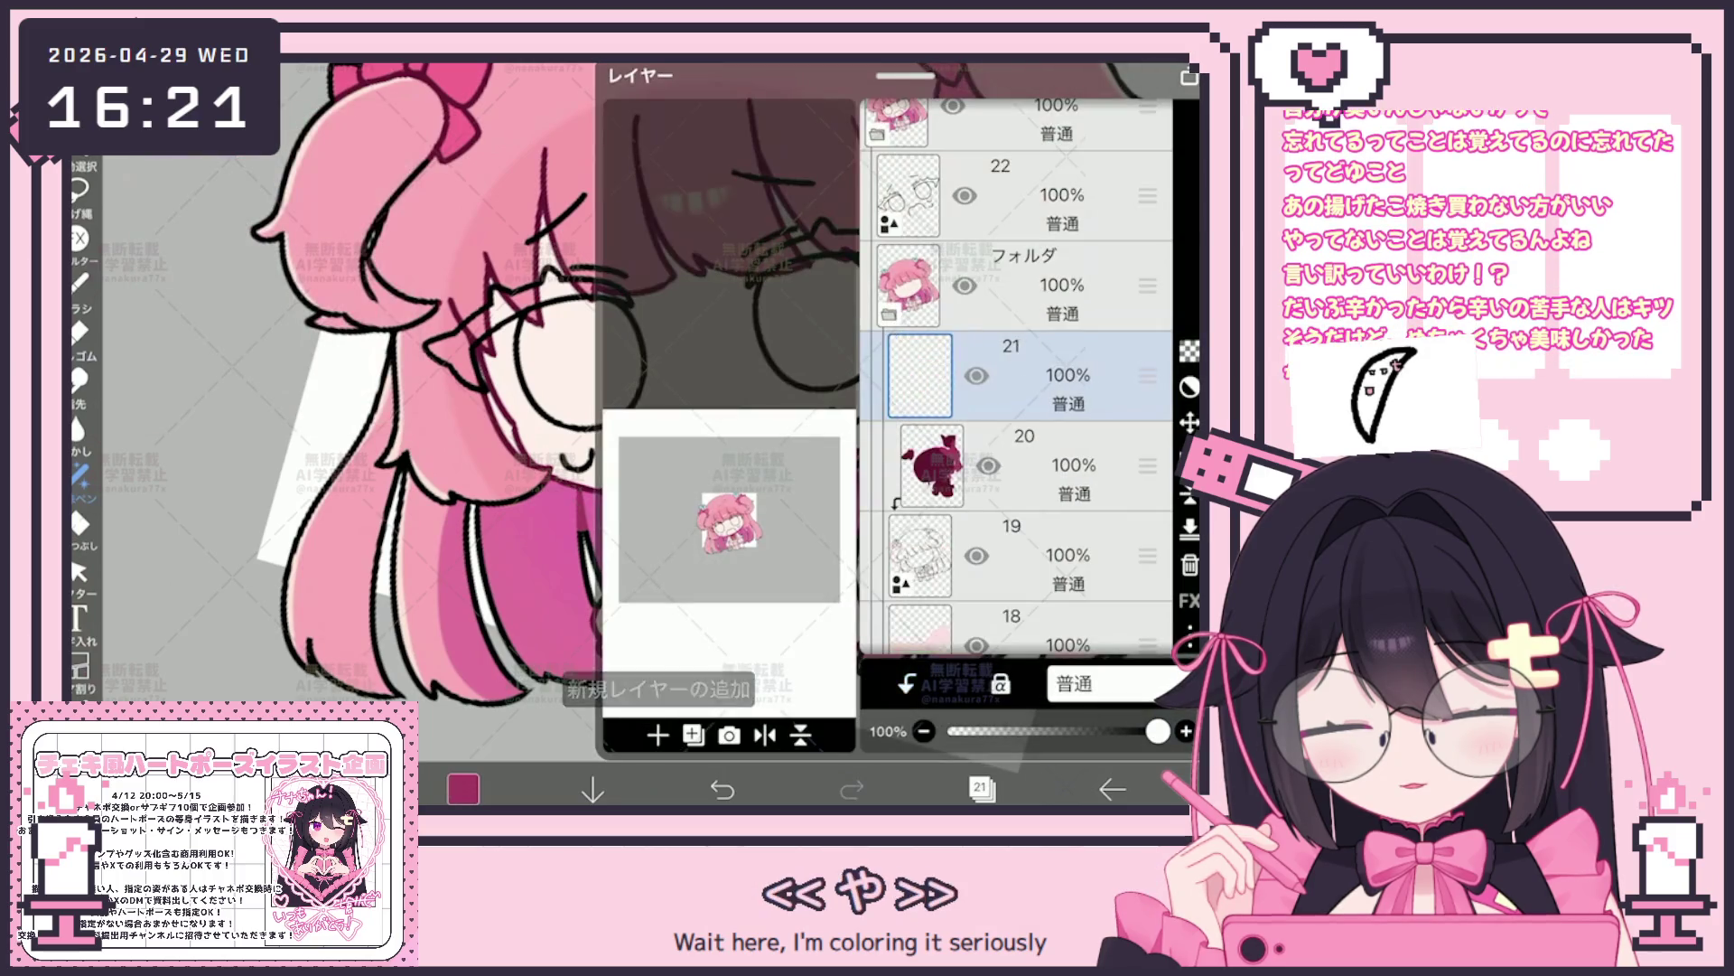
click(981, 788)
scroll(732, 434, up, 2)
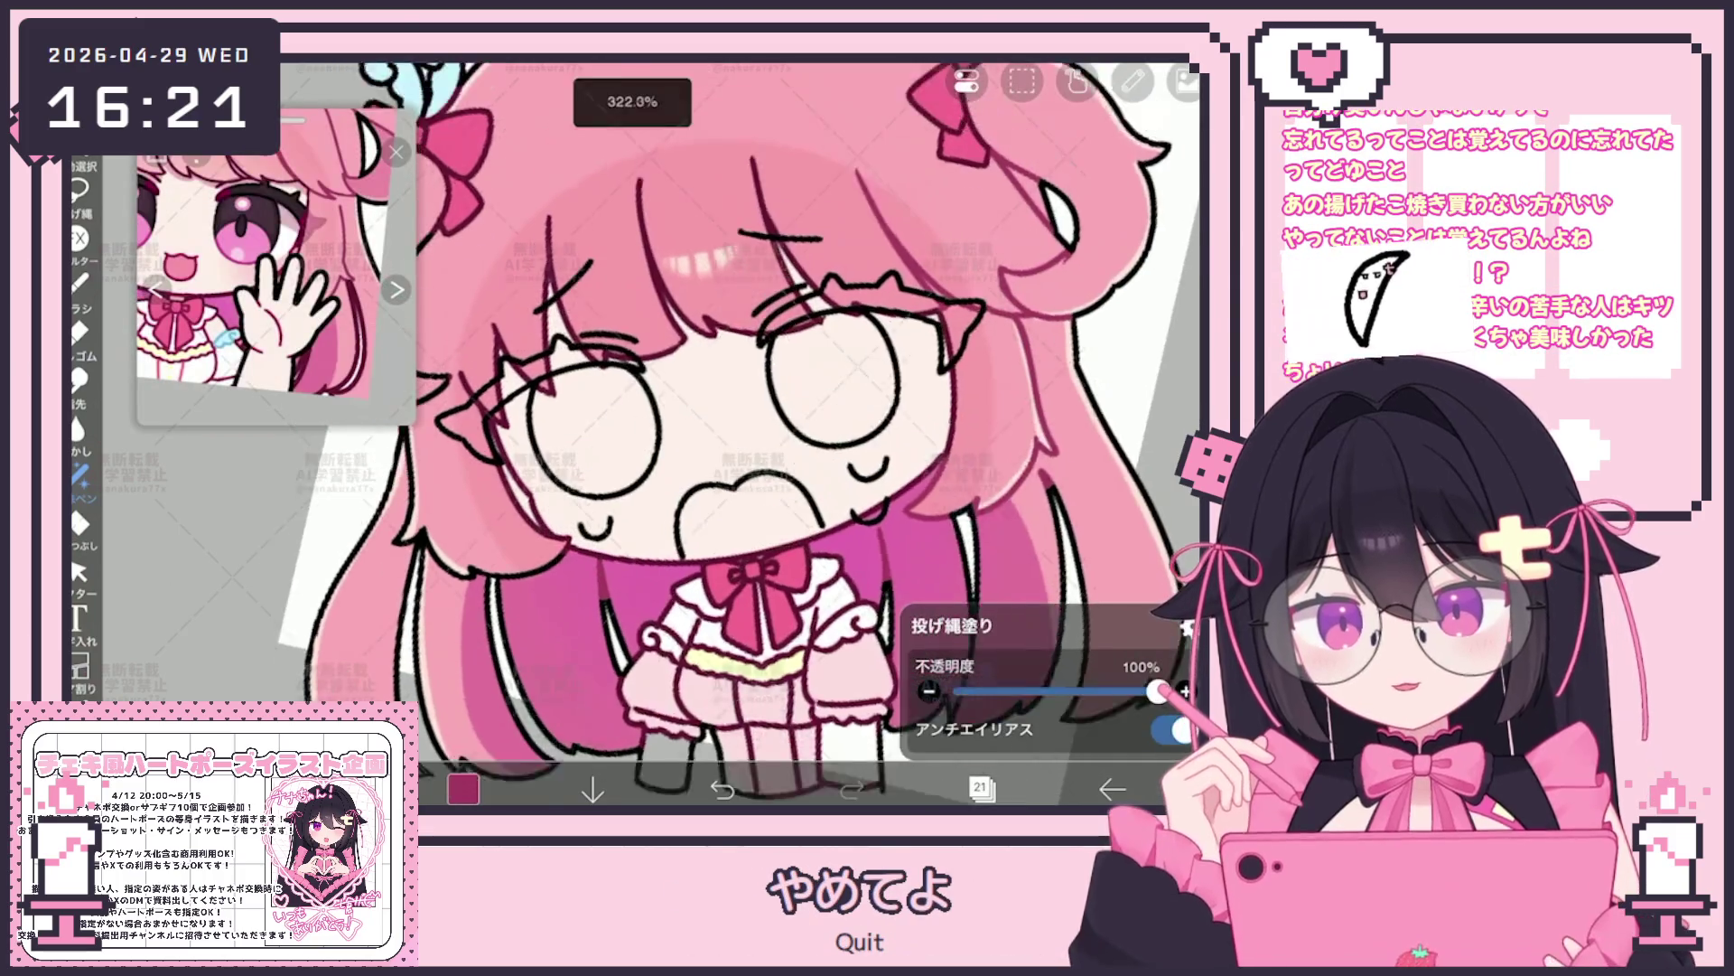
scroll(732, 433, up, 1)
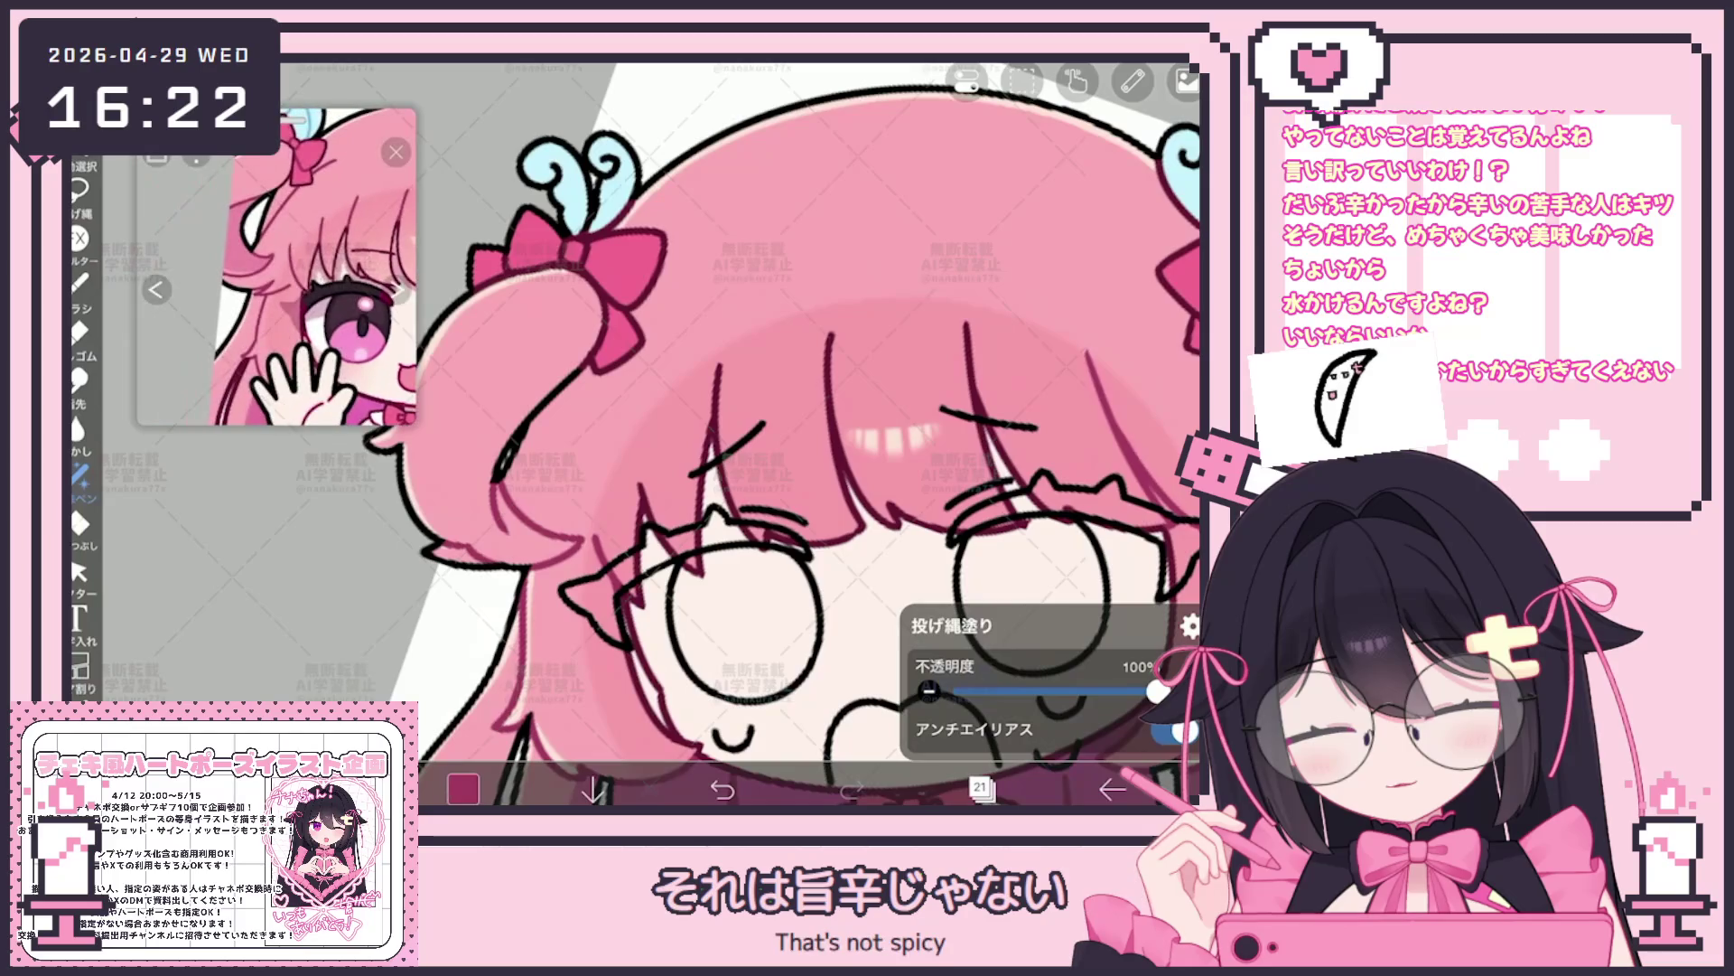
scroll(782, 433, up, 2)
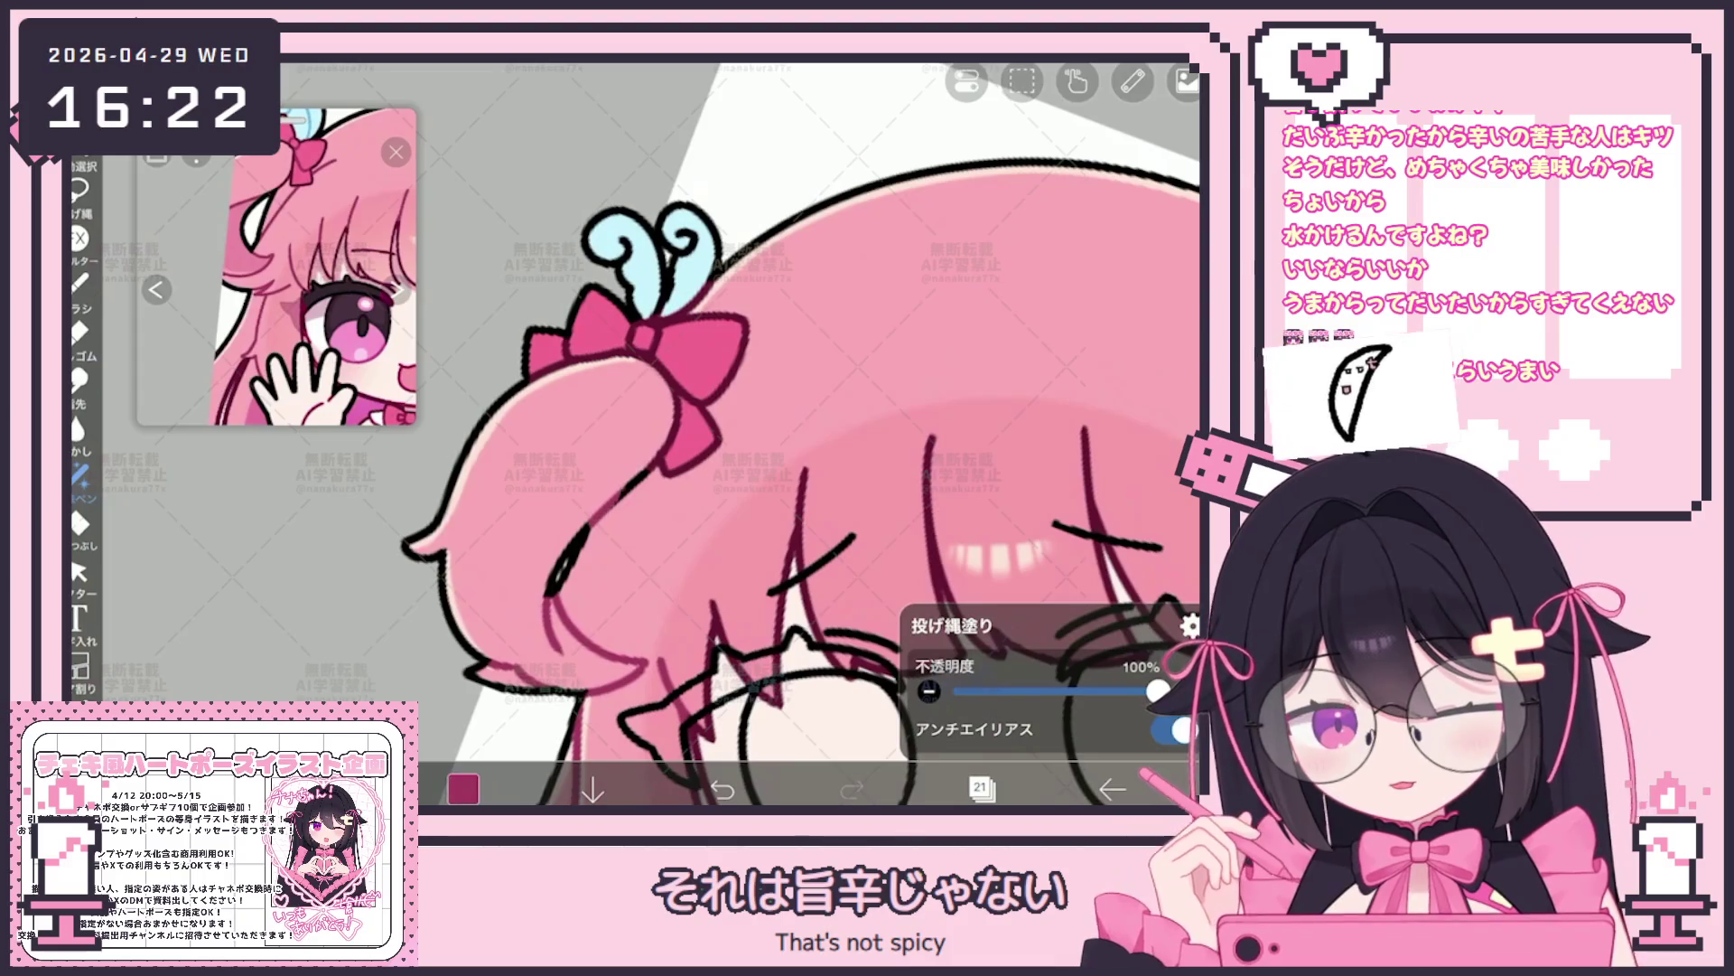
scroll(782, 434, down, 2)
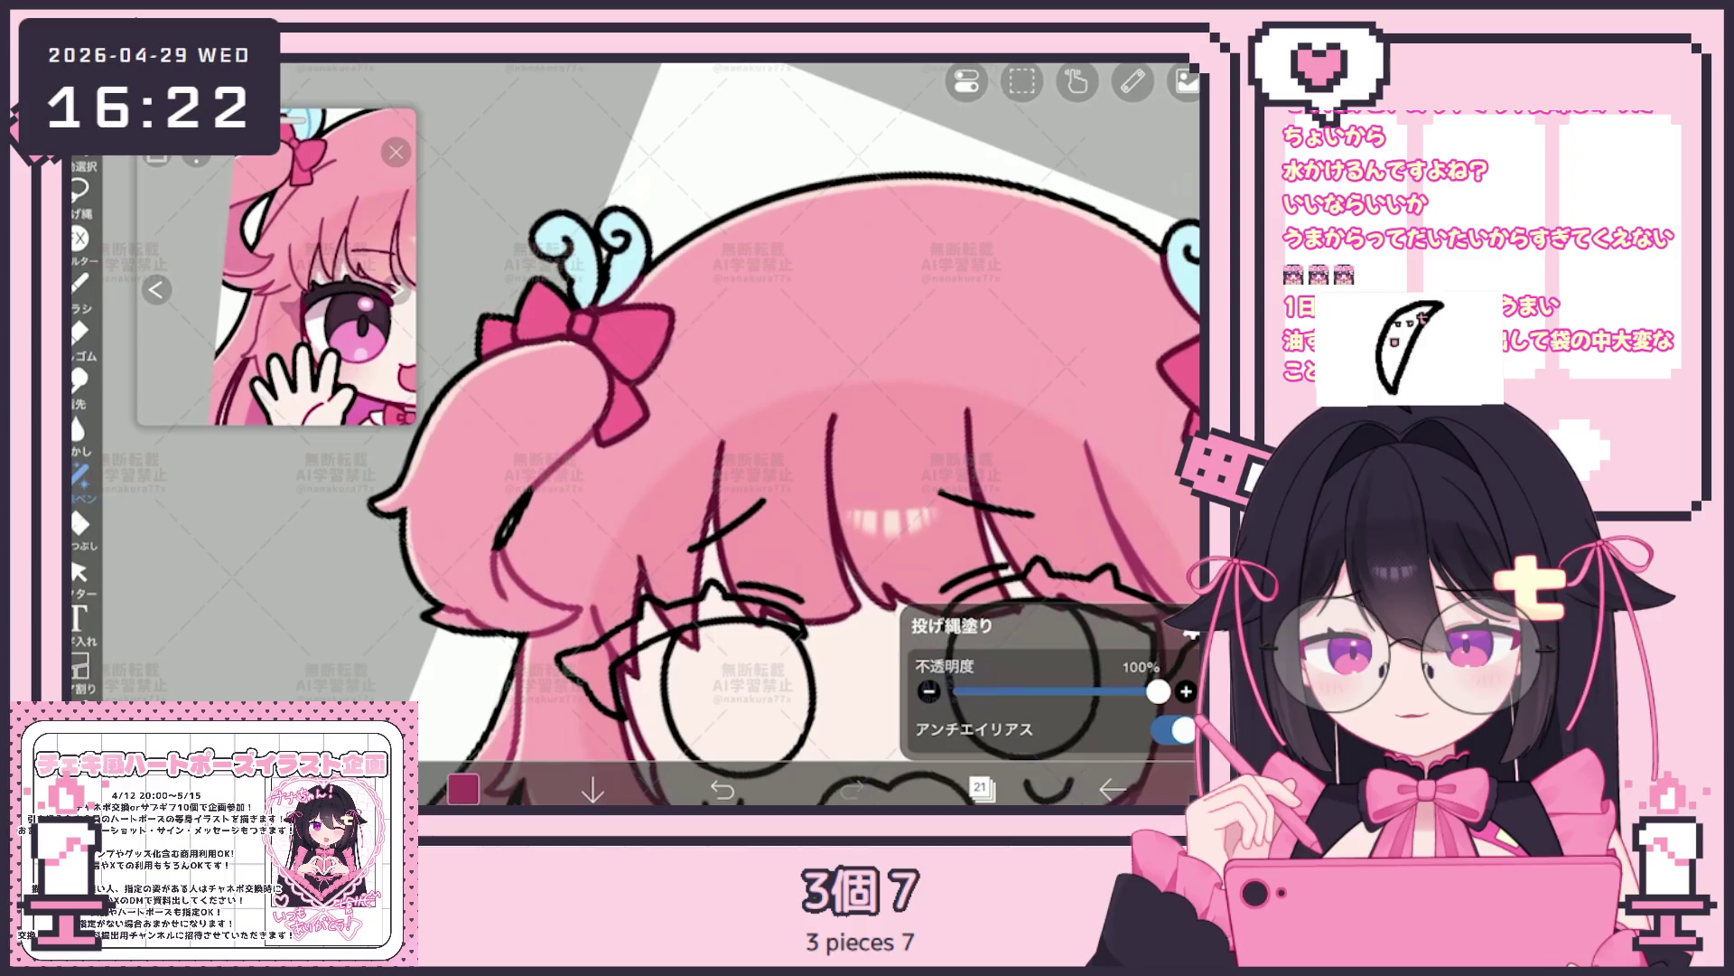
scroll(783, 433, down, 2)
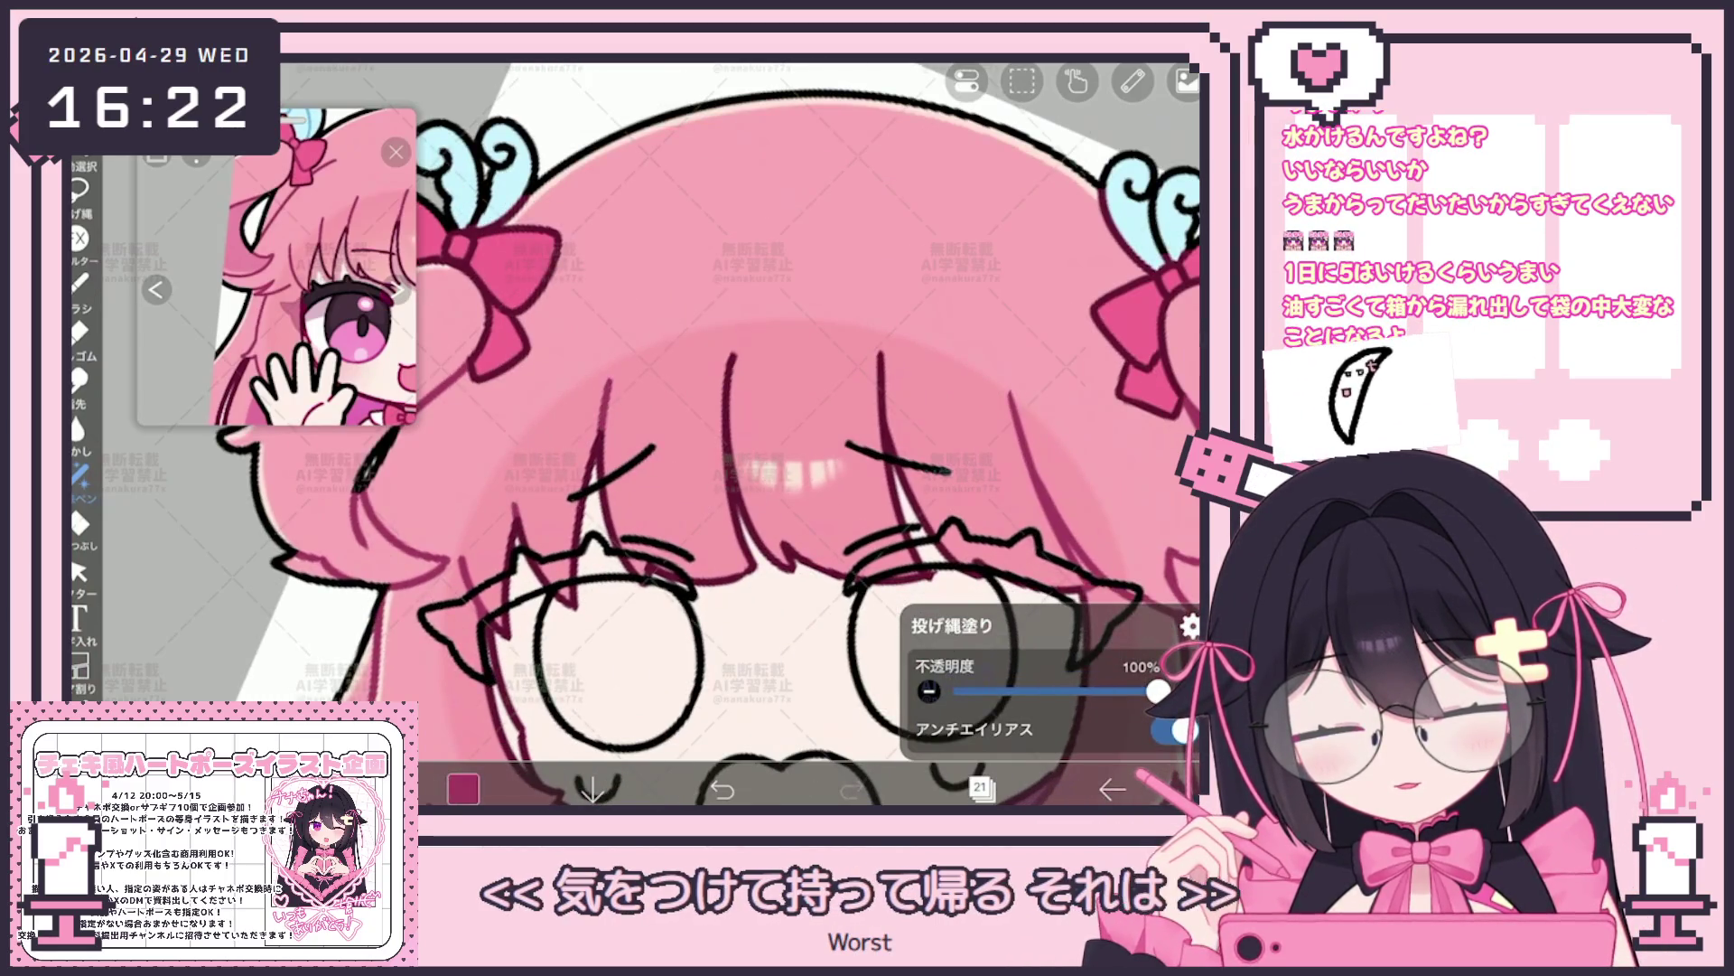
scroll(782, 434, down, 3)
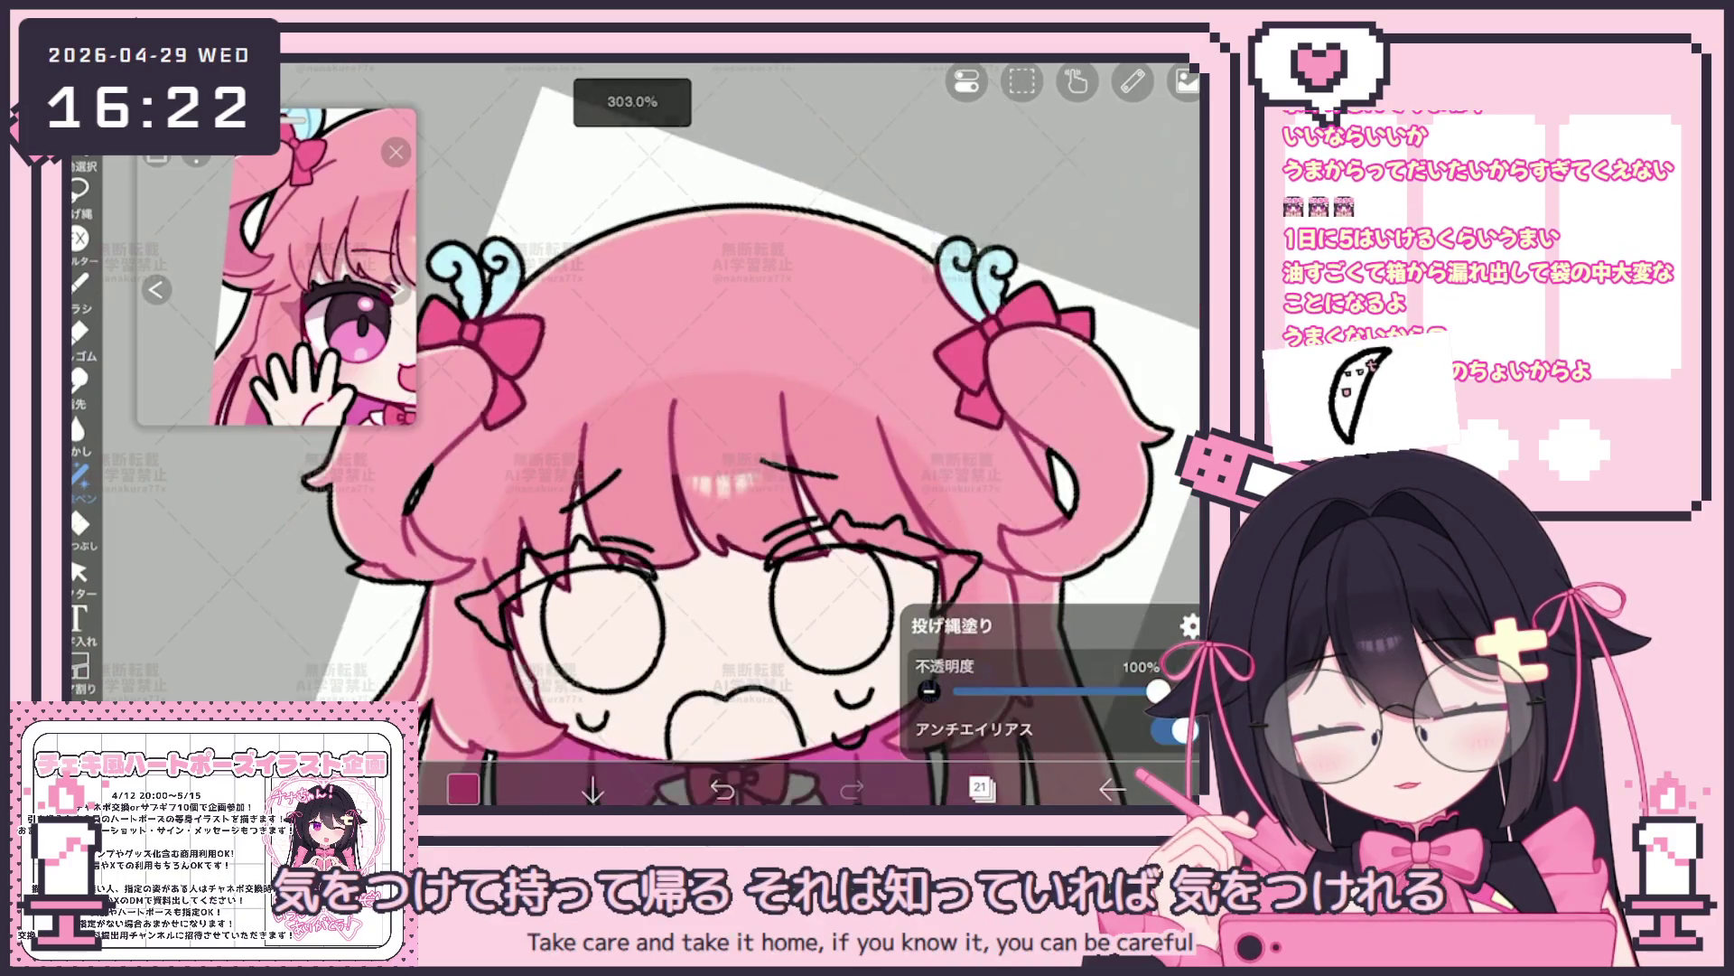
scroll(782, 434, down, 1)
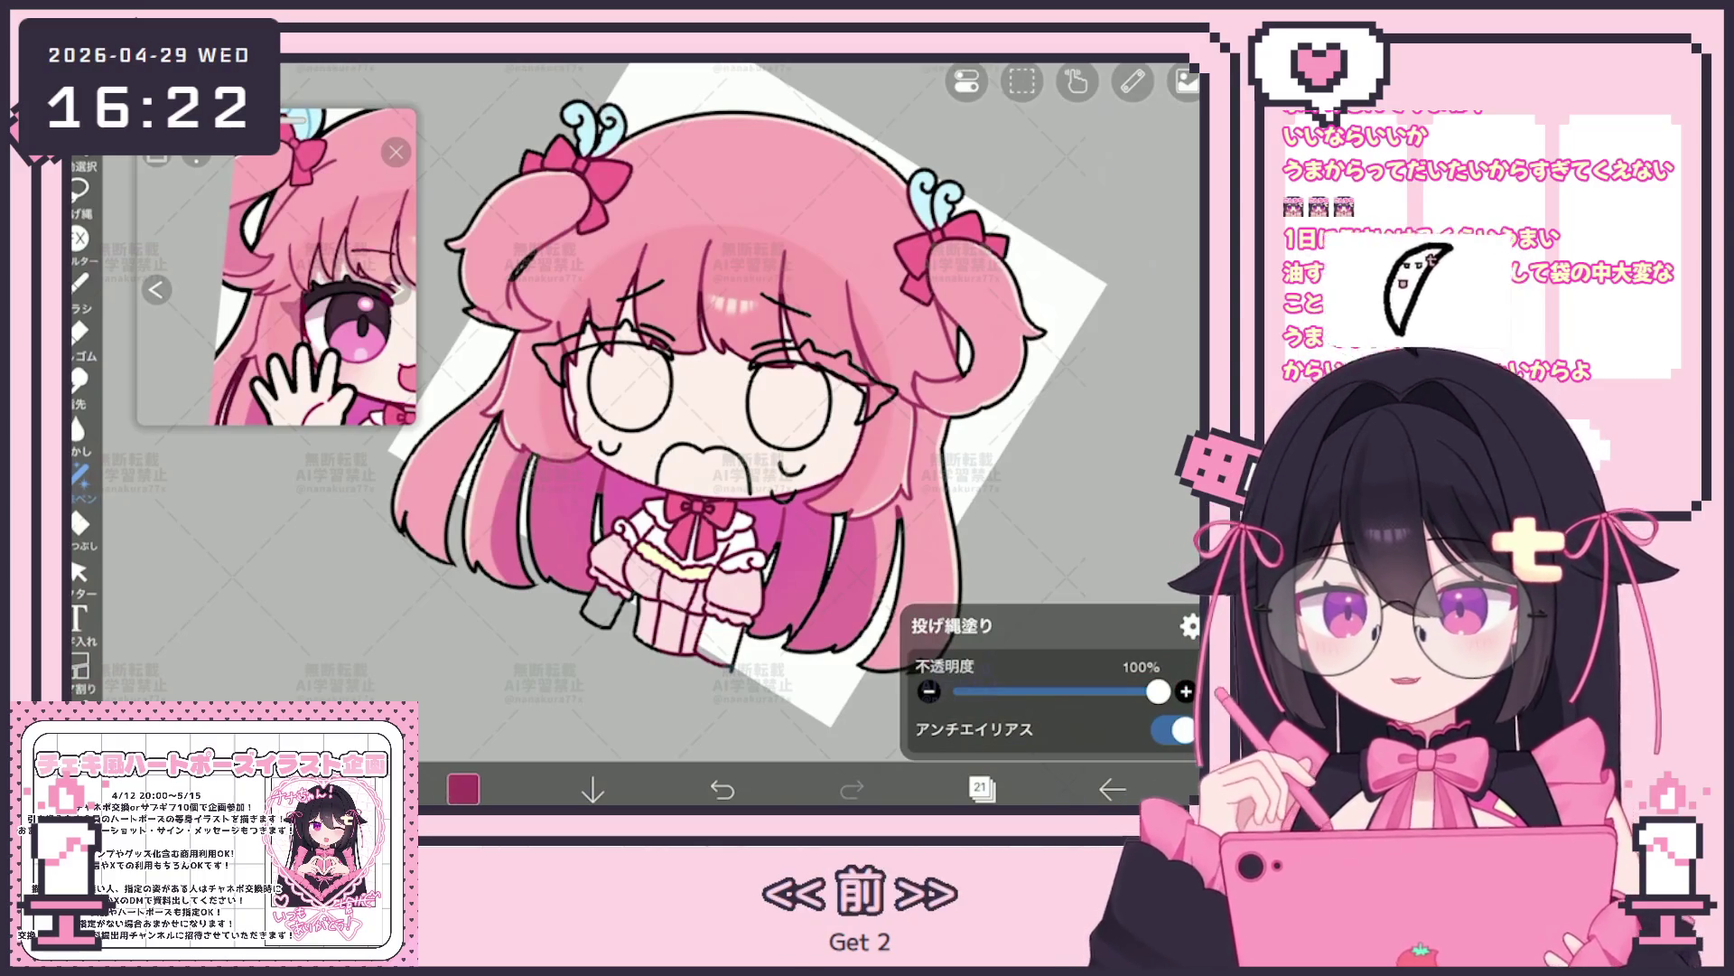
scroll(638, 406, up, 2)
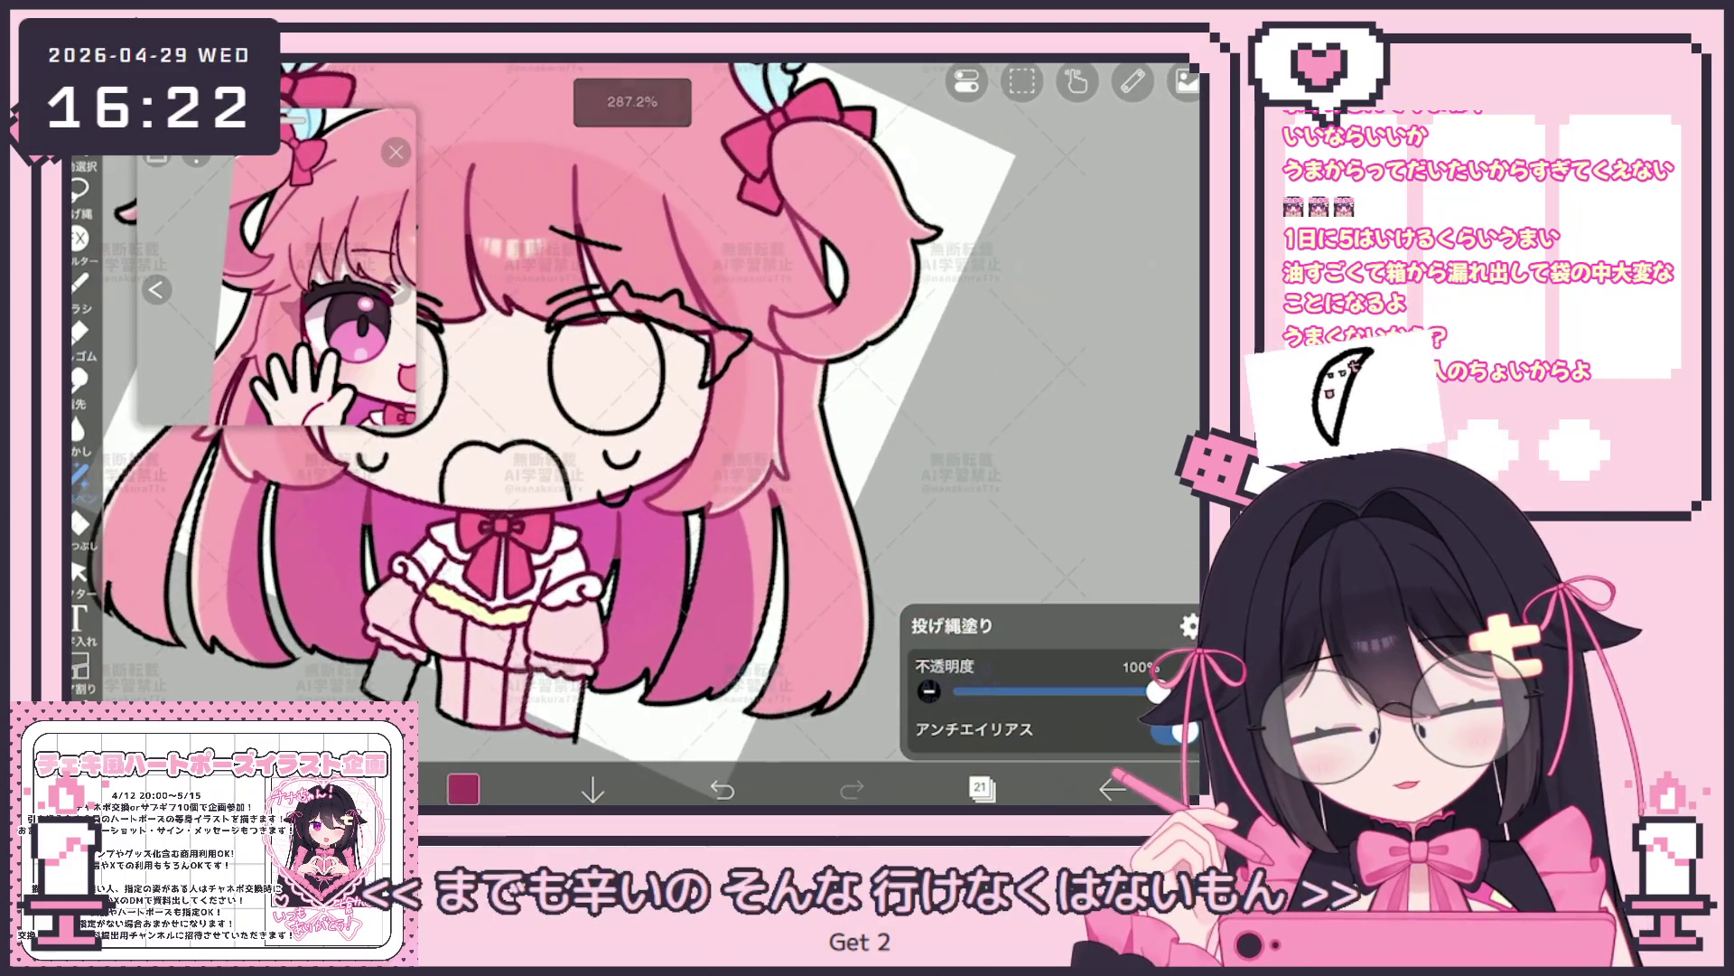
click(982, 788)
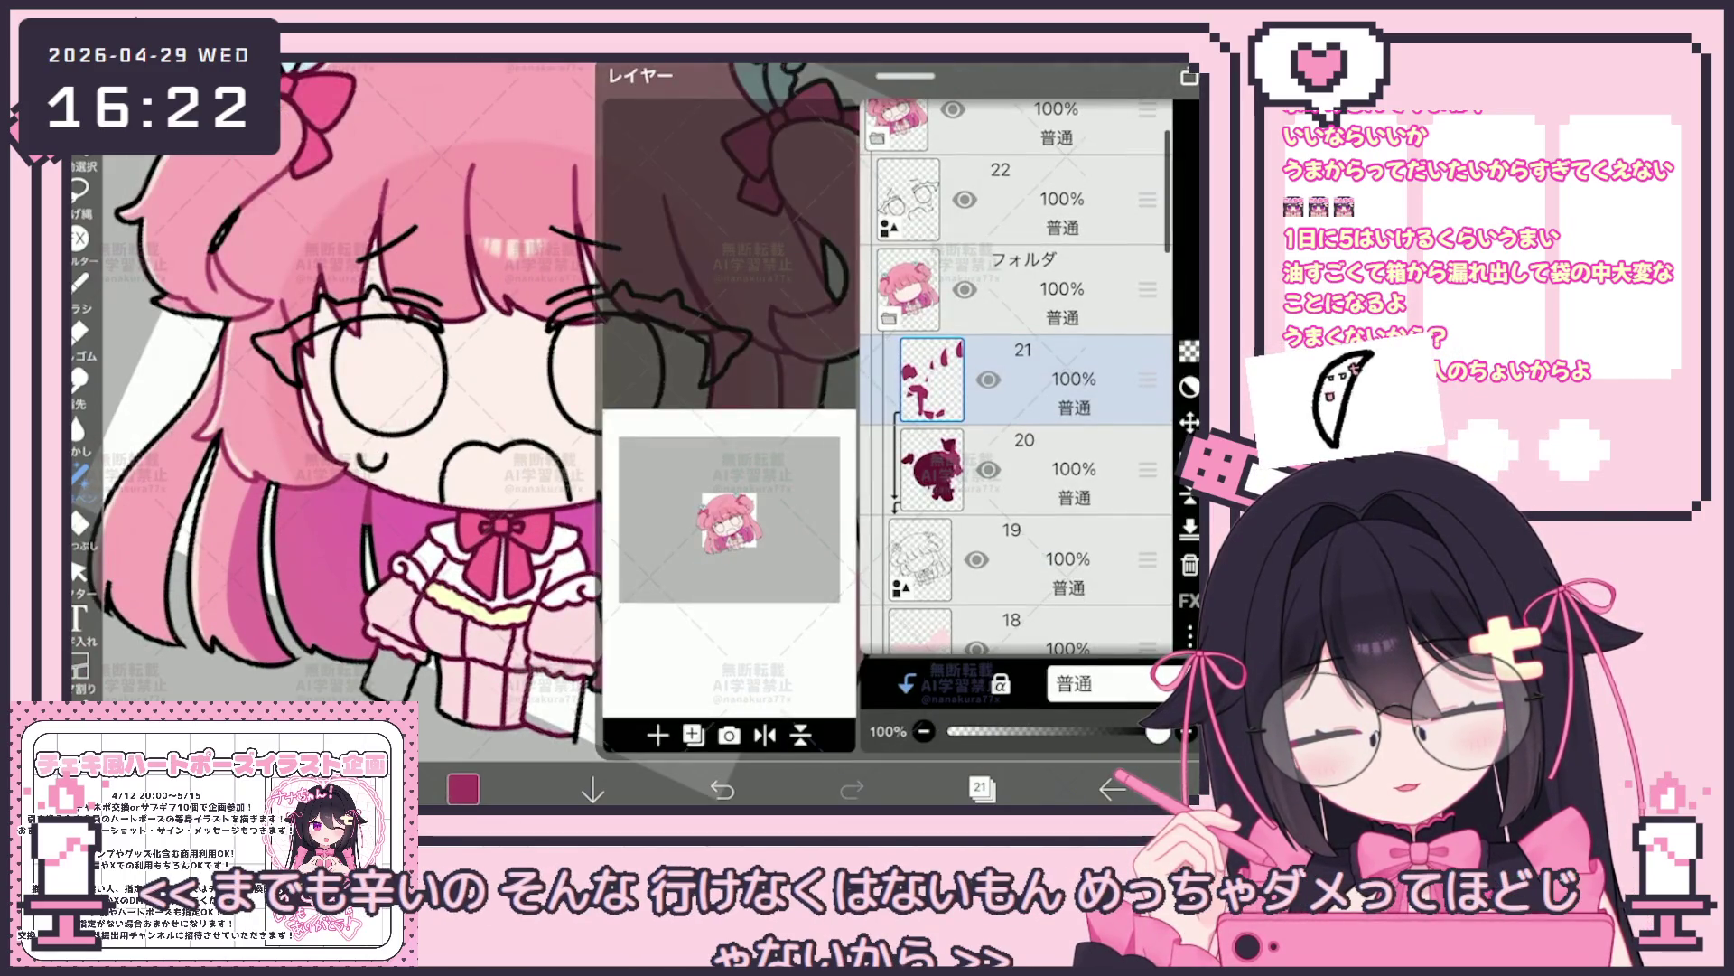
Add a new empty layer above layer 19 and return to drawing
click(1030, 556)
click(658, 736)
click(81, 518)
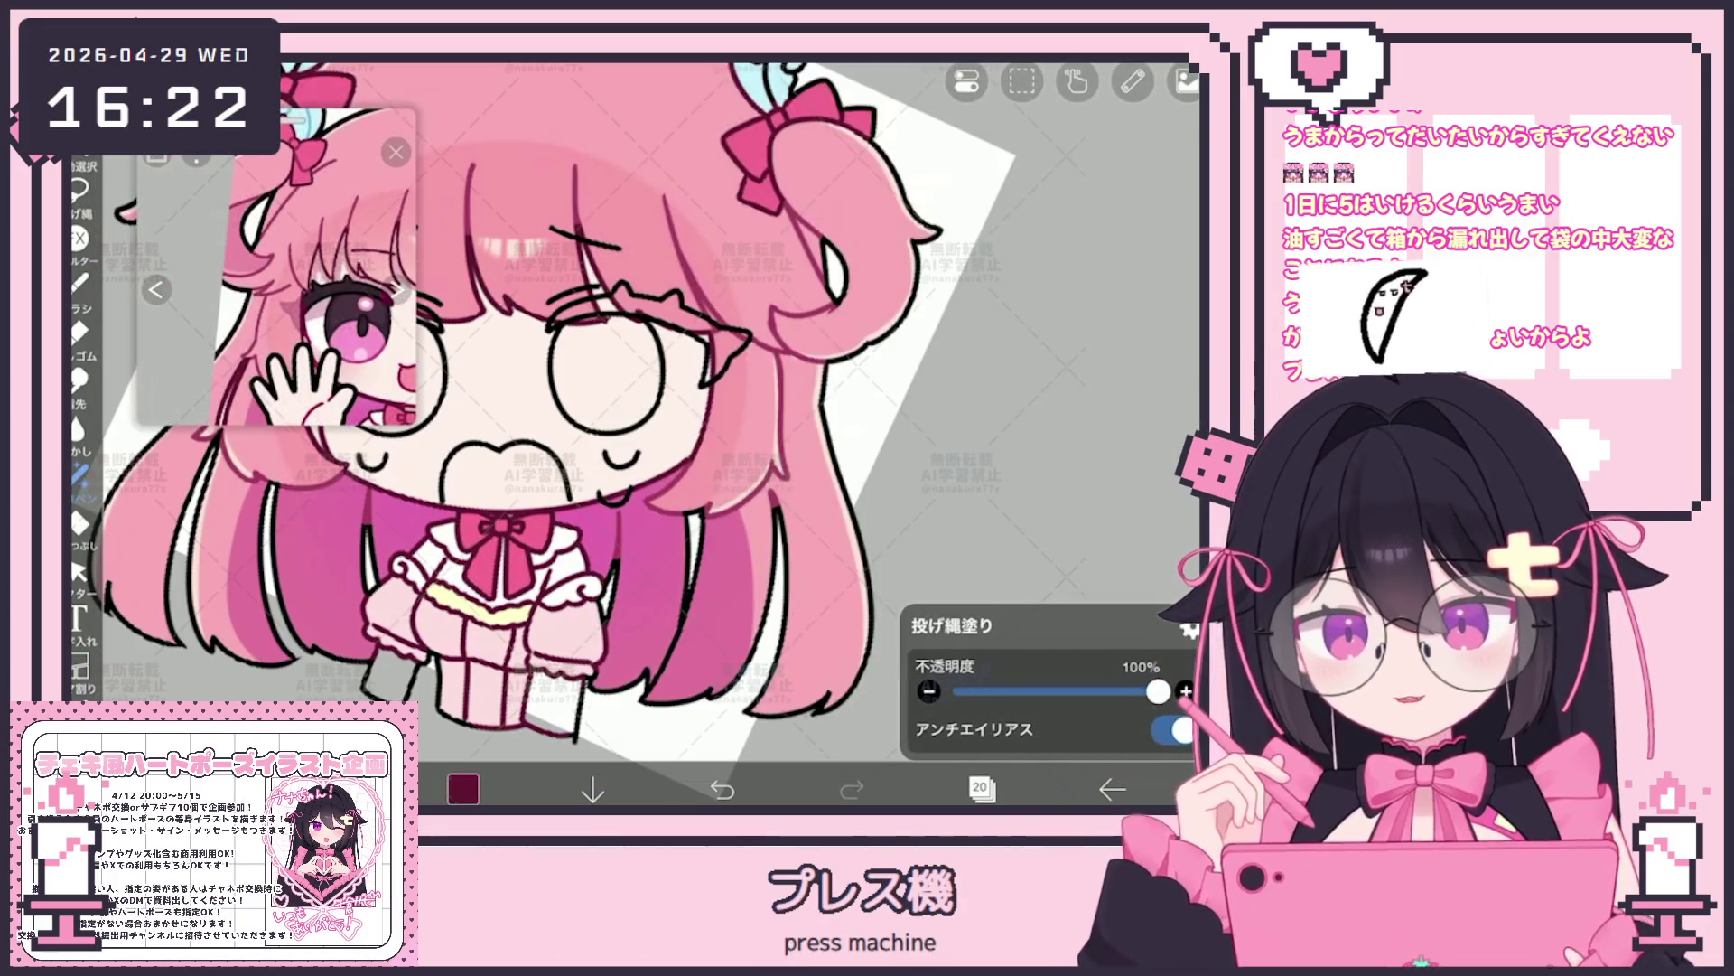
scroll(638, 435, up, 3)
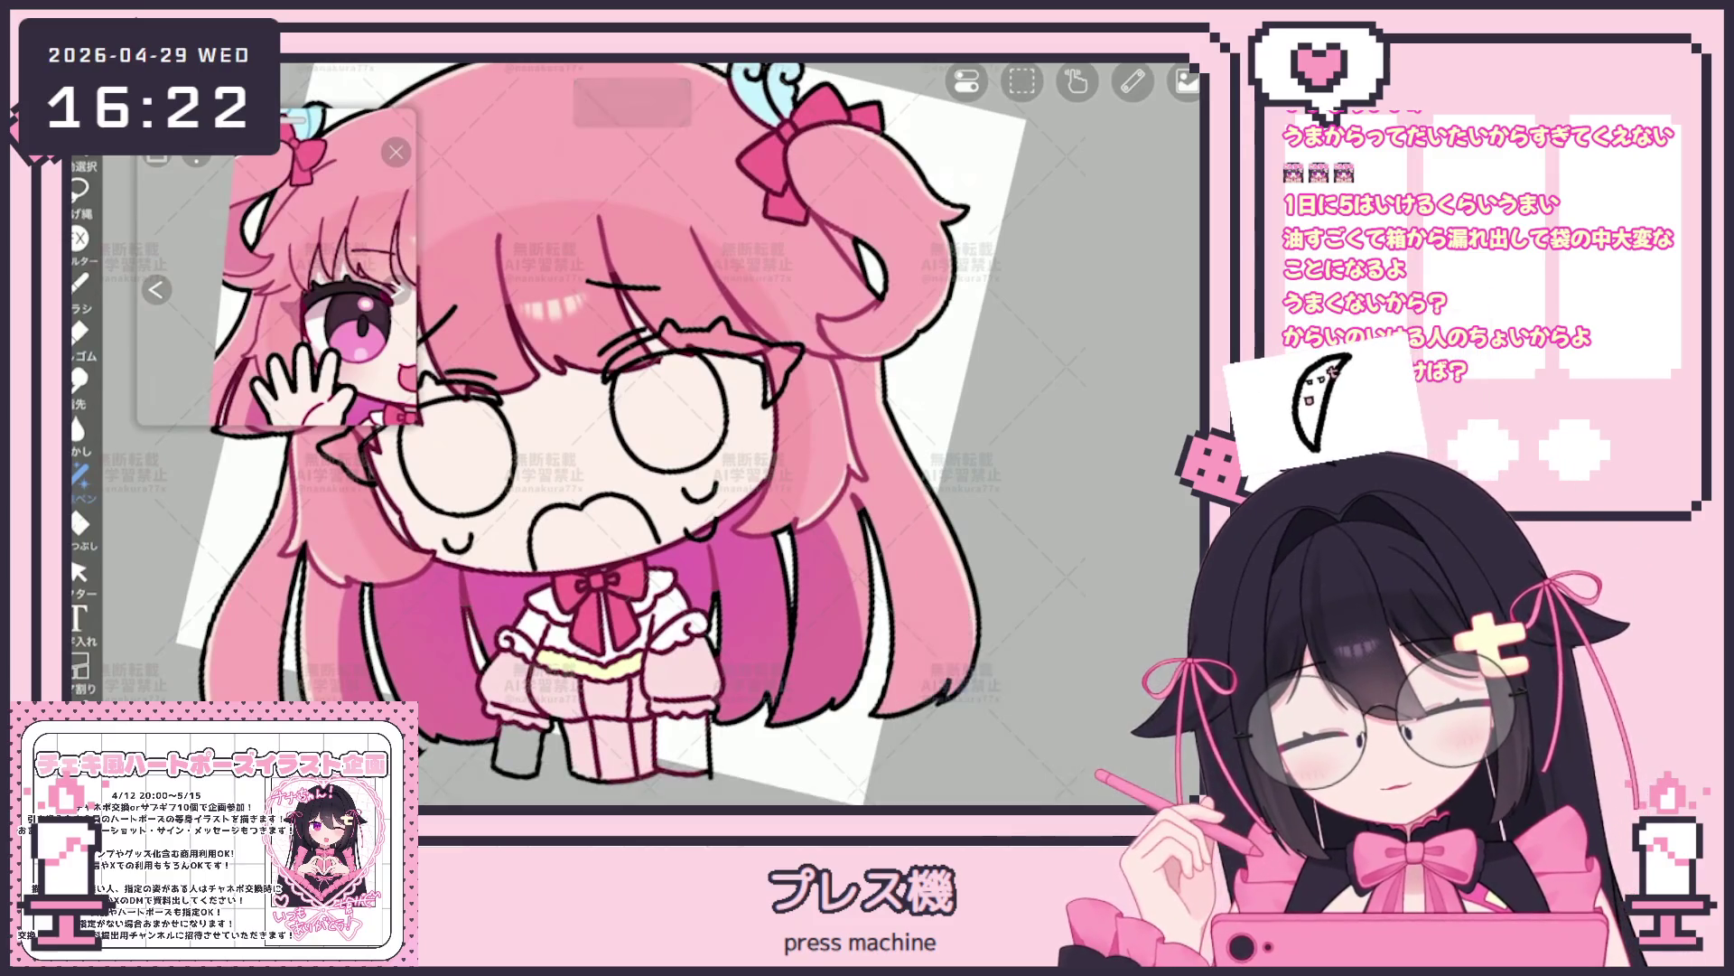
Tilt and zoom out to show the whole character, then make layer 22 the working layer
drag(665, 406, 760, 367)
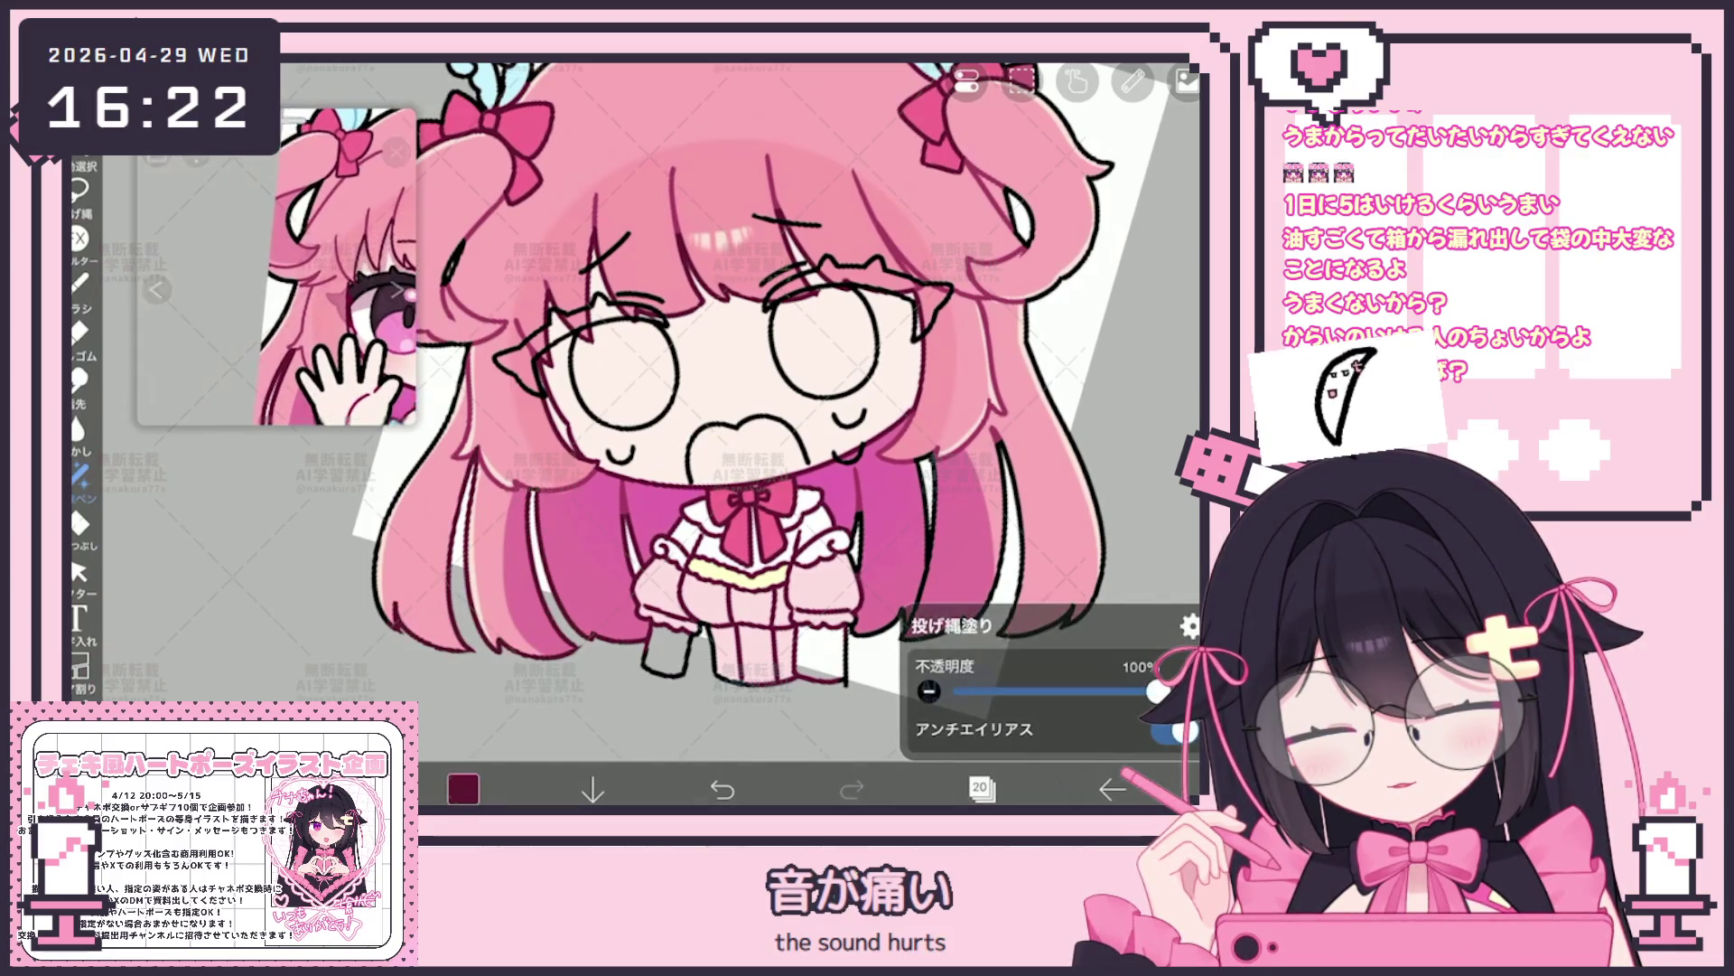
drag(718, 353, 611, 346)
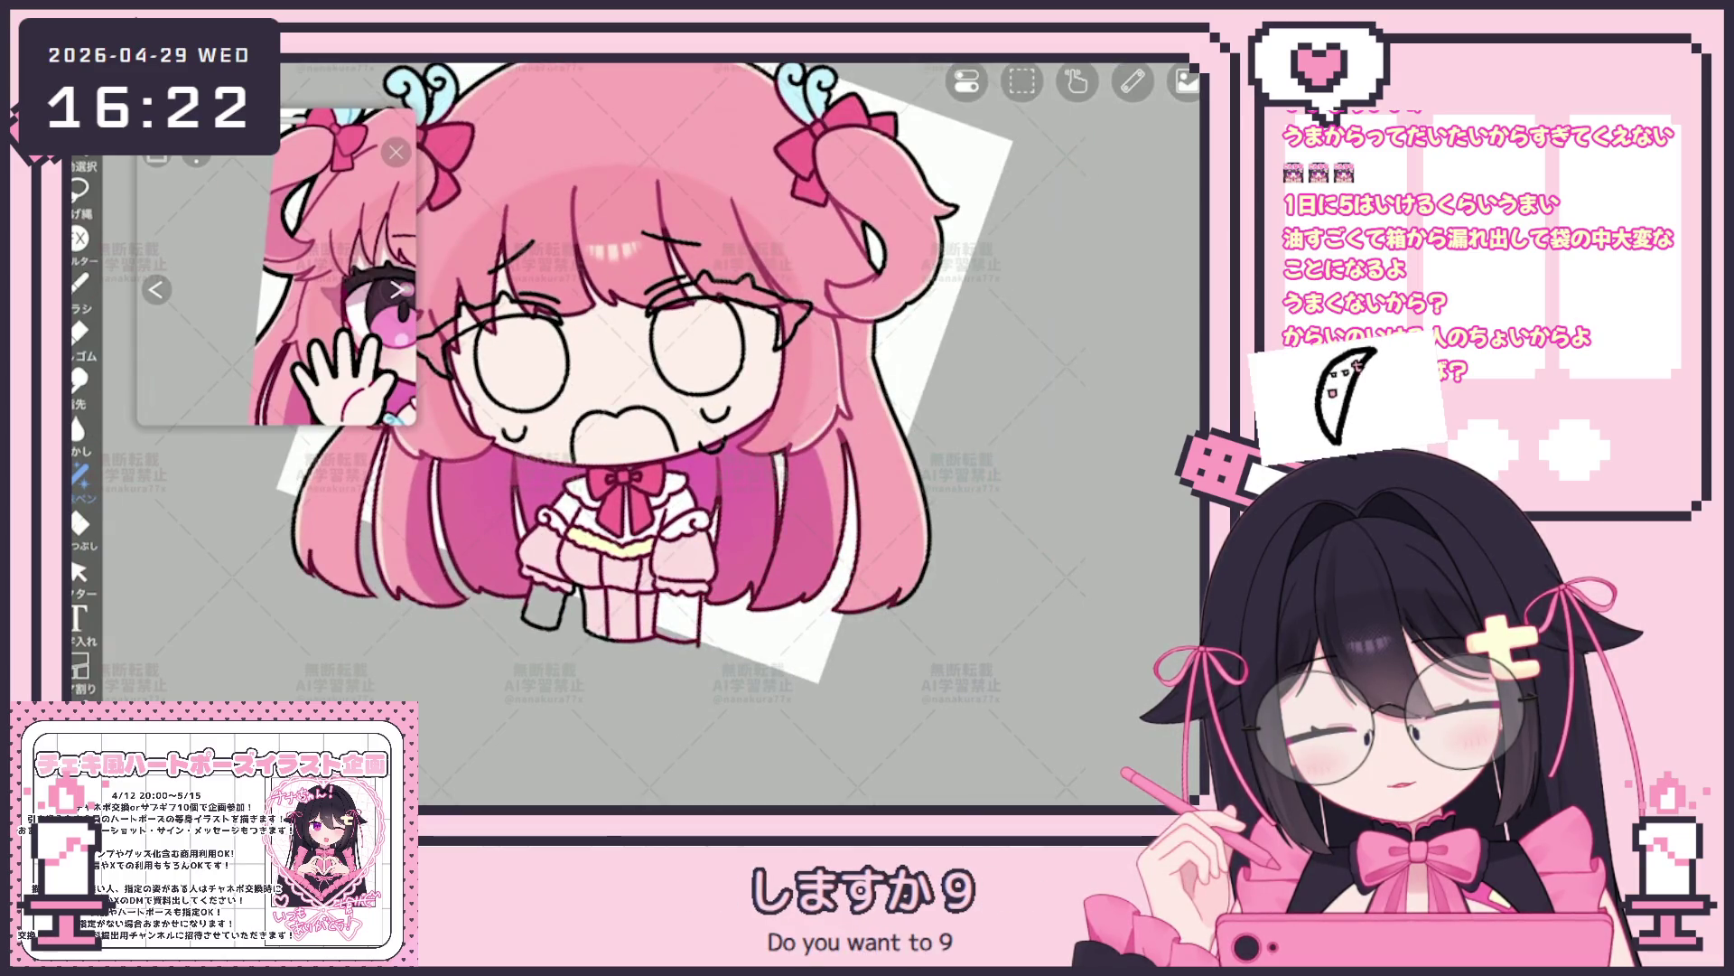
drag(665, 339, 691, 448)
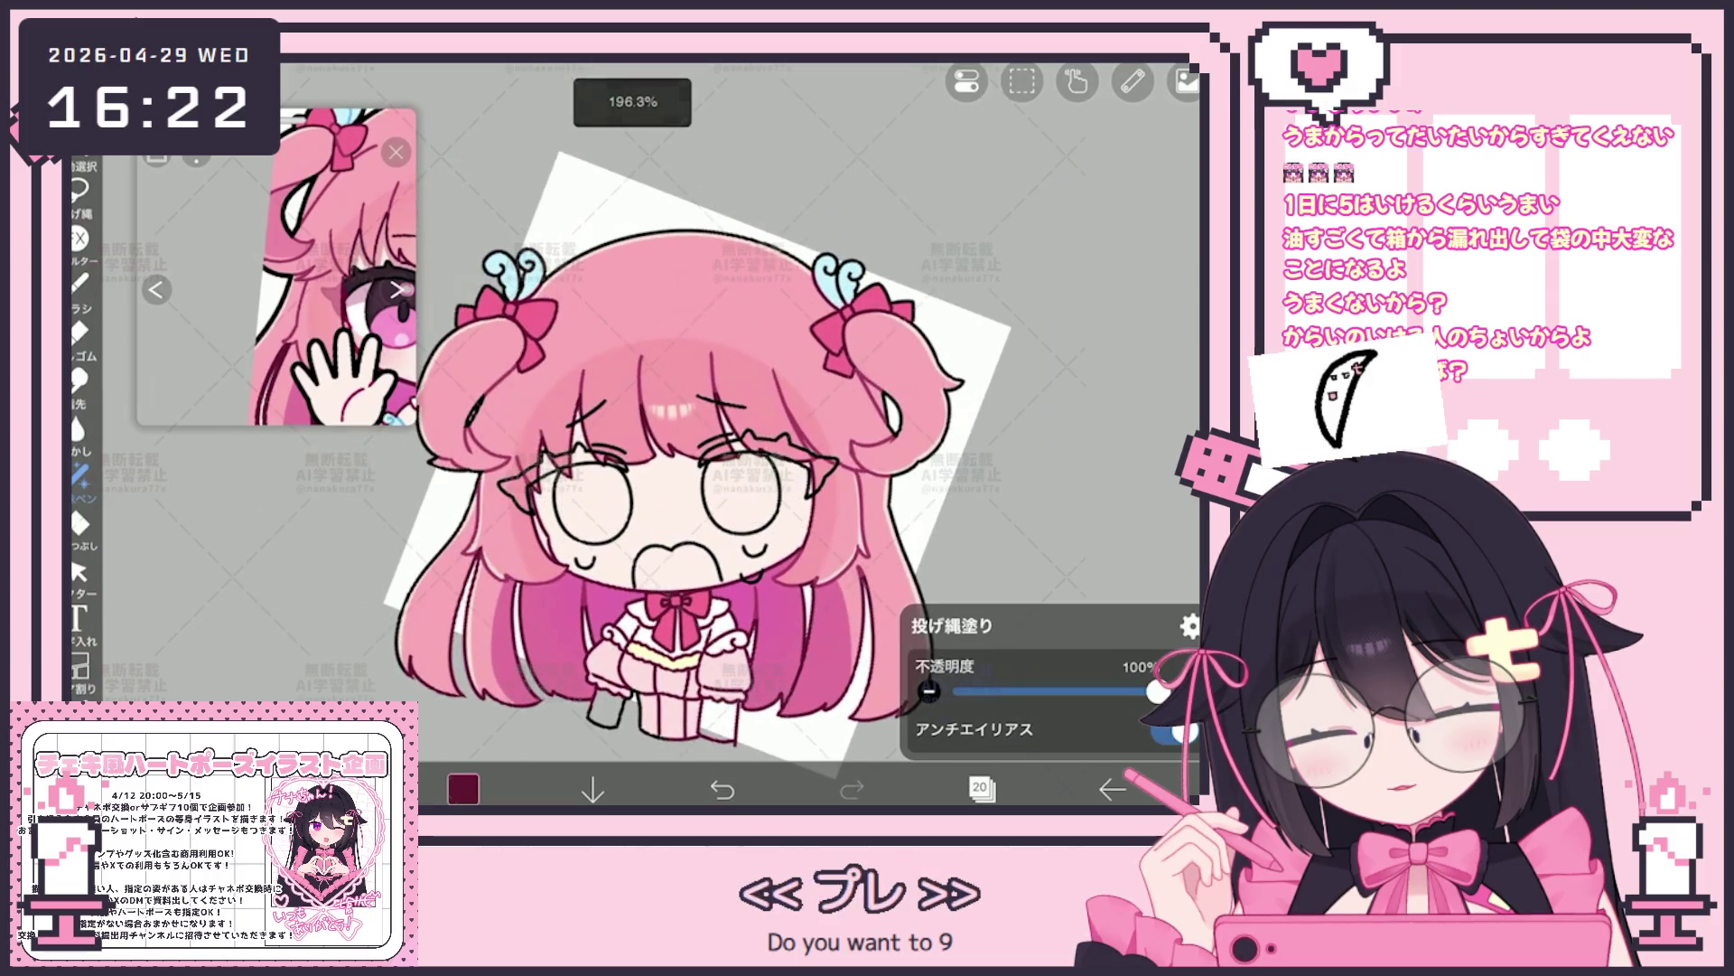
drag(677, 448, 609, 406)
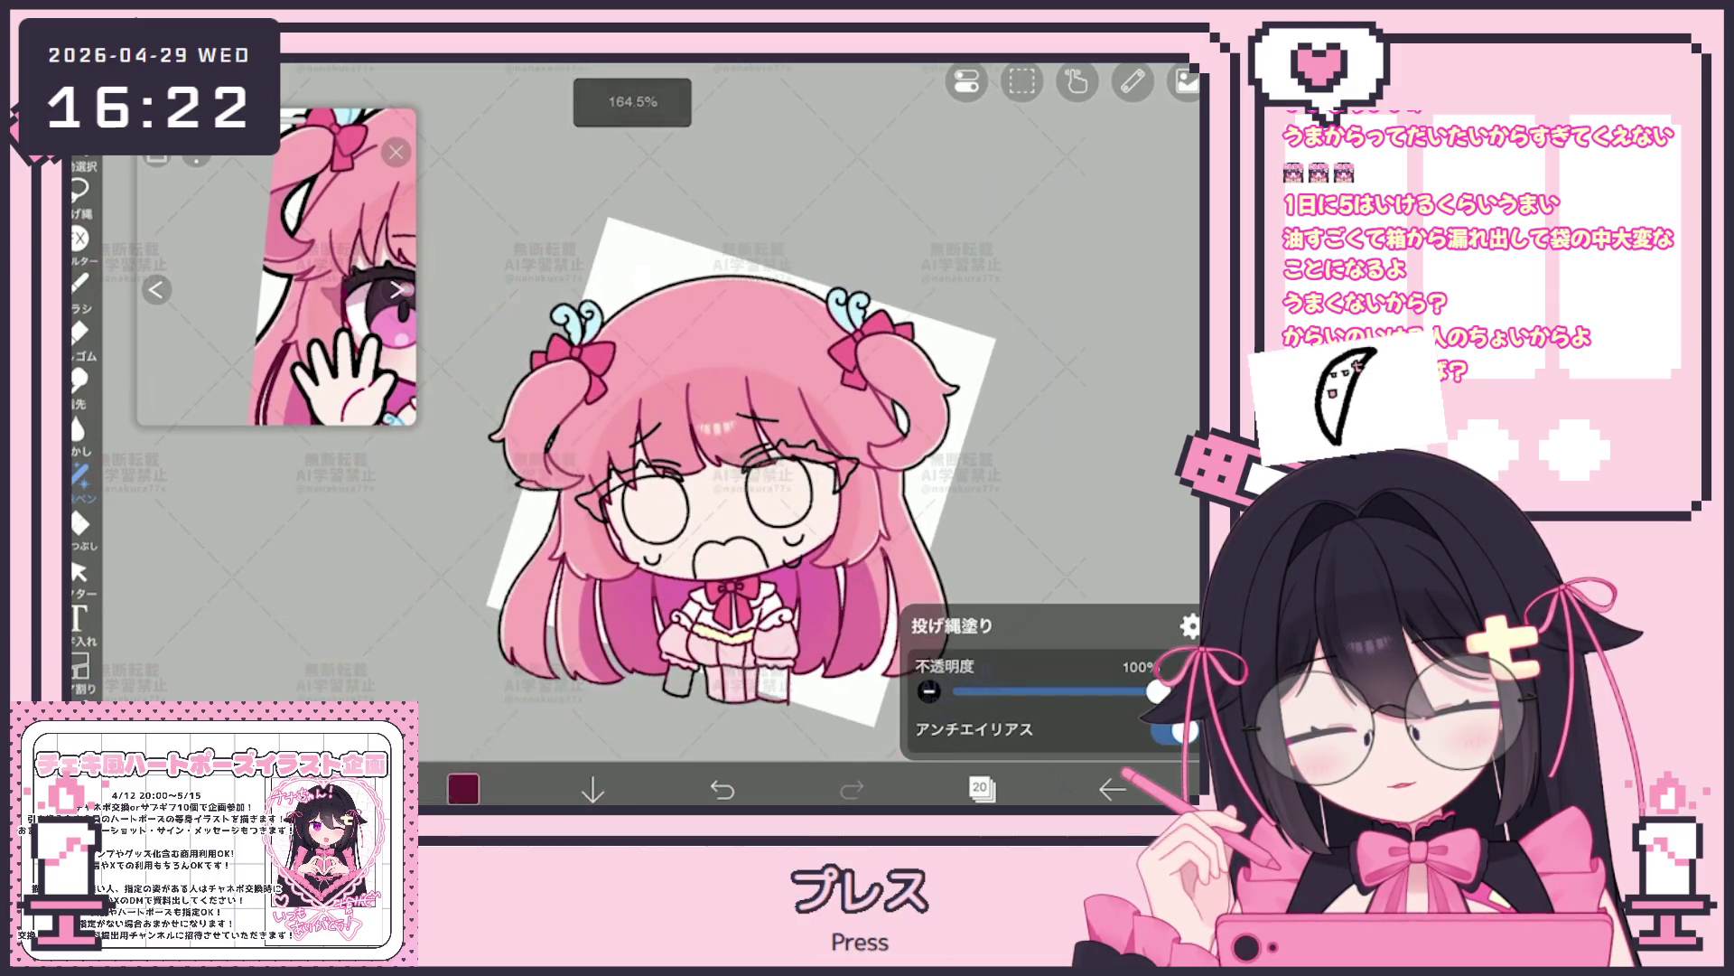
click(981, 787)
click(1017, 194)
Close the layer list to return to the canvas
click(981, 787)
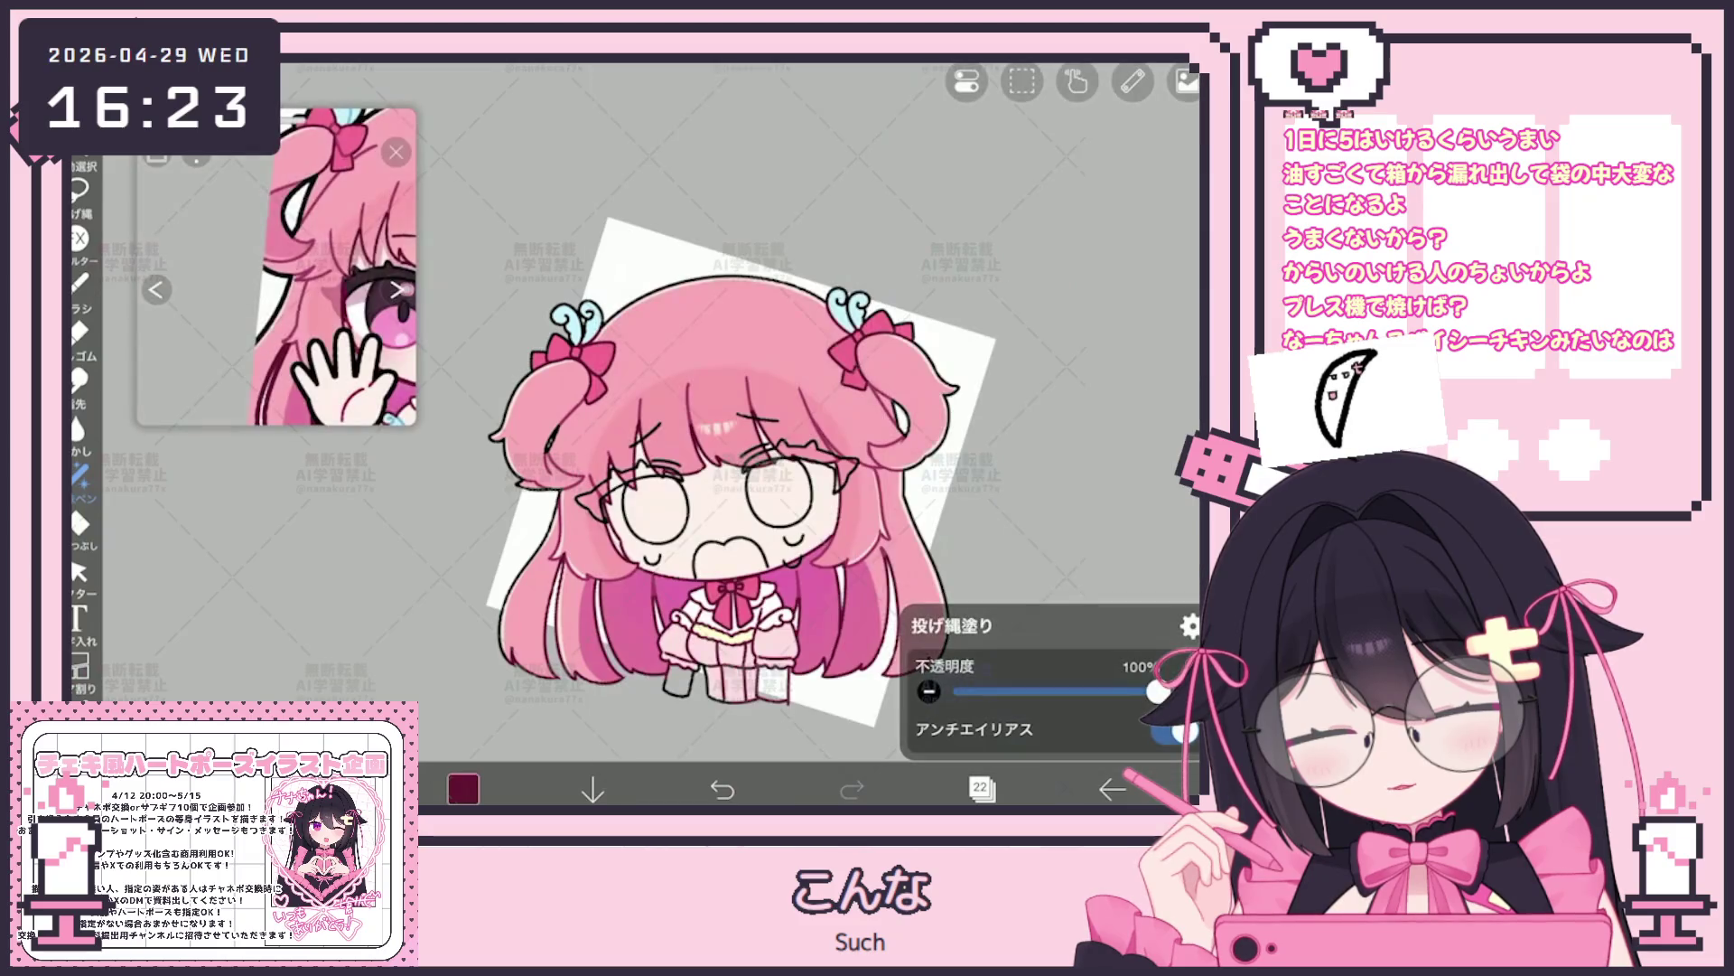
scroll(277, 292, up, 3)
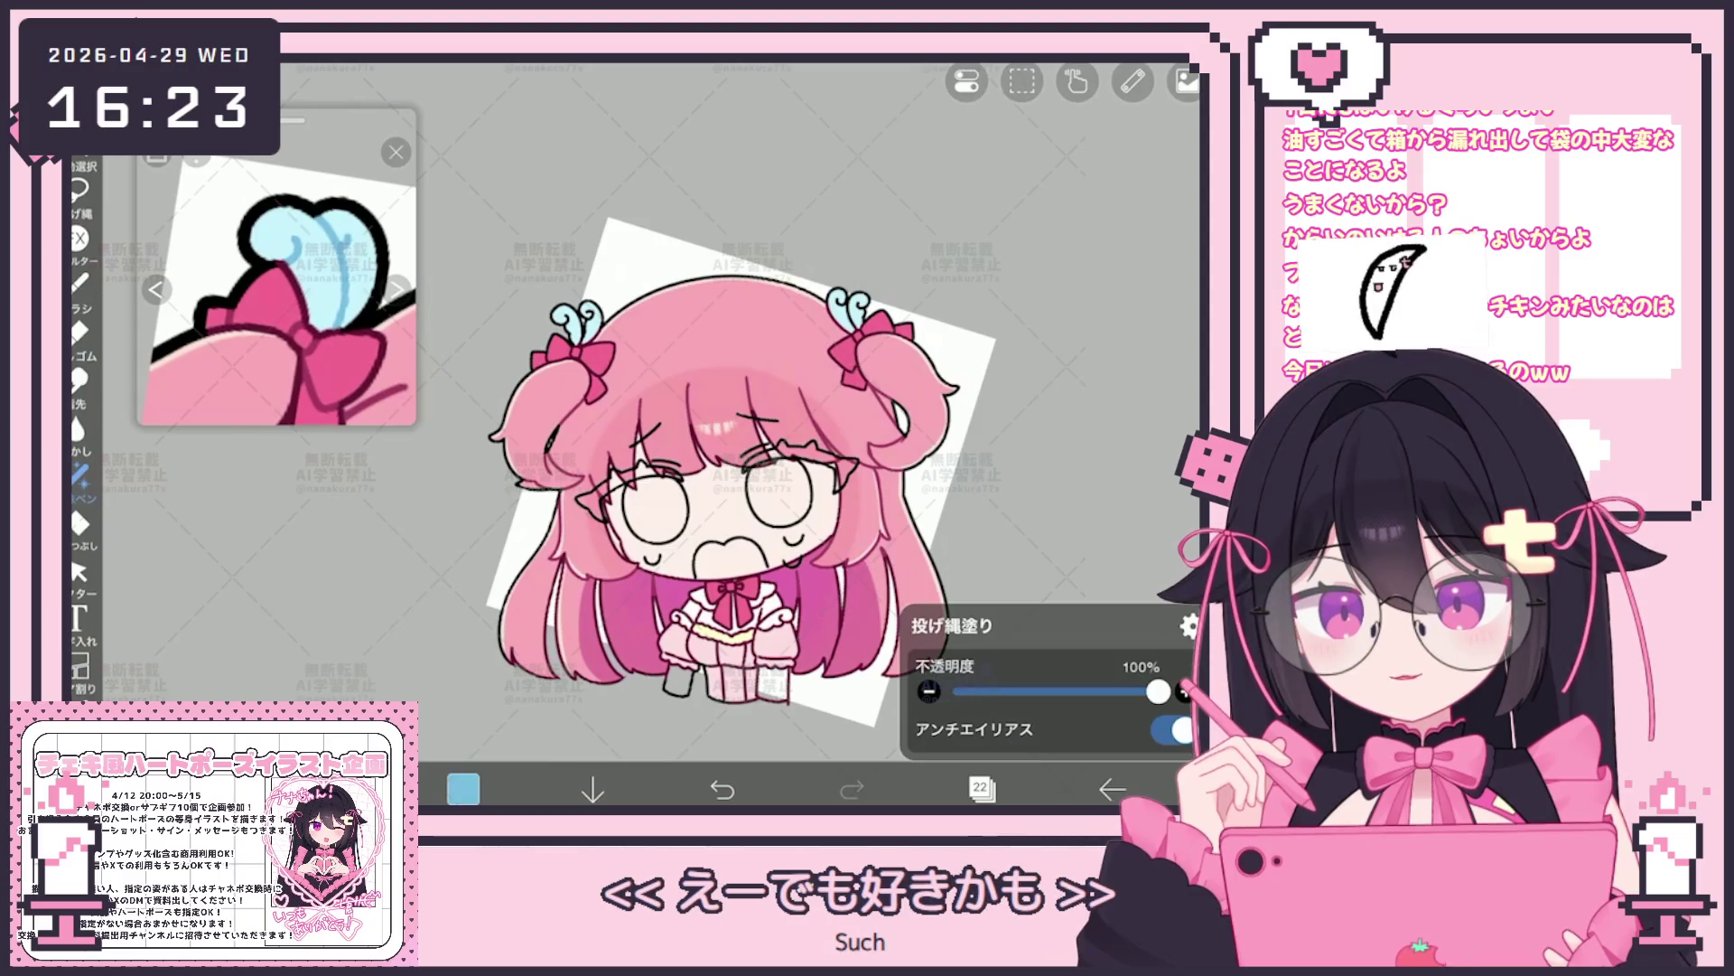
scroll(590, 244, up, 3)
scroll(589, 245, up, 3)
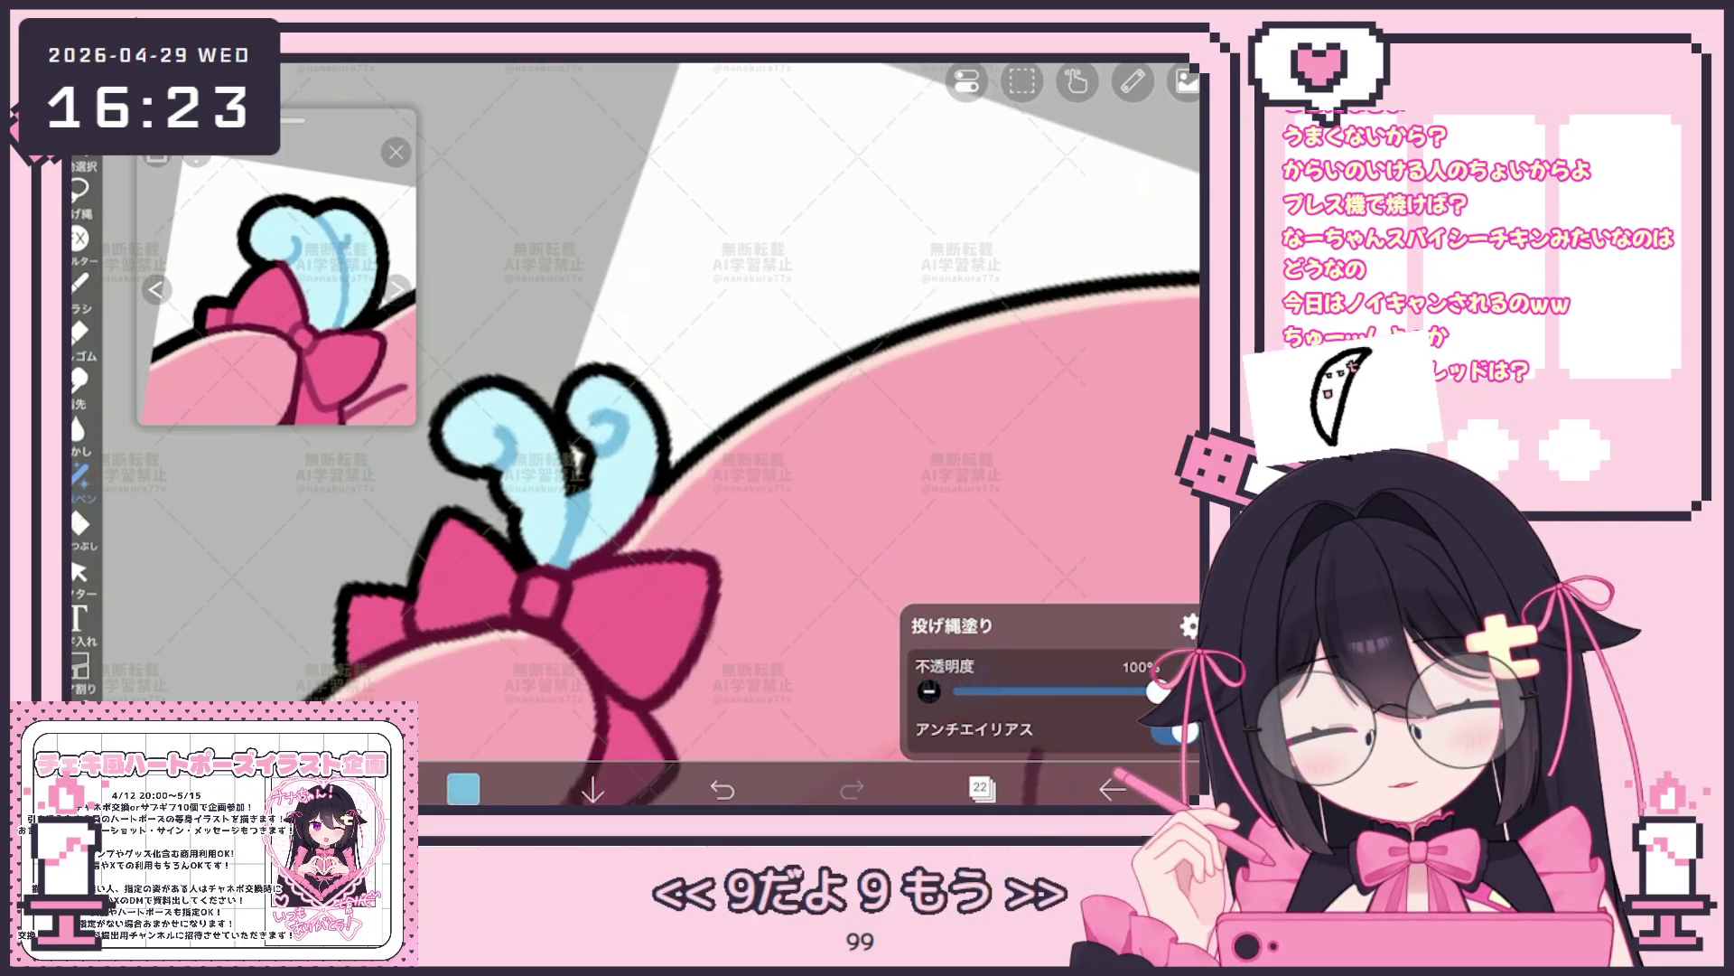
scroll(751, 433, down, 3)
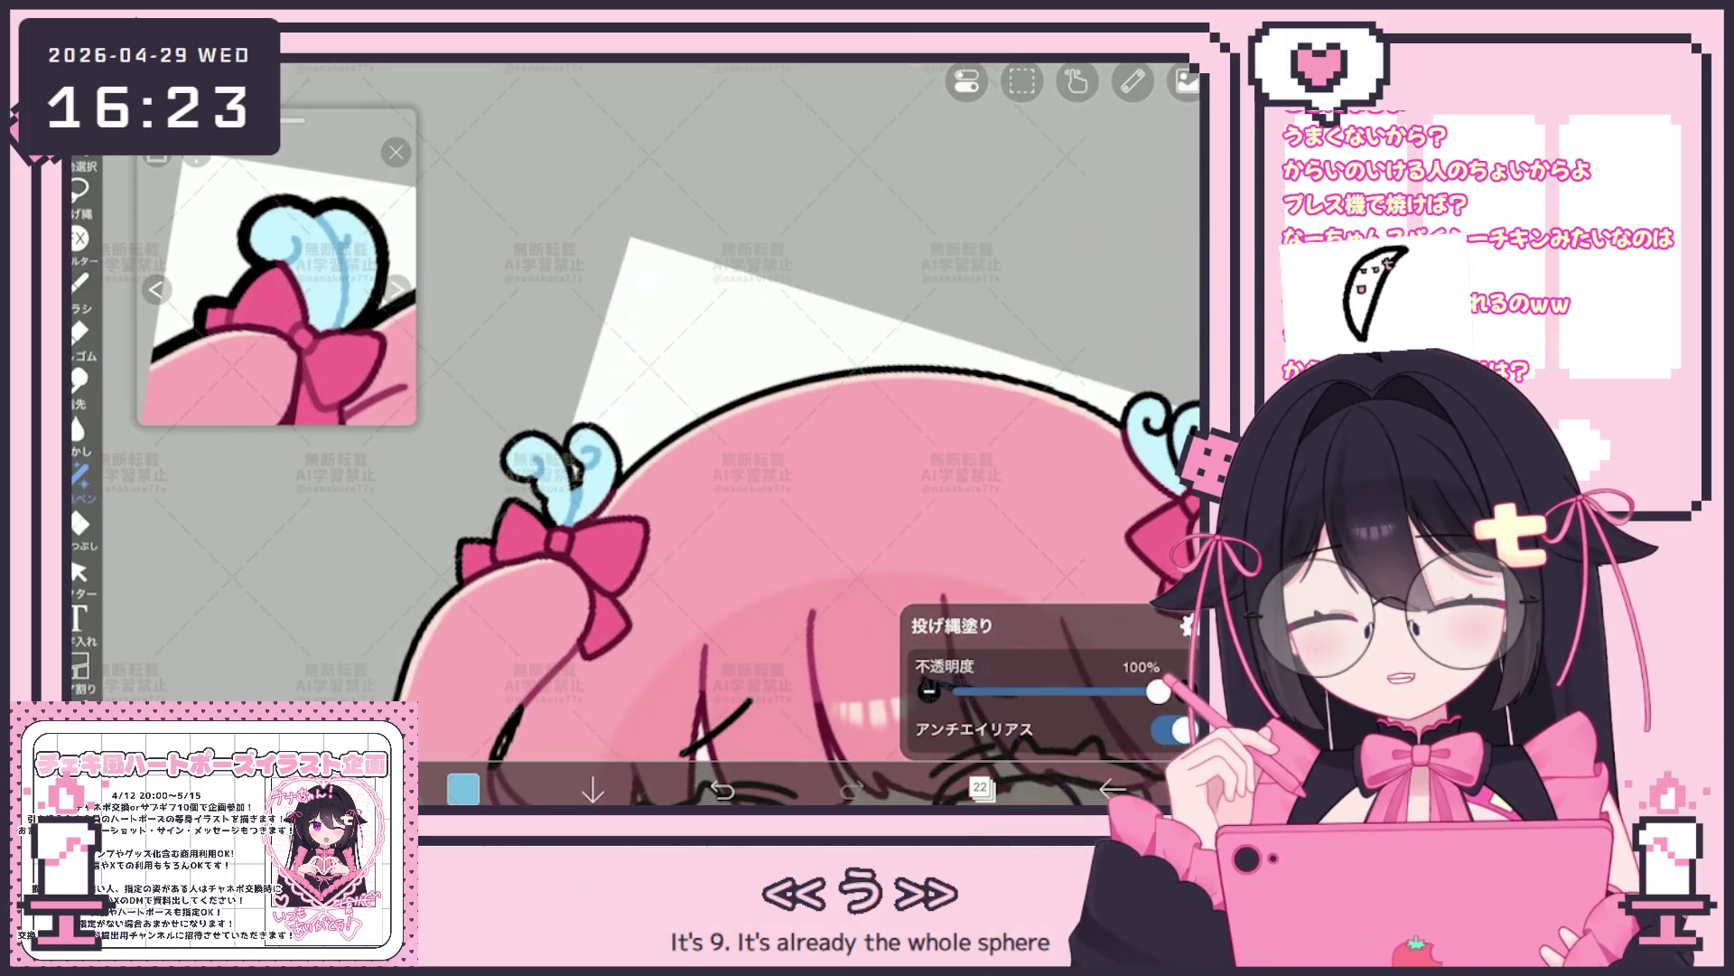
scroll(751, 434, up, 5)
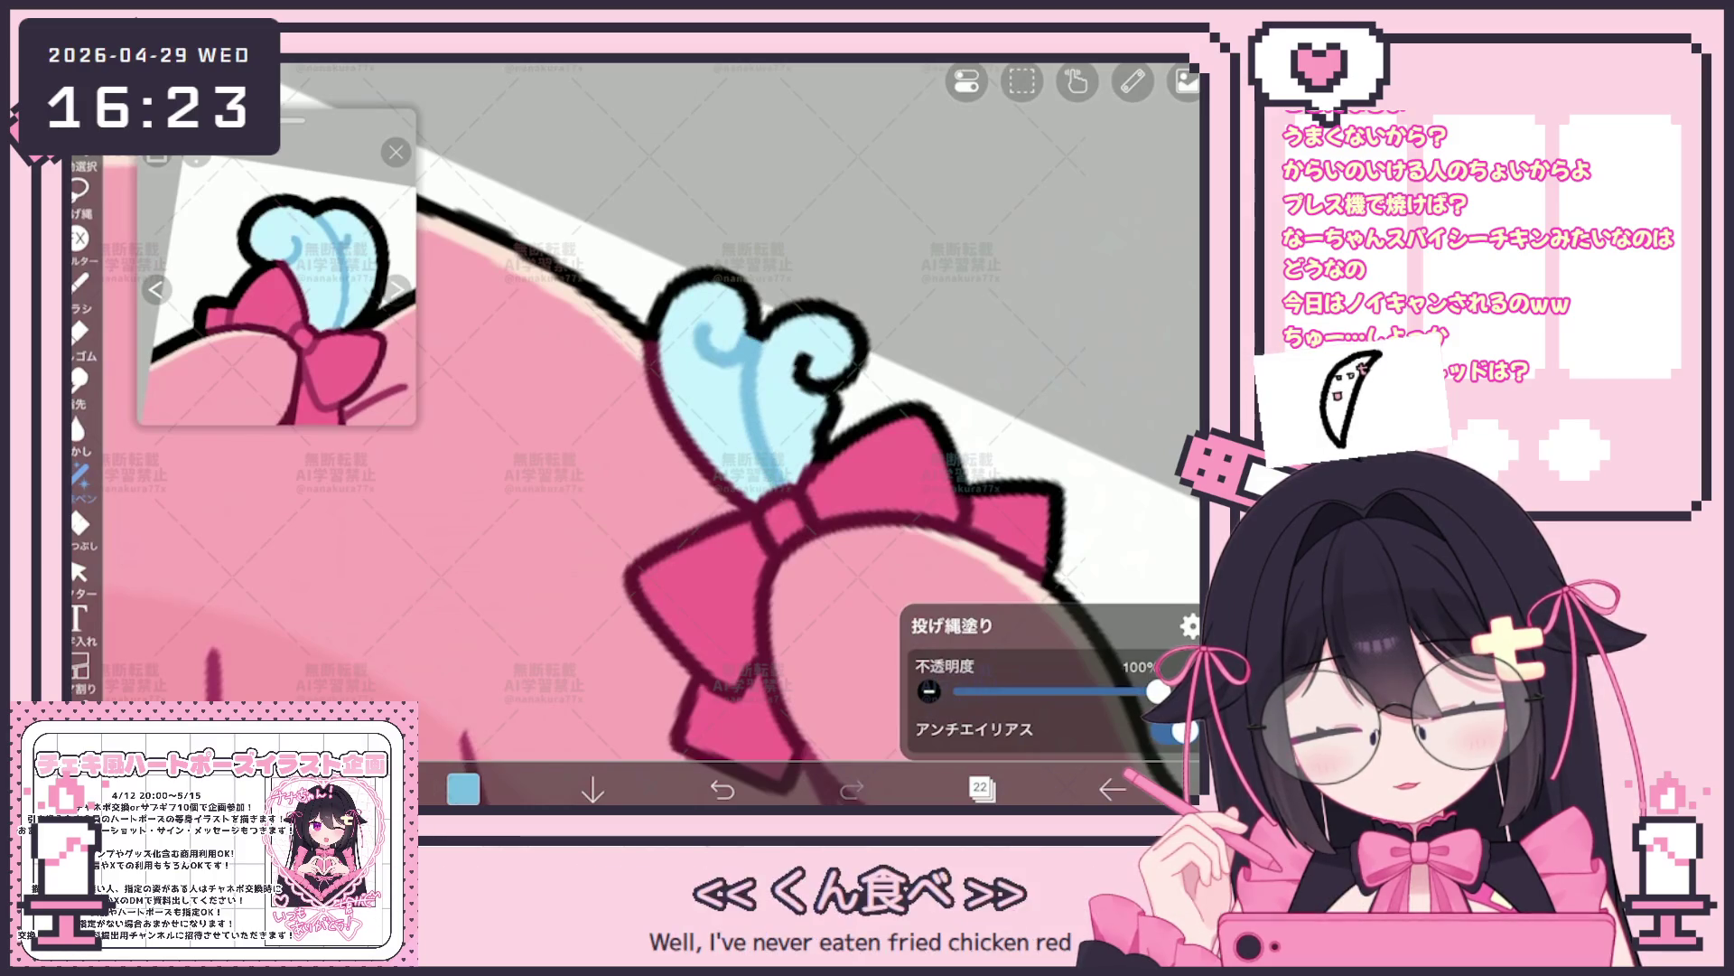
scroll(650, 448, down, 5)
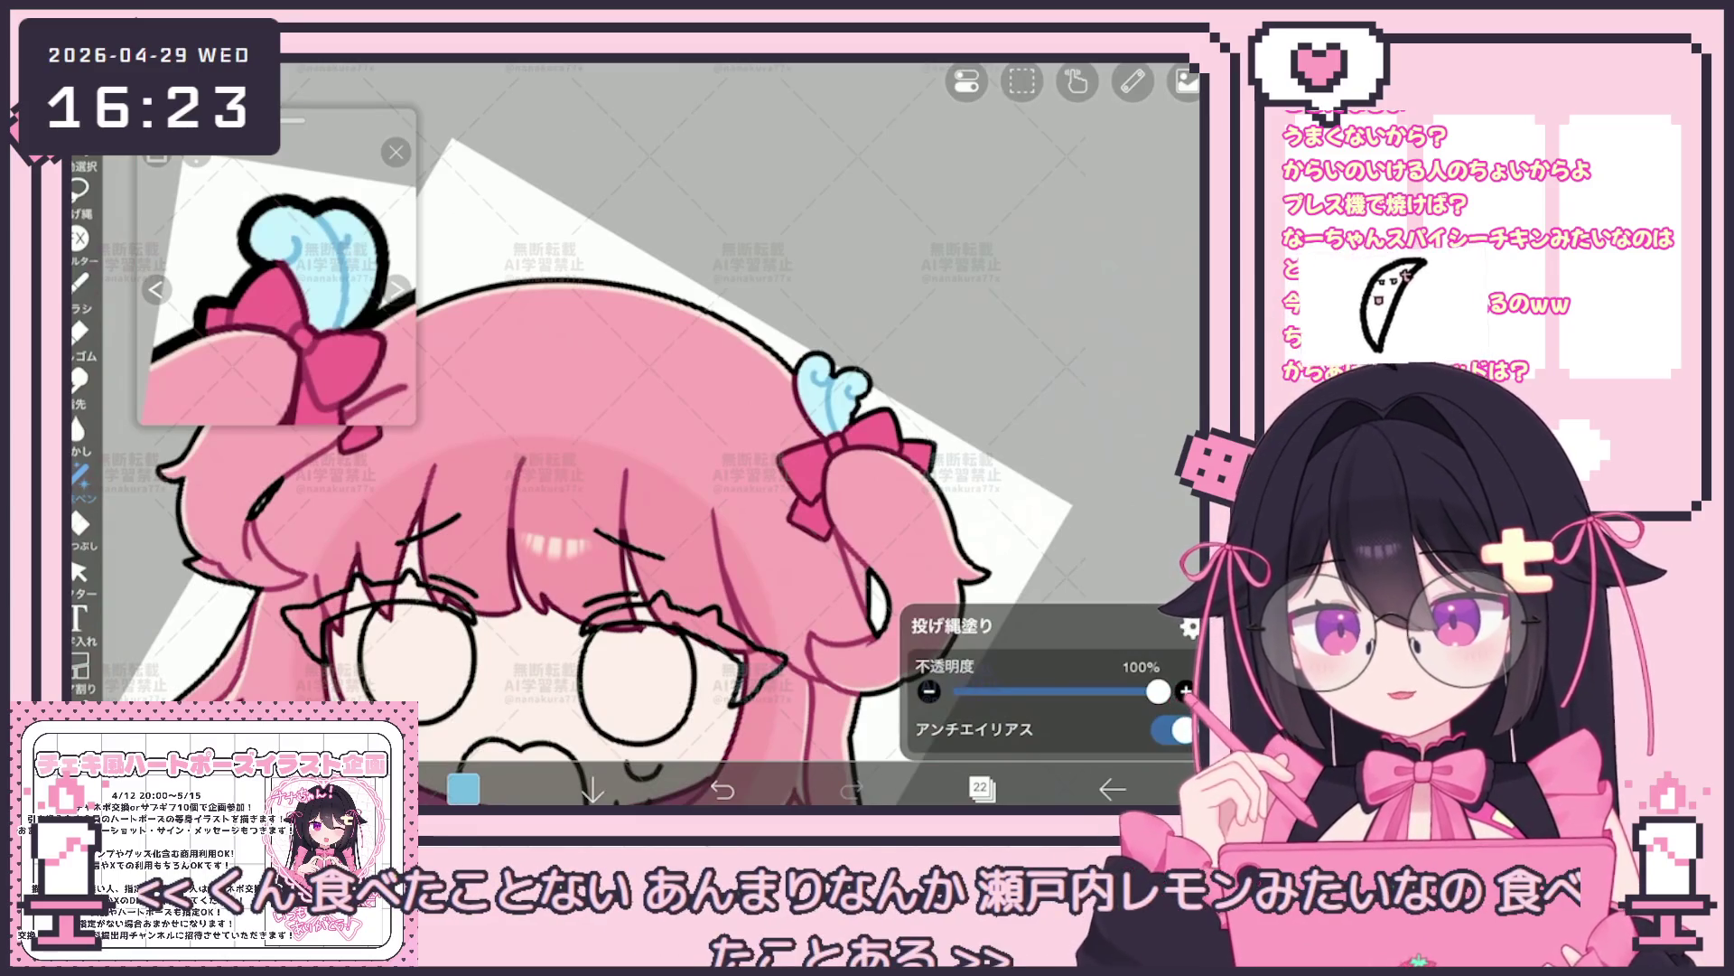
scroll(650, 447, down, 2)
scroll(651, 447, down, 2)
scroll(650, 448, down, 2)
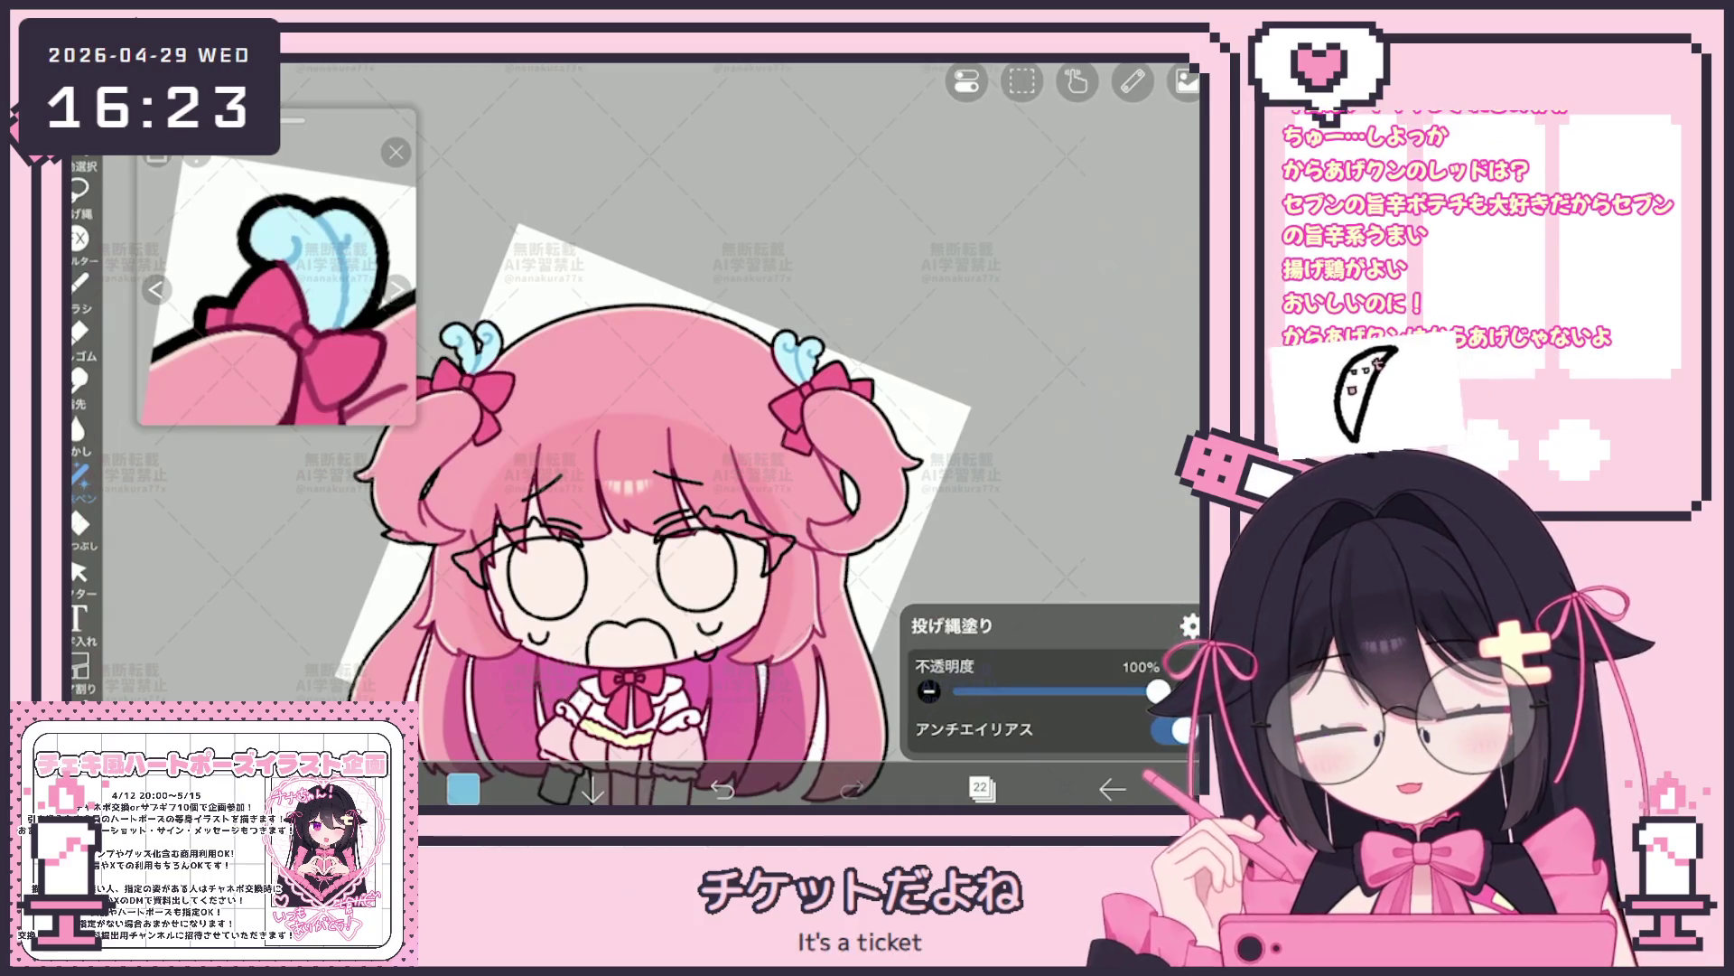
scroll(276, 267, up, 2)
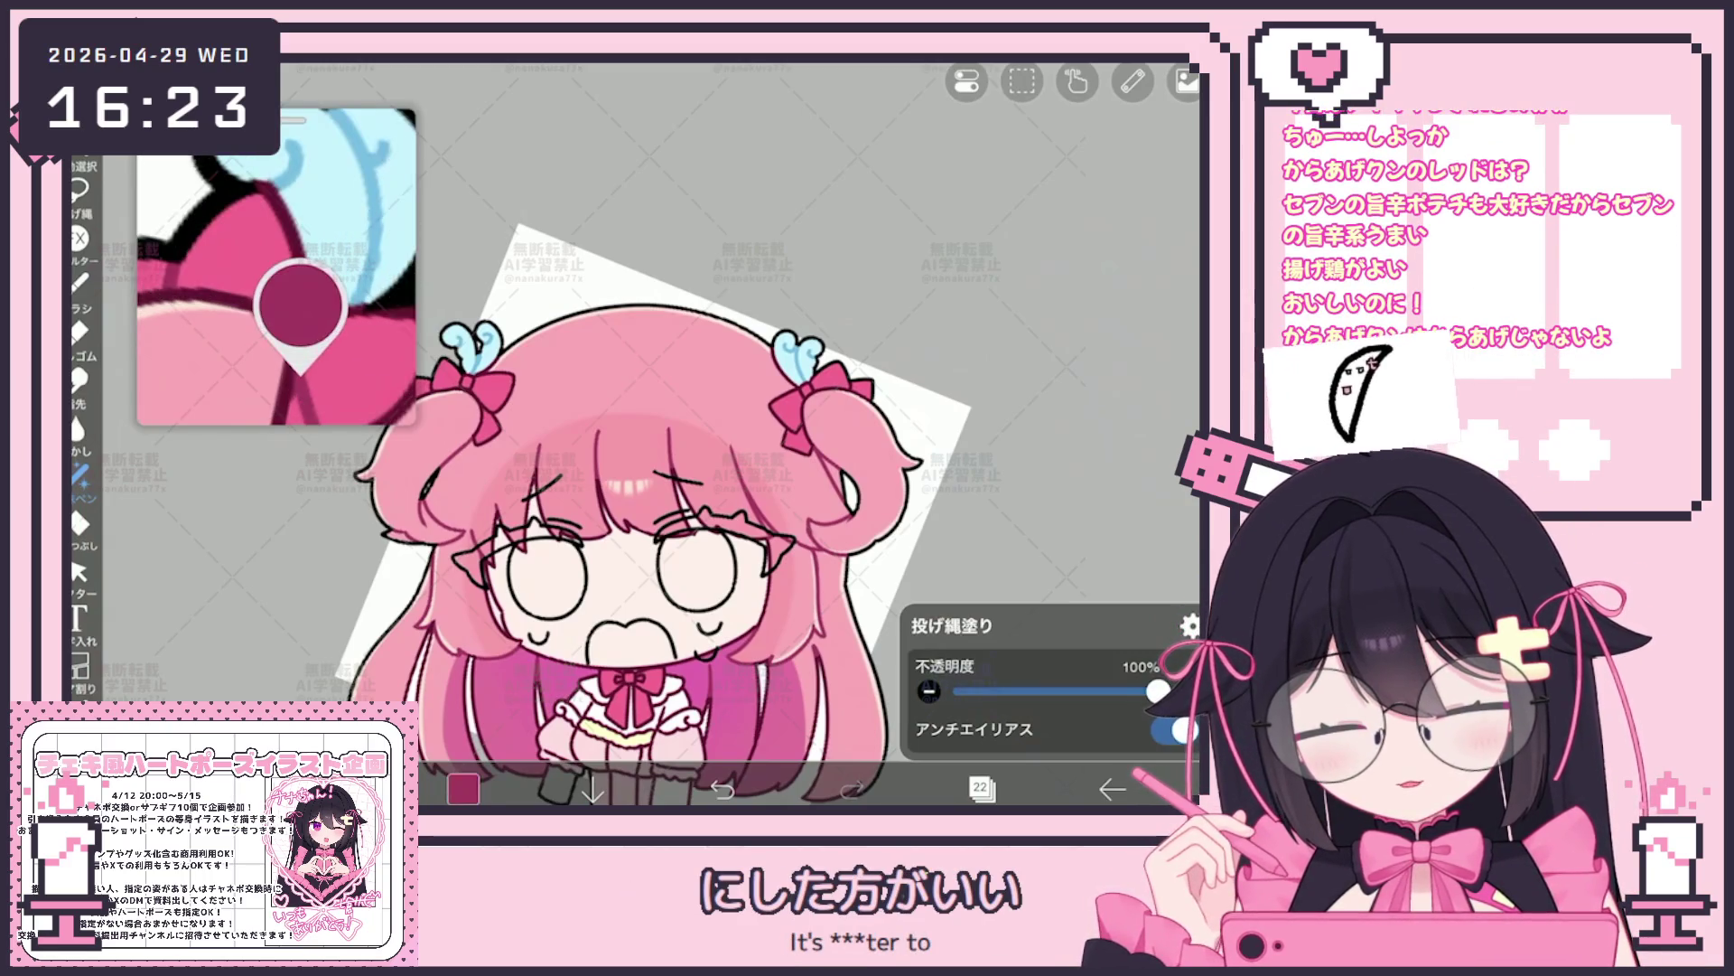
scroll(759, 393, up, 3)
scroll(759, 393, up, 3)
scroll(758, 393, up, 1)
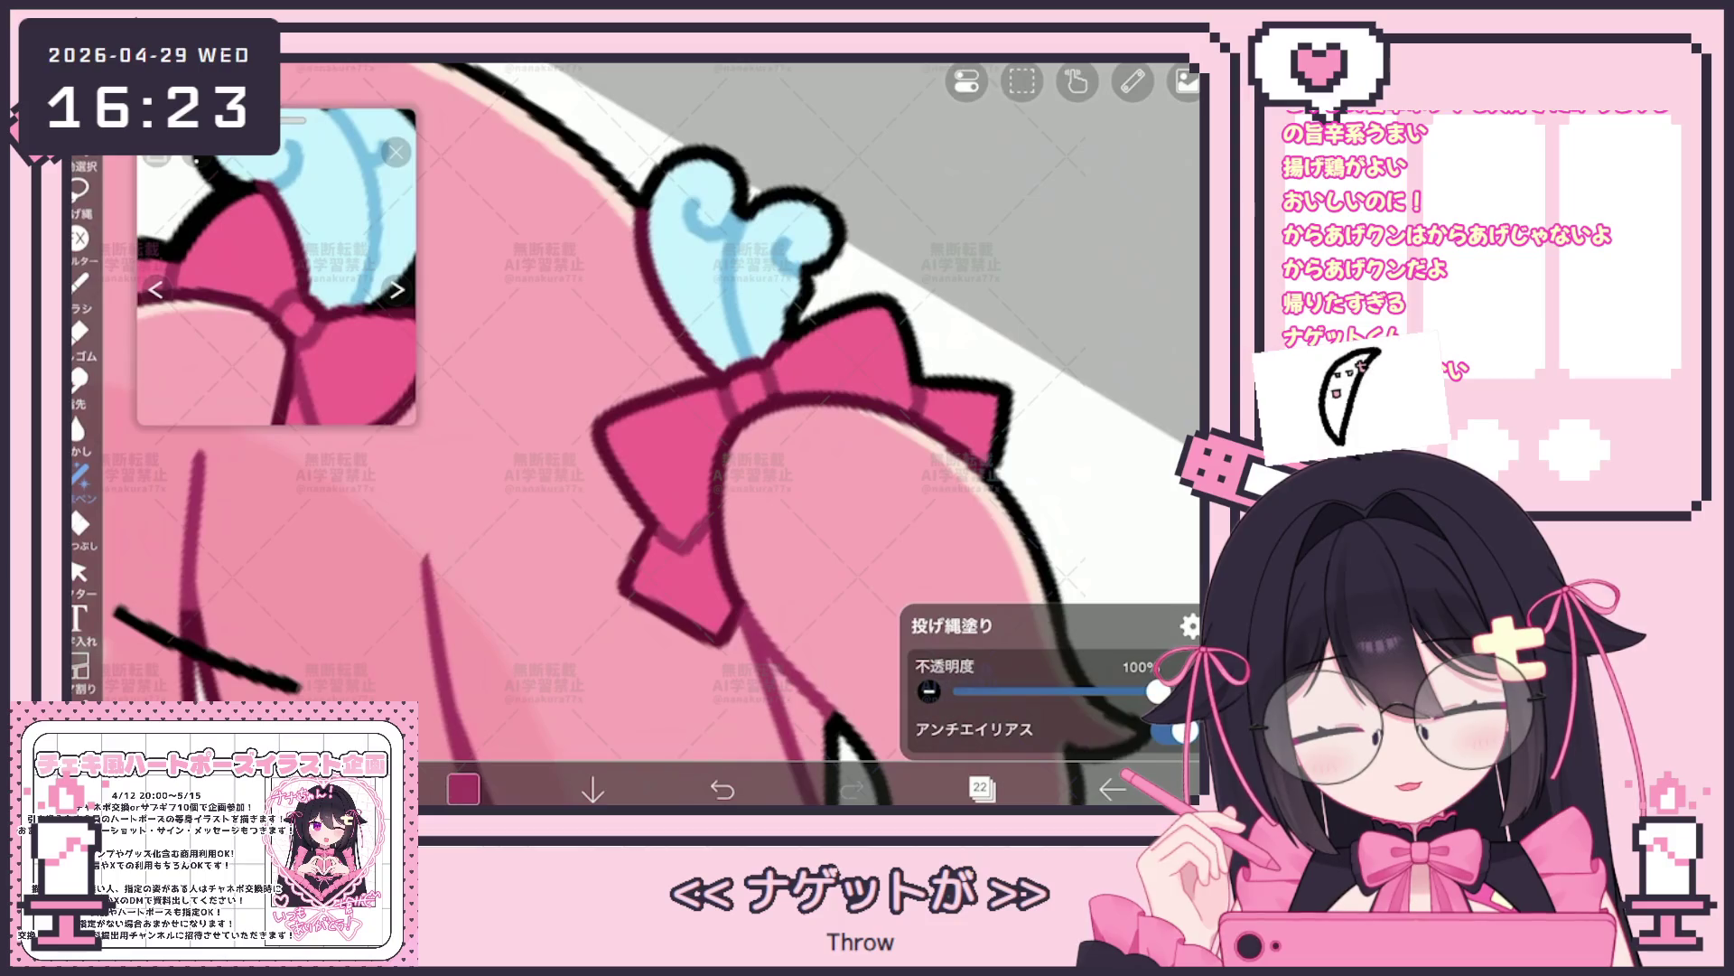
scroll(740, 434, down, 3)
scroll(740, 434, up, 2)
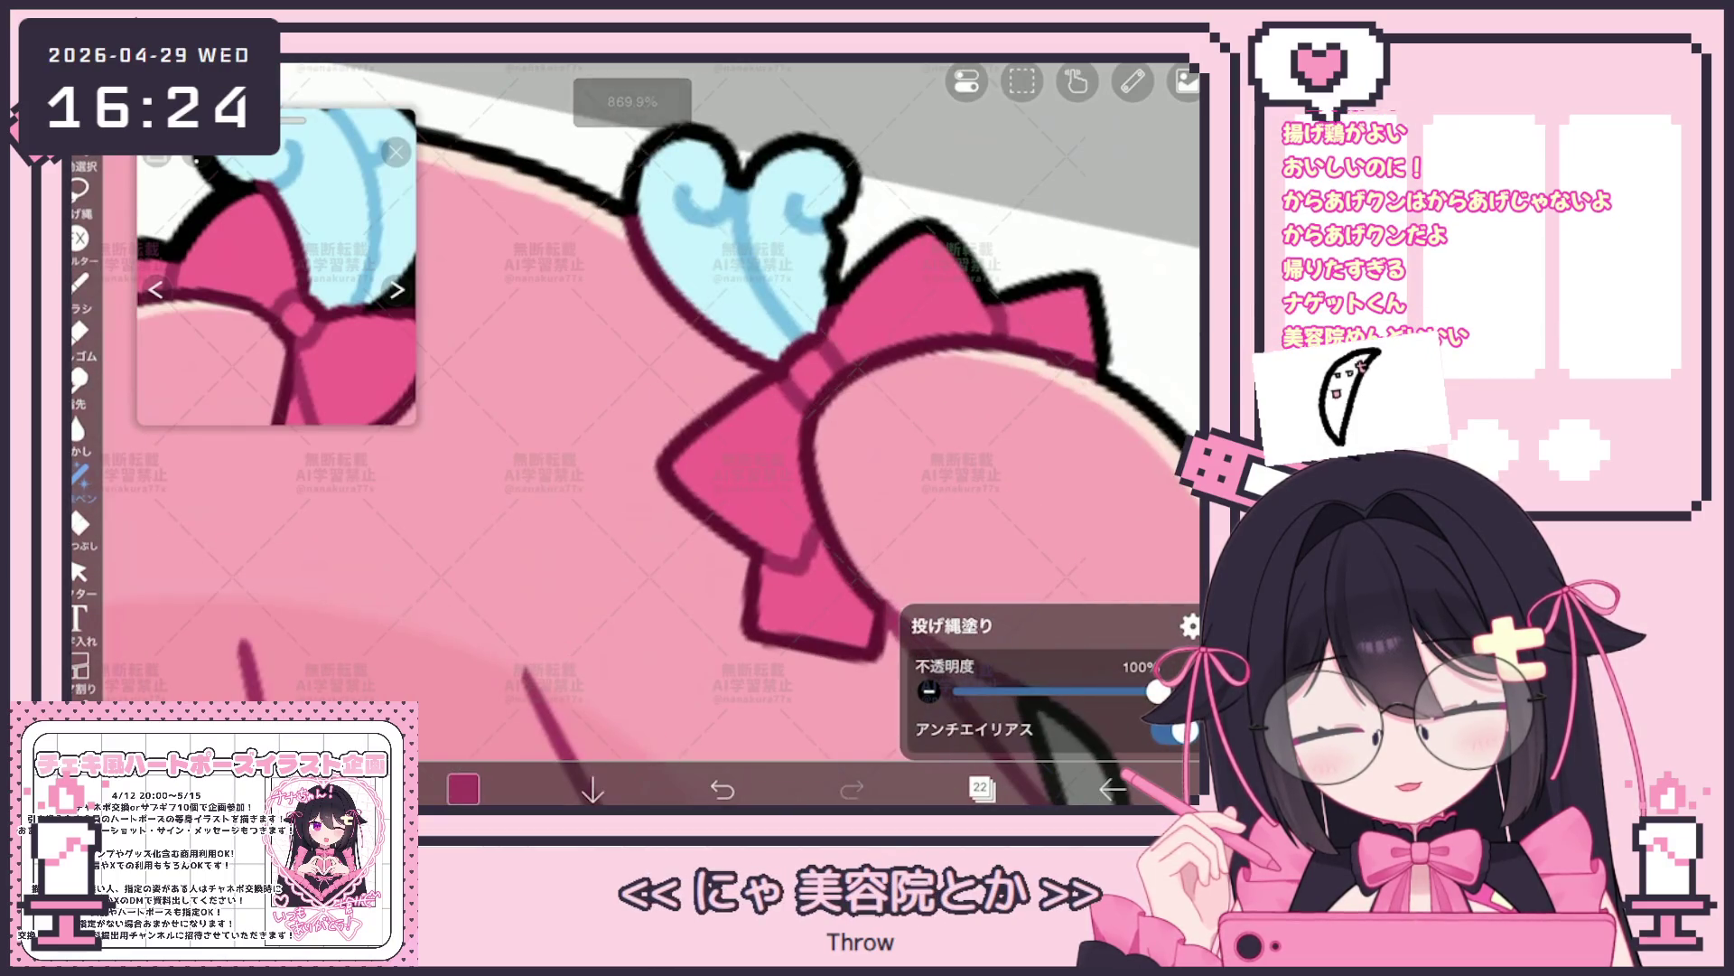
scroll(740, 434, down, 1)
scroll(755, 356, up, 1)
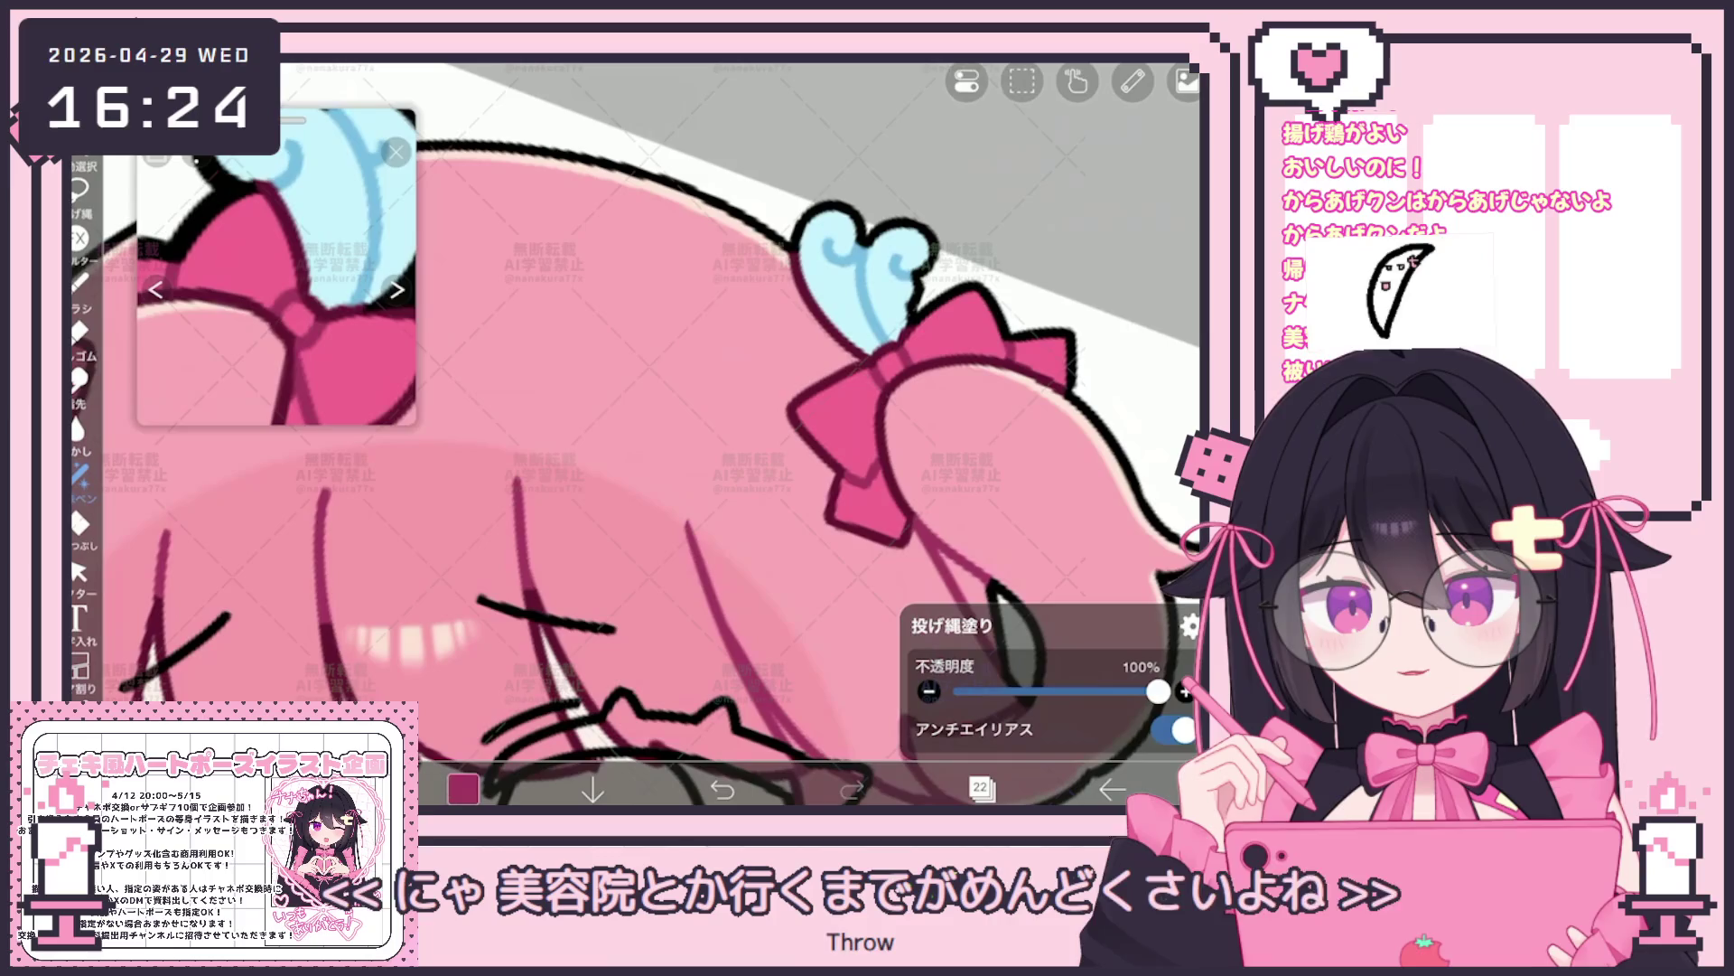
scroll(650, 435, down, 2)
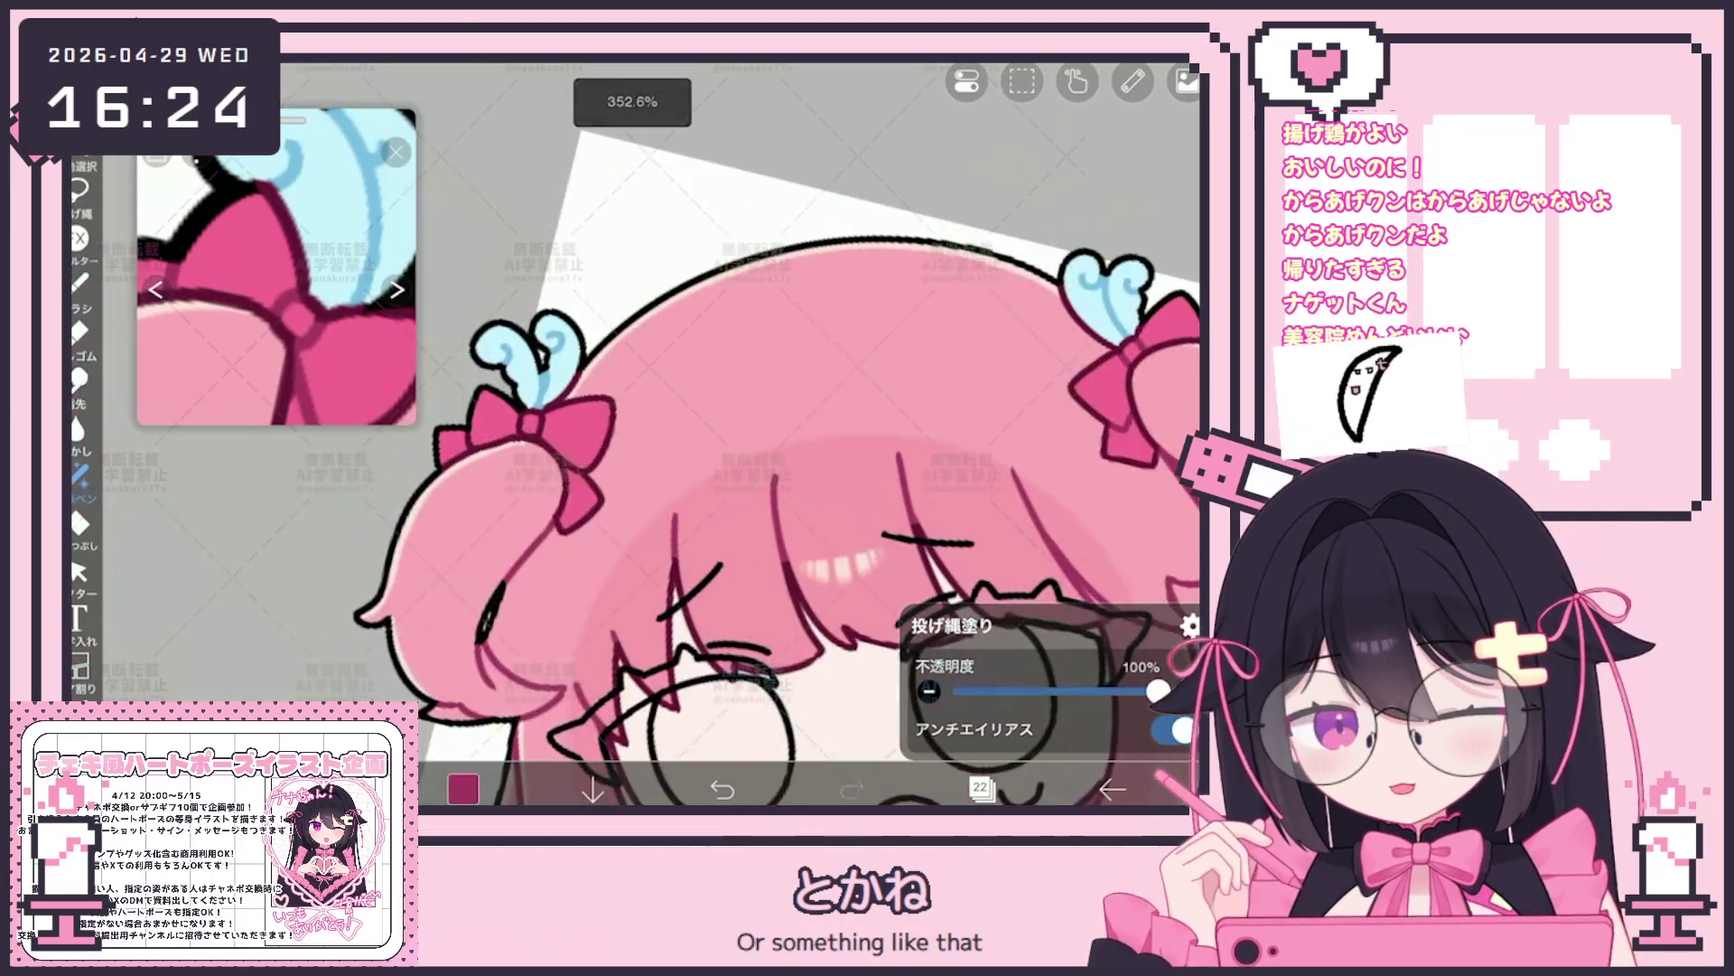
scroll(650, 435, up, 3)
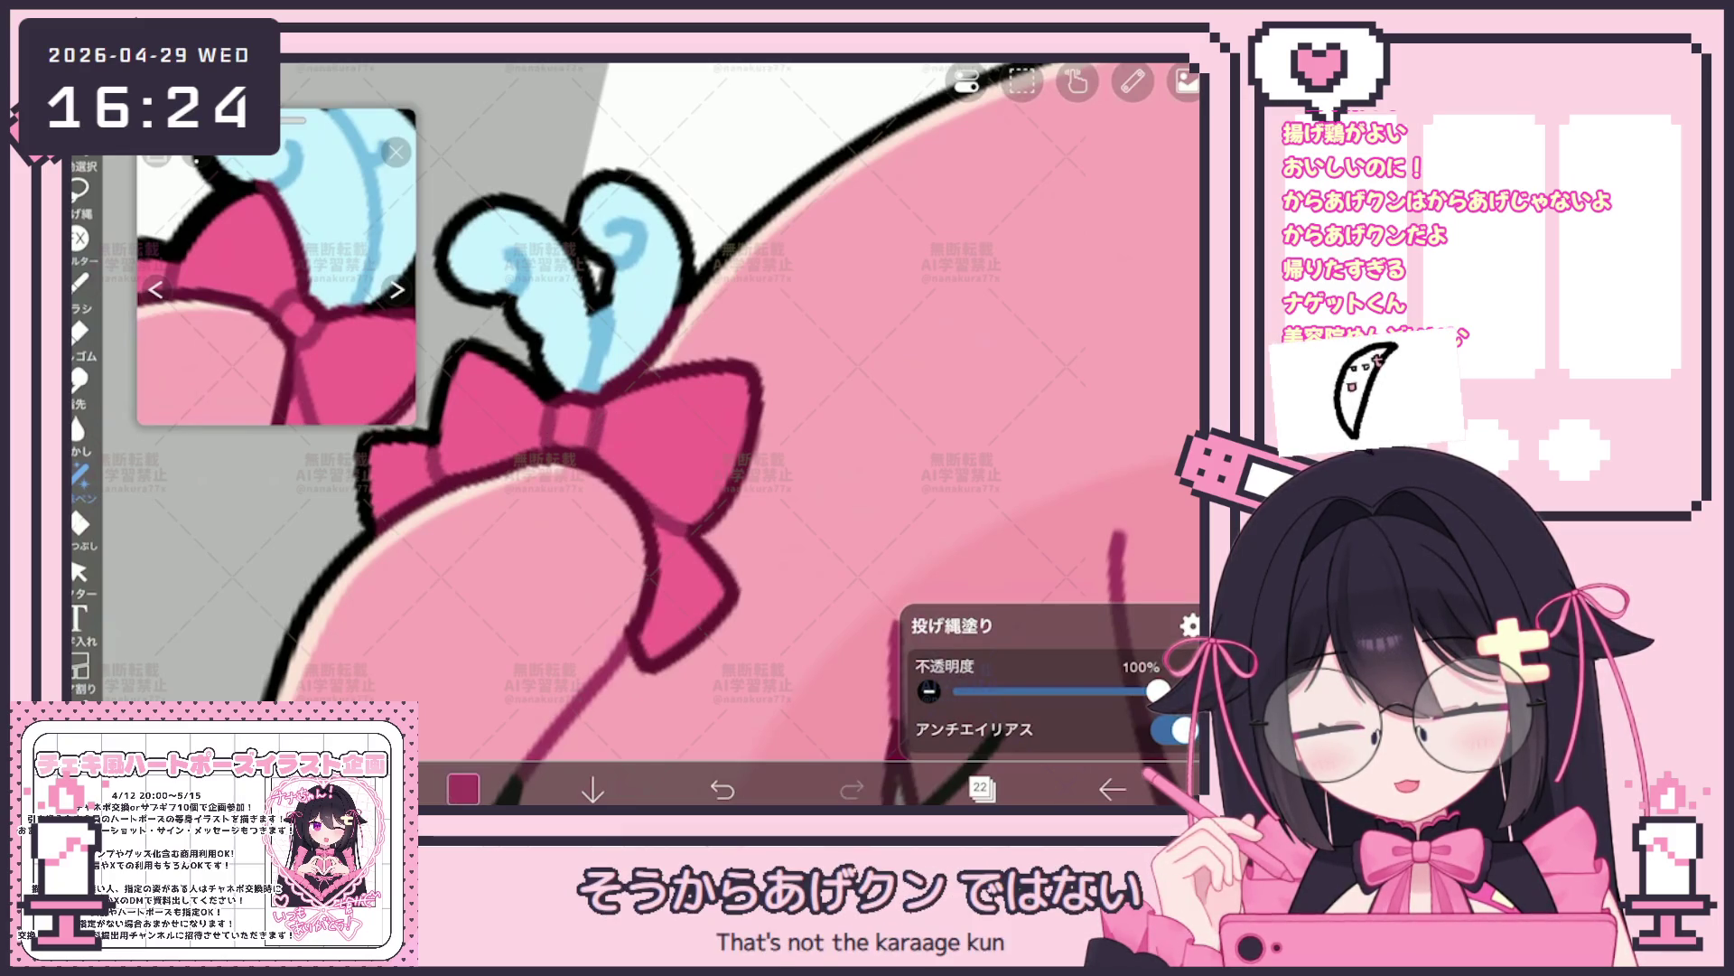
scroll(732, 433, down, 5)
scroll(731, 435, down, 5)
scroll(731, 434, down, 3)
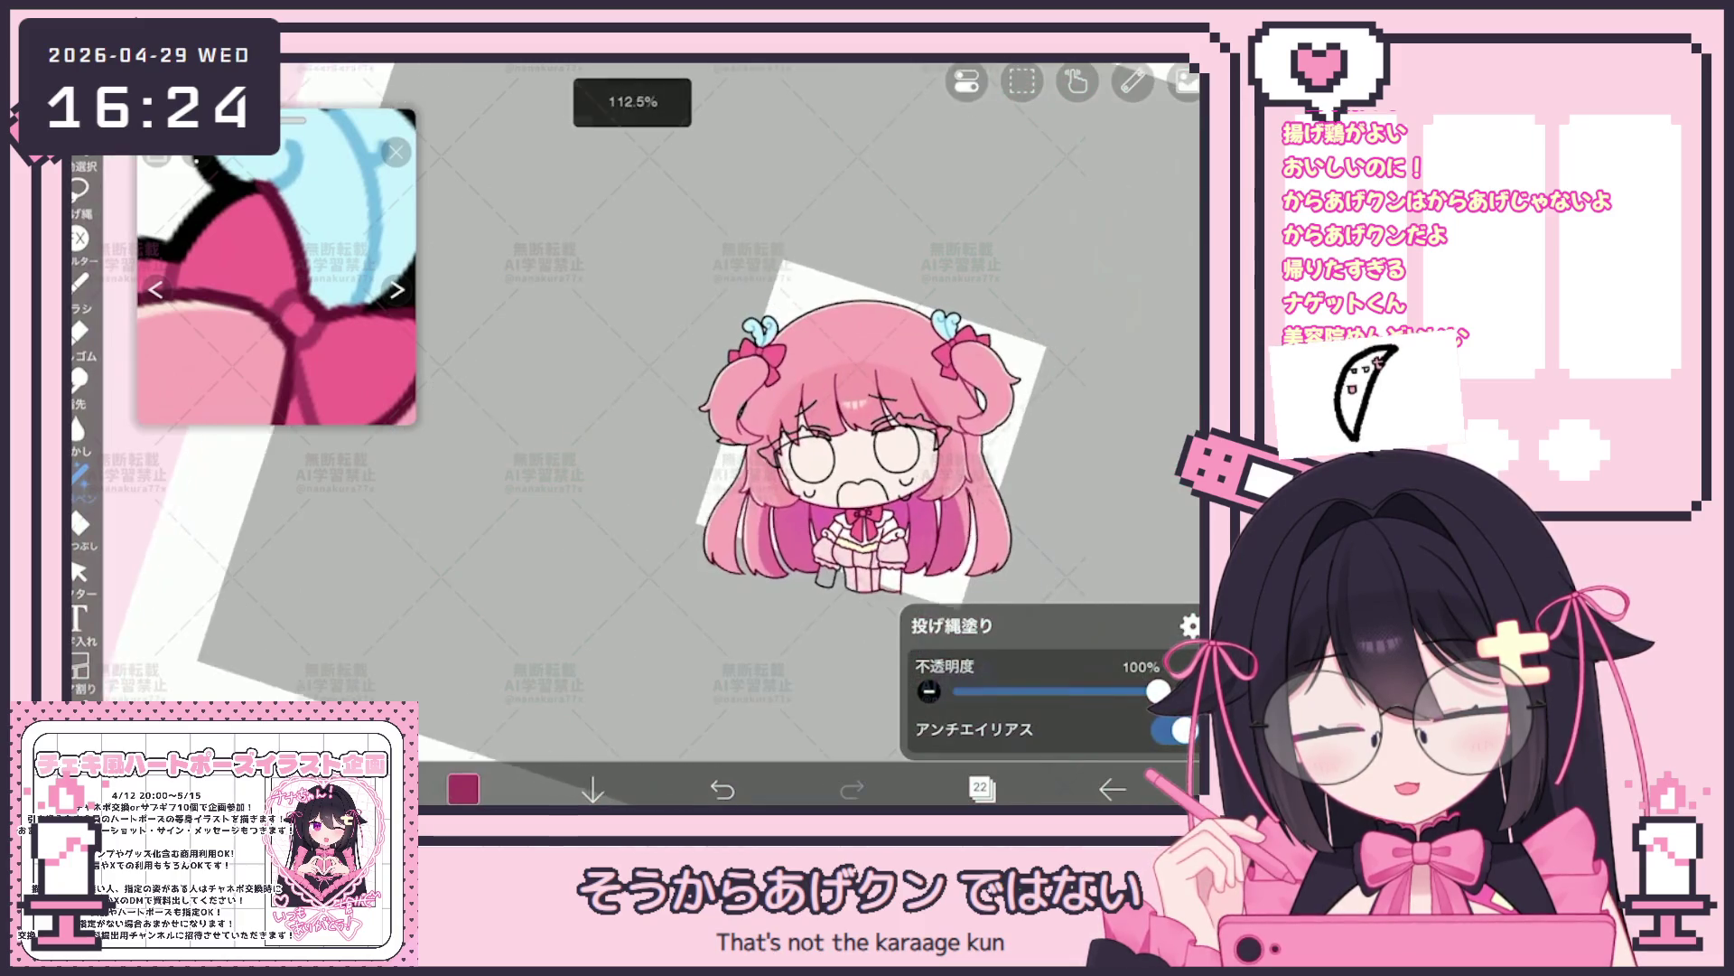
Add a new empty folder above layer 23 and keep layer 23 selected for editing
click(981, 790)
scroll(1016, 367, up, 3)
click(1017, 285)
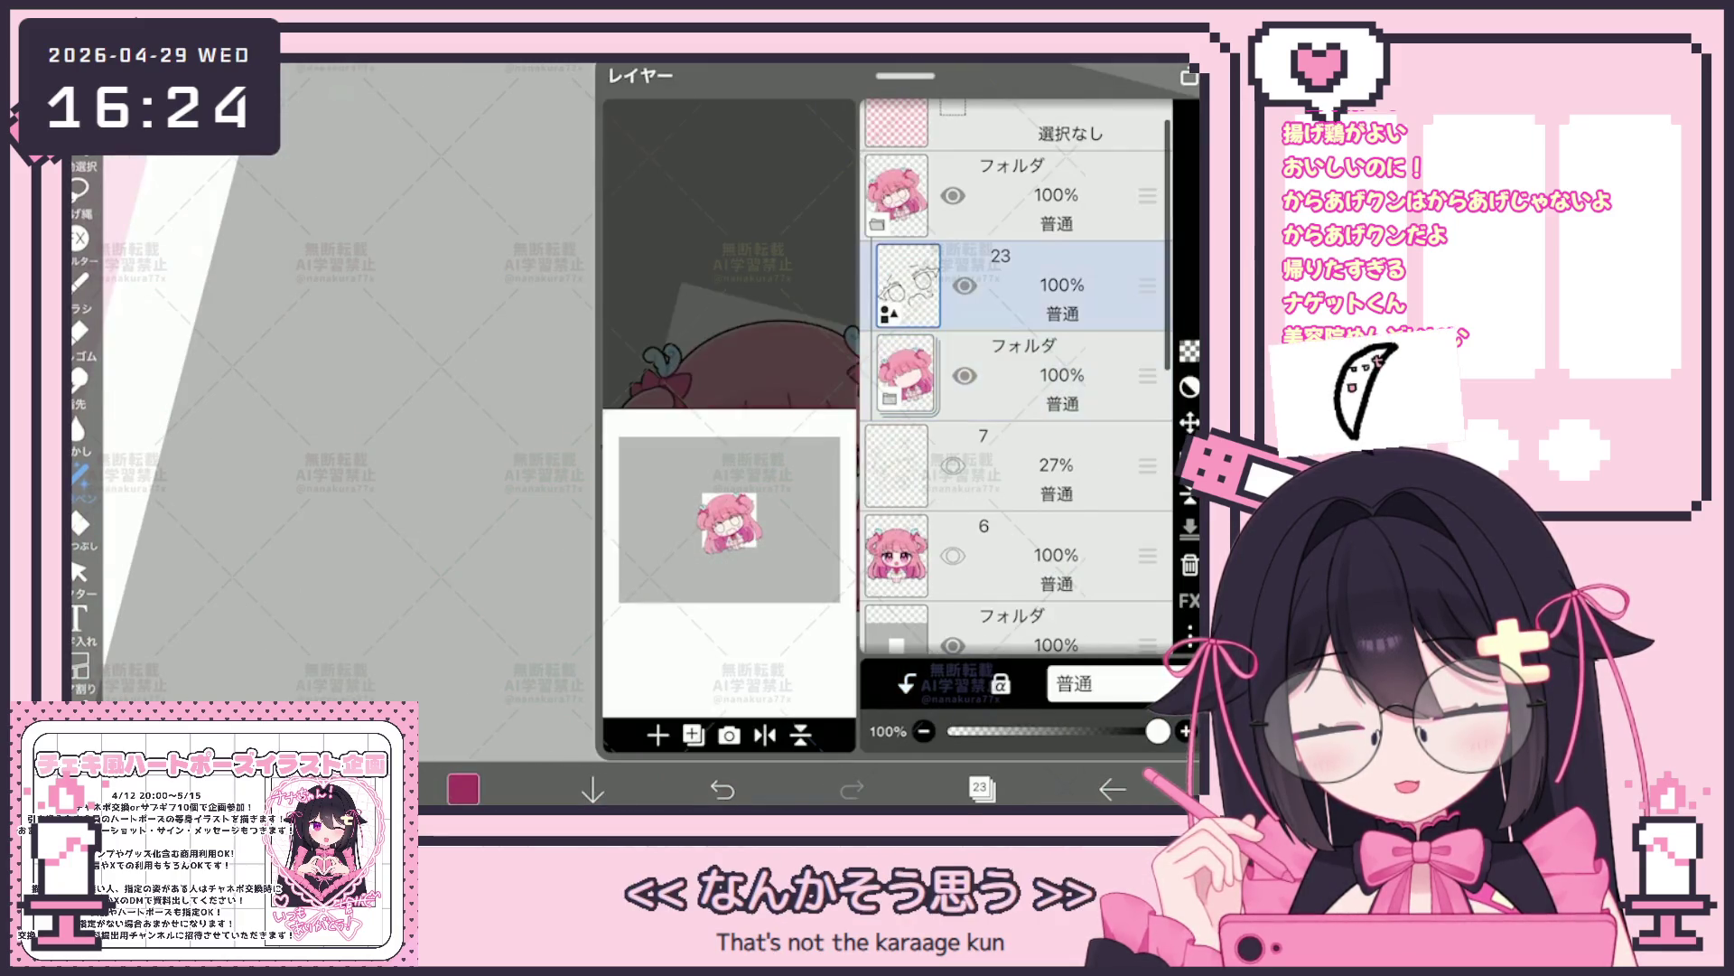
click(694, 735)
click(674, 540)
click(1017, 407)
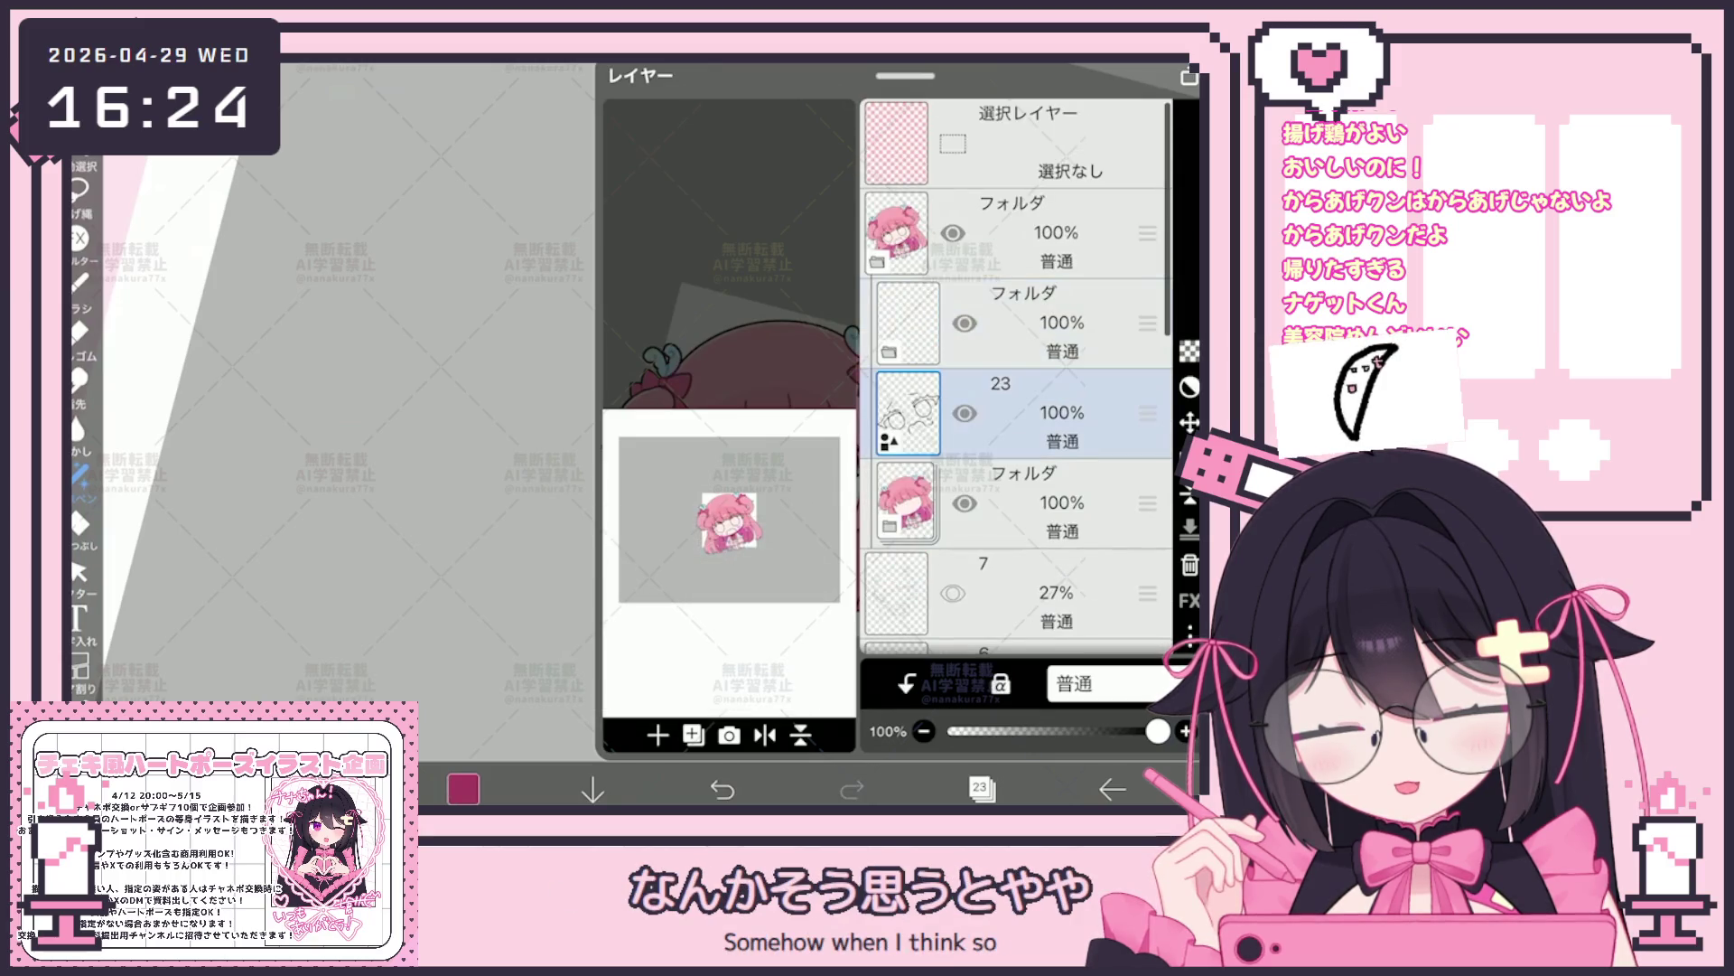
click(981, 790)
scroll(759, 515, up, 5)
scroll(760, 516, up, 3)
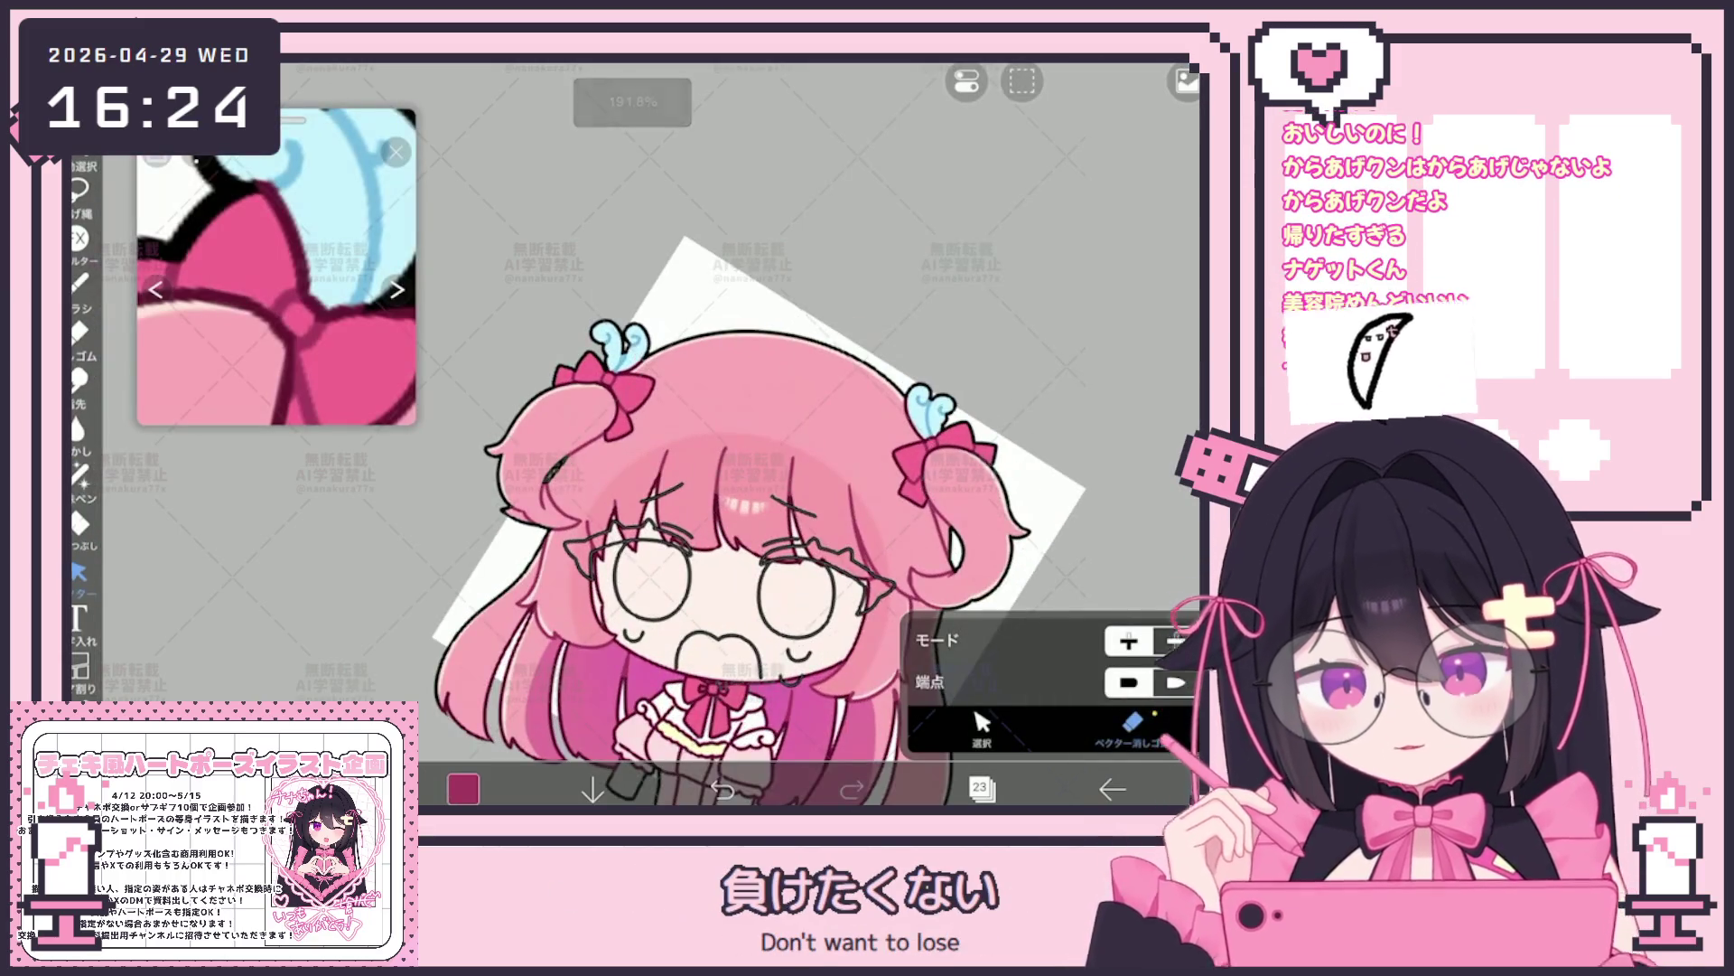
scroll(751, 440, up, 3)
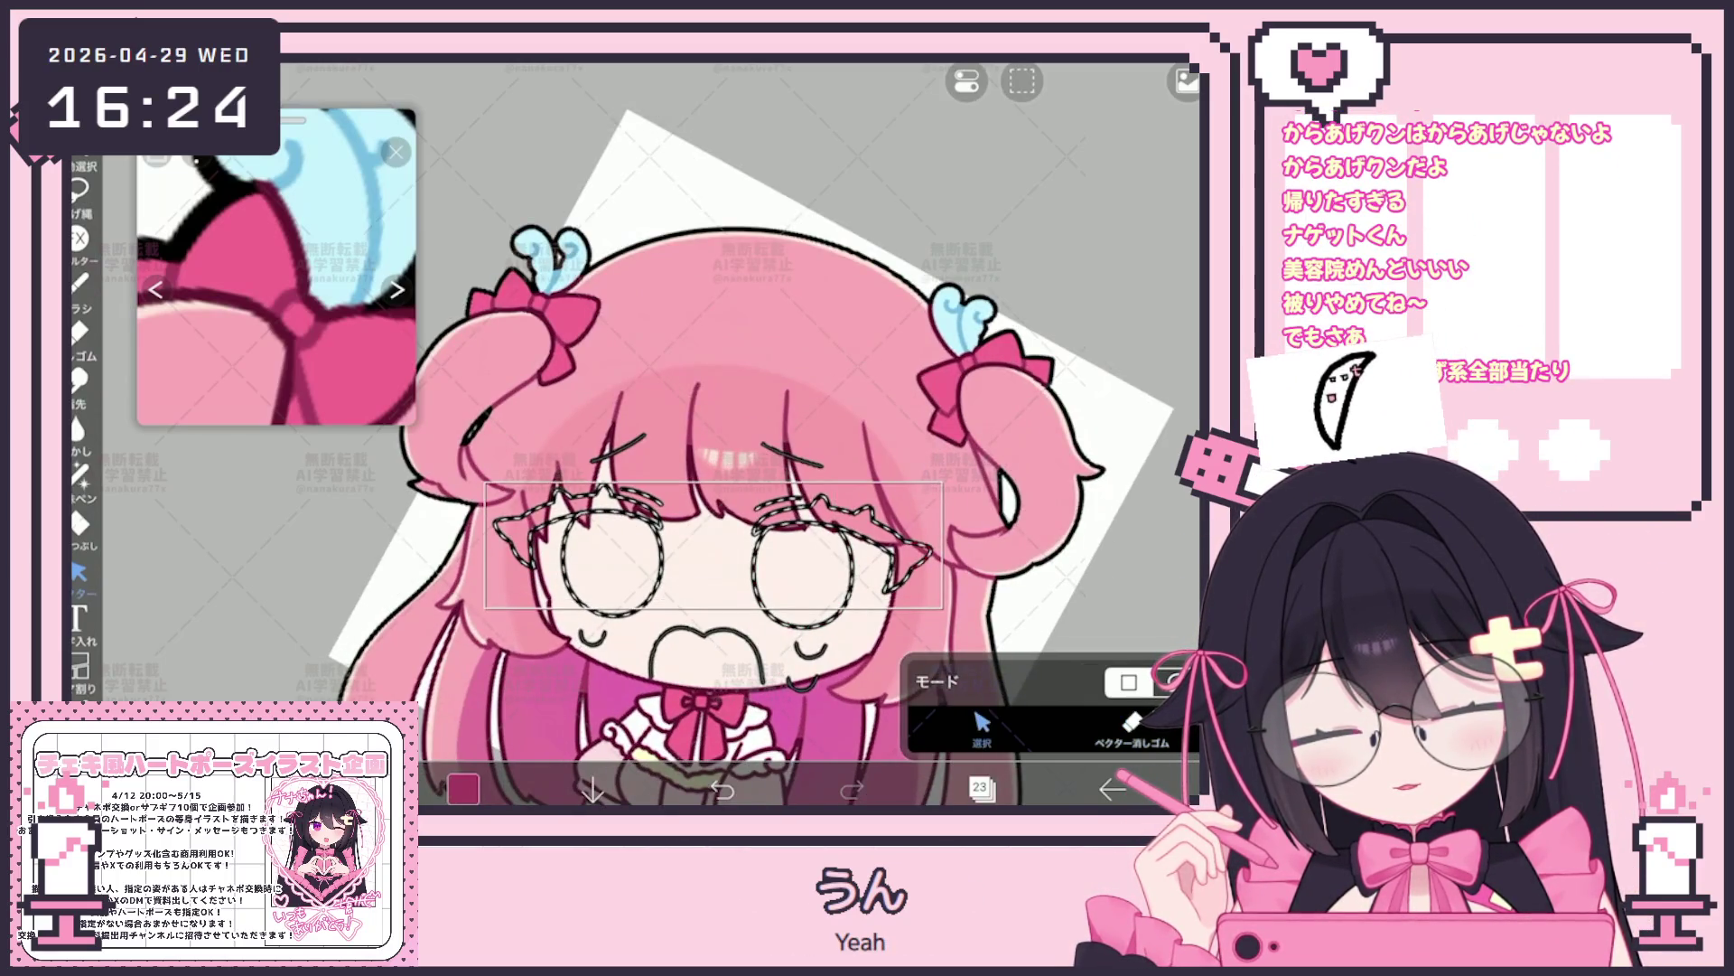
Select the strokes around both eyes, cut them and paste them as new layer 24
drag(484, 481, 945, 610)
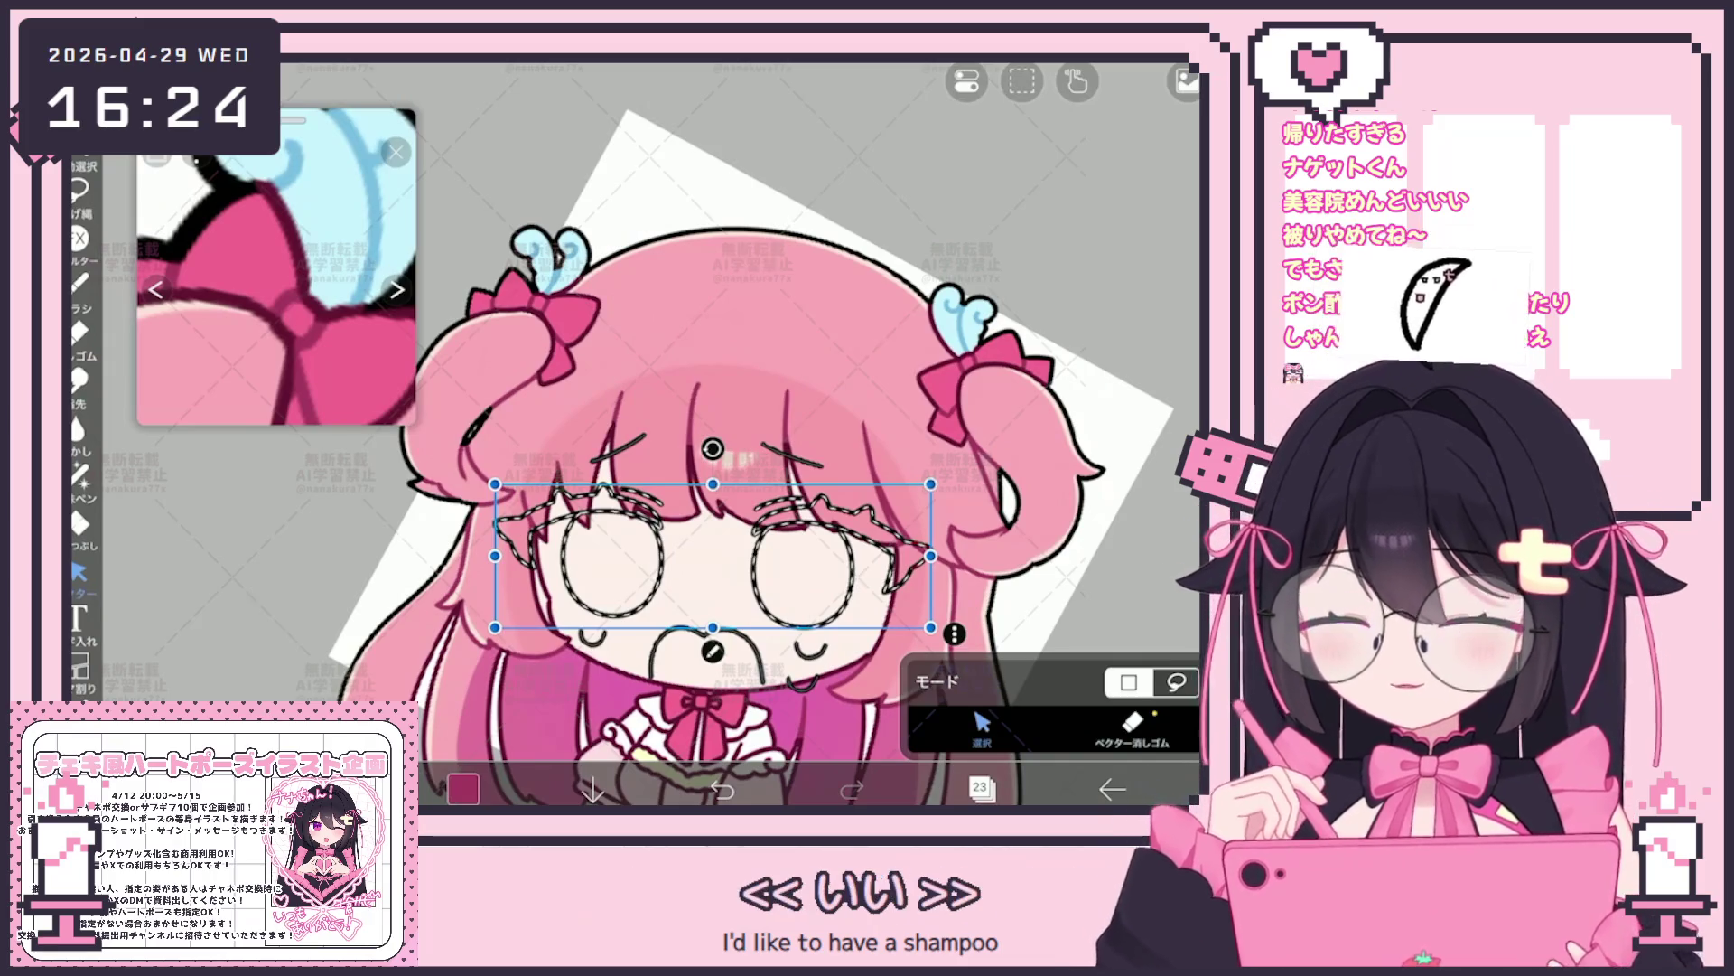
click(1022, 82)
click(934, 315)
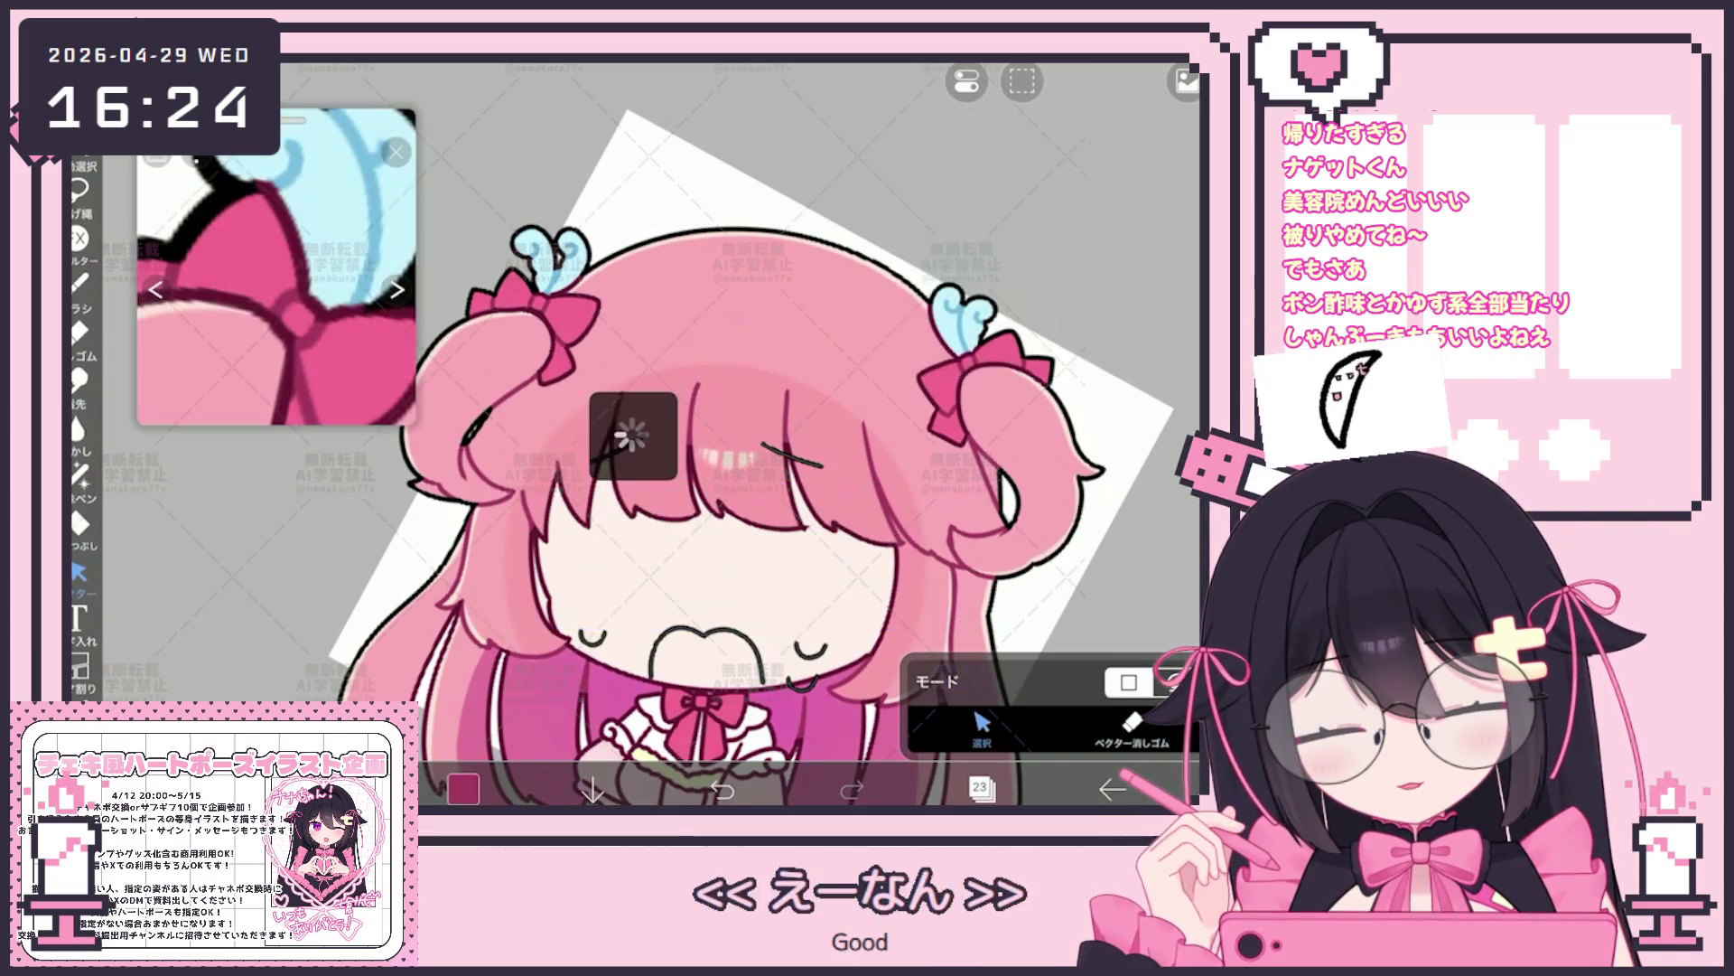
click(979, 787)
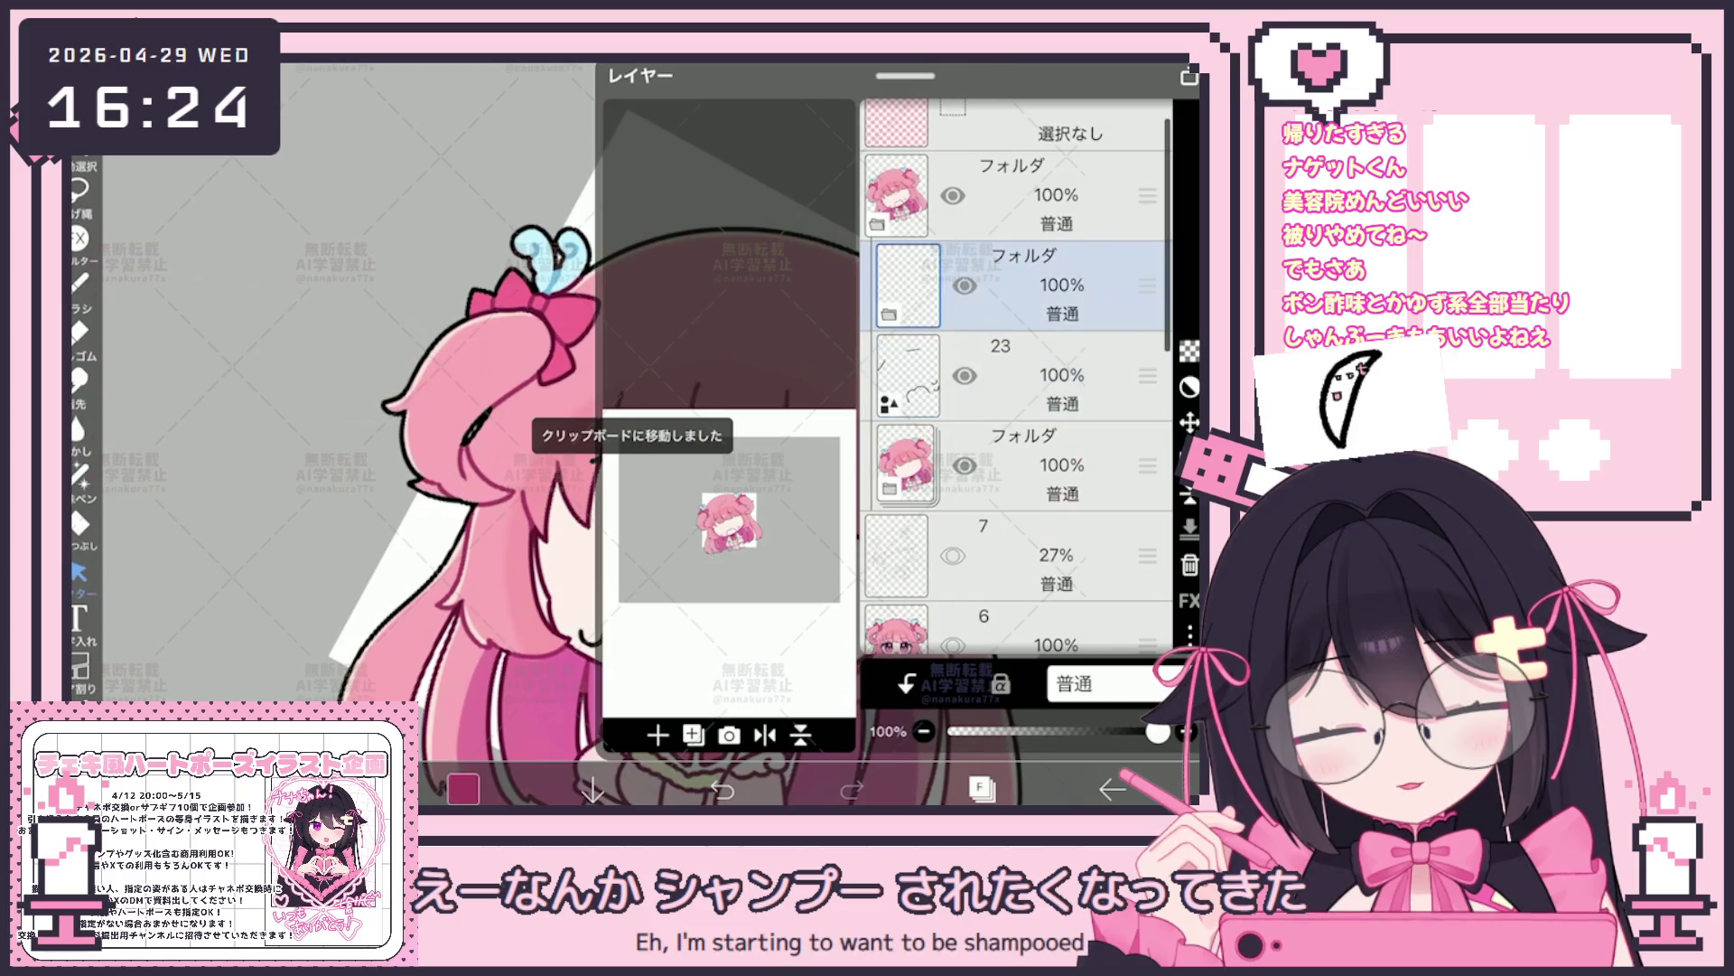
click(693, 735)
click(982, 787)
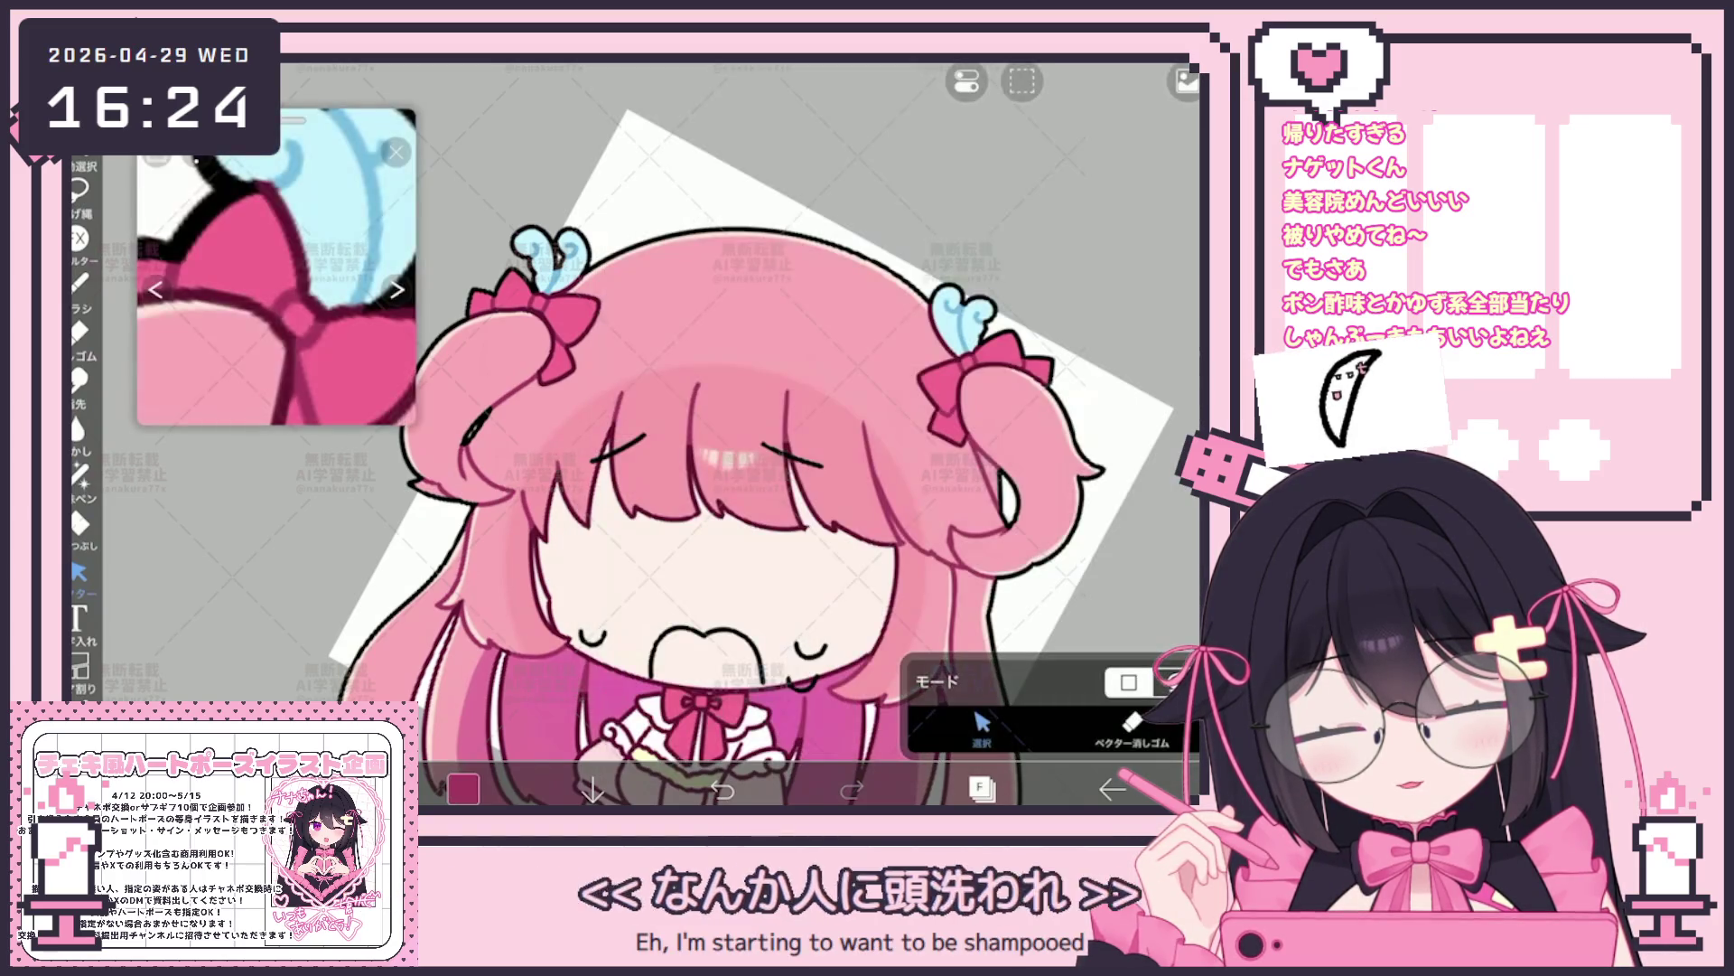
click(1022, 81)
click(1111, 322)
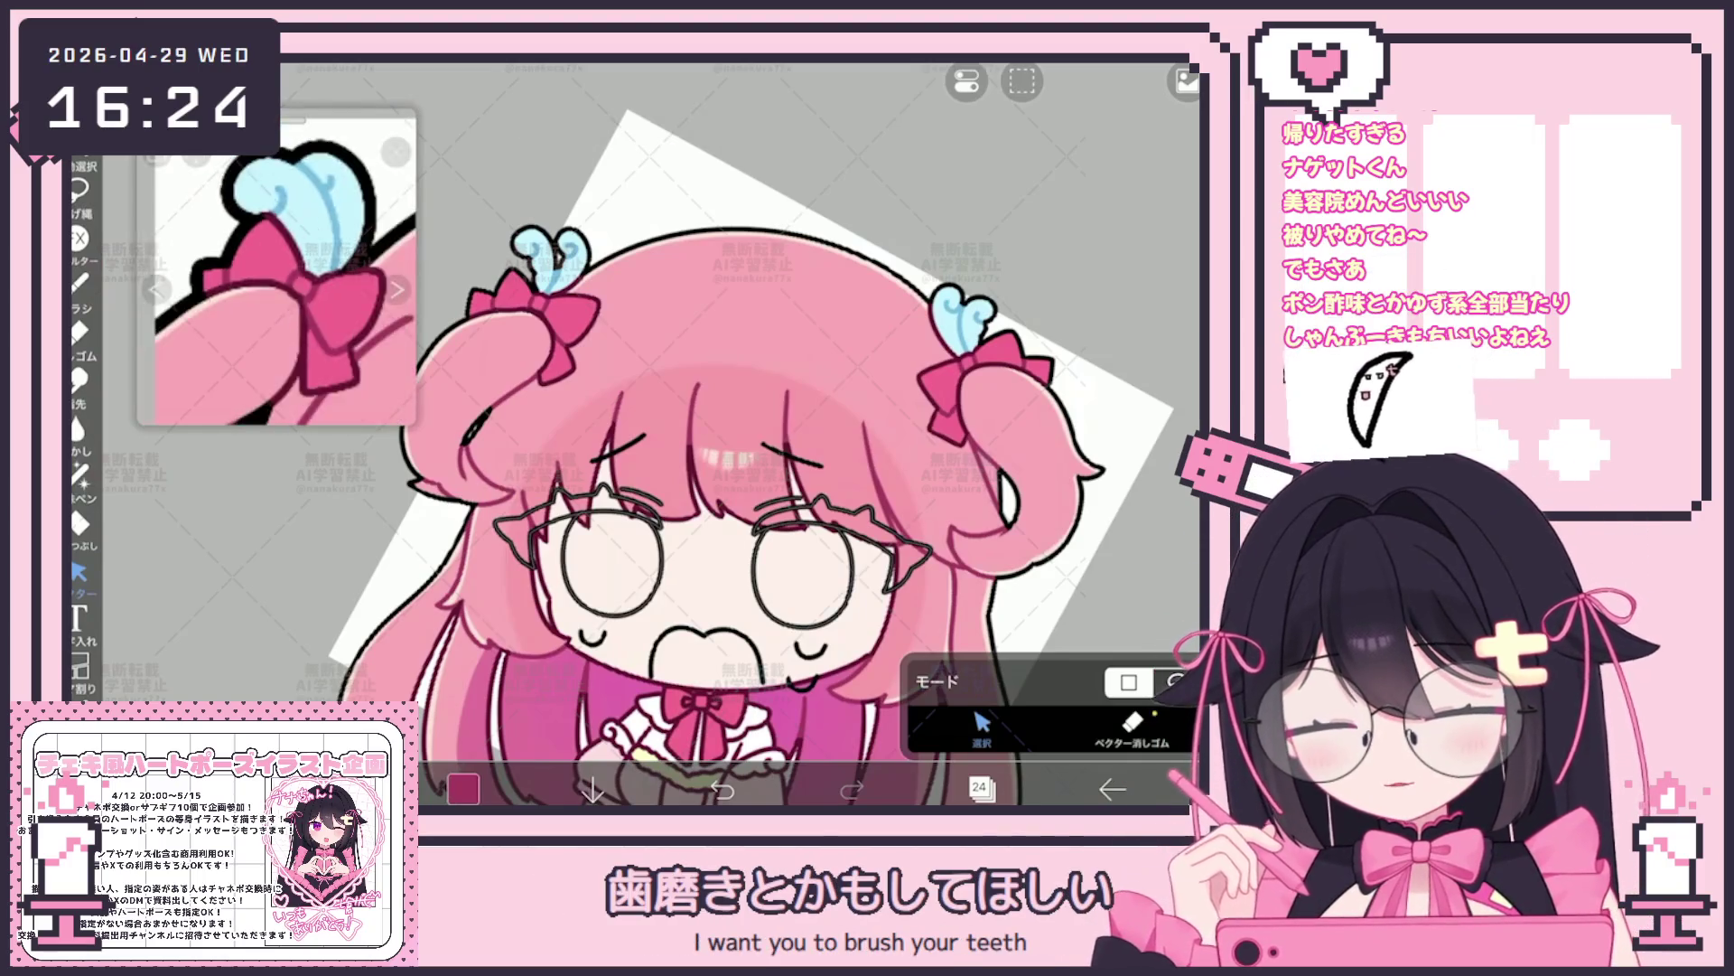
scroll(651, 435, up, 5)
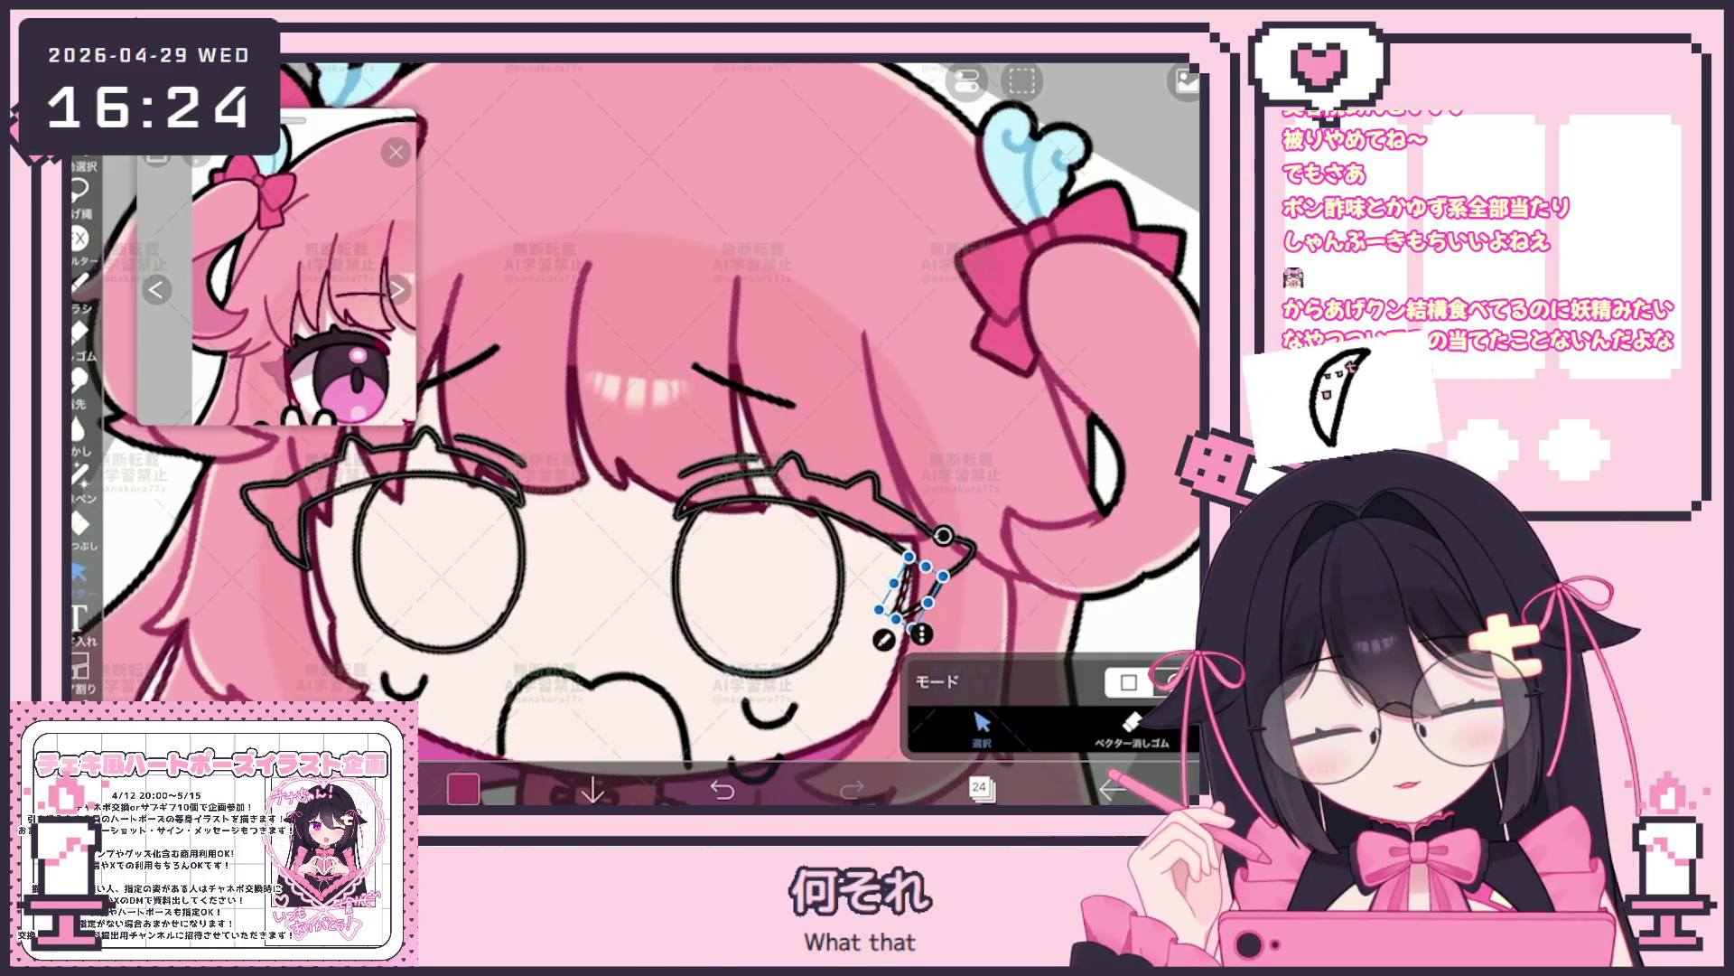
Select the lines around the right eye, transform them into place and confirm
drag(881, 536, 932, 615)
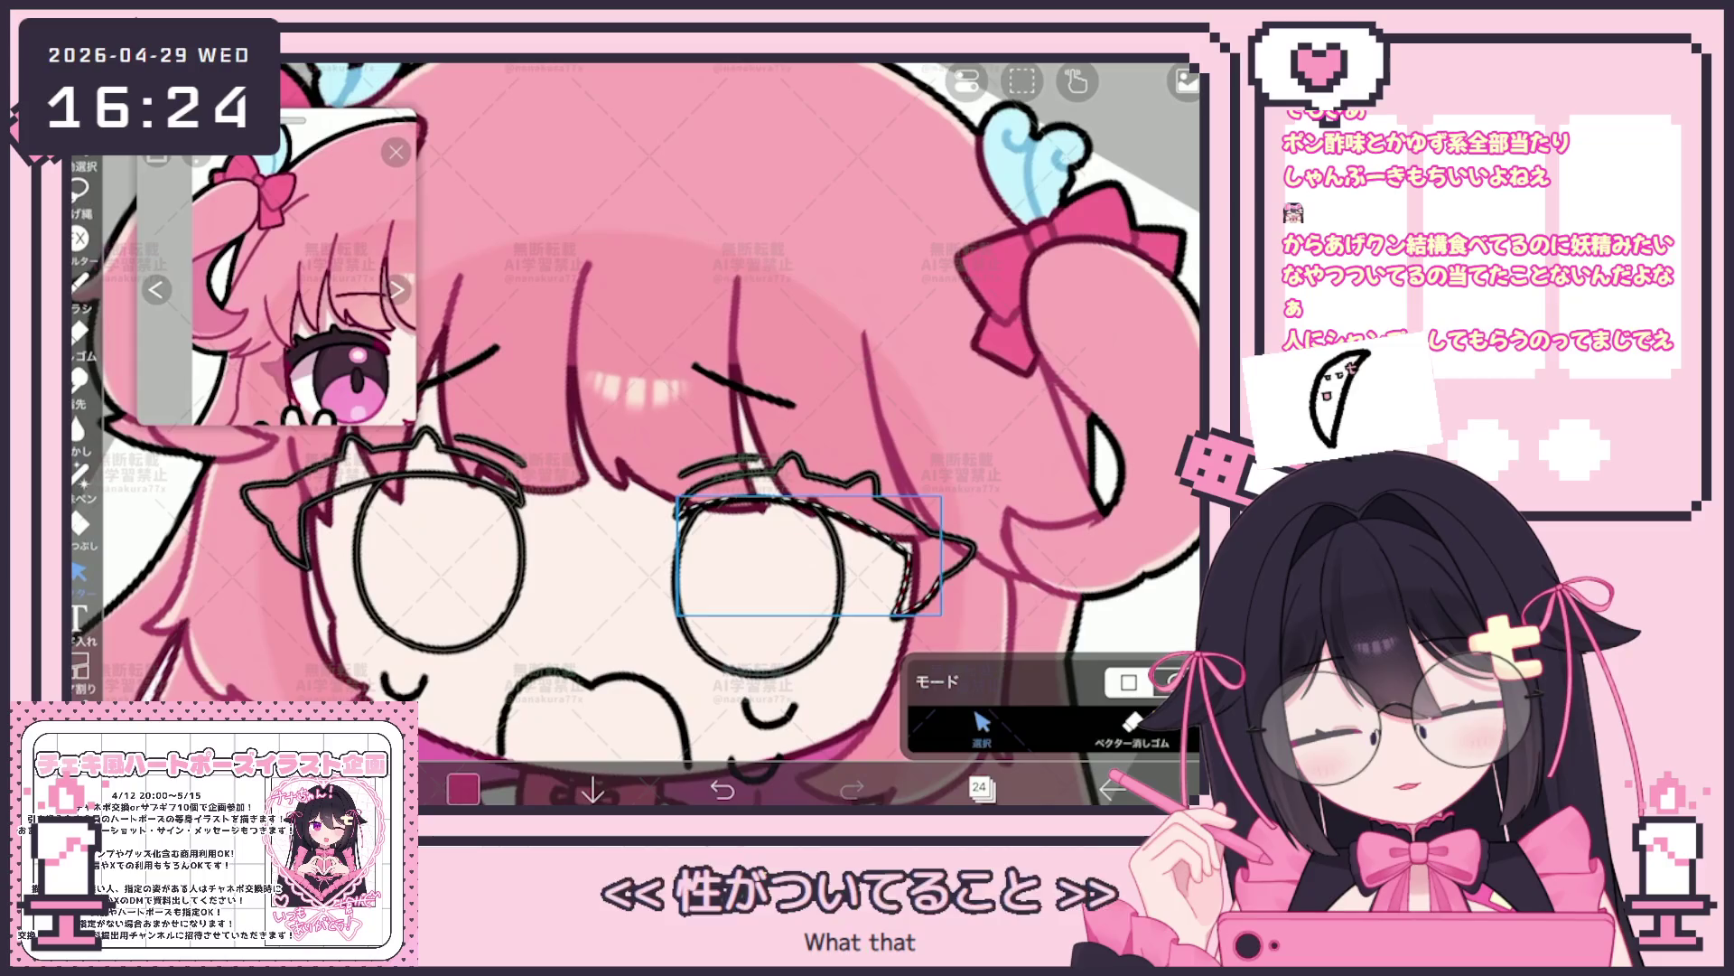
click(814, 556)
click(930, 542)
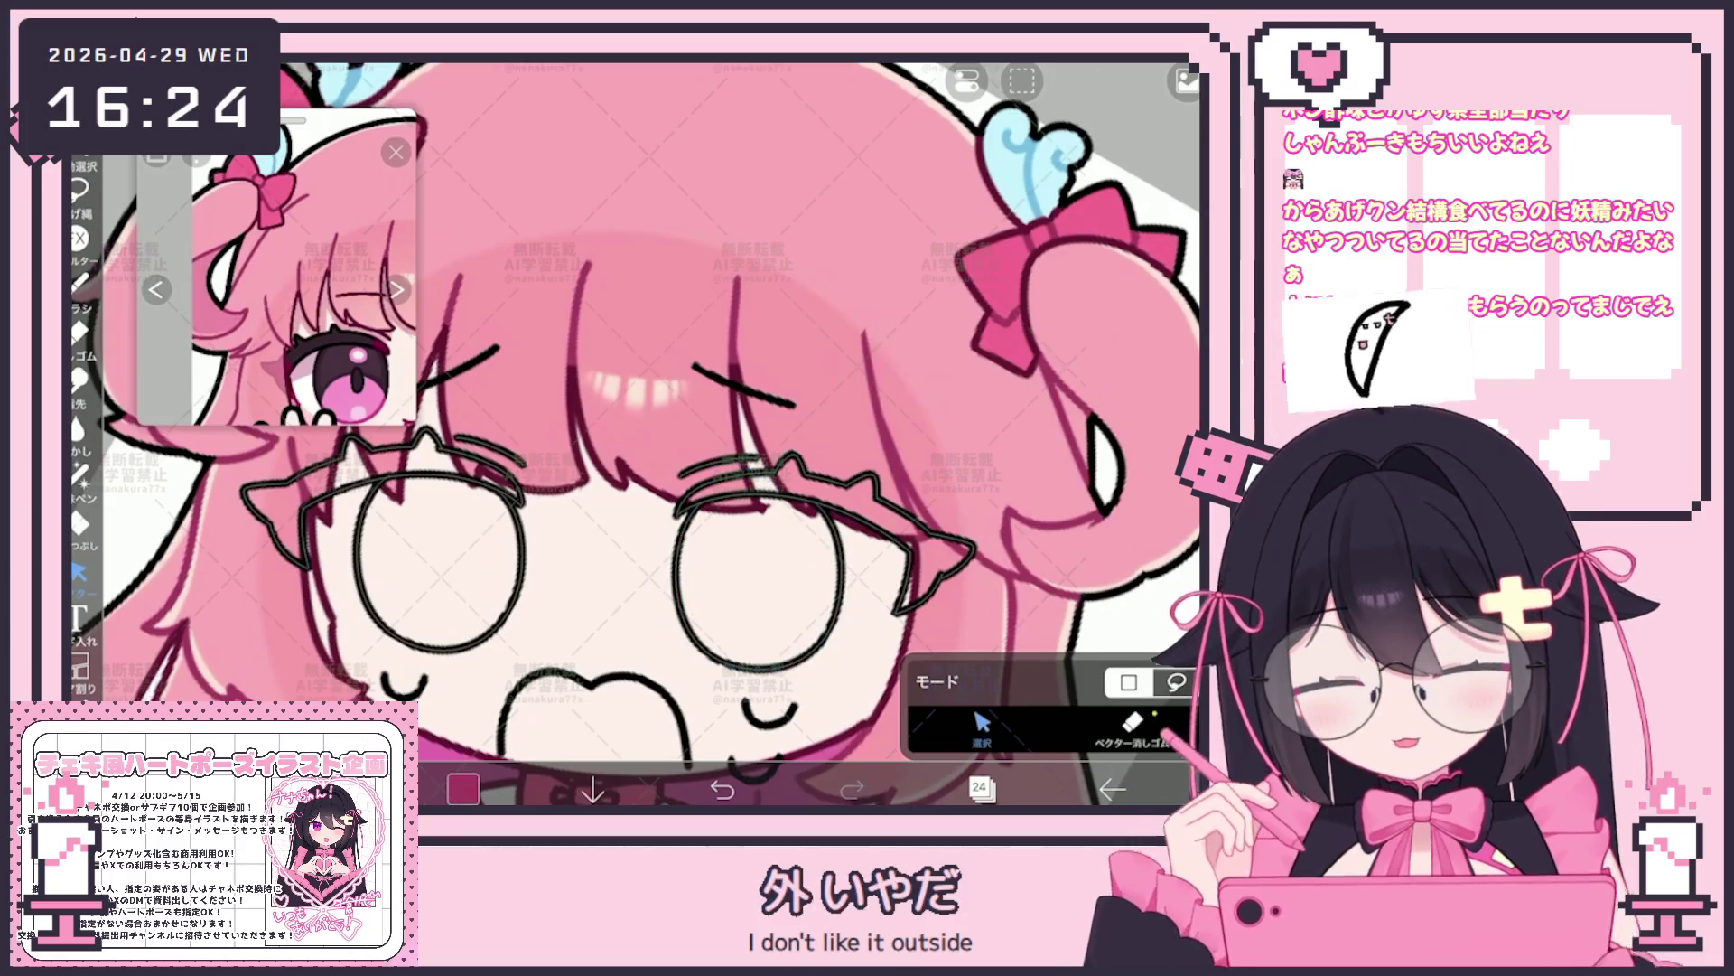
scroll(638, 434, up, 2)
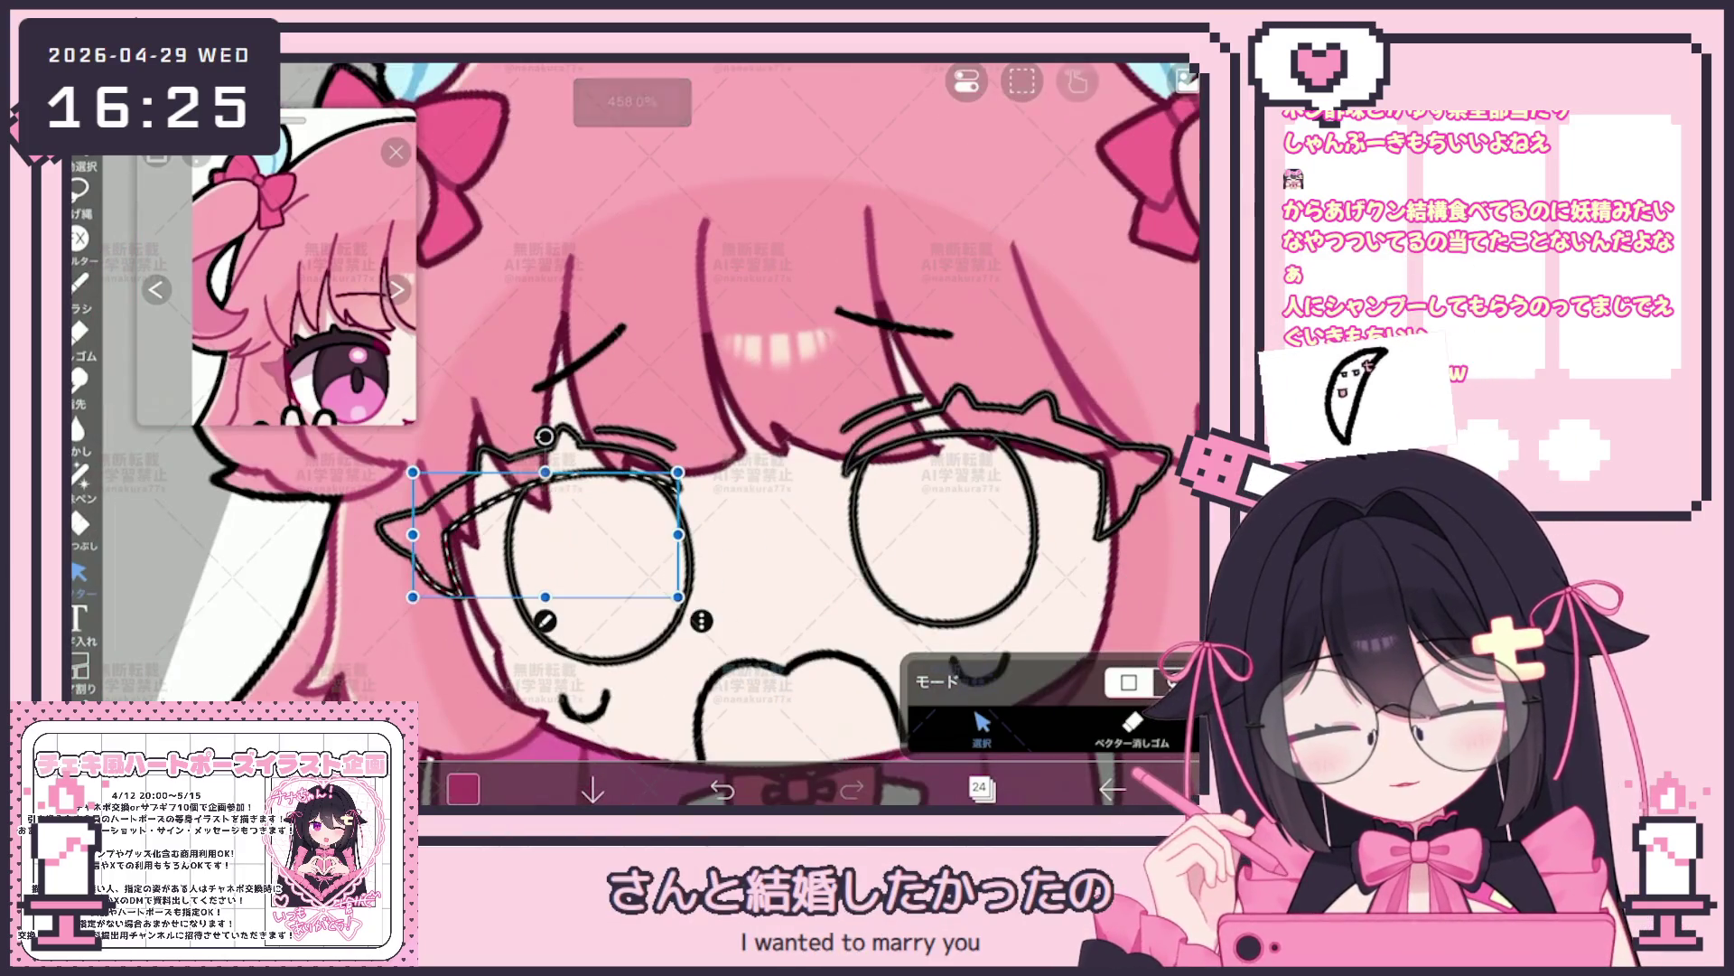
key(ctrl+d)
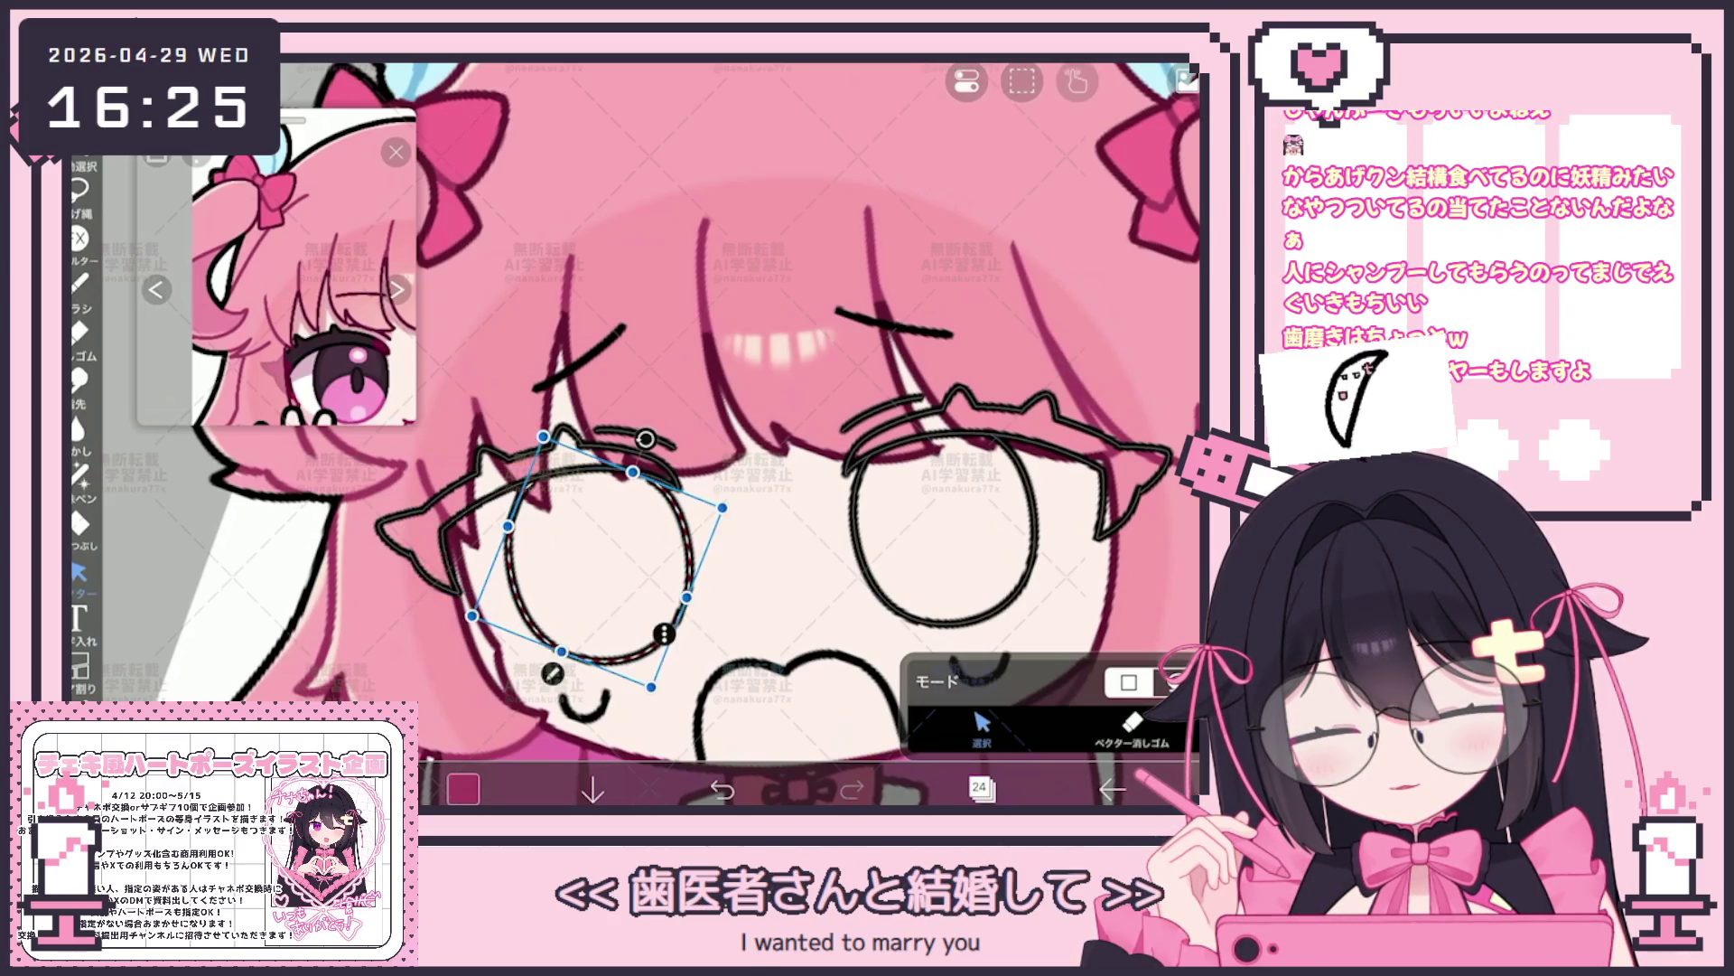
scroll(679, 433, down, 3)
scroll(677, 435, up, 1)
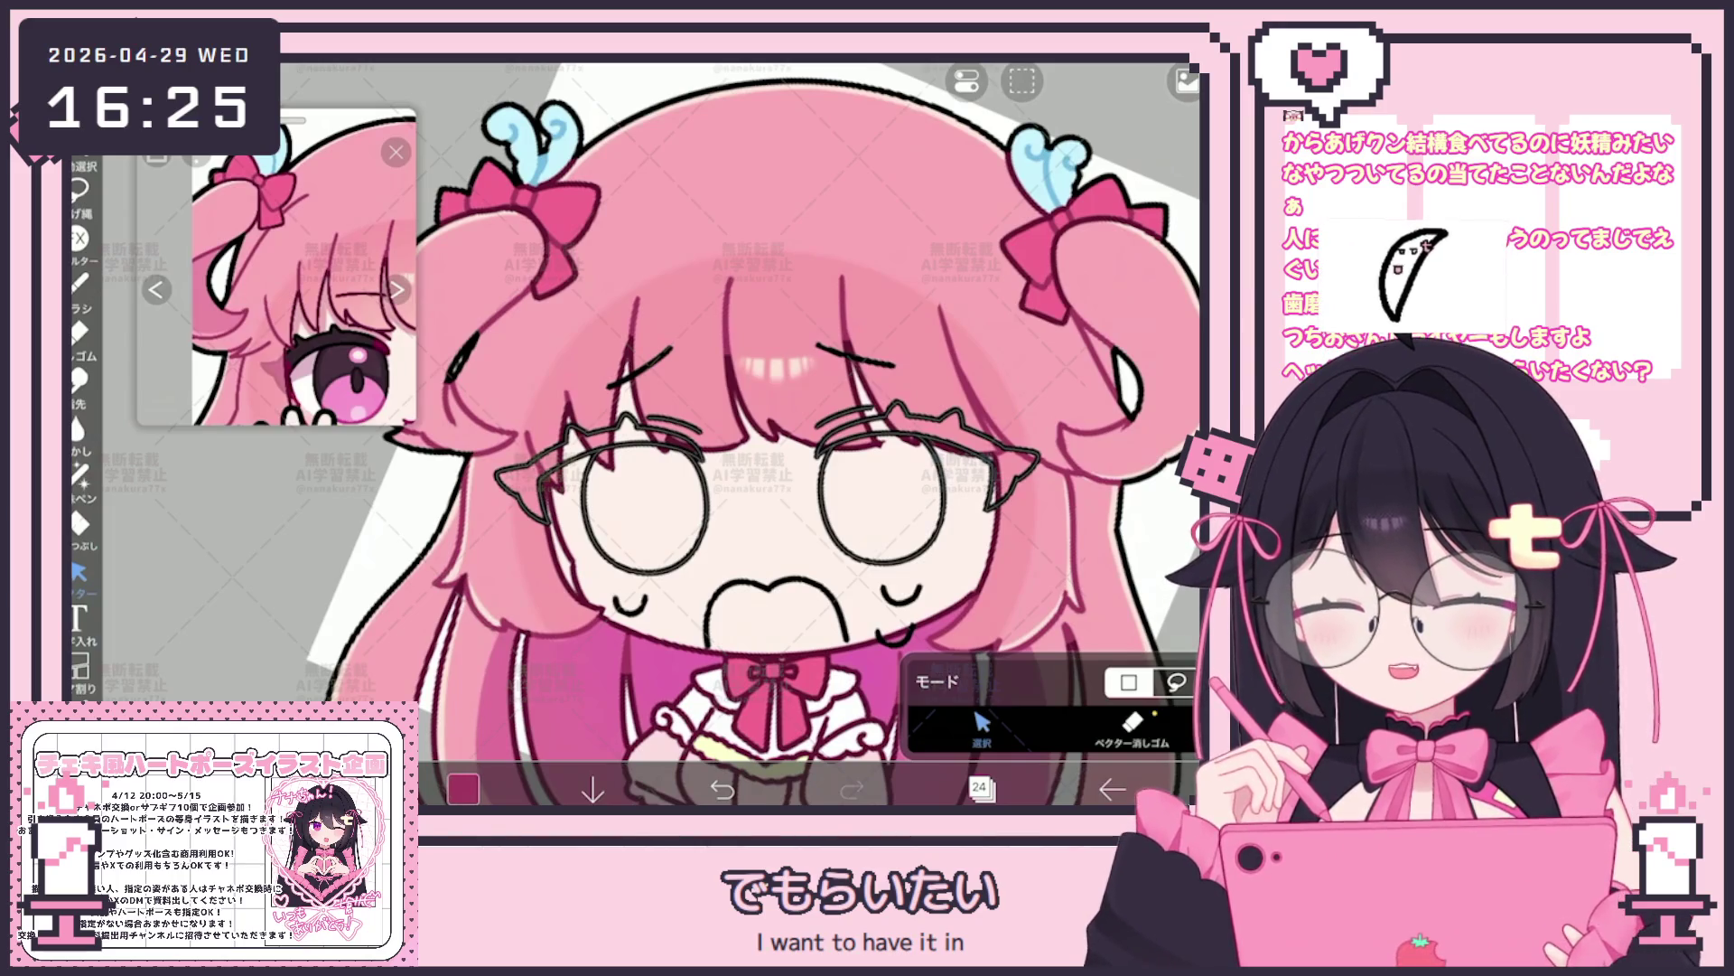
Make layer 19 the working layer
click(982, 786)
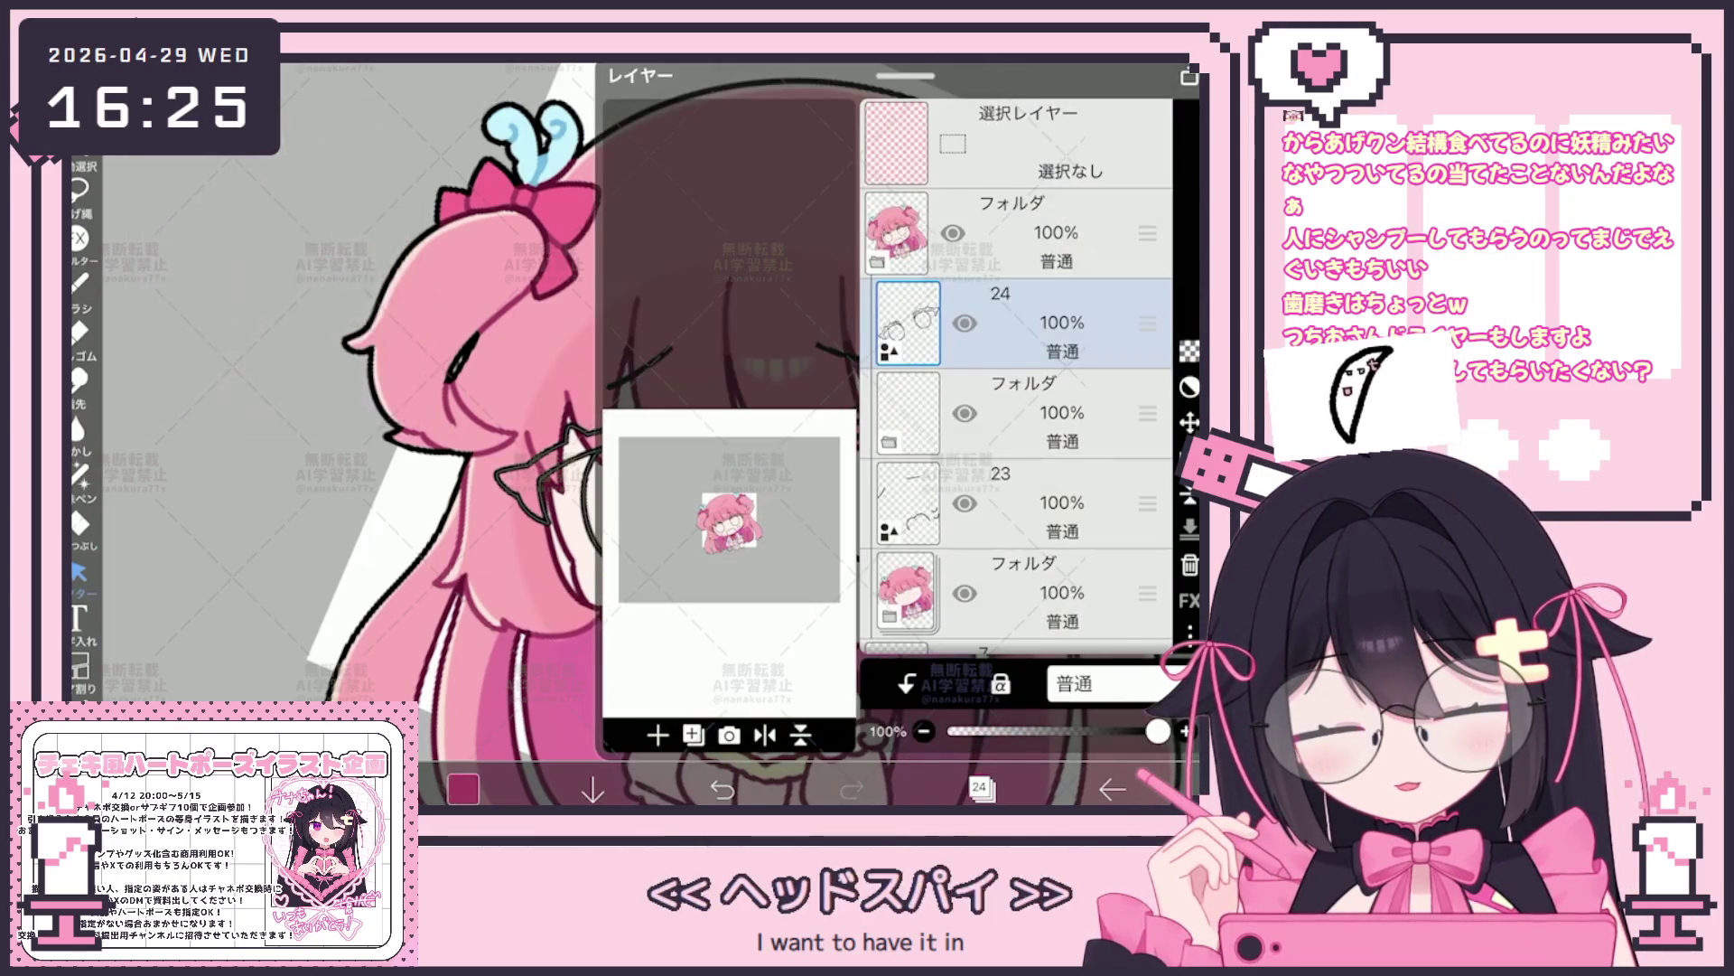
scroll(1017, 407, down, 5)
click(1017, 560)
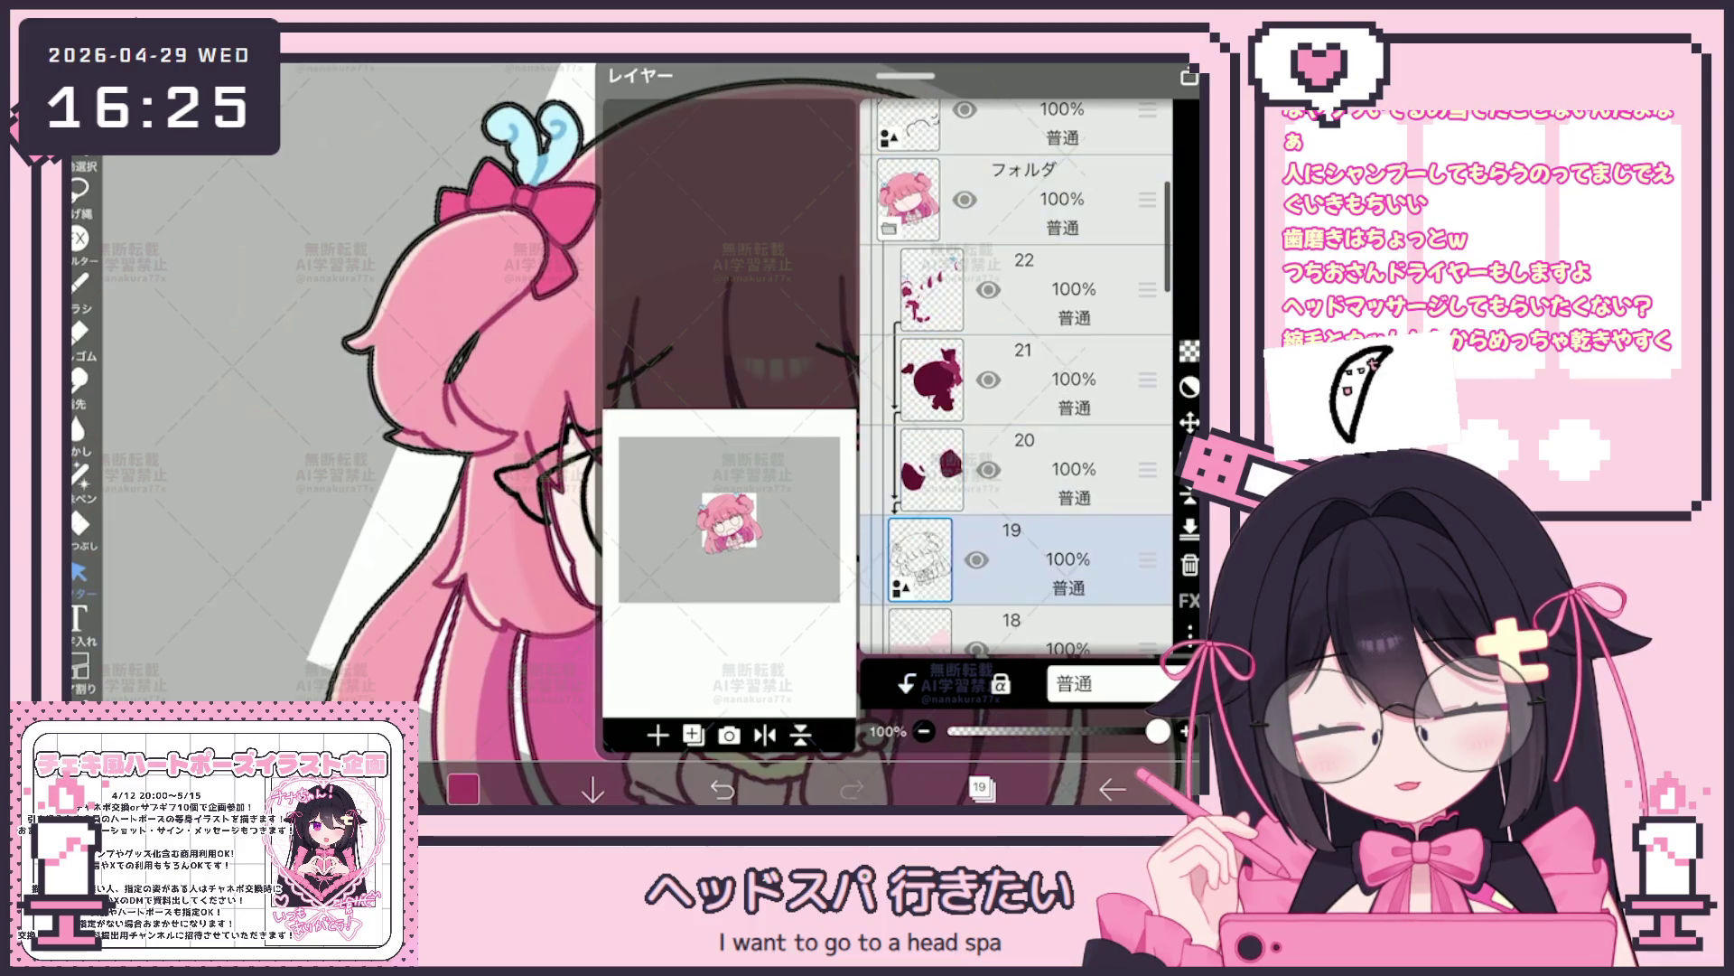
click(981, 787)
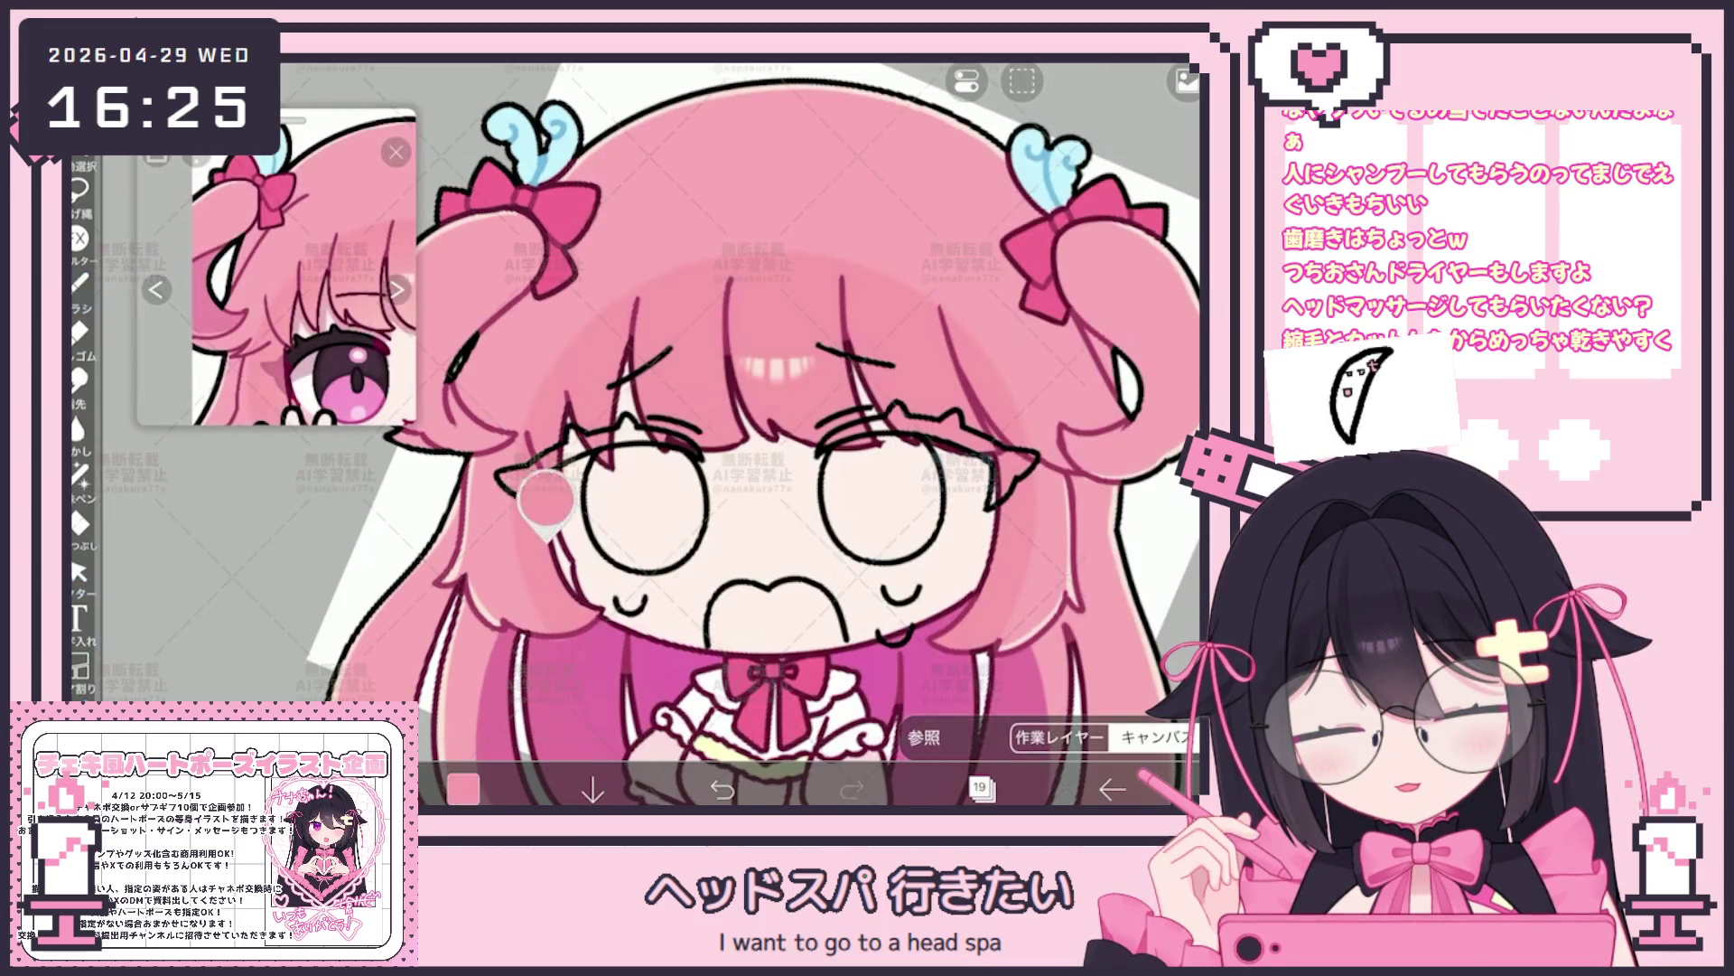
scroll(785, 447, up, 3)
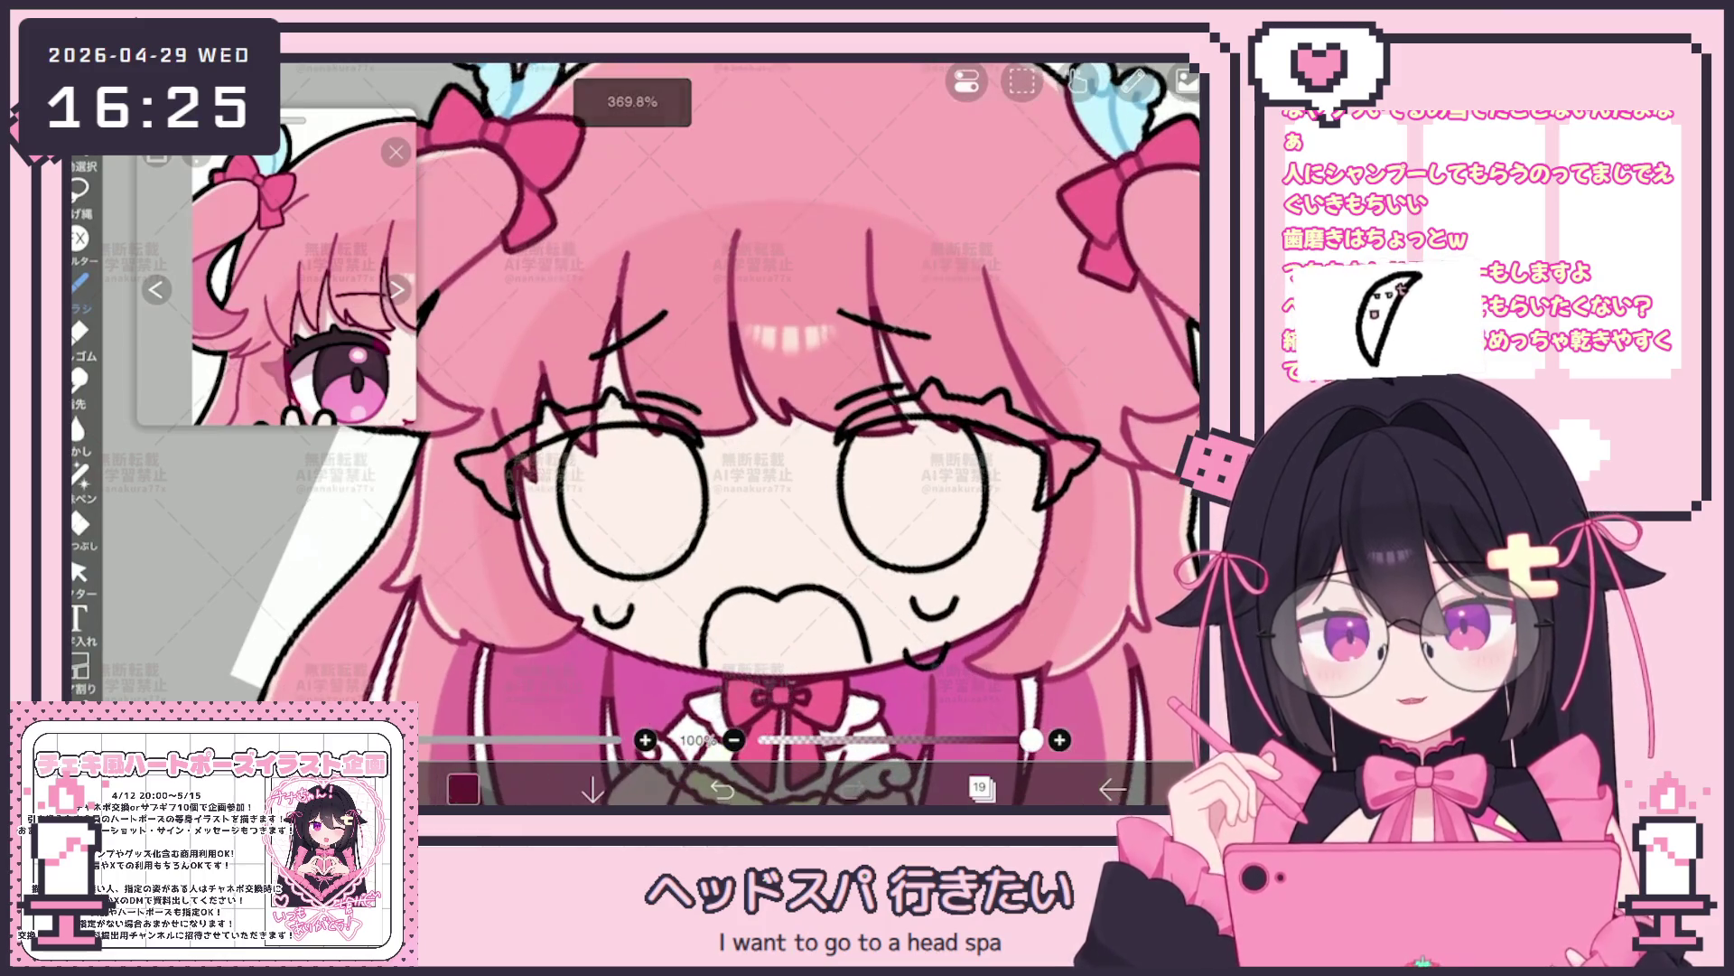
Choose the Pen (Hard) brush from the brush list
click(79, 282)
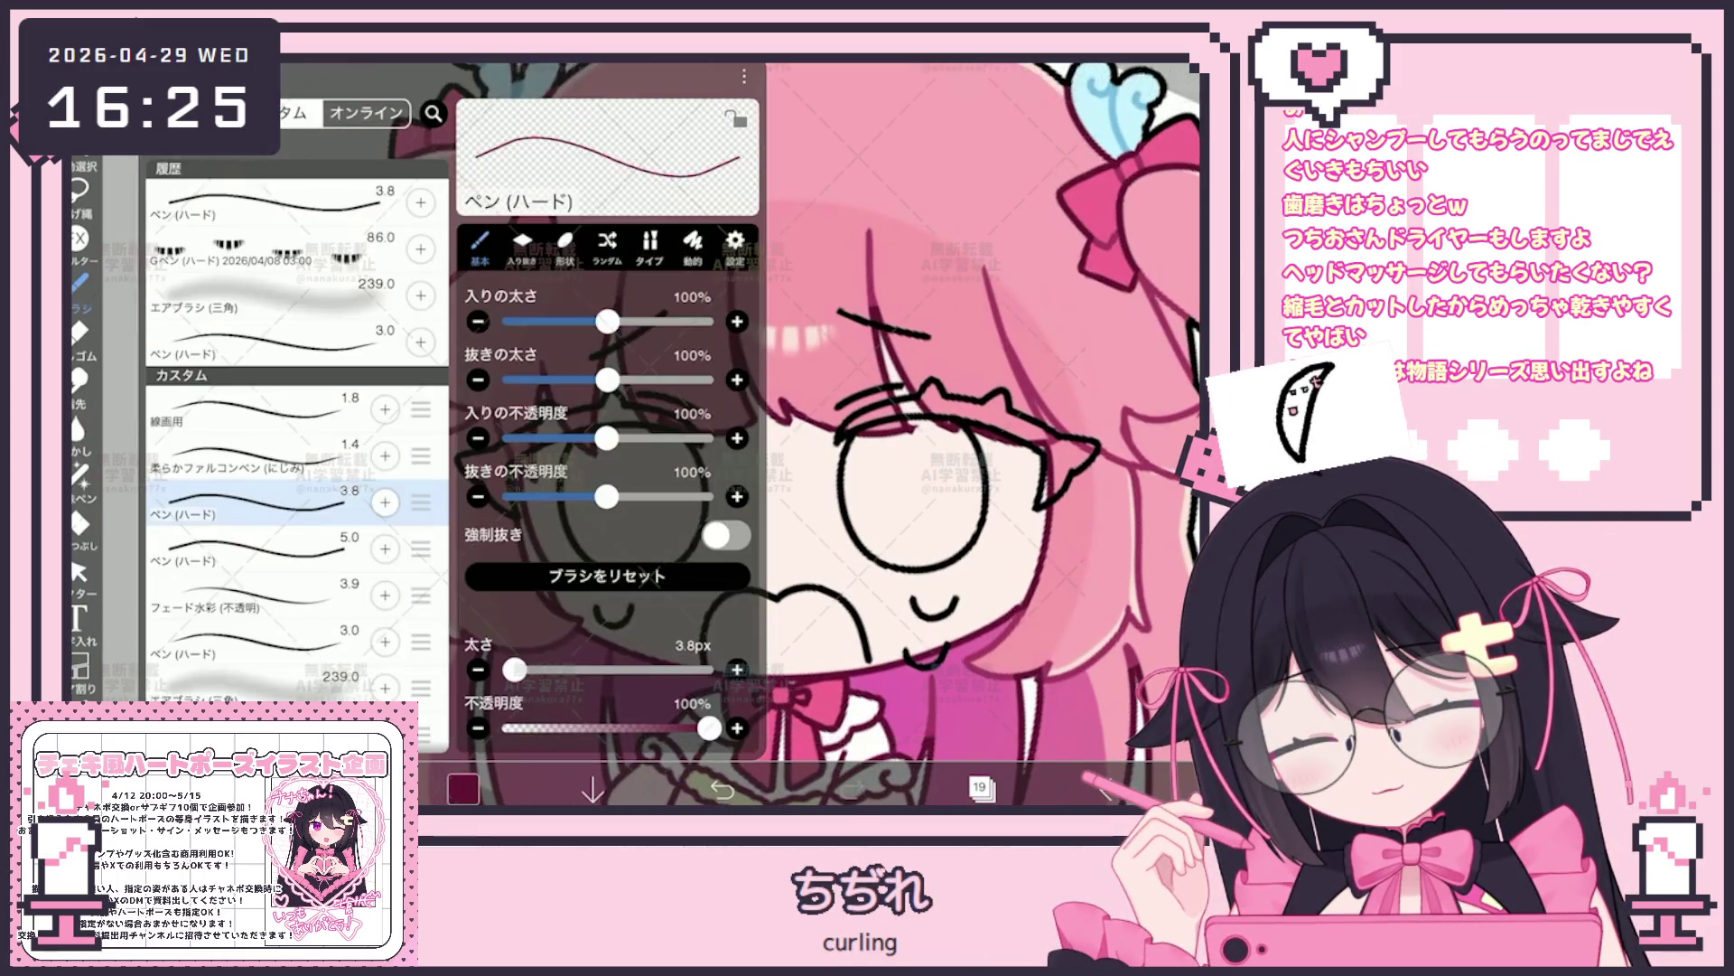
click(271, 640)
click(949, 406)
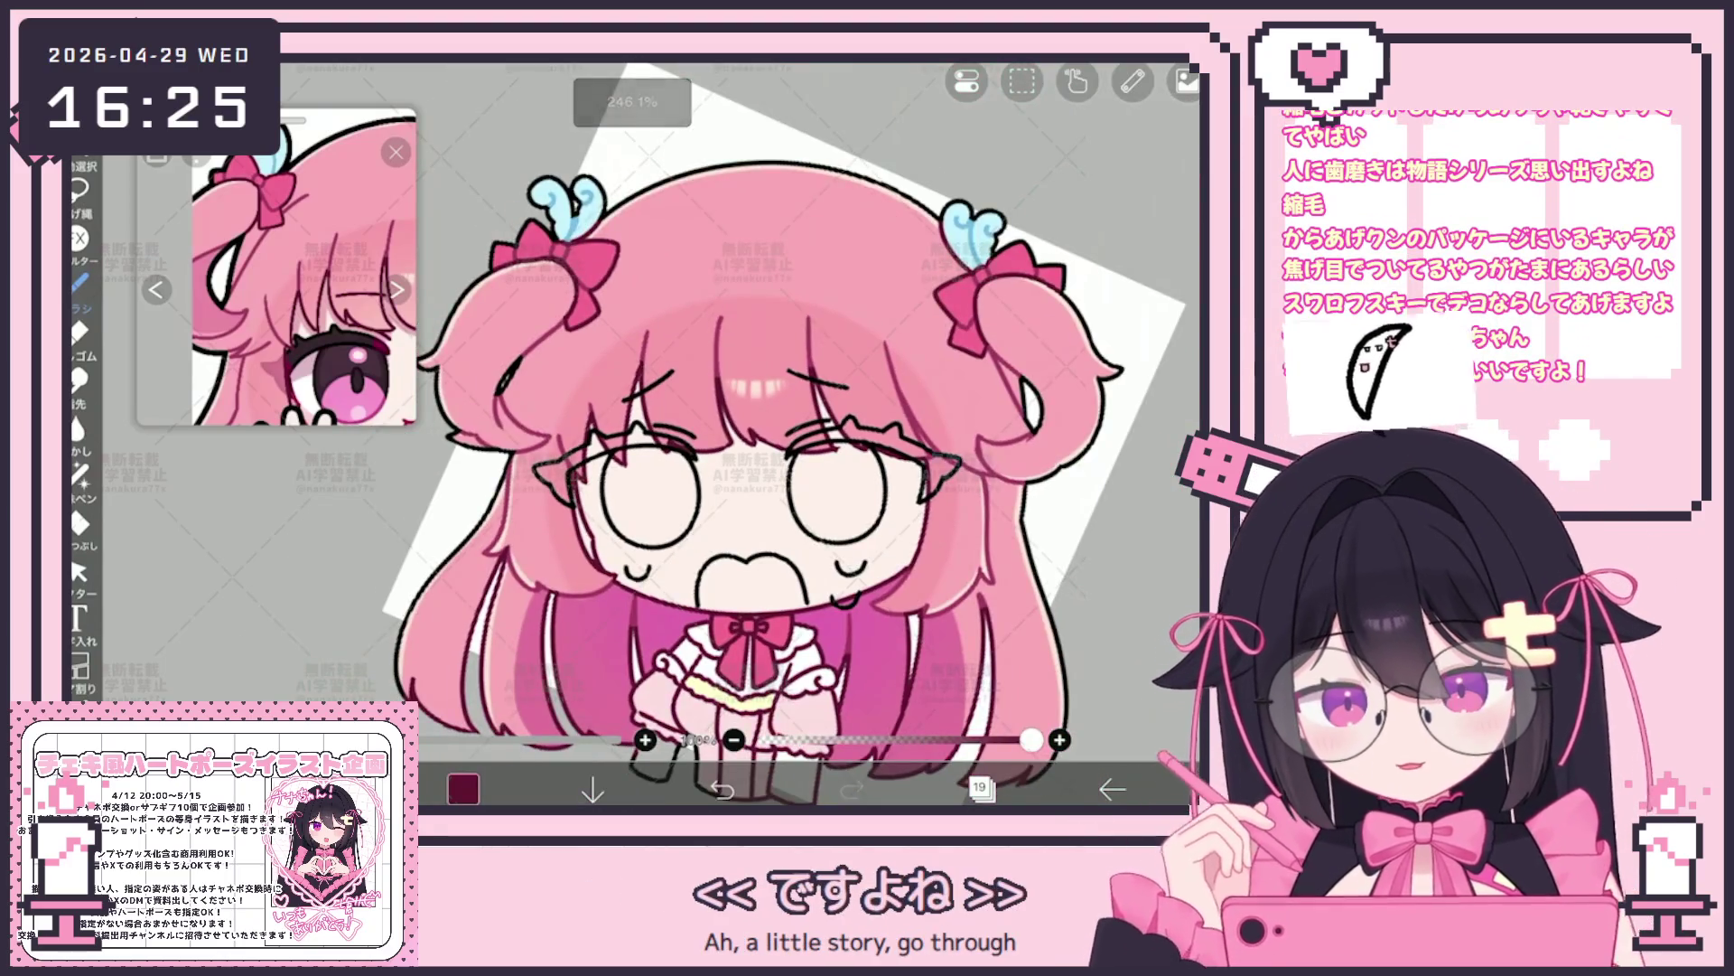
Add a new empty layer inside the eye folder beside glasses layer 25
click(980, 787)
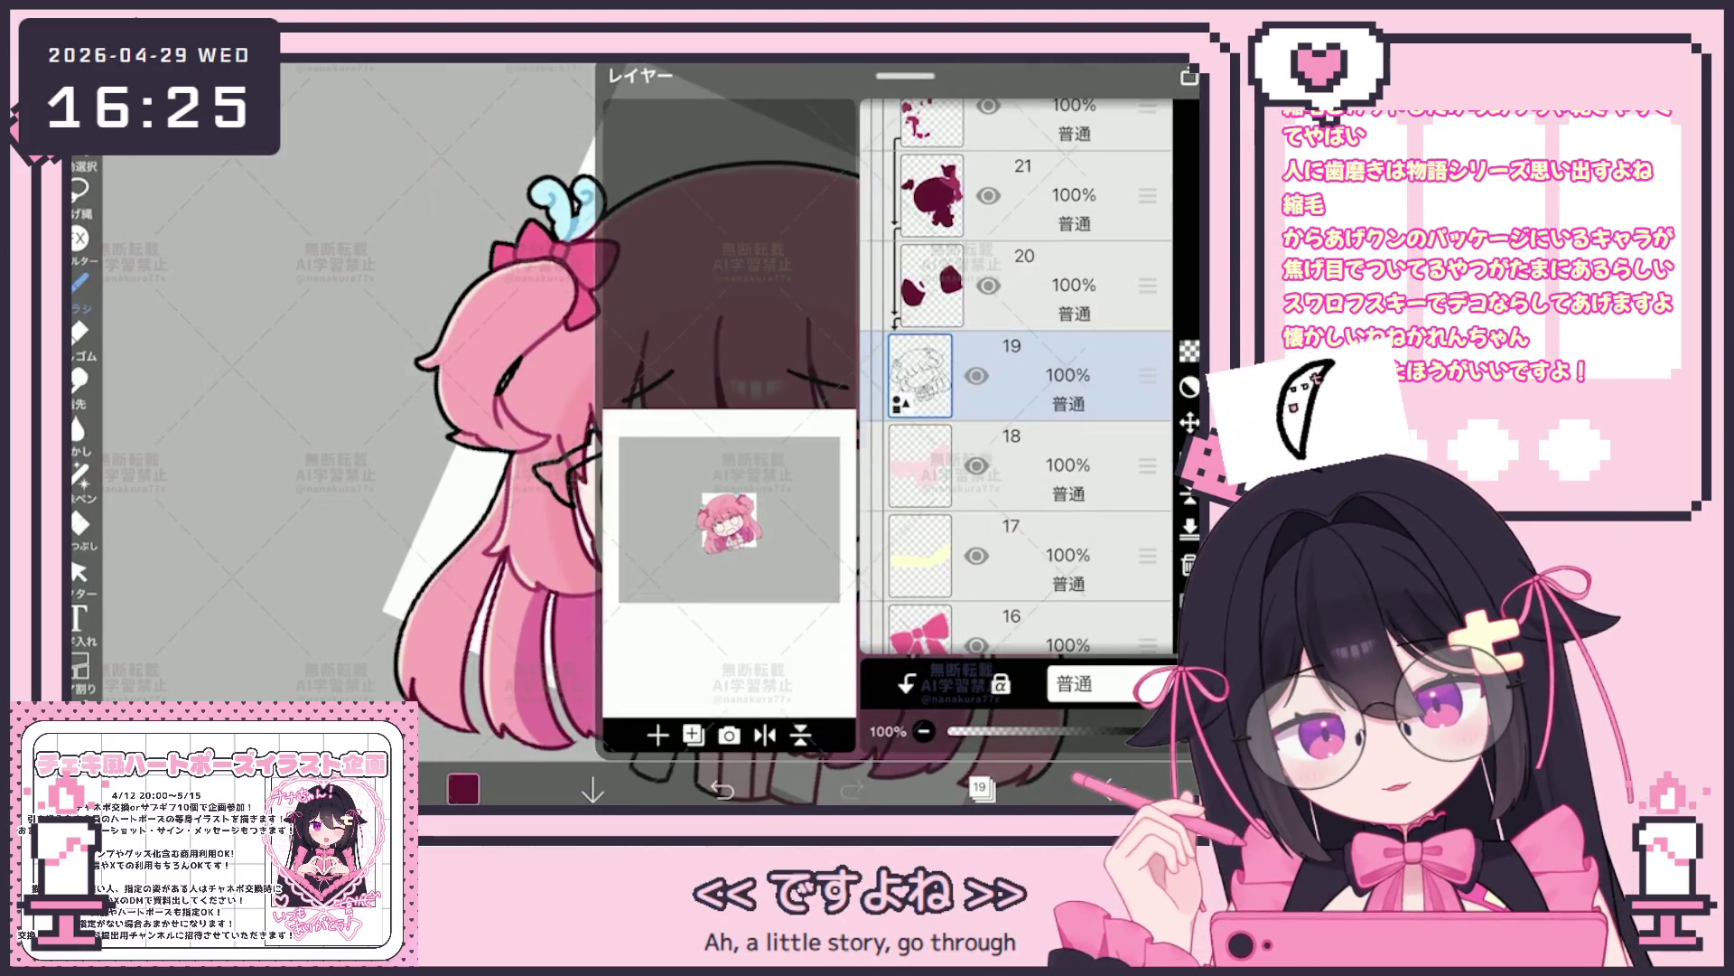
scroll(1017, 379, up, 3)
click(1017, 318)
click(980, 785)
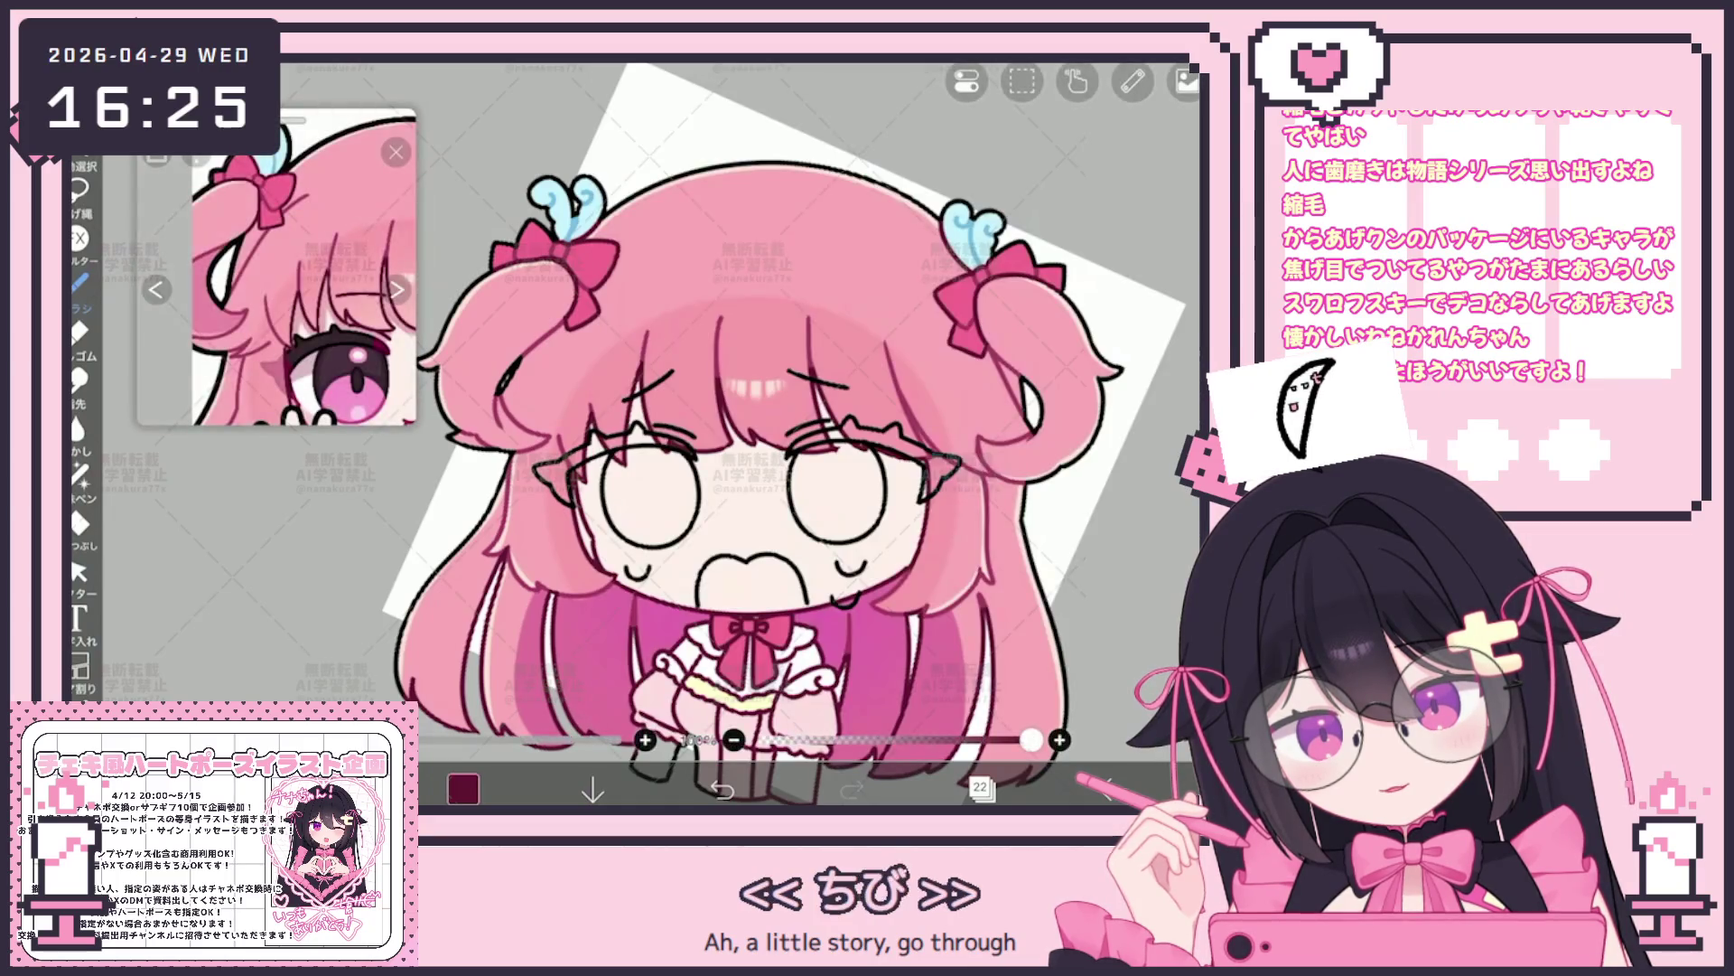
click(980, 786)
scroll(1016, 379, up, 4)
click(1017, 373)
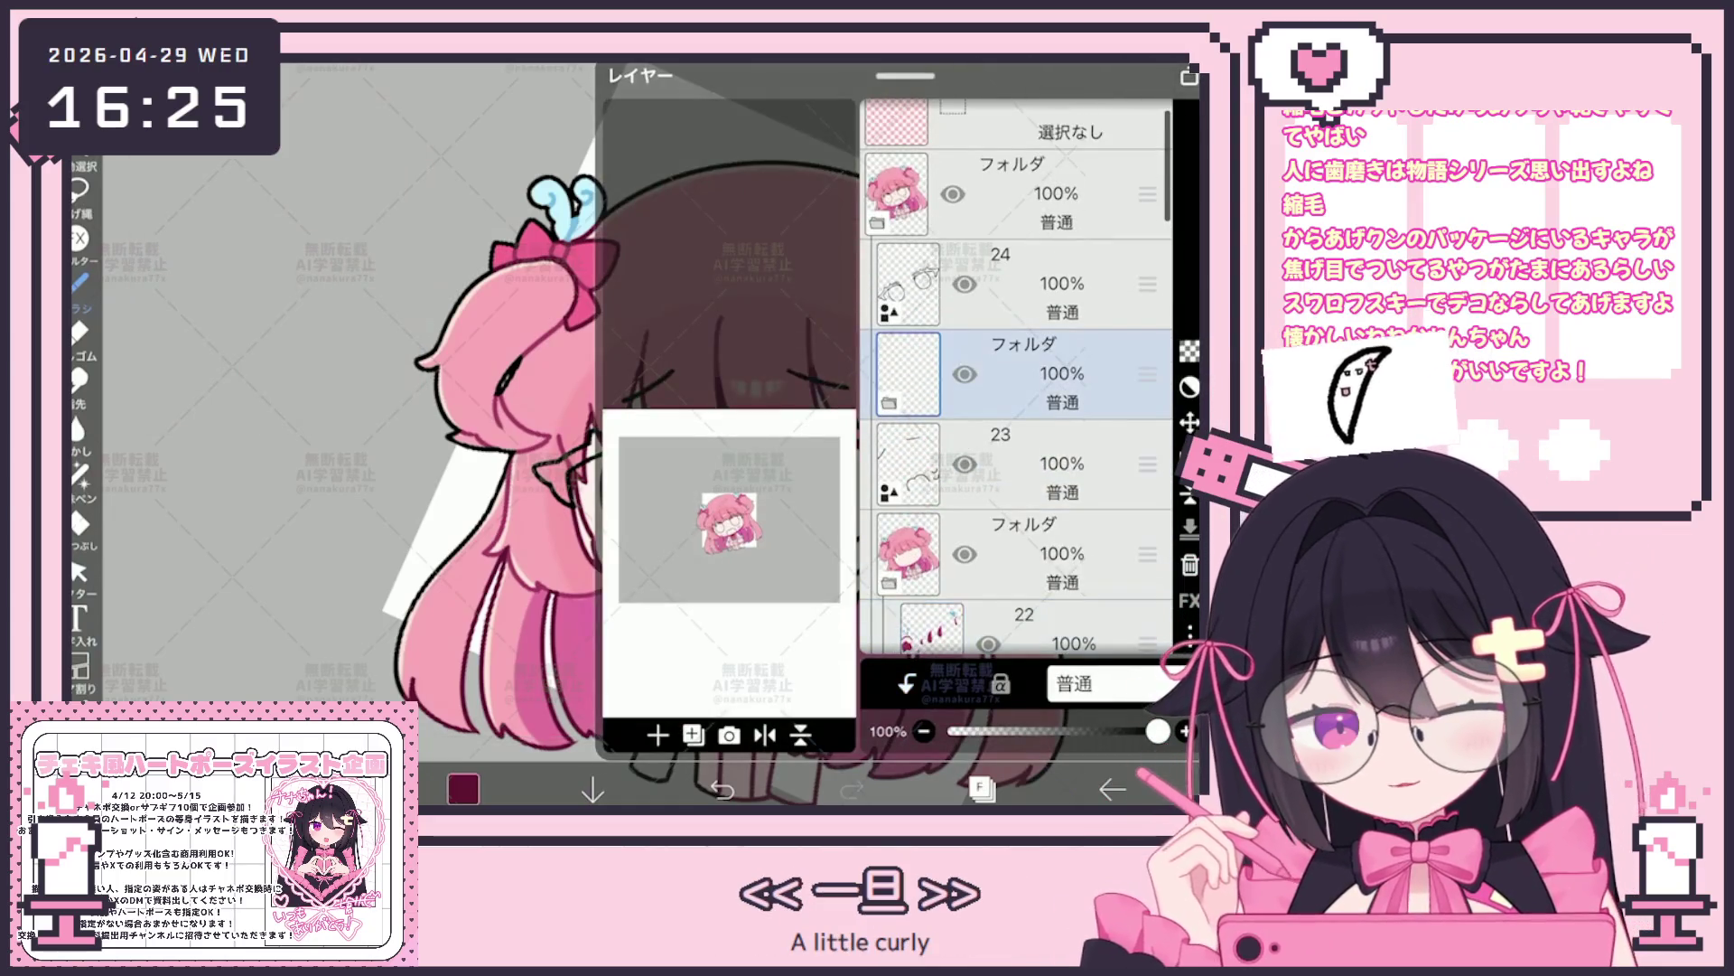
click(658, 734)
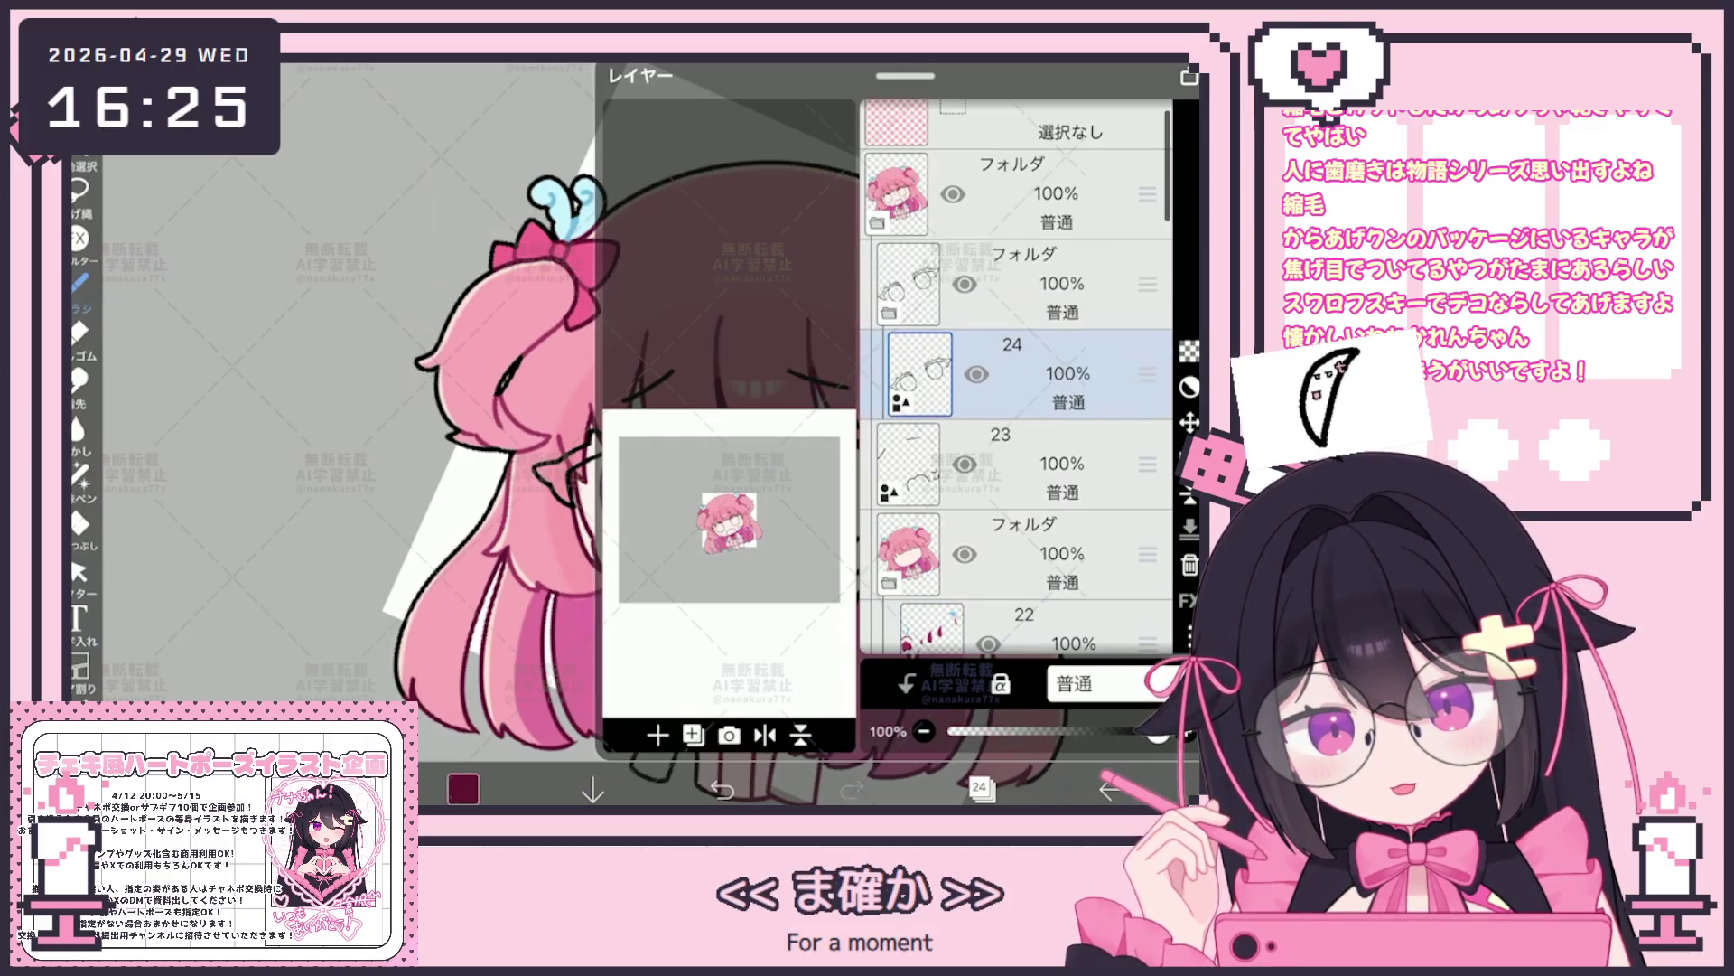
drag(1149, 282, 1148, 373)
click(980, 786)
scroll(677, 435, up, 3)
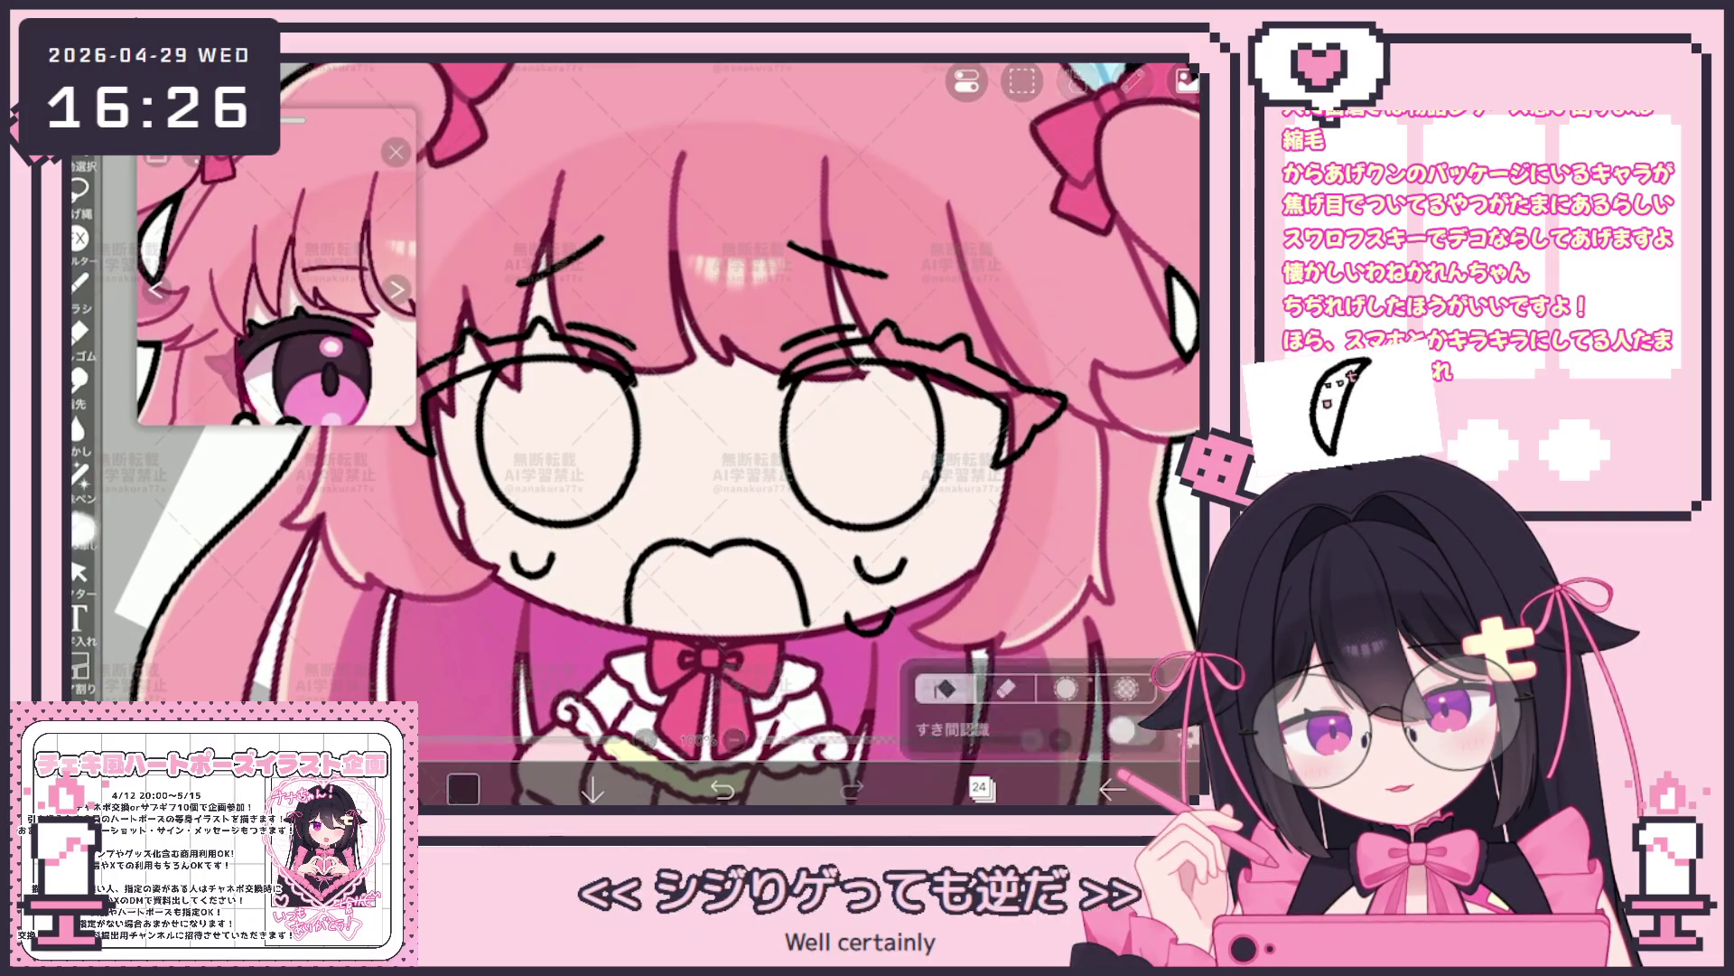
Switch to bucket fill with layer 19 as reference and undo the accidental dark face fill
click(80, 522)
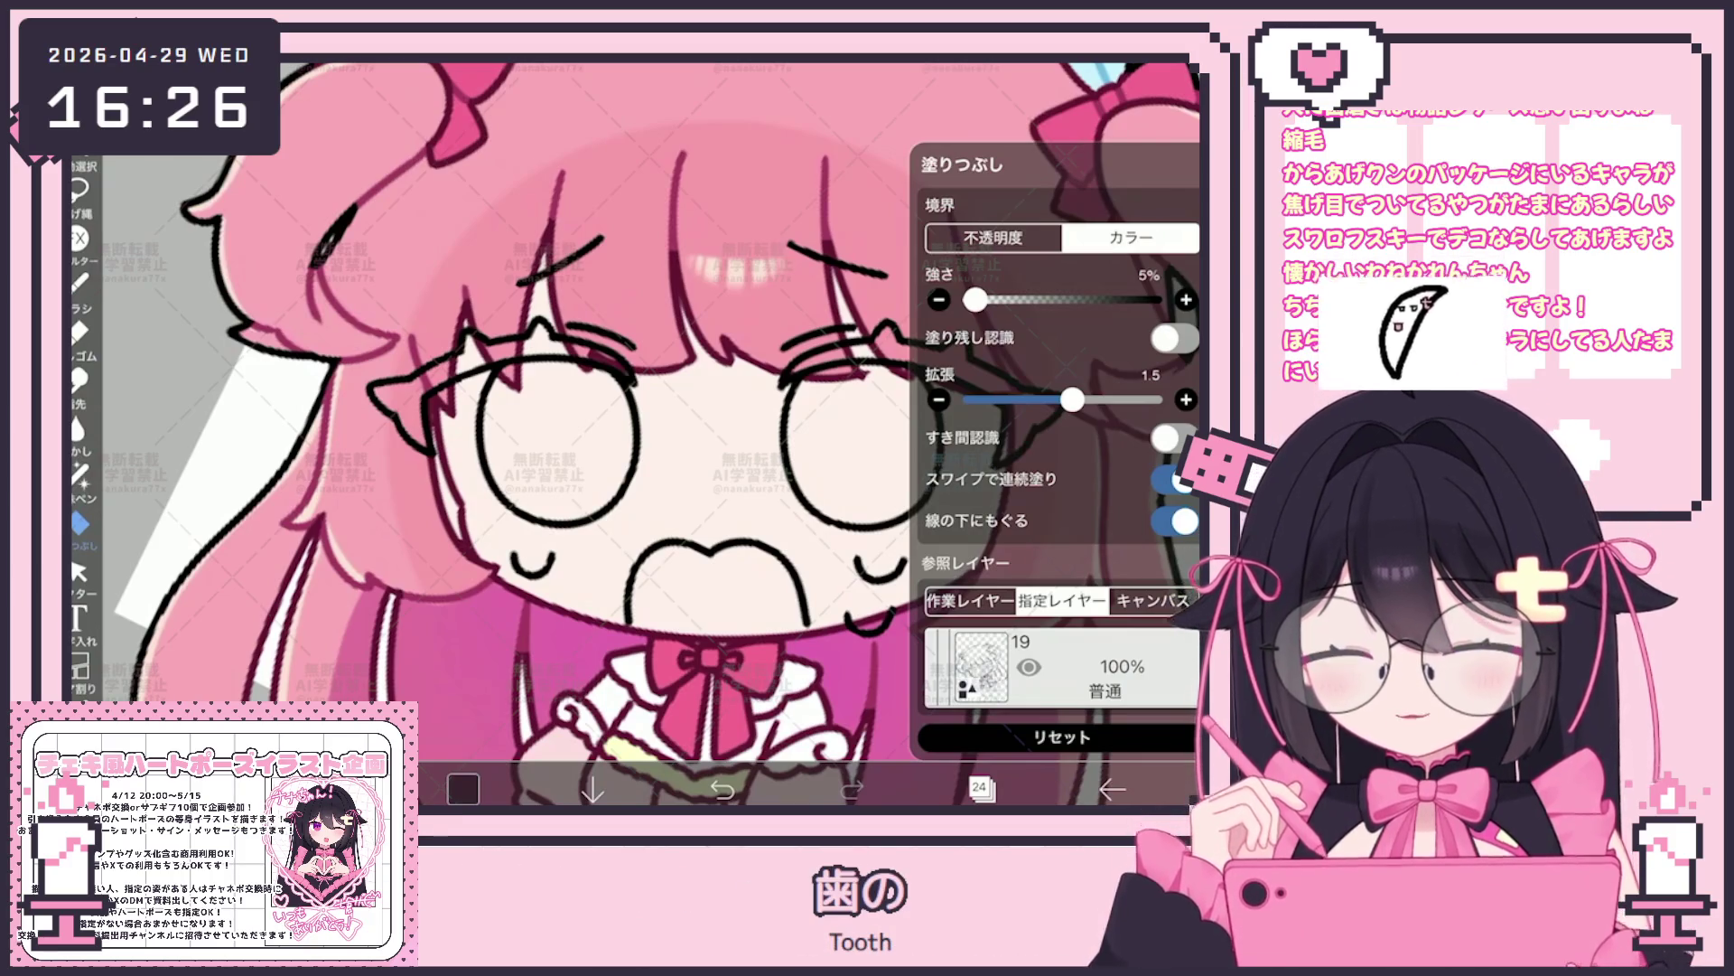
click(981, 788)
scroll(1061, 339, up, 3)
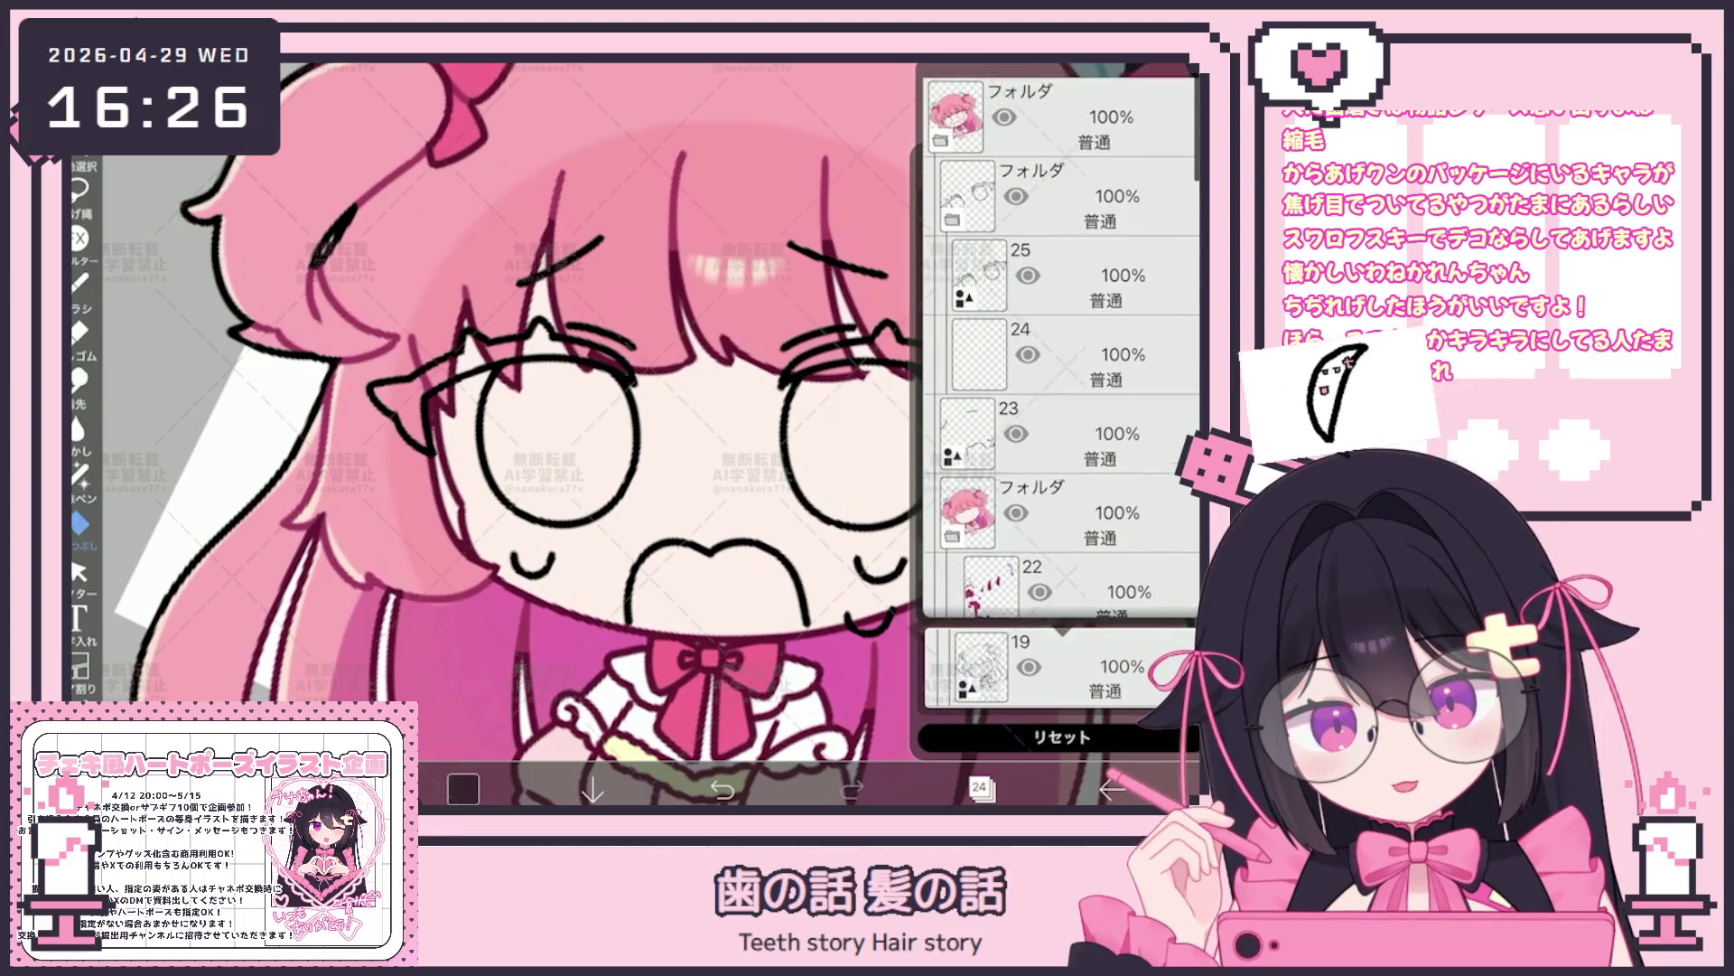
click(982, 788)
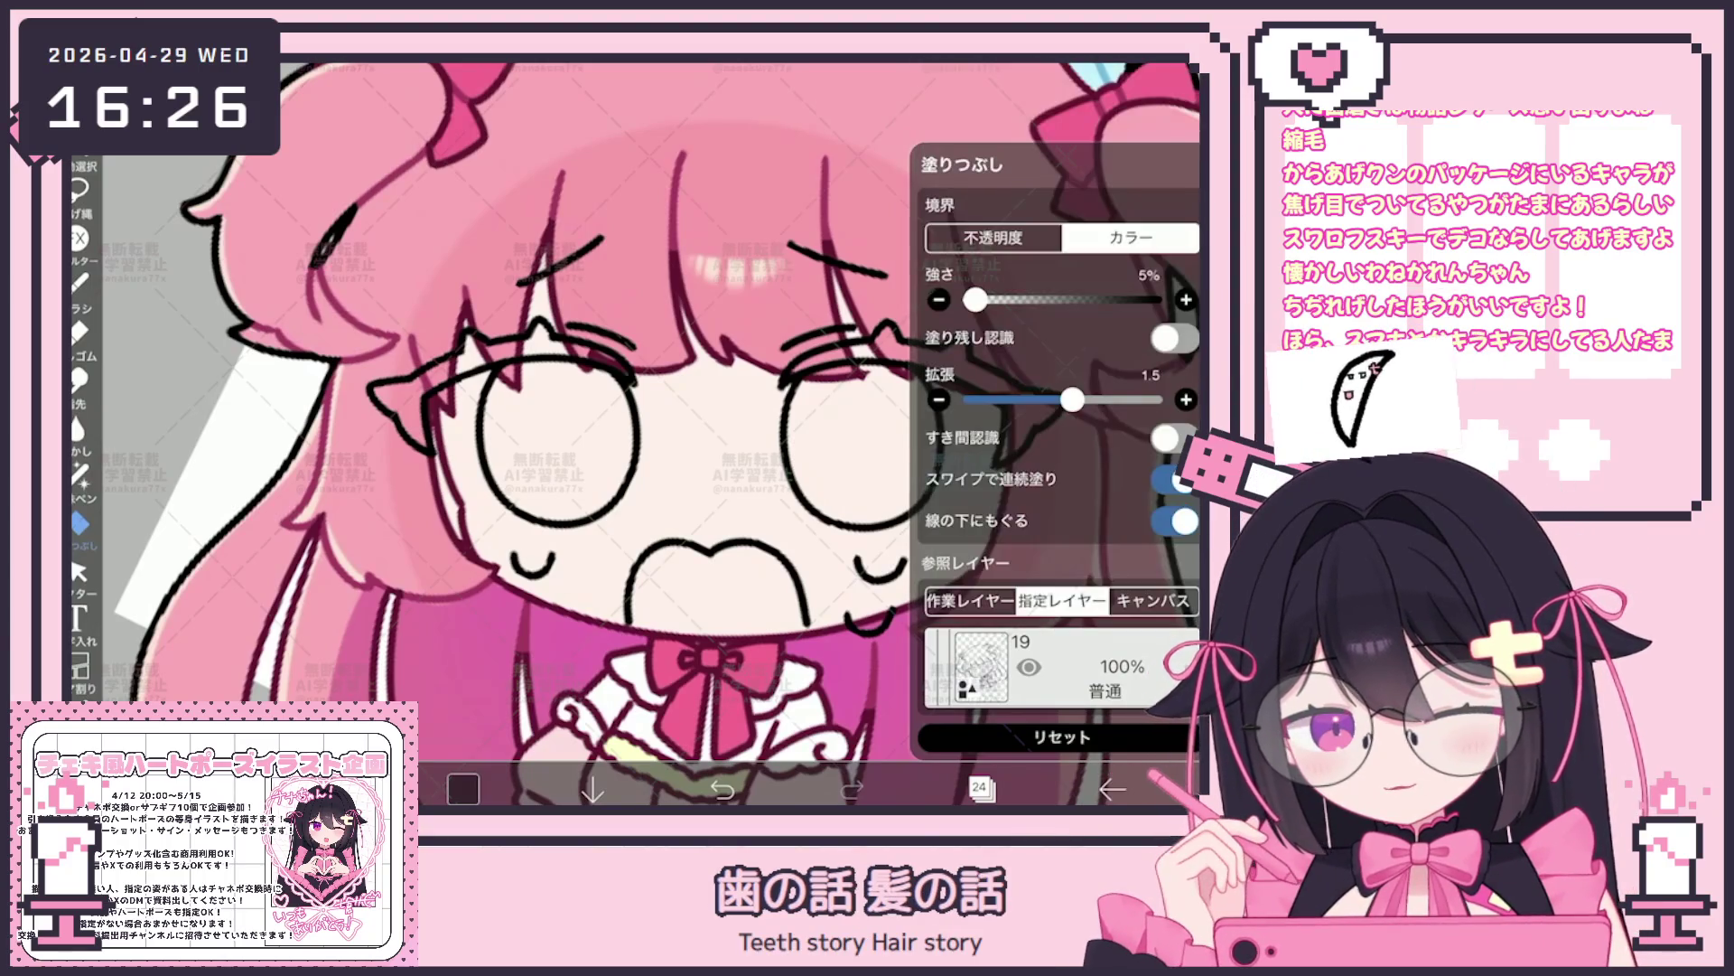
click(704, 528)
key(ctrl+z)
click(980, 787)
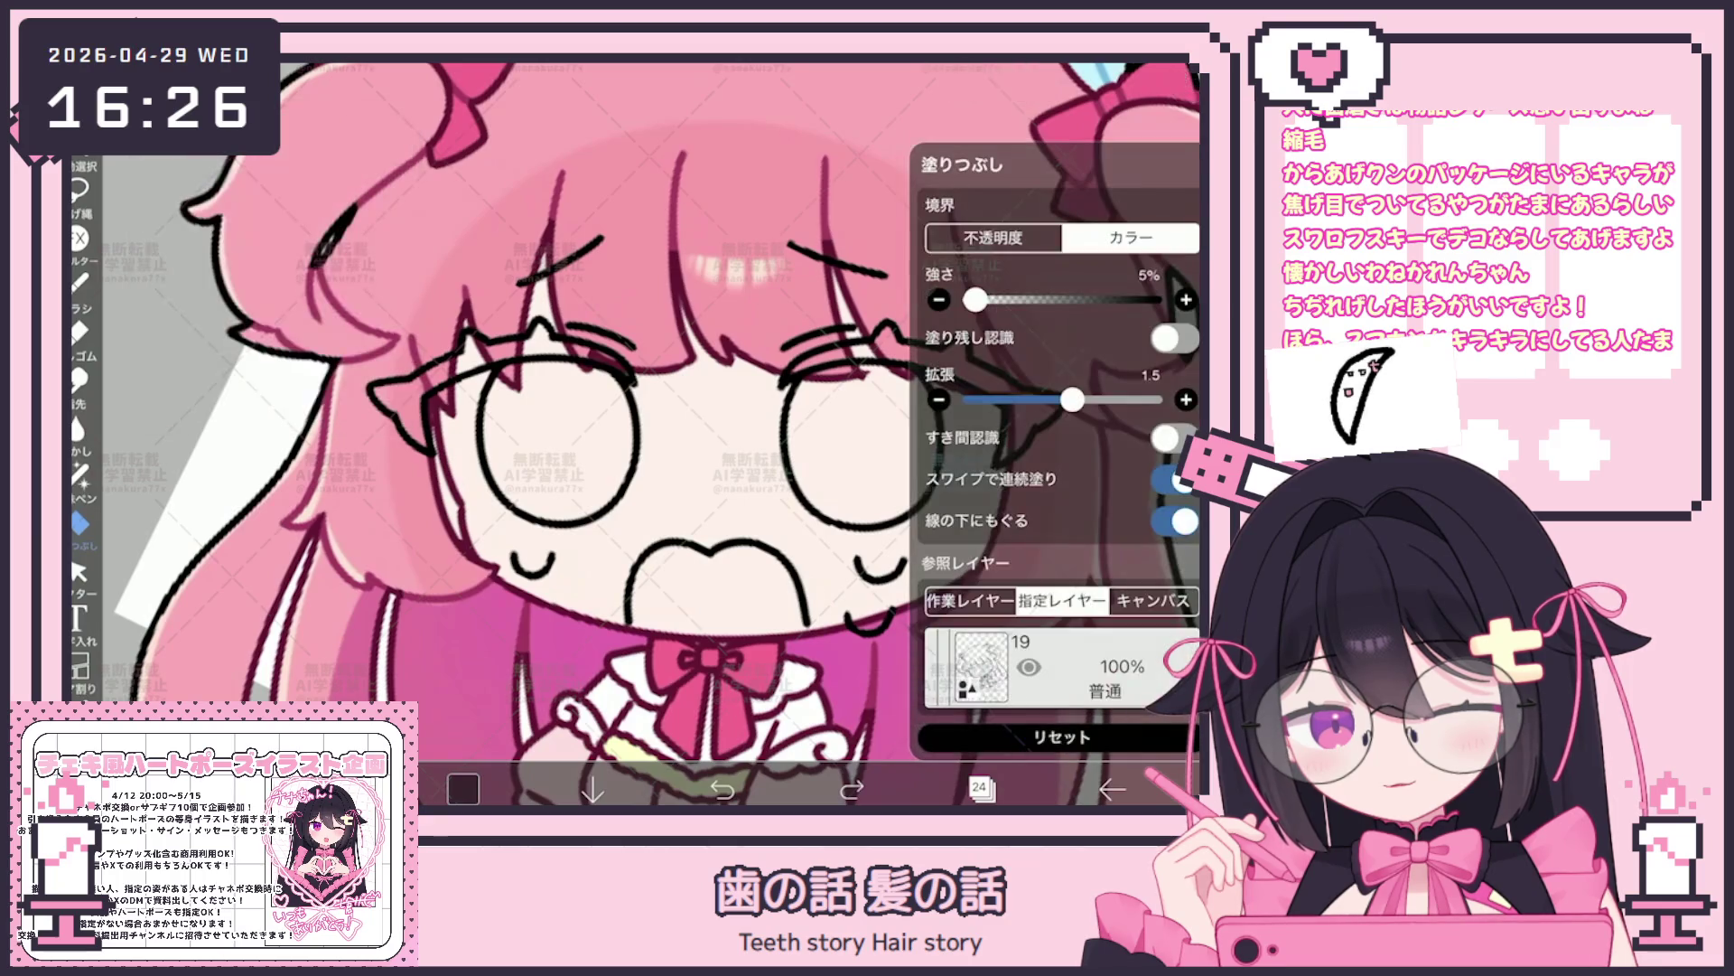
scroll(1061, 339, up, 2)
scroll(1062, 339, down, 2)
click(982, 787)
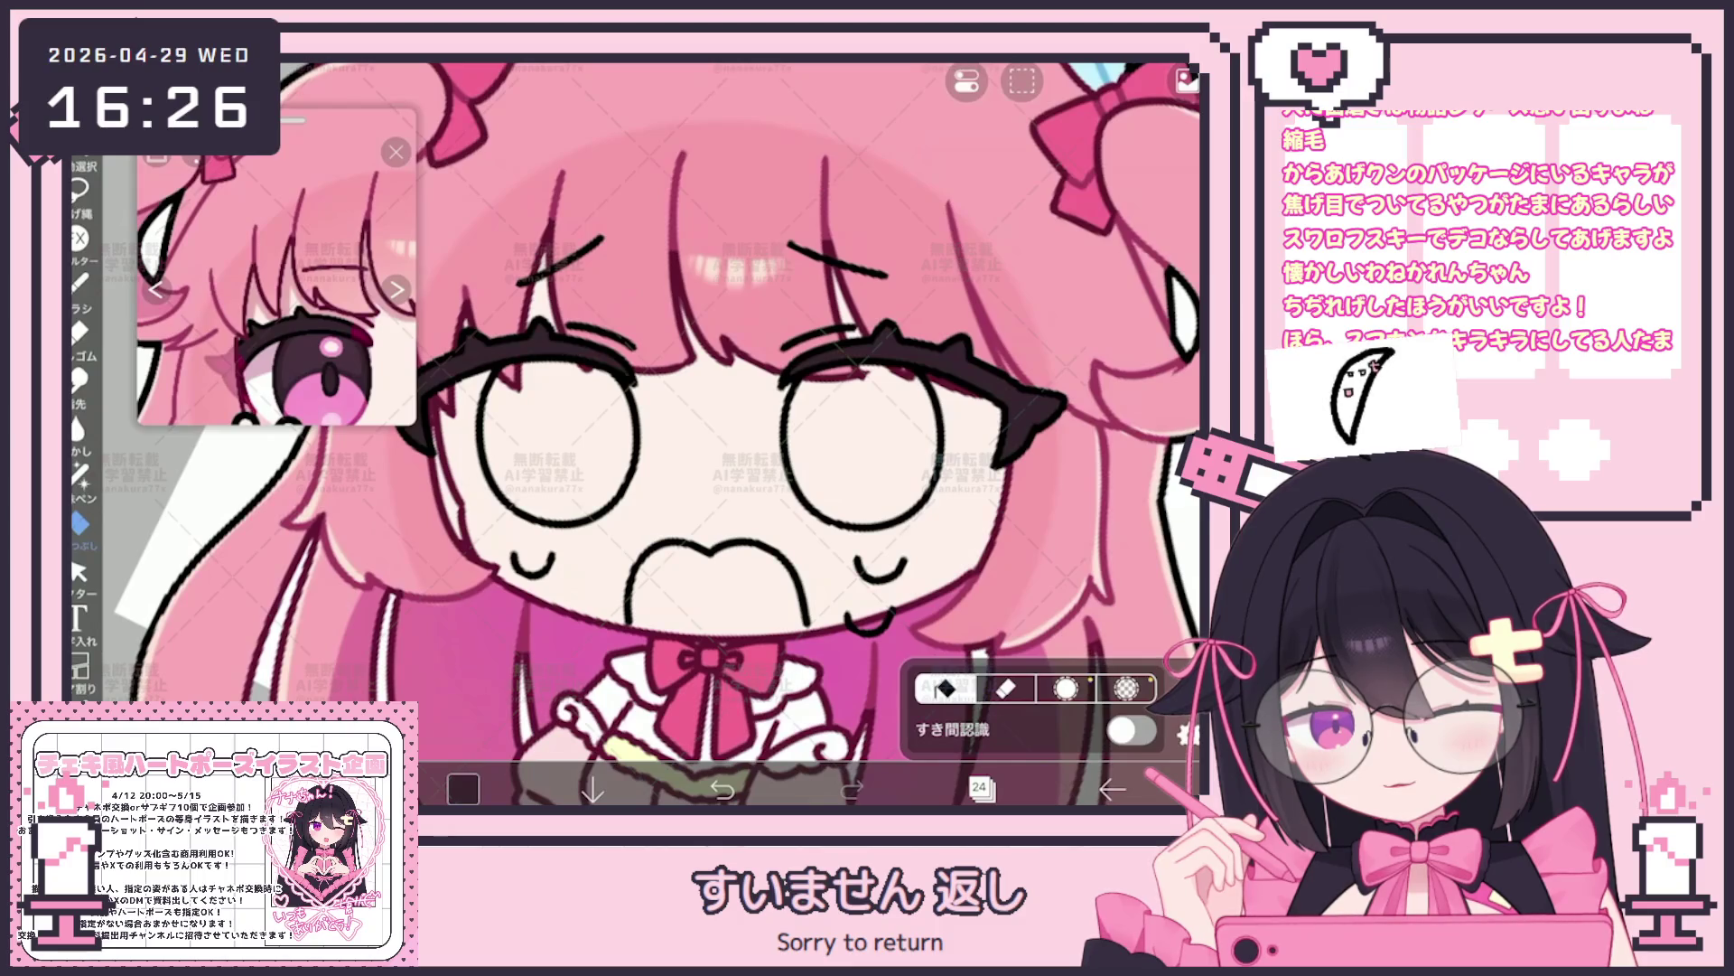
Make layer 24 the working layer and switch to freehand lasso filling
click(982, 788)
click(1029, 285)
click(1030, 374)
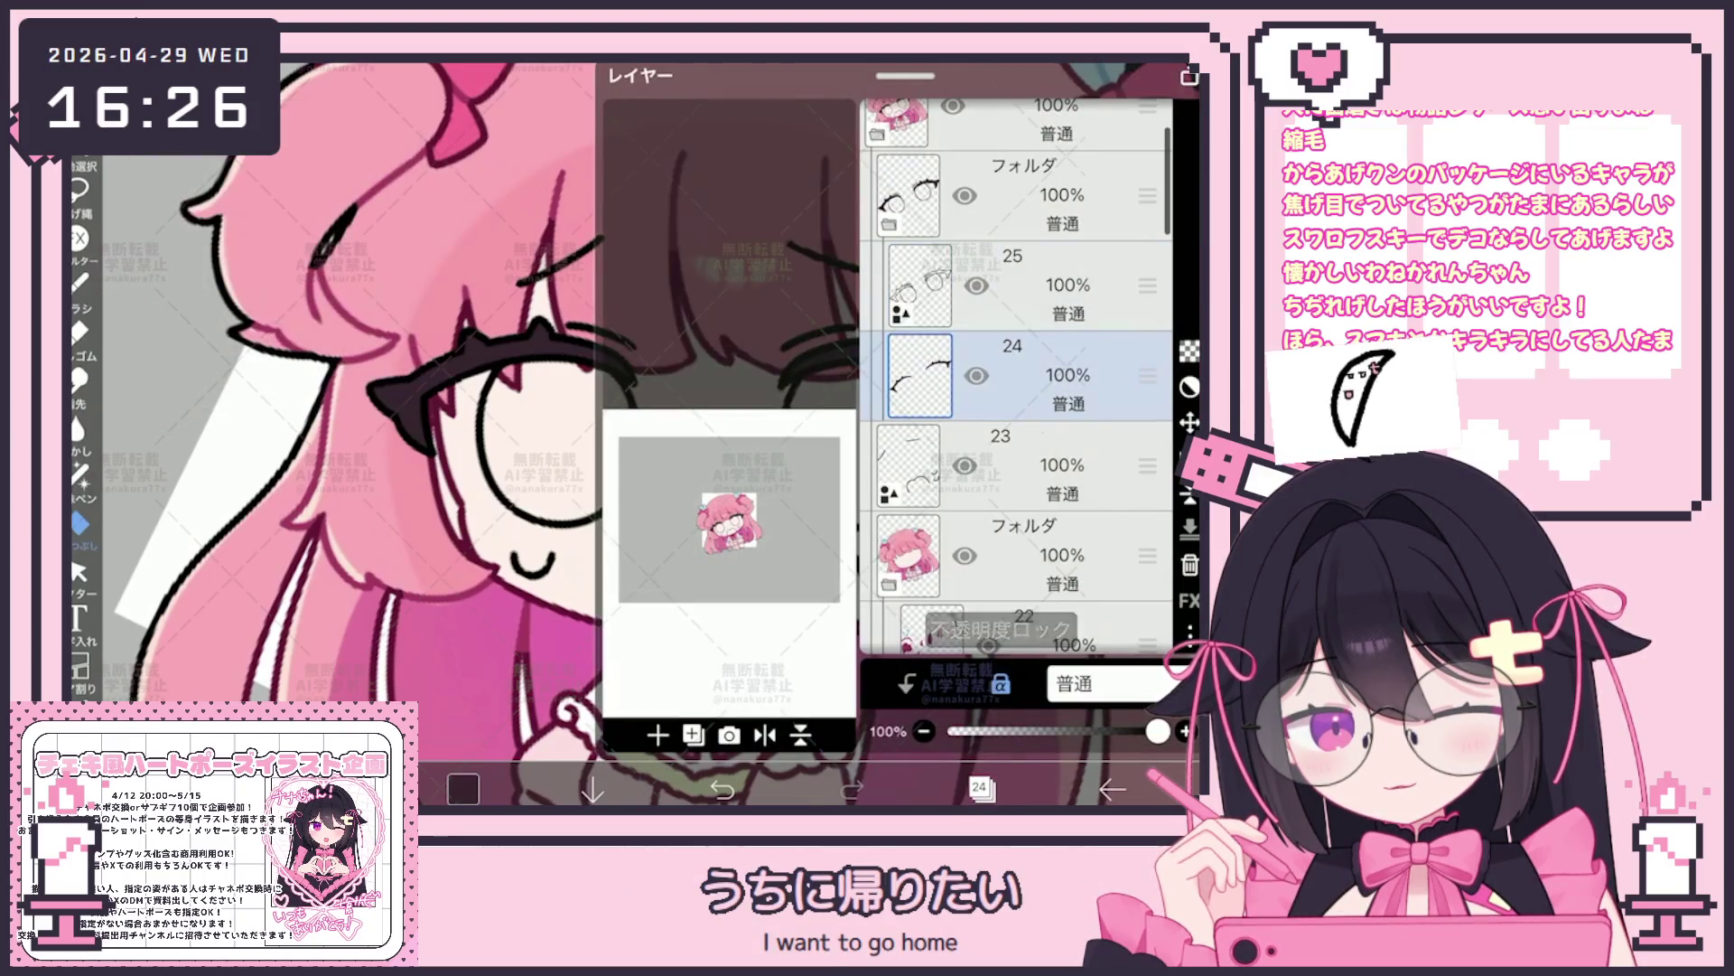
click(981, 788)
click(81, 475)
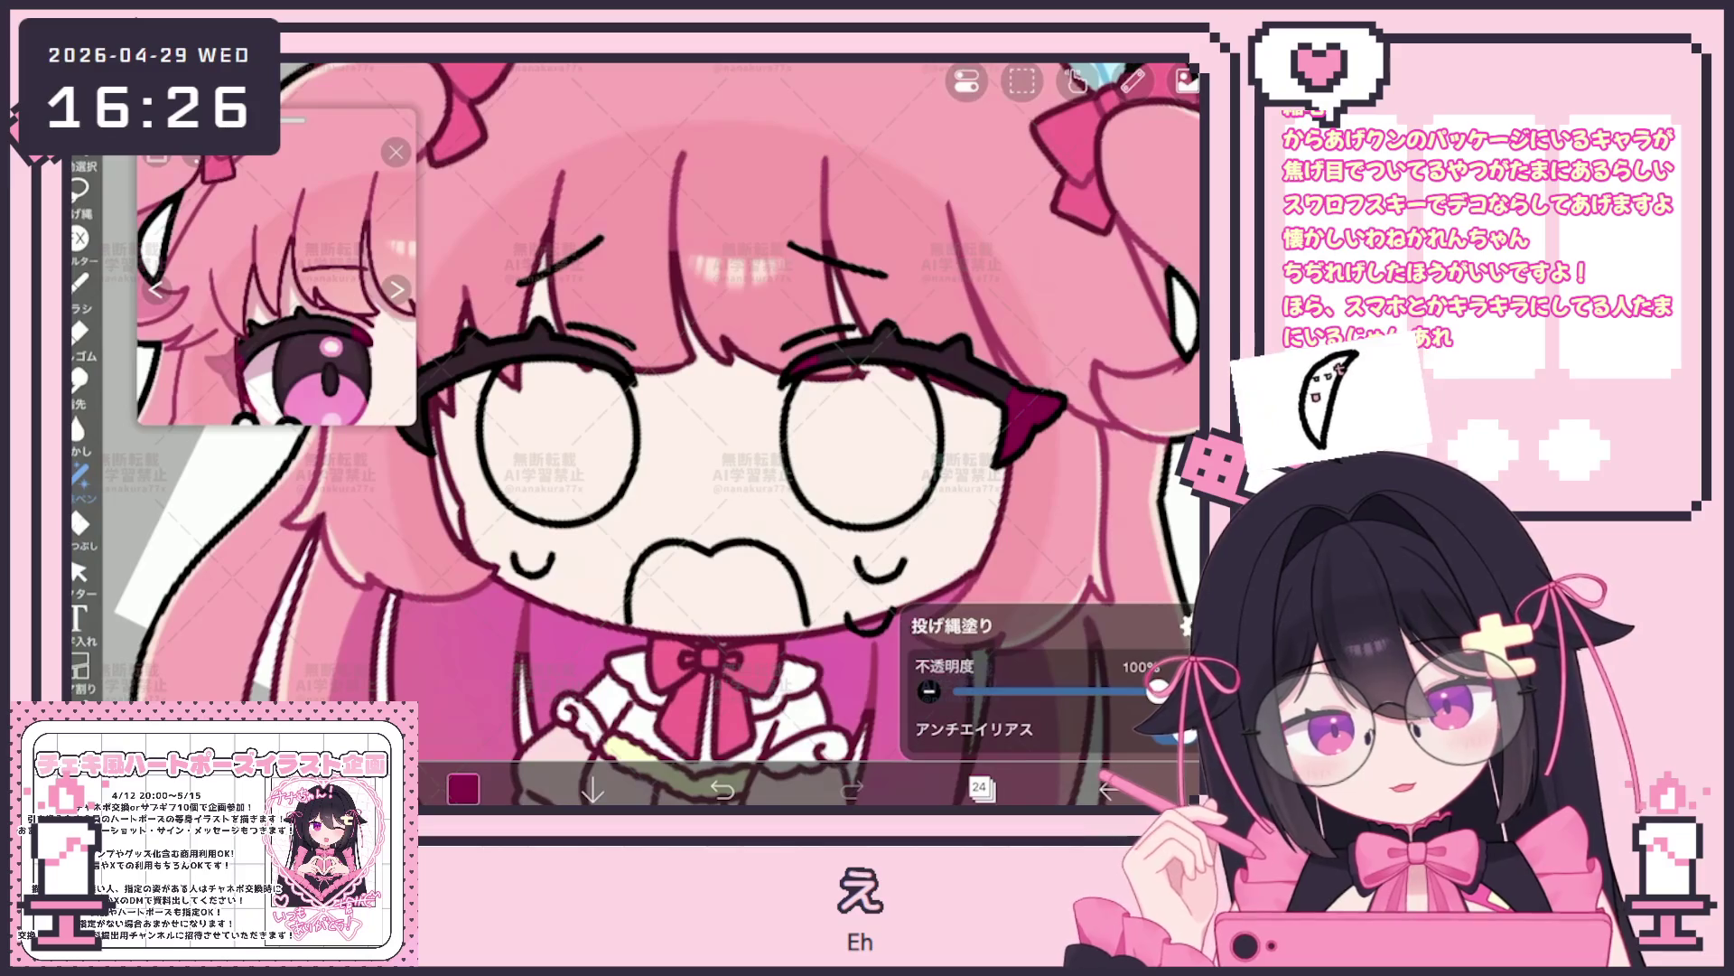
scroll(677, 435, down, 2)
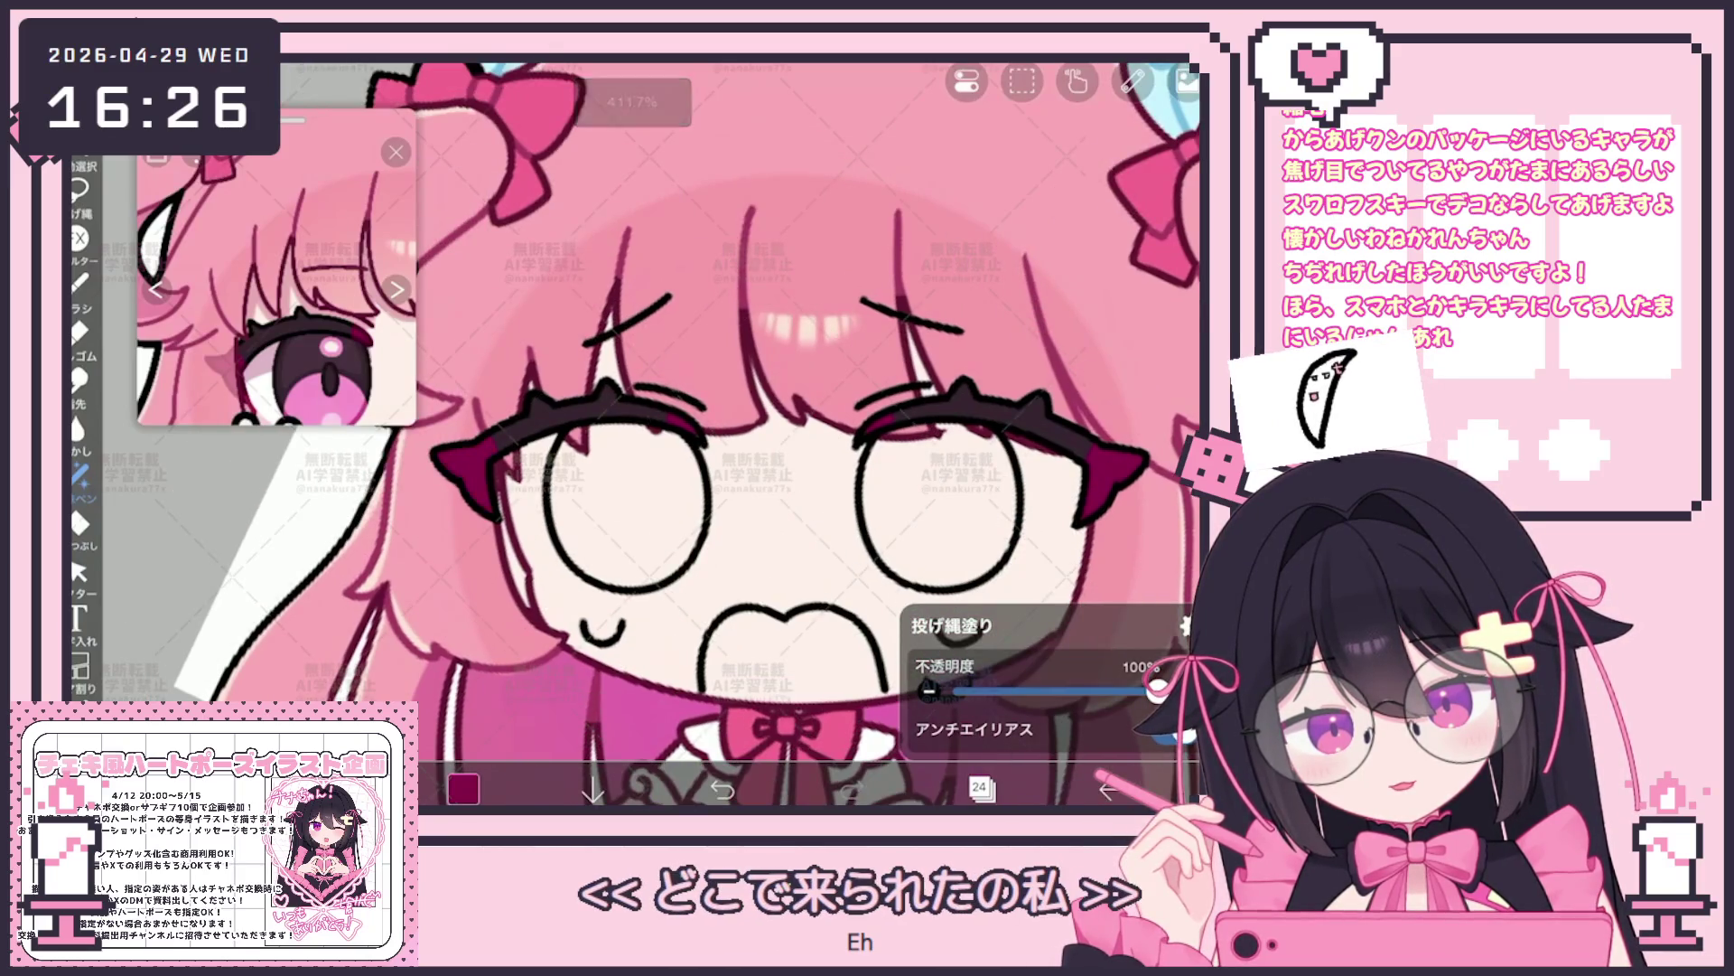
scroll(678, 433, down, 2)
Add new empty layer 26 and return to the canvas for lasso filling
click(981, 787)
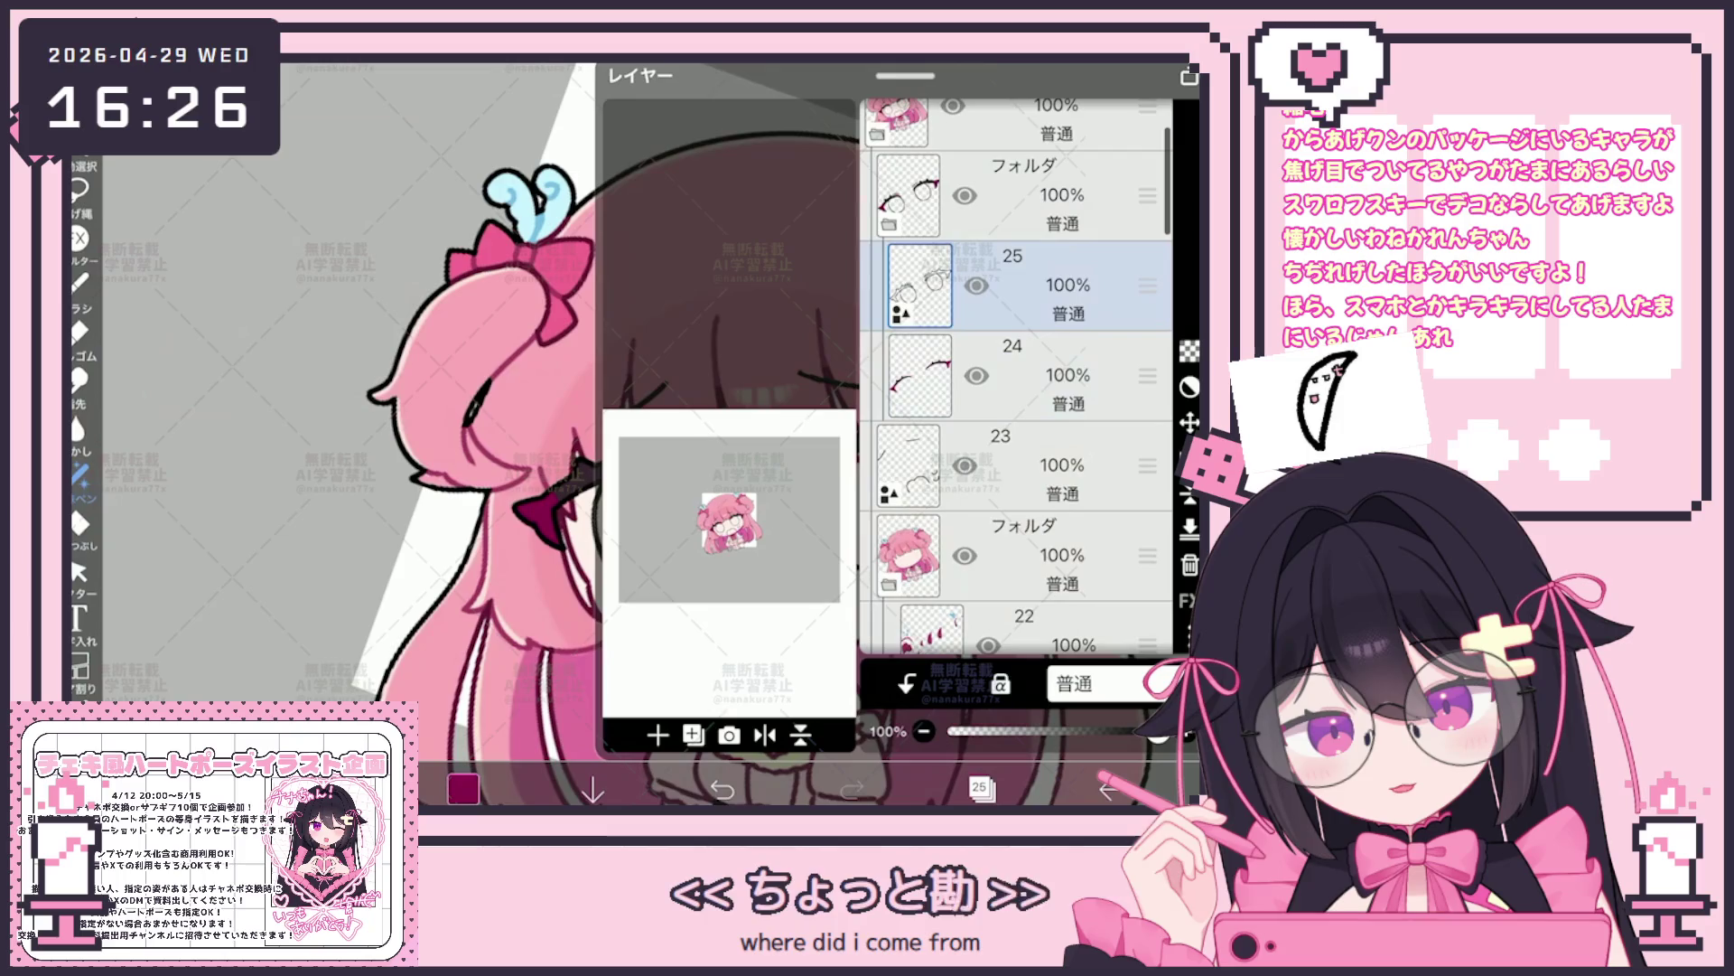
click(658, 735)
click(338, 406)
click(78, 190)
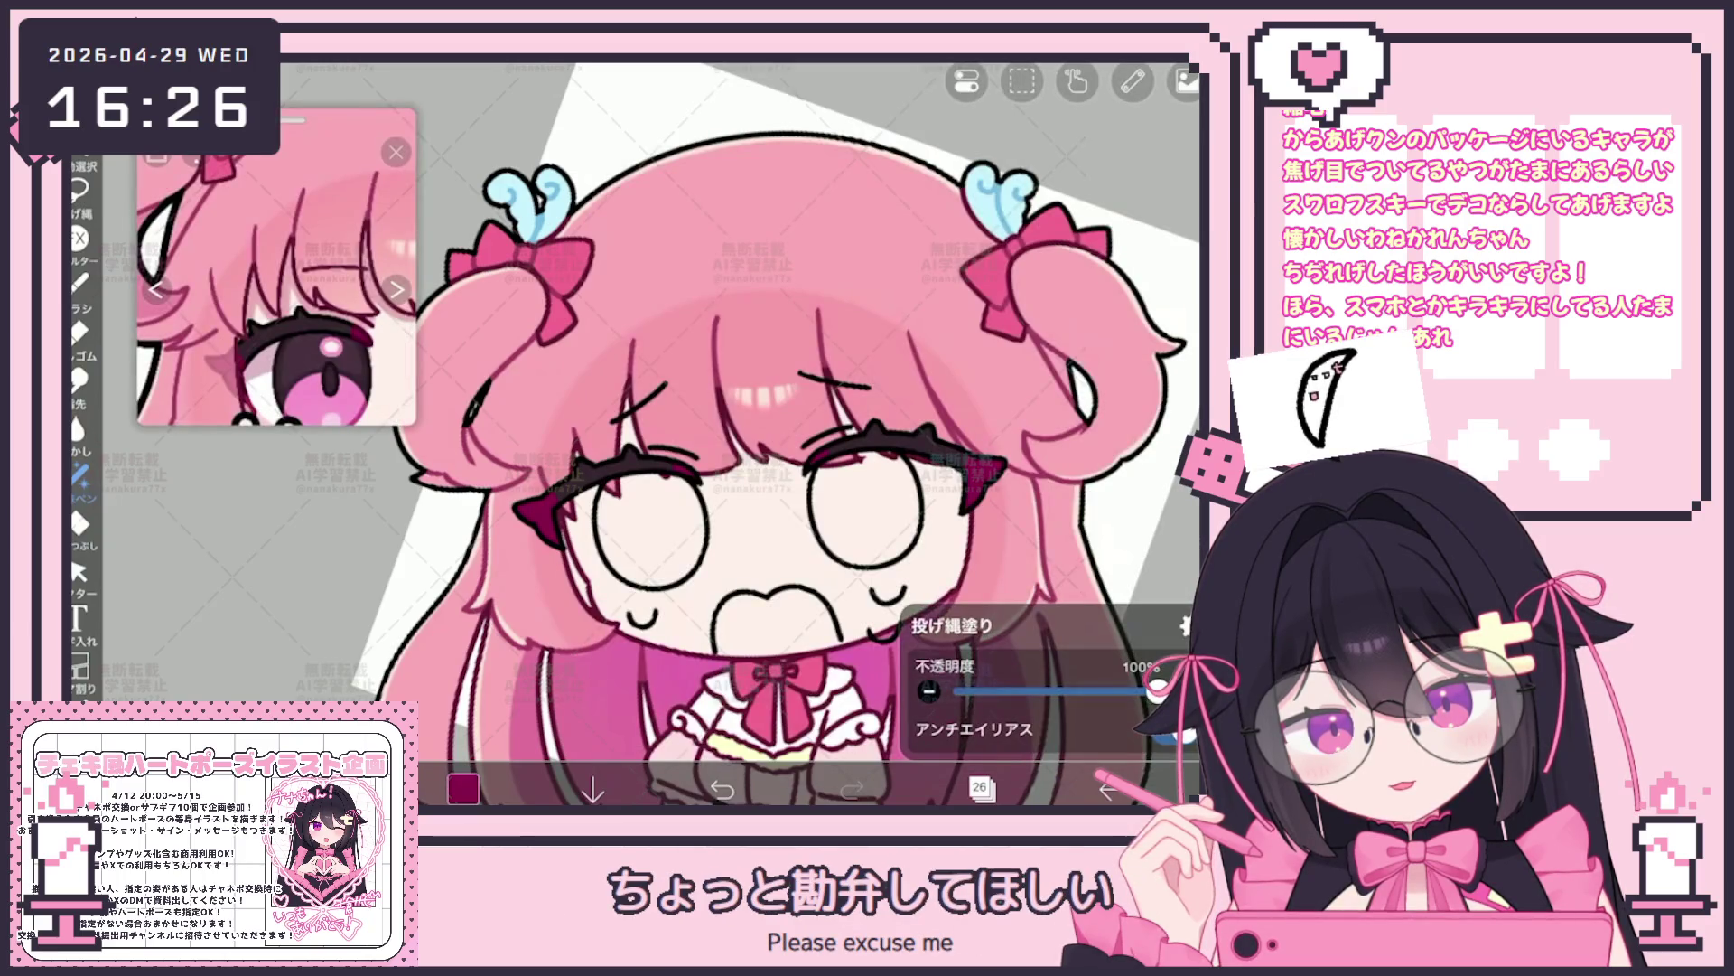
scroll(745, 435, up, 2)
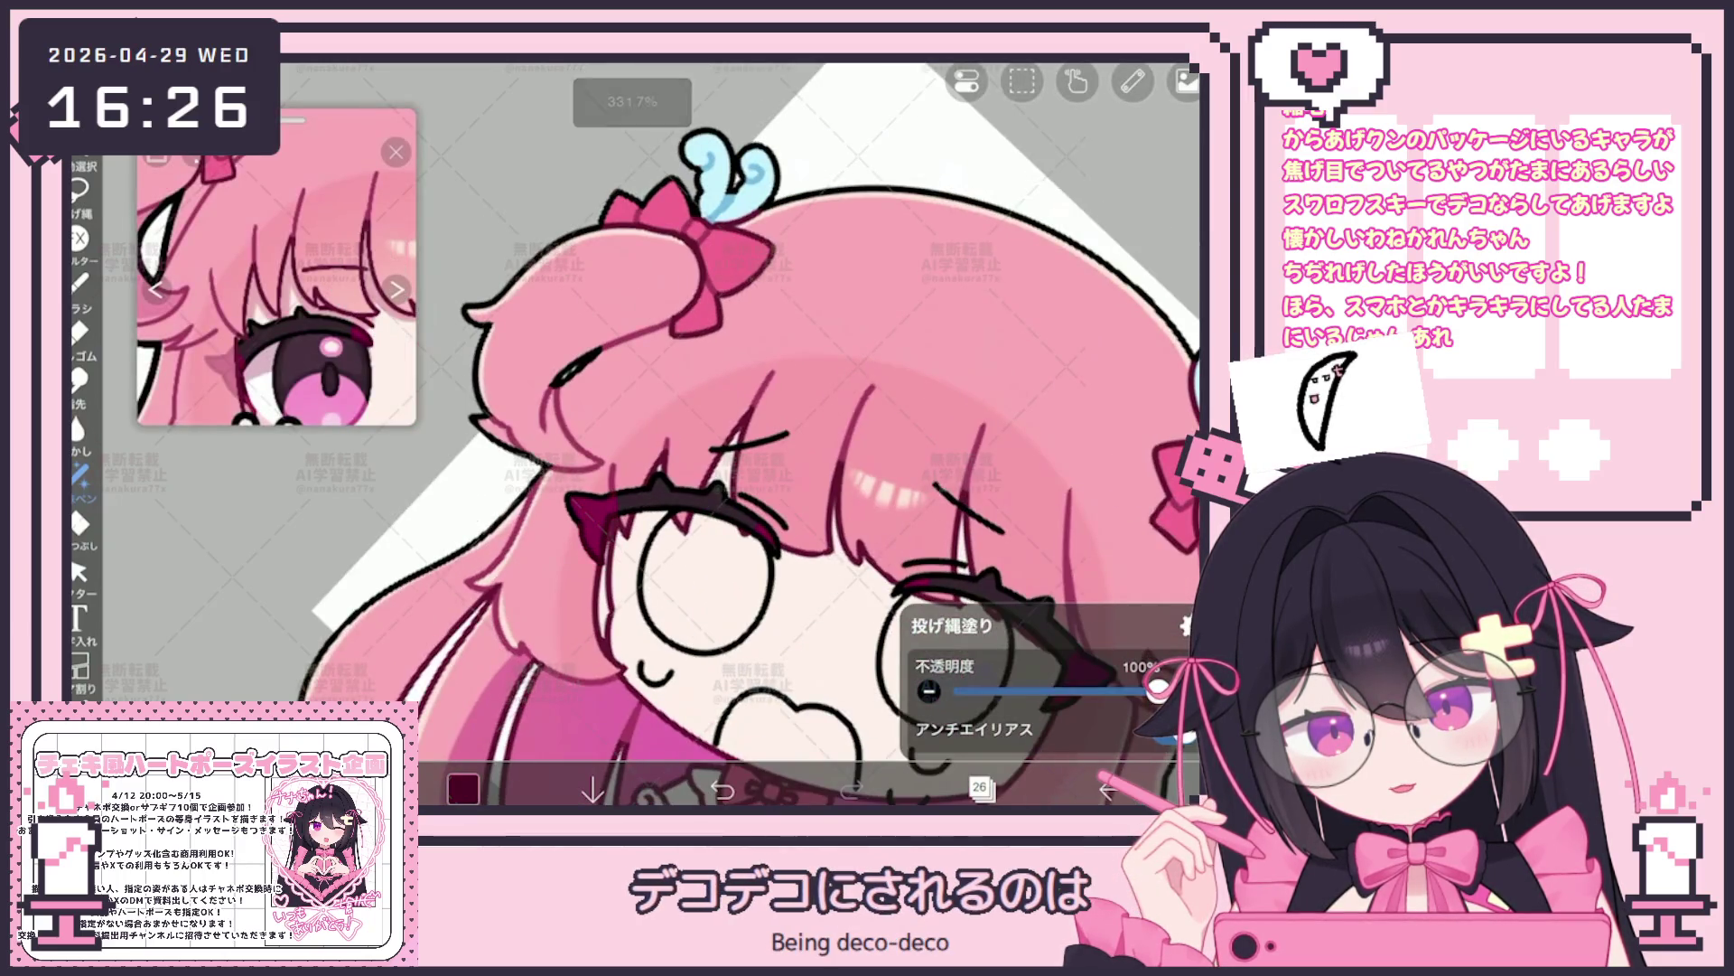
scroll(719, 434, up, 1)
scroll(650, 434, up, 2)
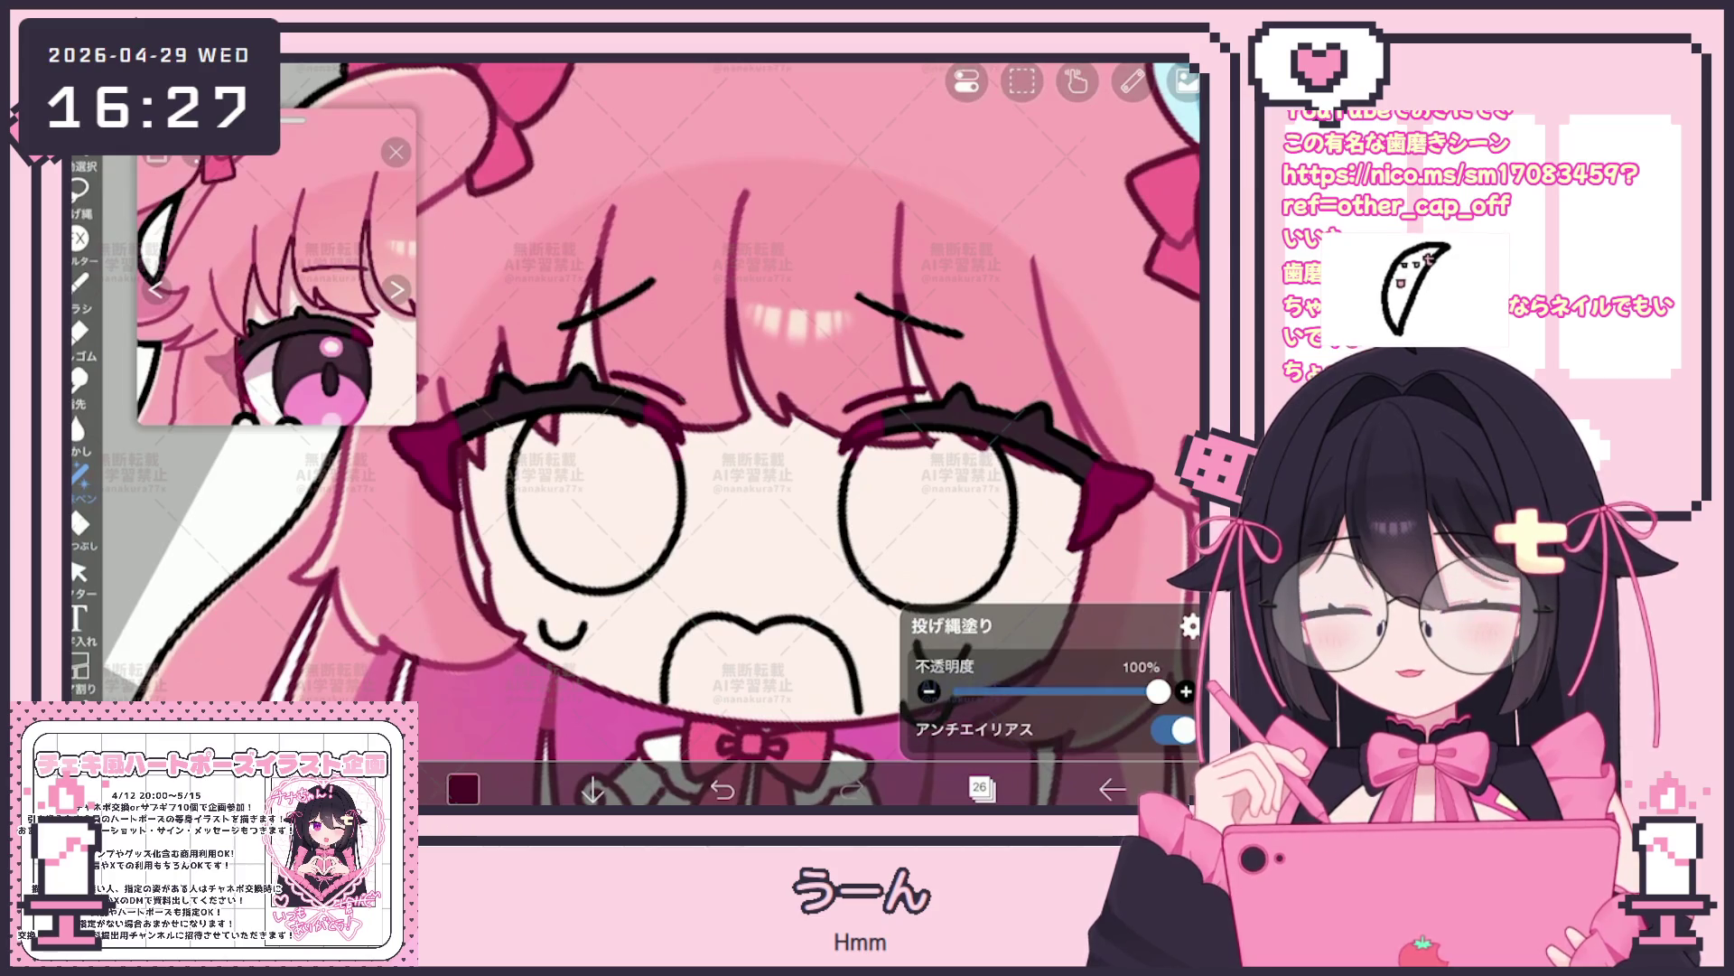
scroll(651, 434, down, 2)
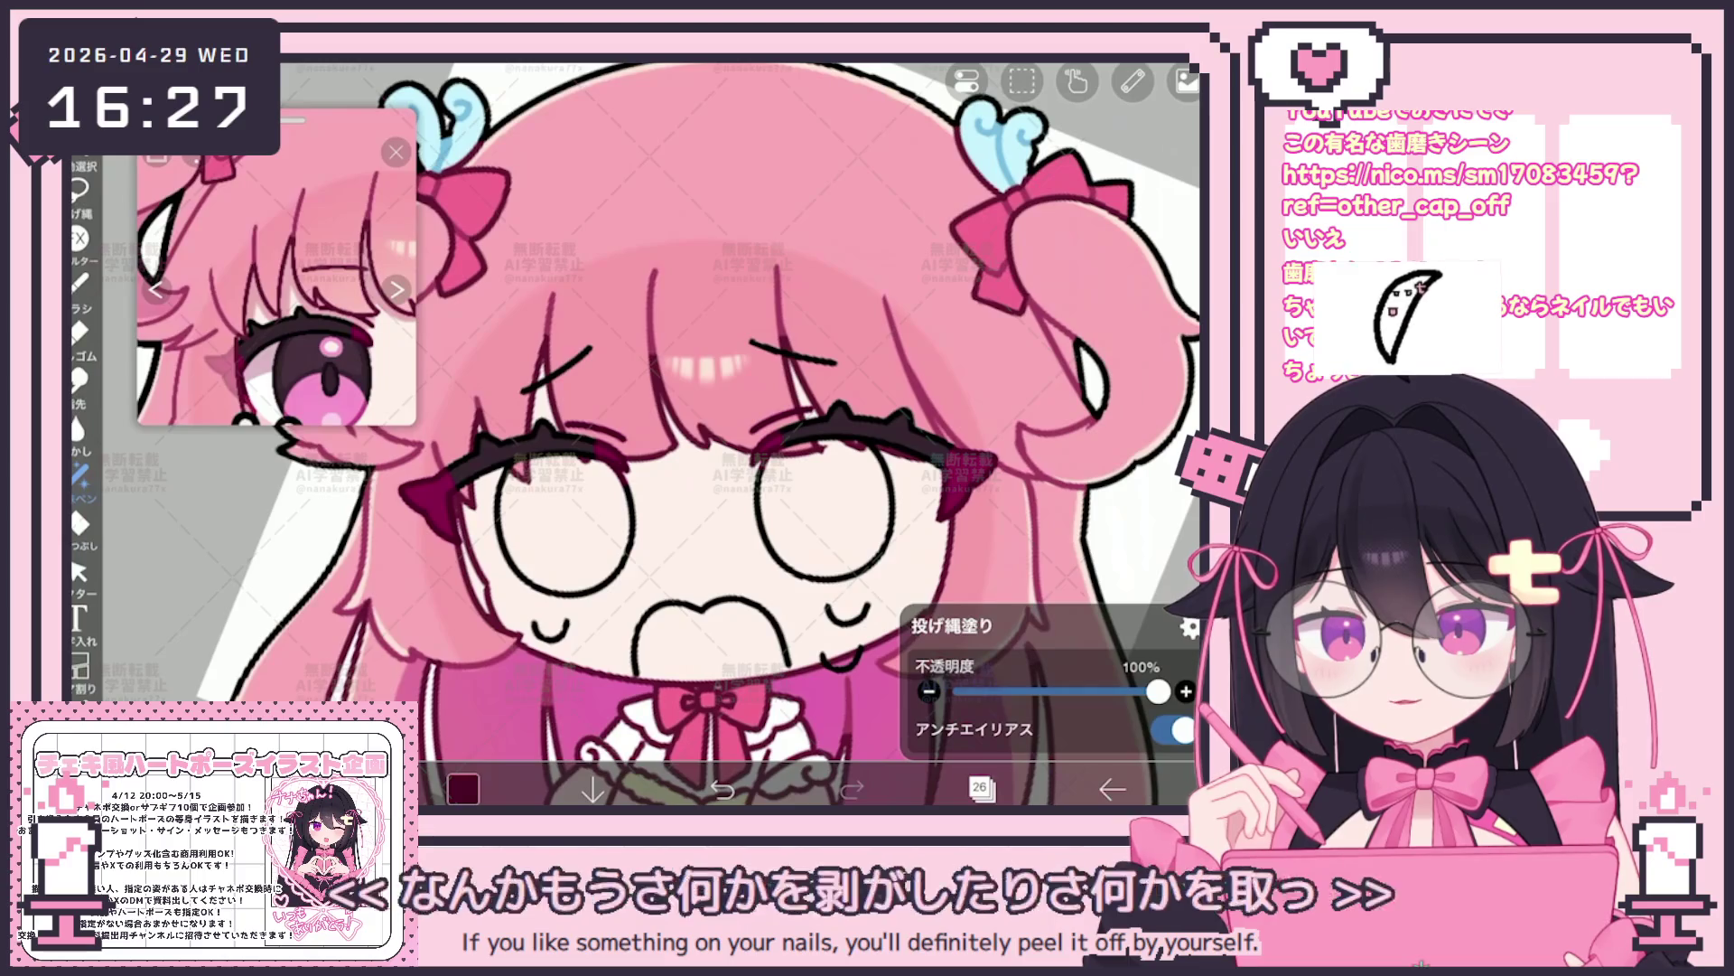
scroll(882, 427, up, 3)
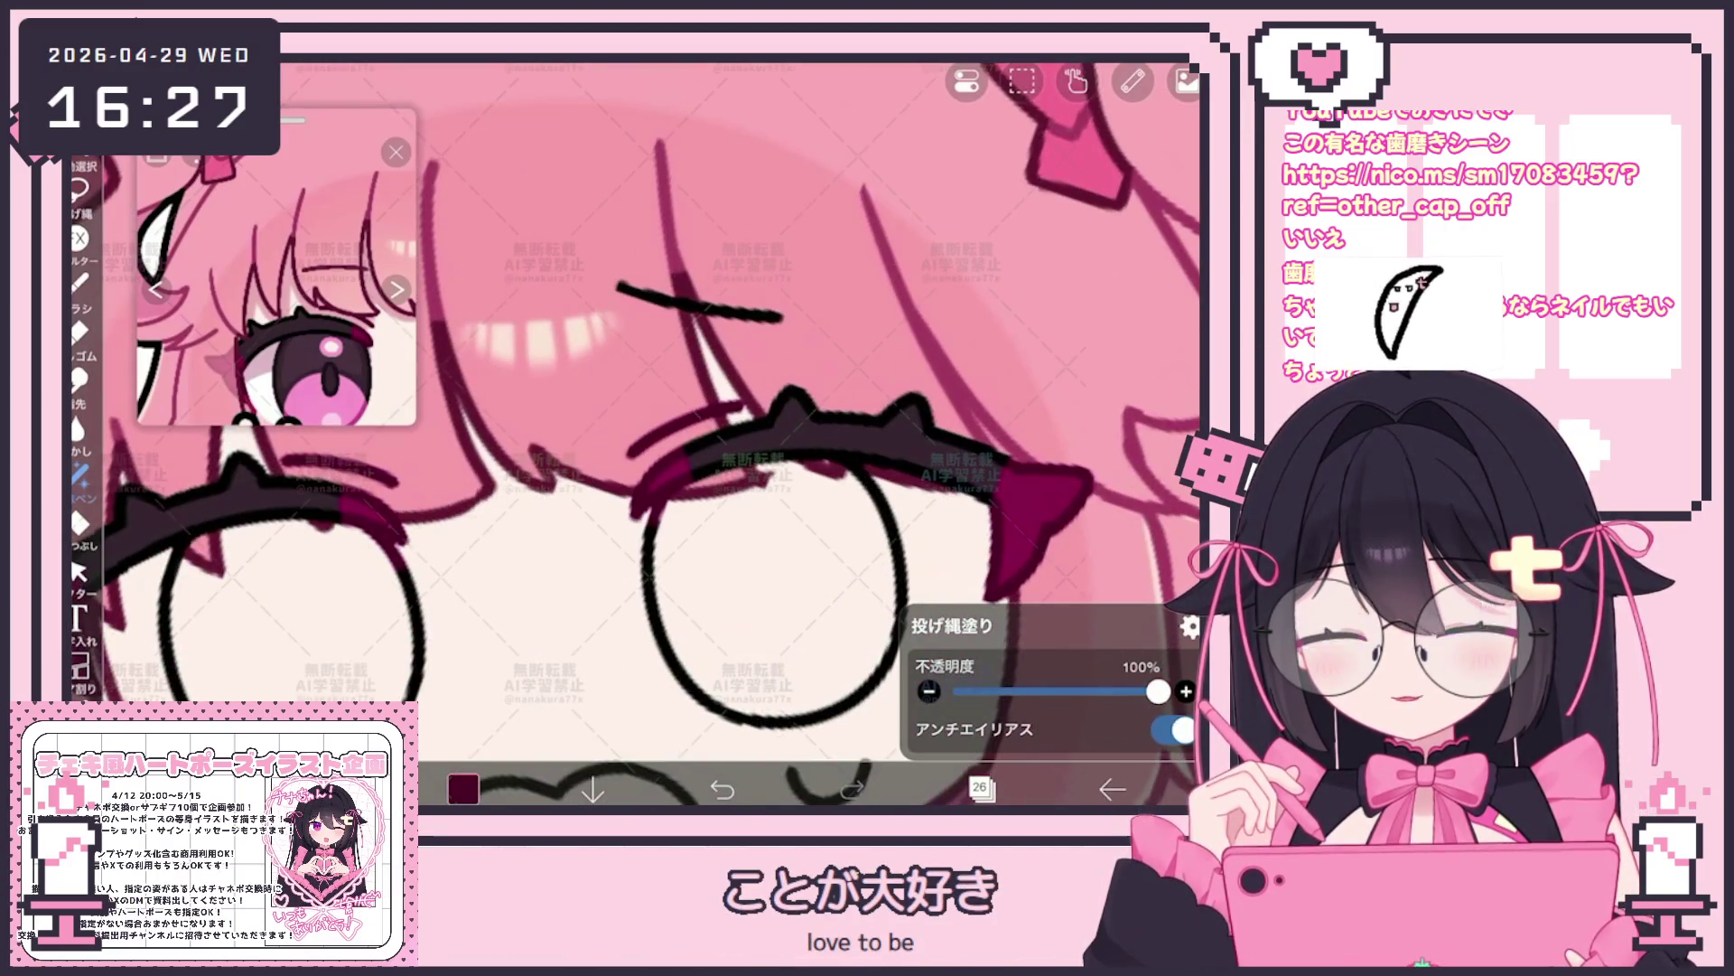
scroll(636, 434, down, 3)
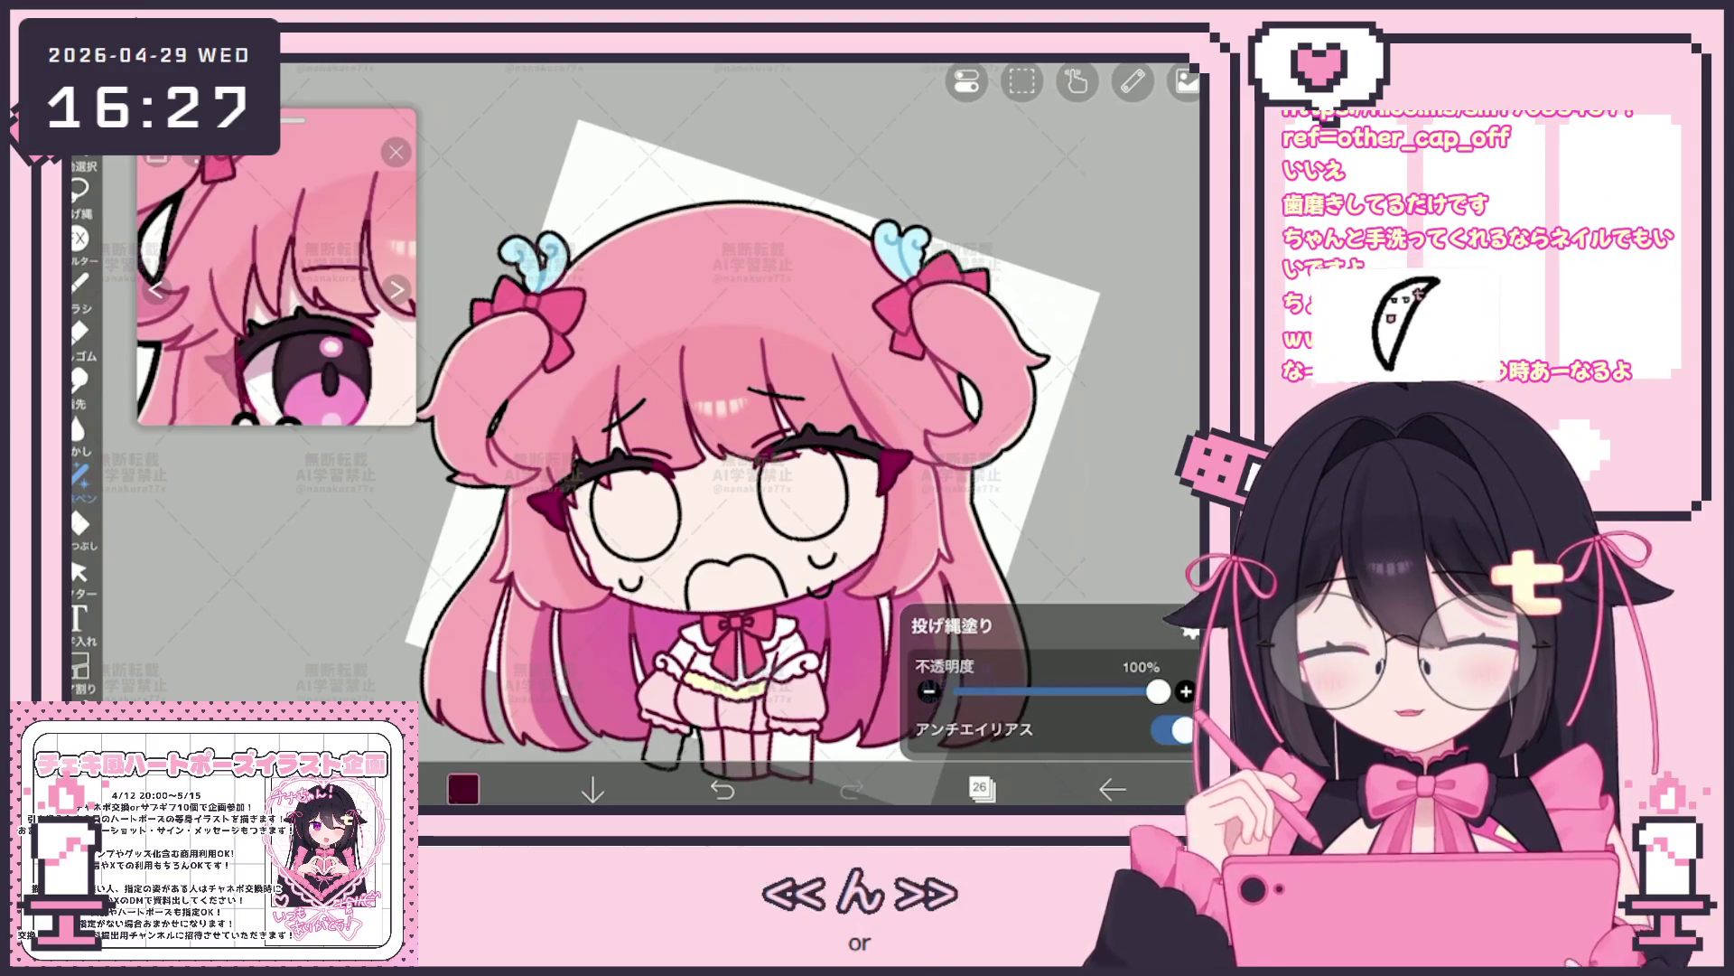
On layer 25, bucket-fill the eyes with pink
click(981, 787)
click(1017, 374)
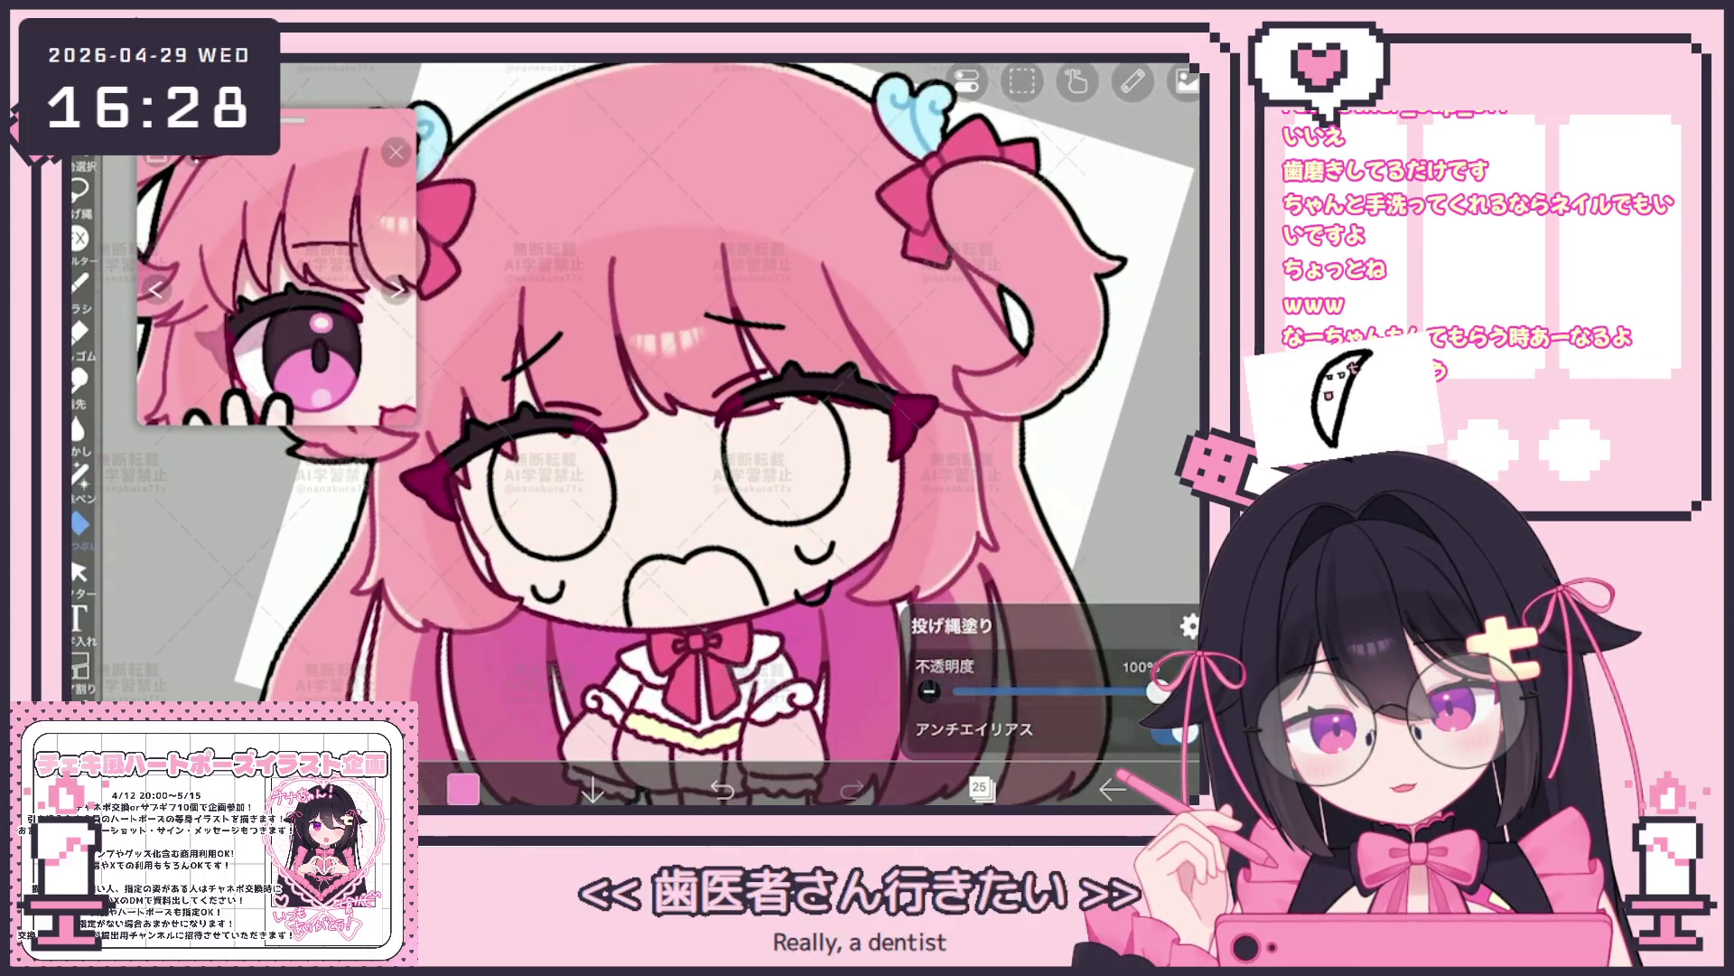
click(543, 494)
click(783, 460)
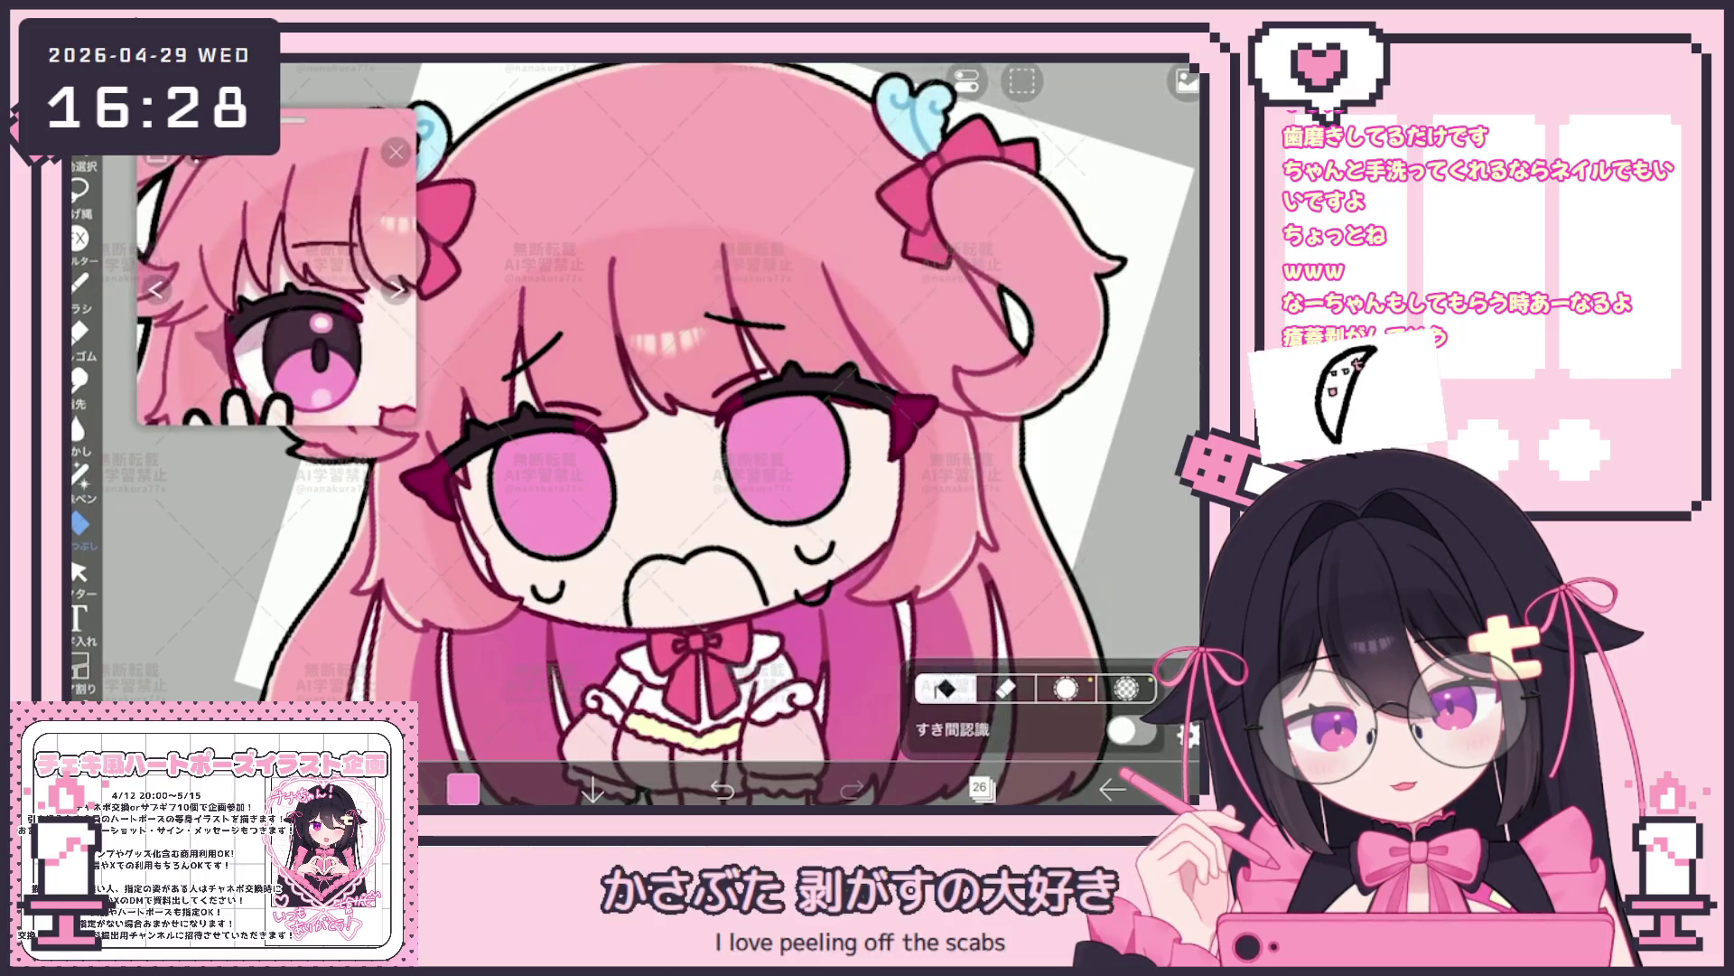
scroll(650, 434, up, 3)
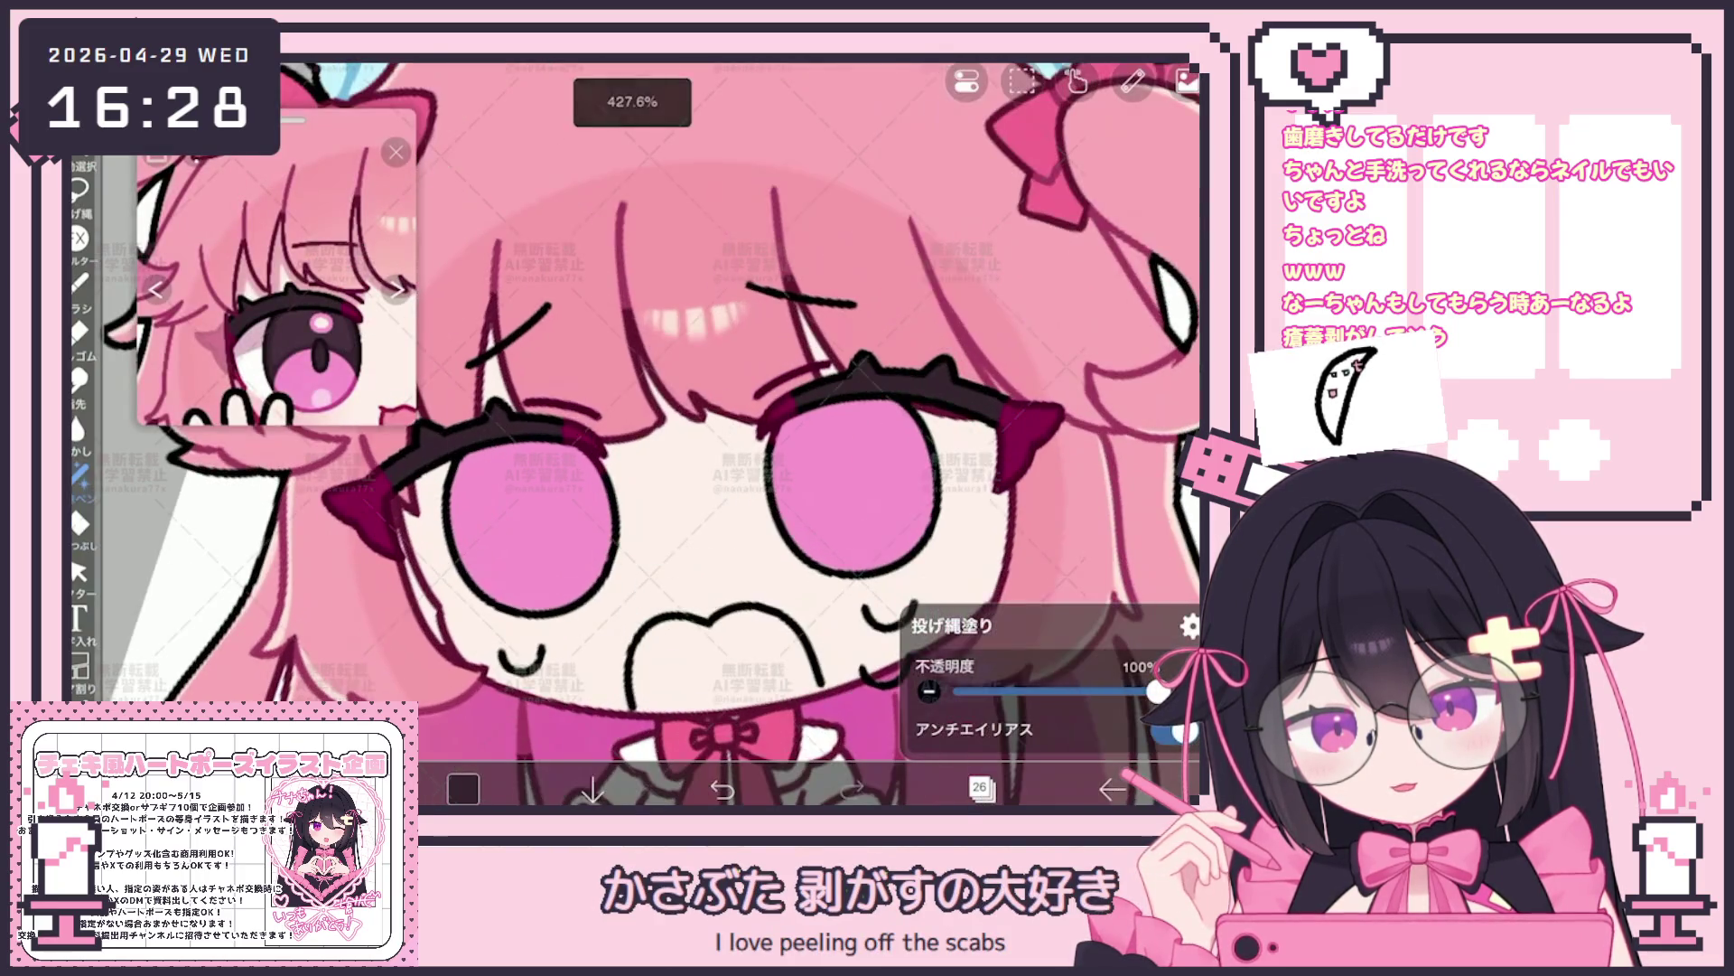
Lasso-fill the top of the left eye dark and attempt the right eye, undoing twice
drag(494, 569, 598, 542)
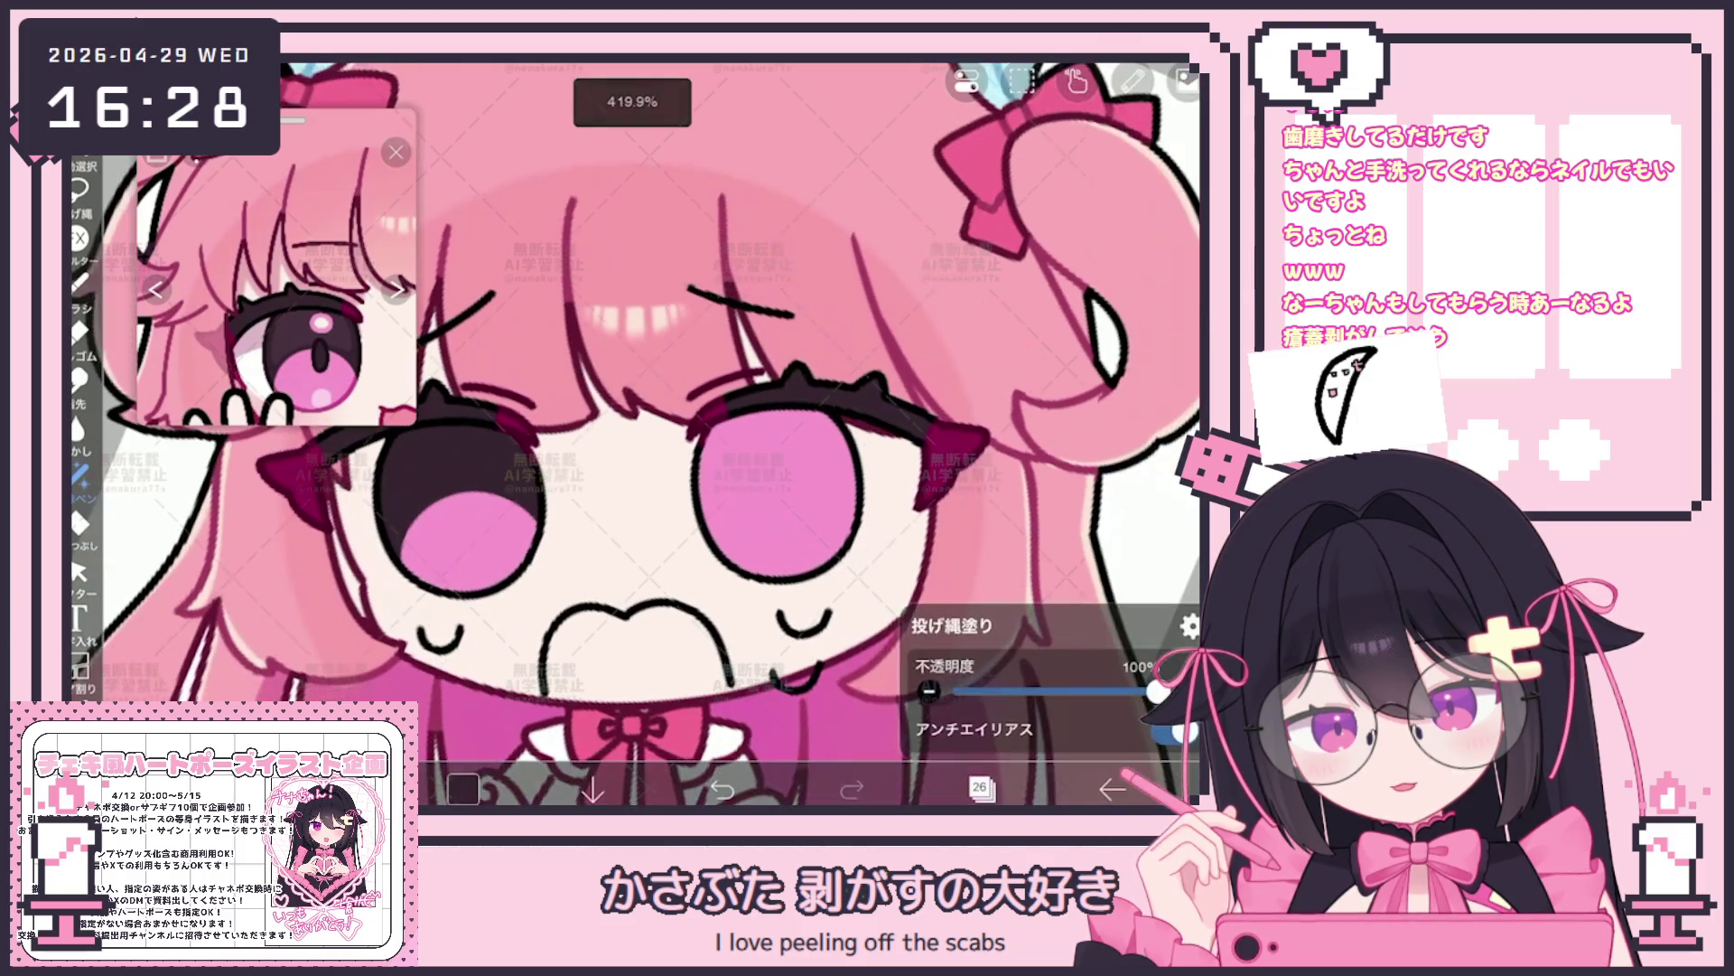
drag(719, 542, 846, 509)
key(ctrl+z)
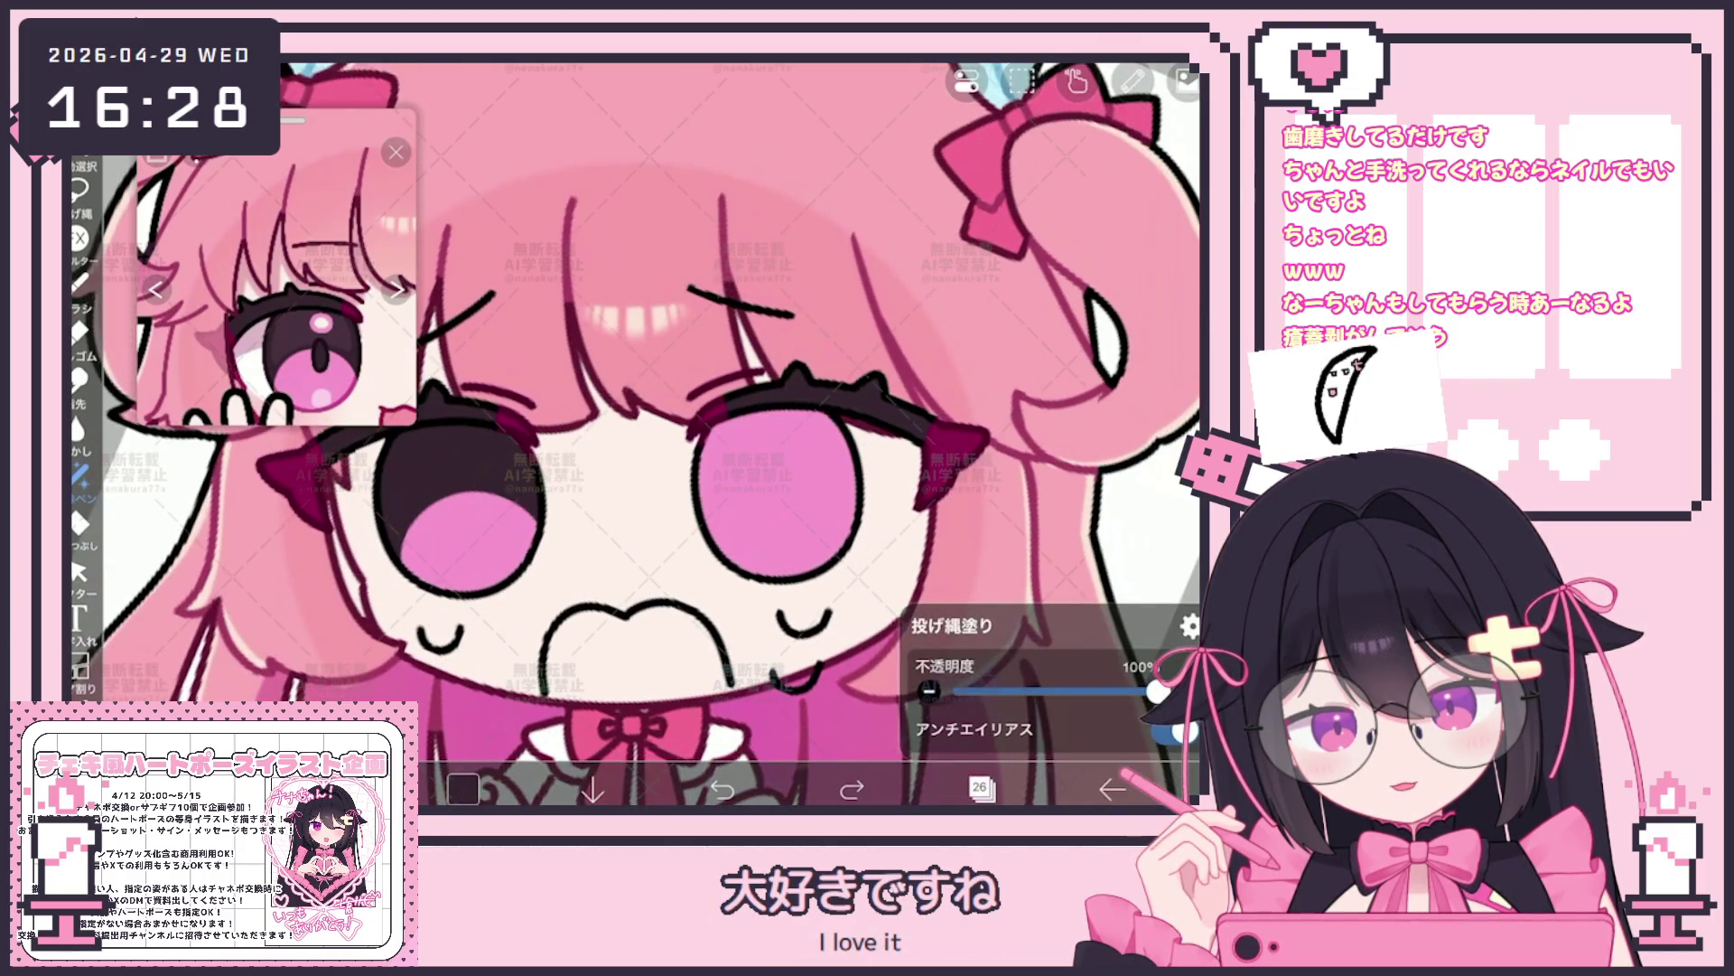
scroll(651, 434, up, 2)
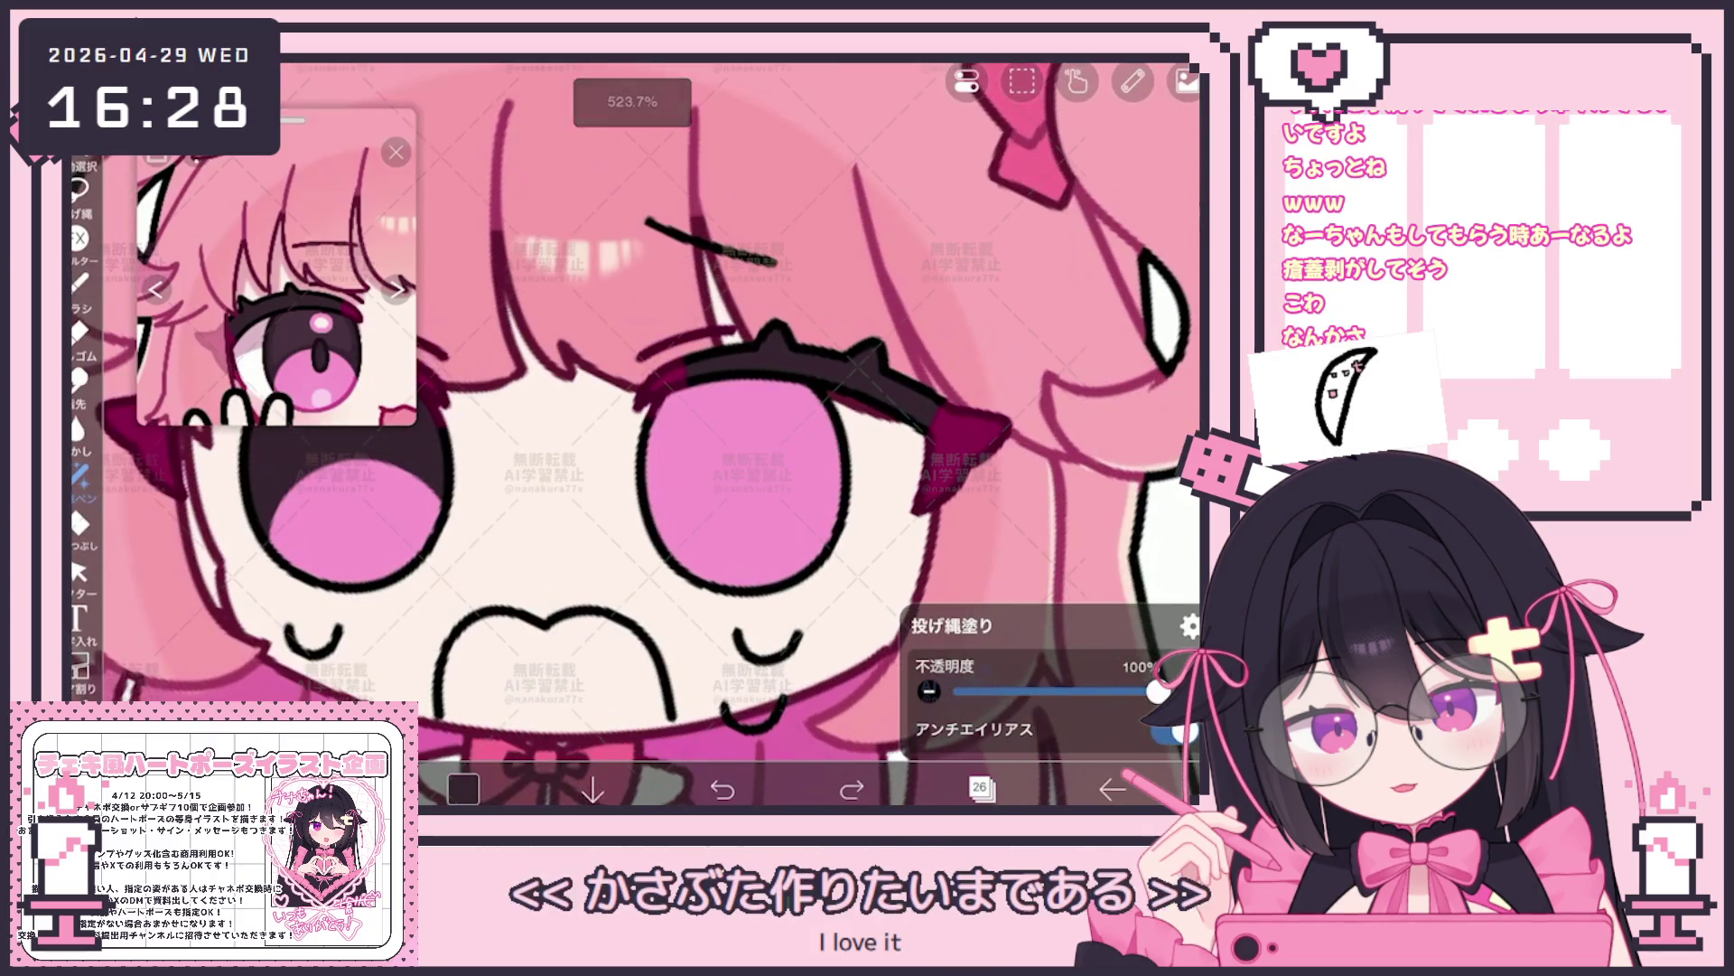
drag(651, 502, 826, 461)
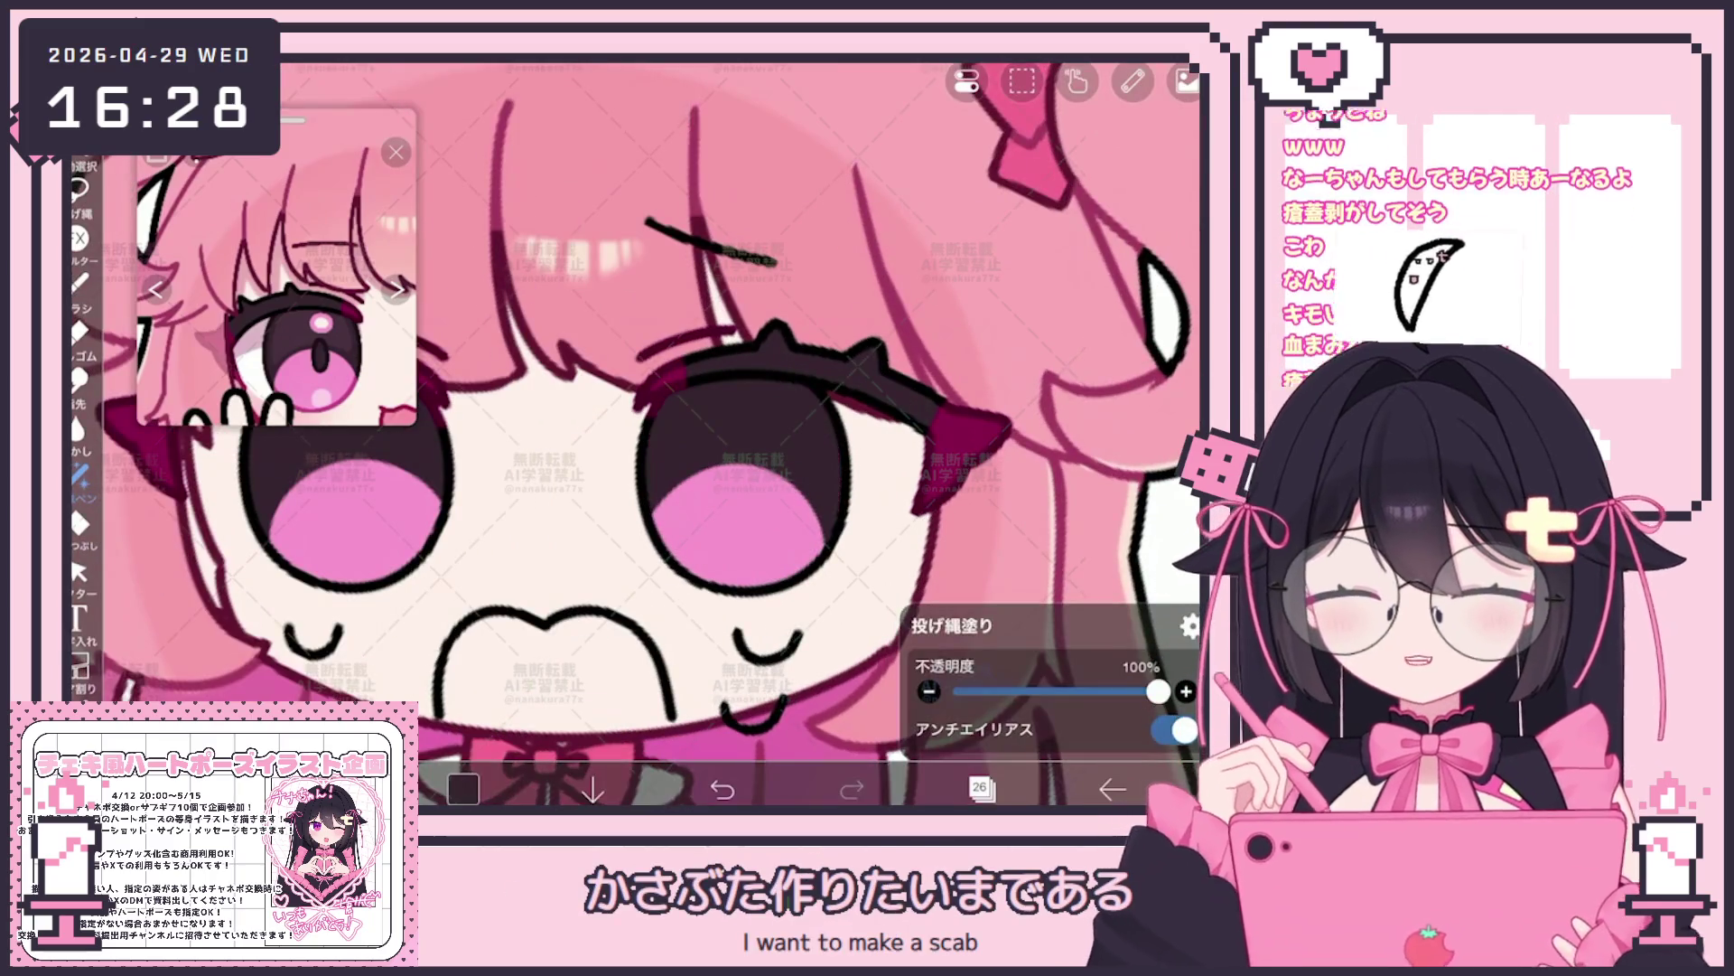
key(ctrl+z)
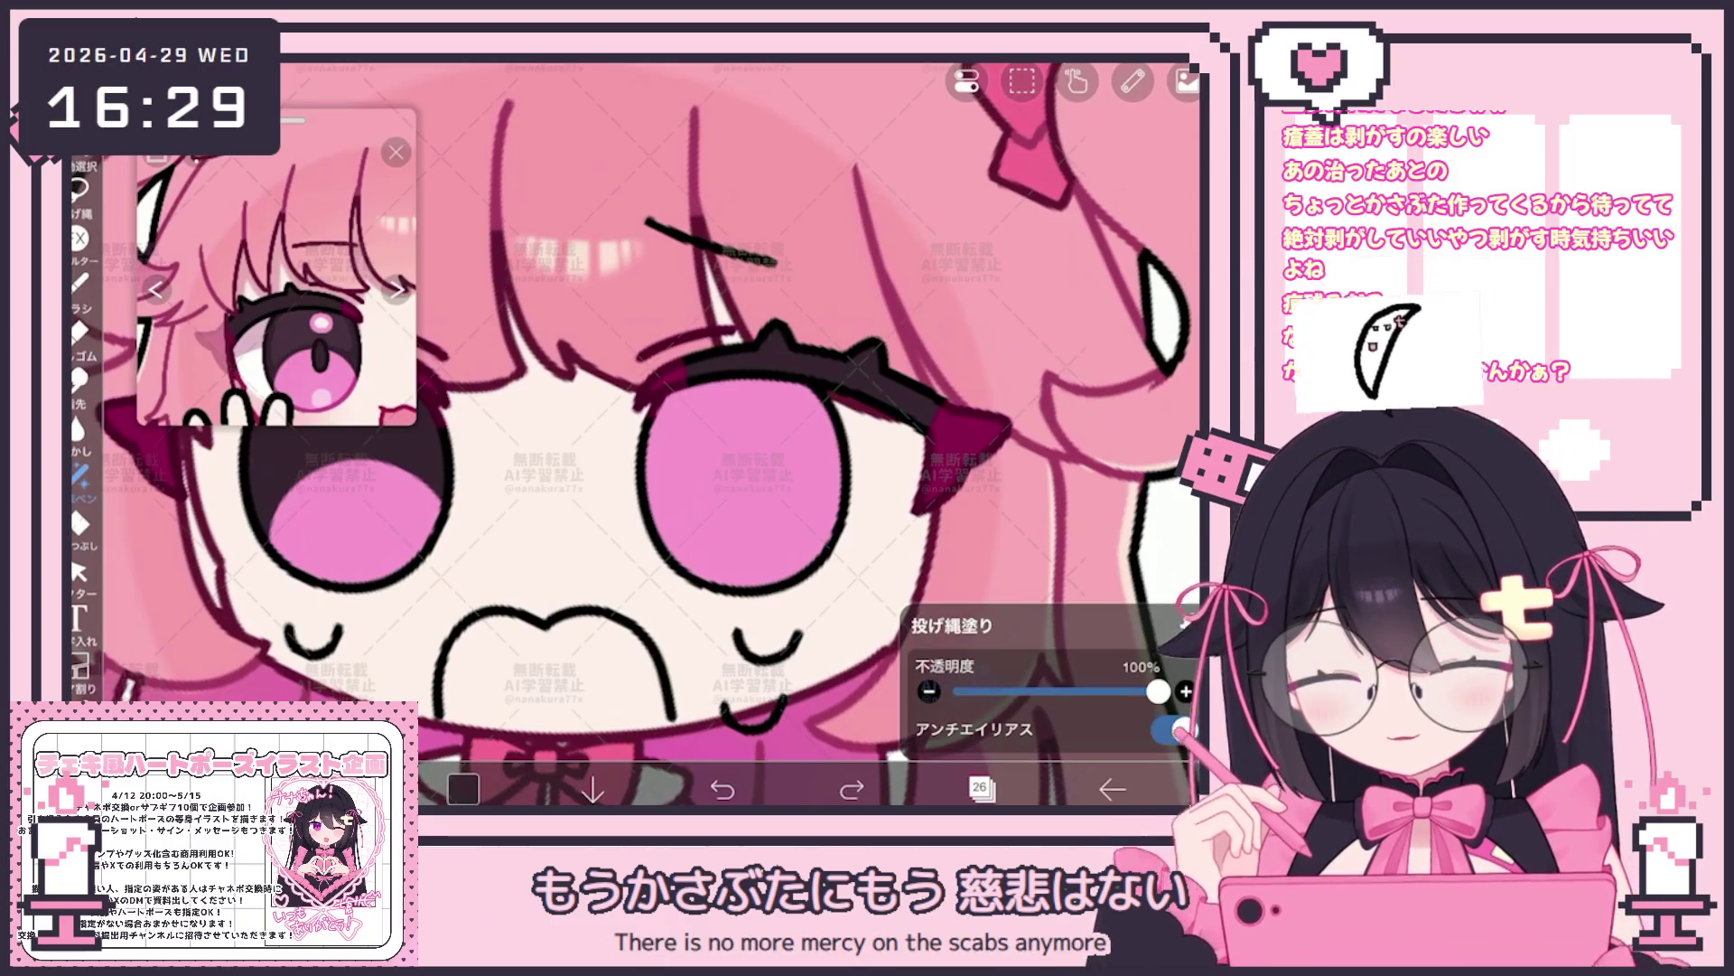
Redo the right eye's dark upper fill until it sits correctly
drag(661, 535, 827, 549)
click(723, 789)
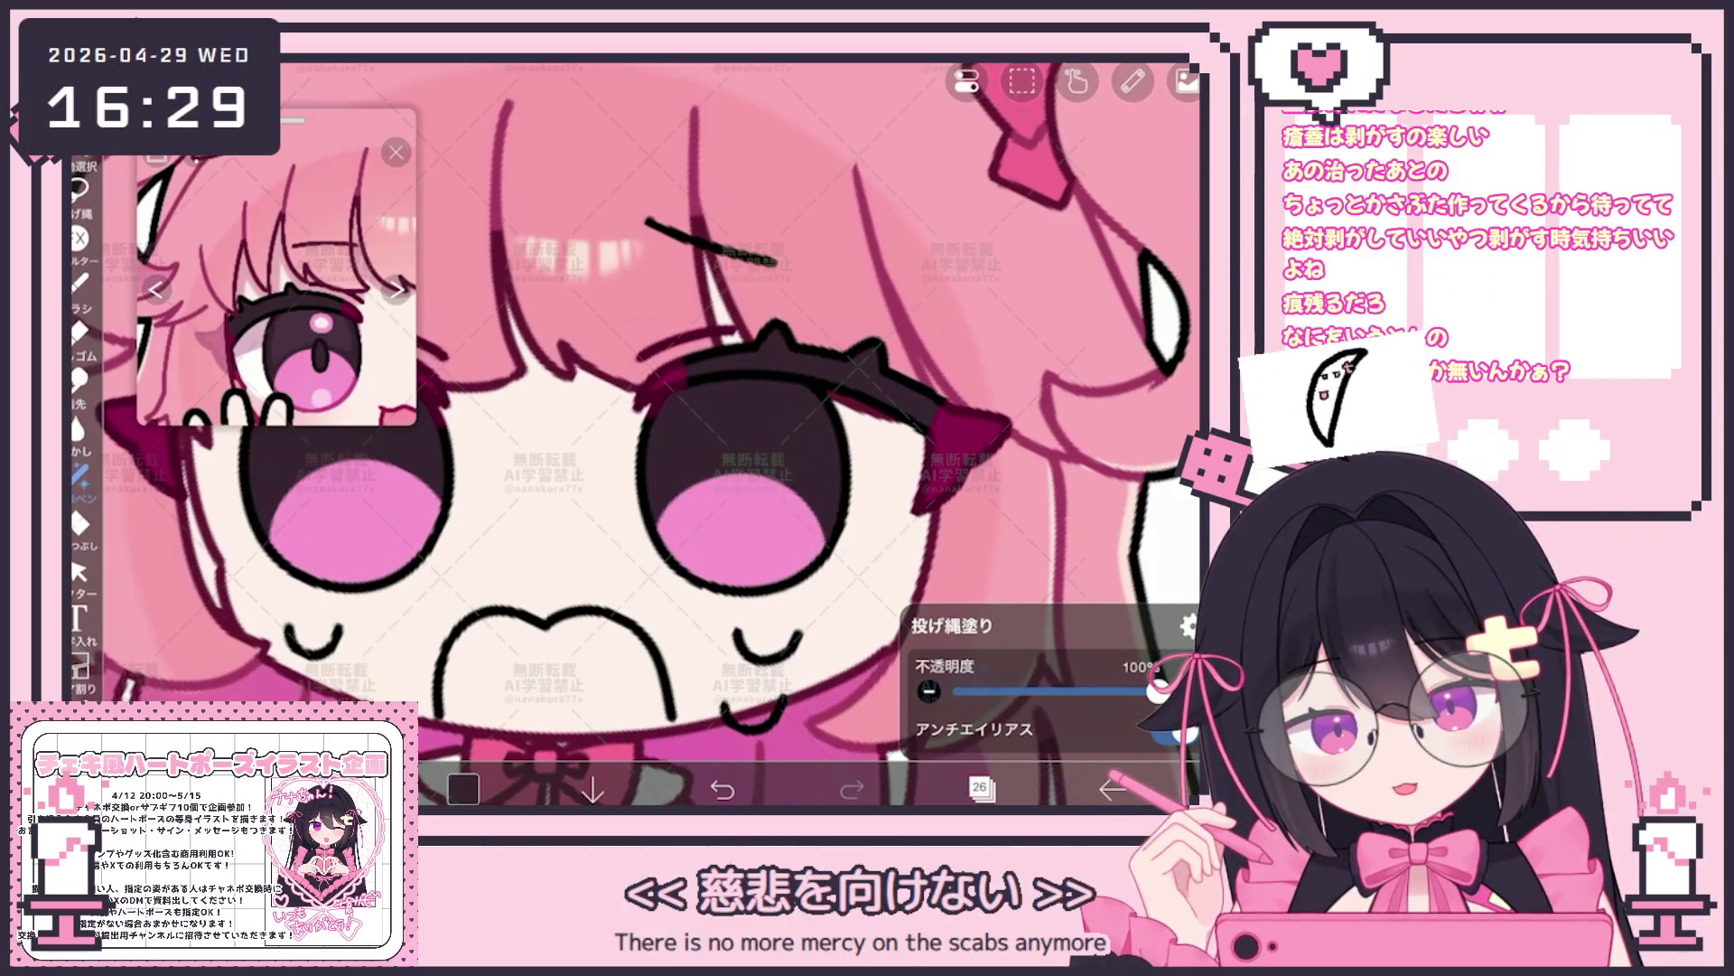
drag(656, 485, 669, 526)
drag(650, 447, 834, 406)
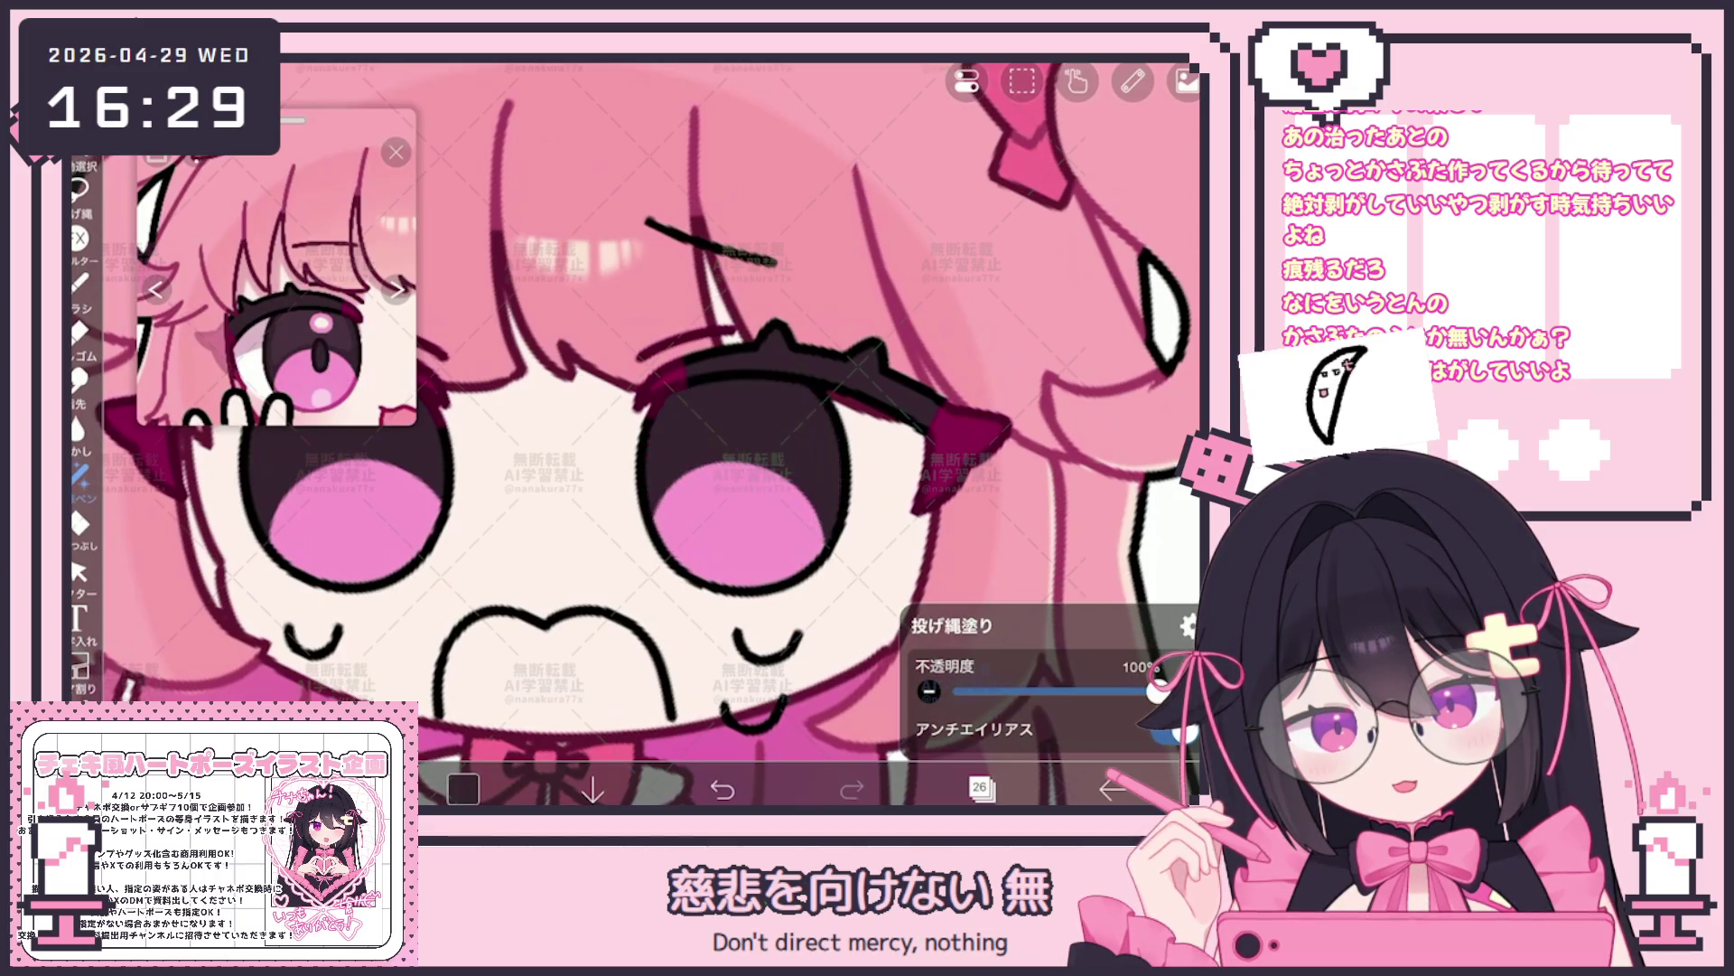
scroll(636, 433, down, 3)
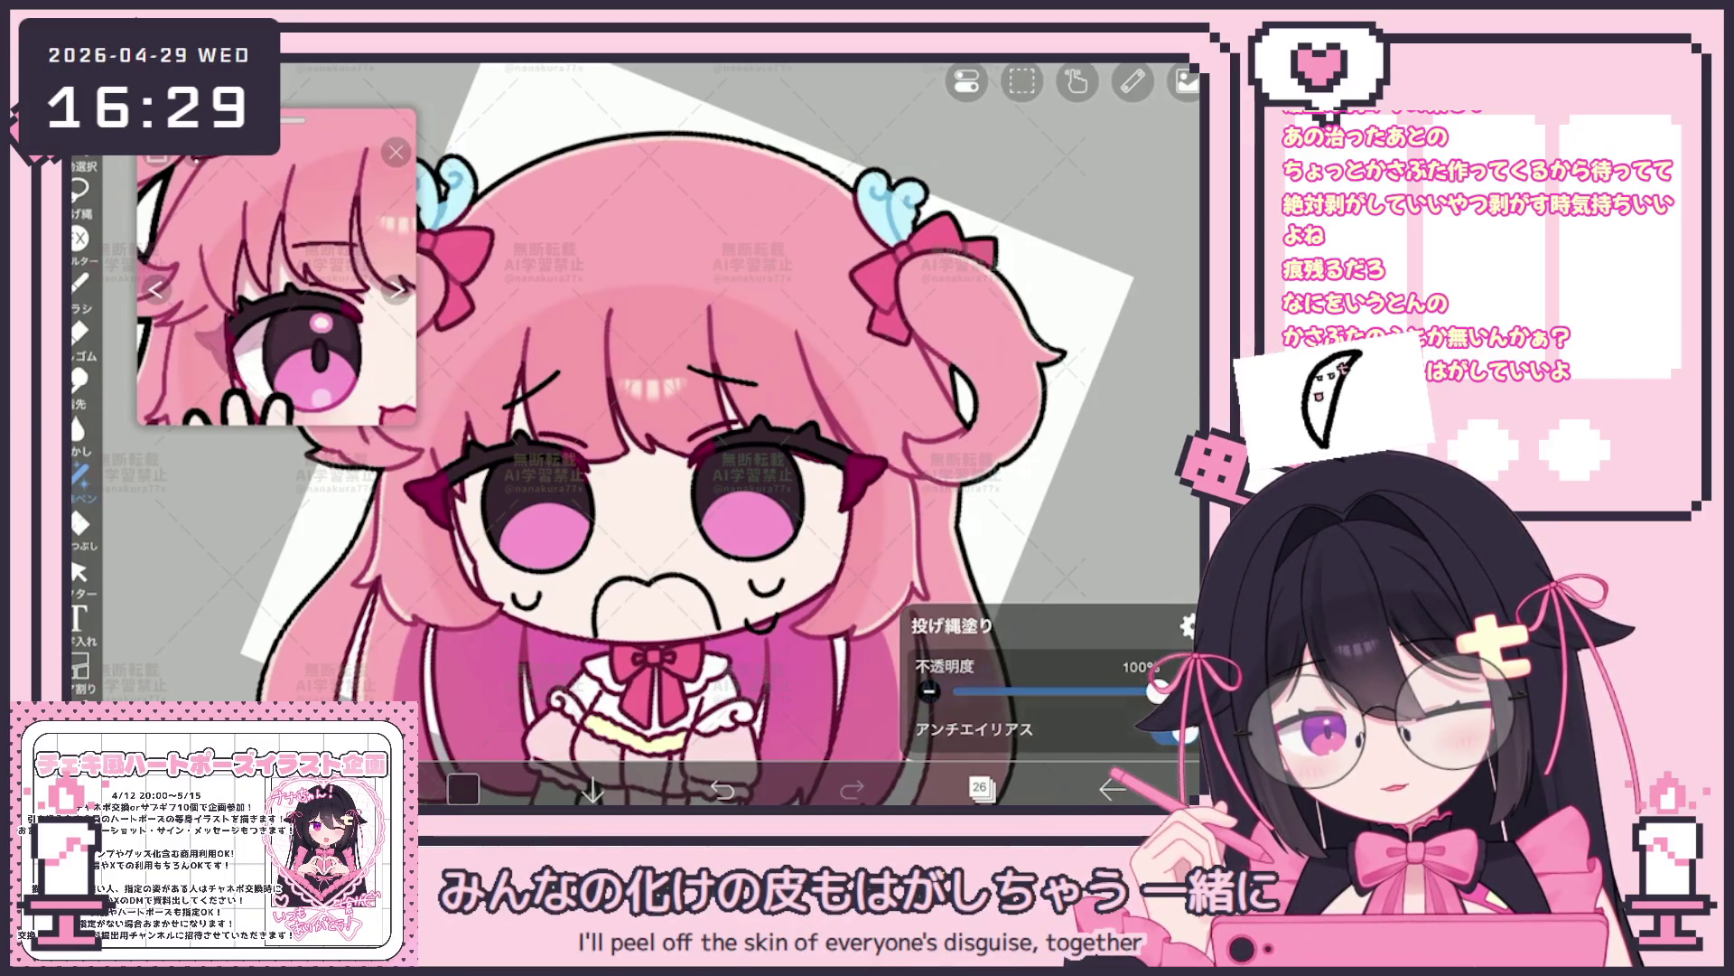
Transform the dark eye shading about 1px left and 2px up, confirm, and switch to the eraser
key(ctrl+t)
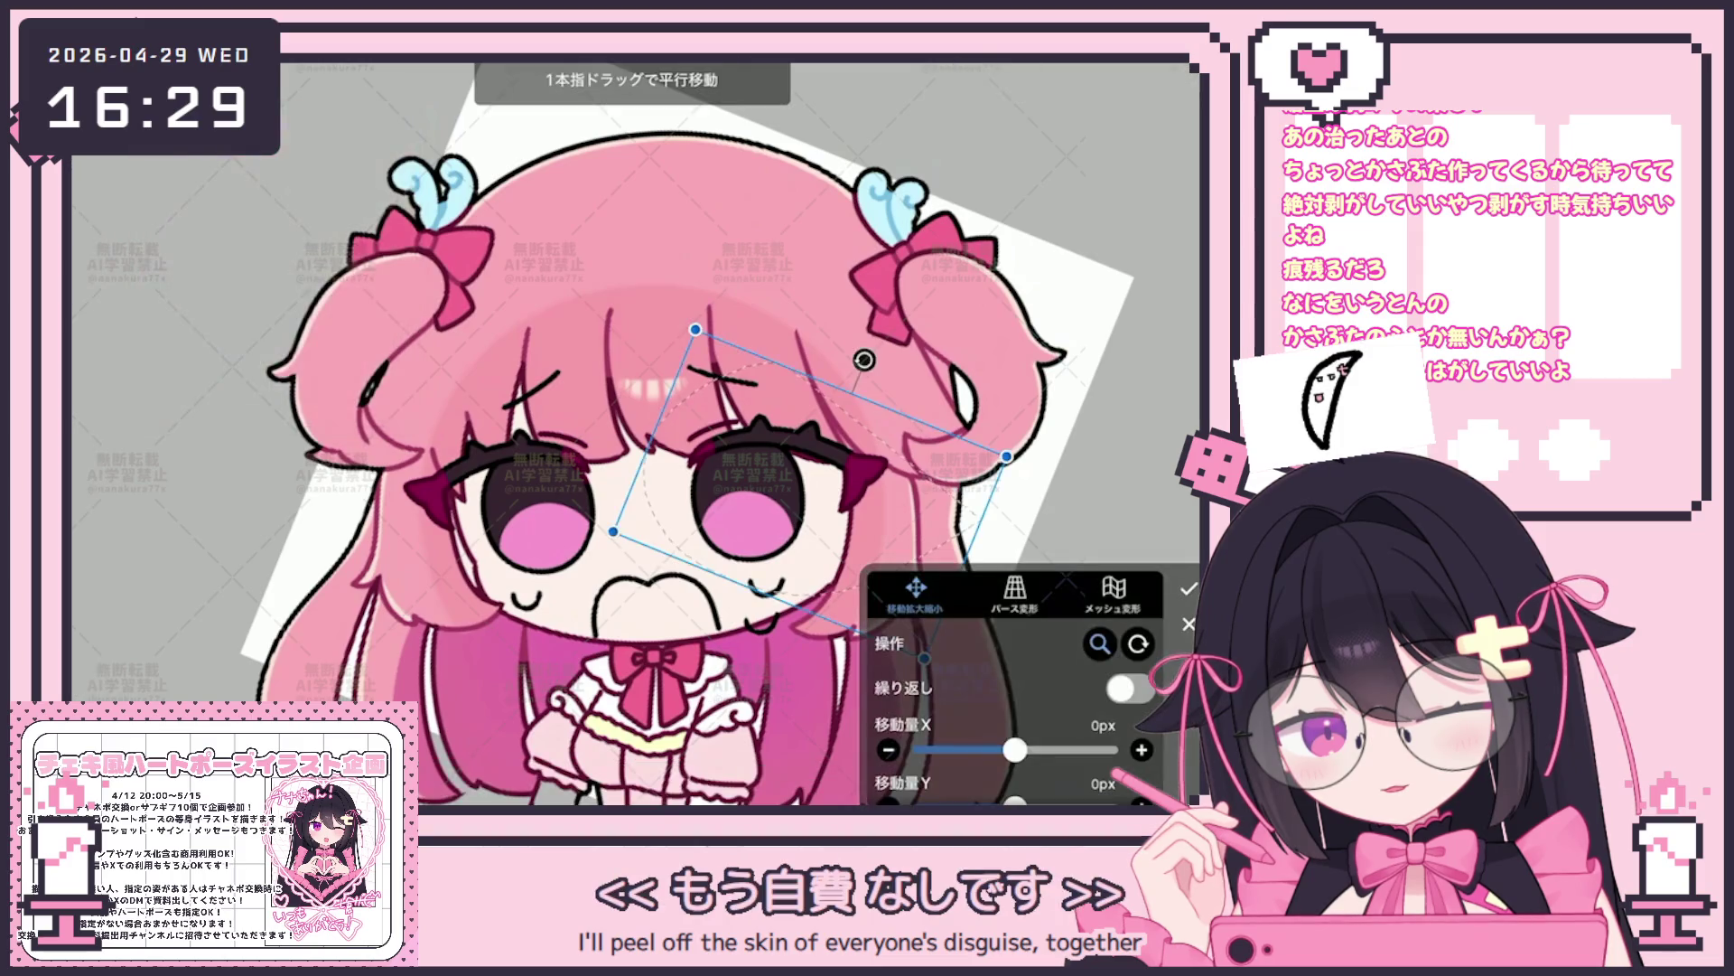
drag(813, 448, 810, 443)
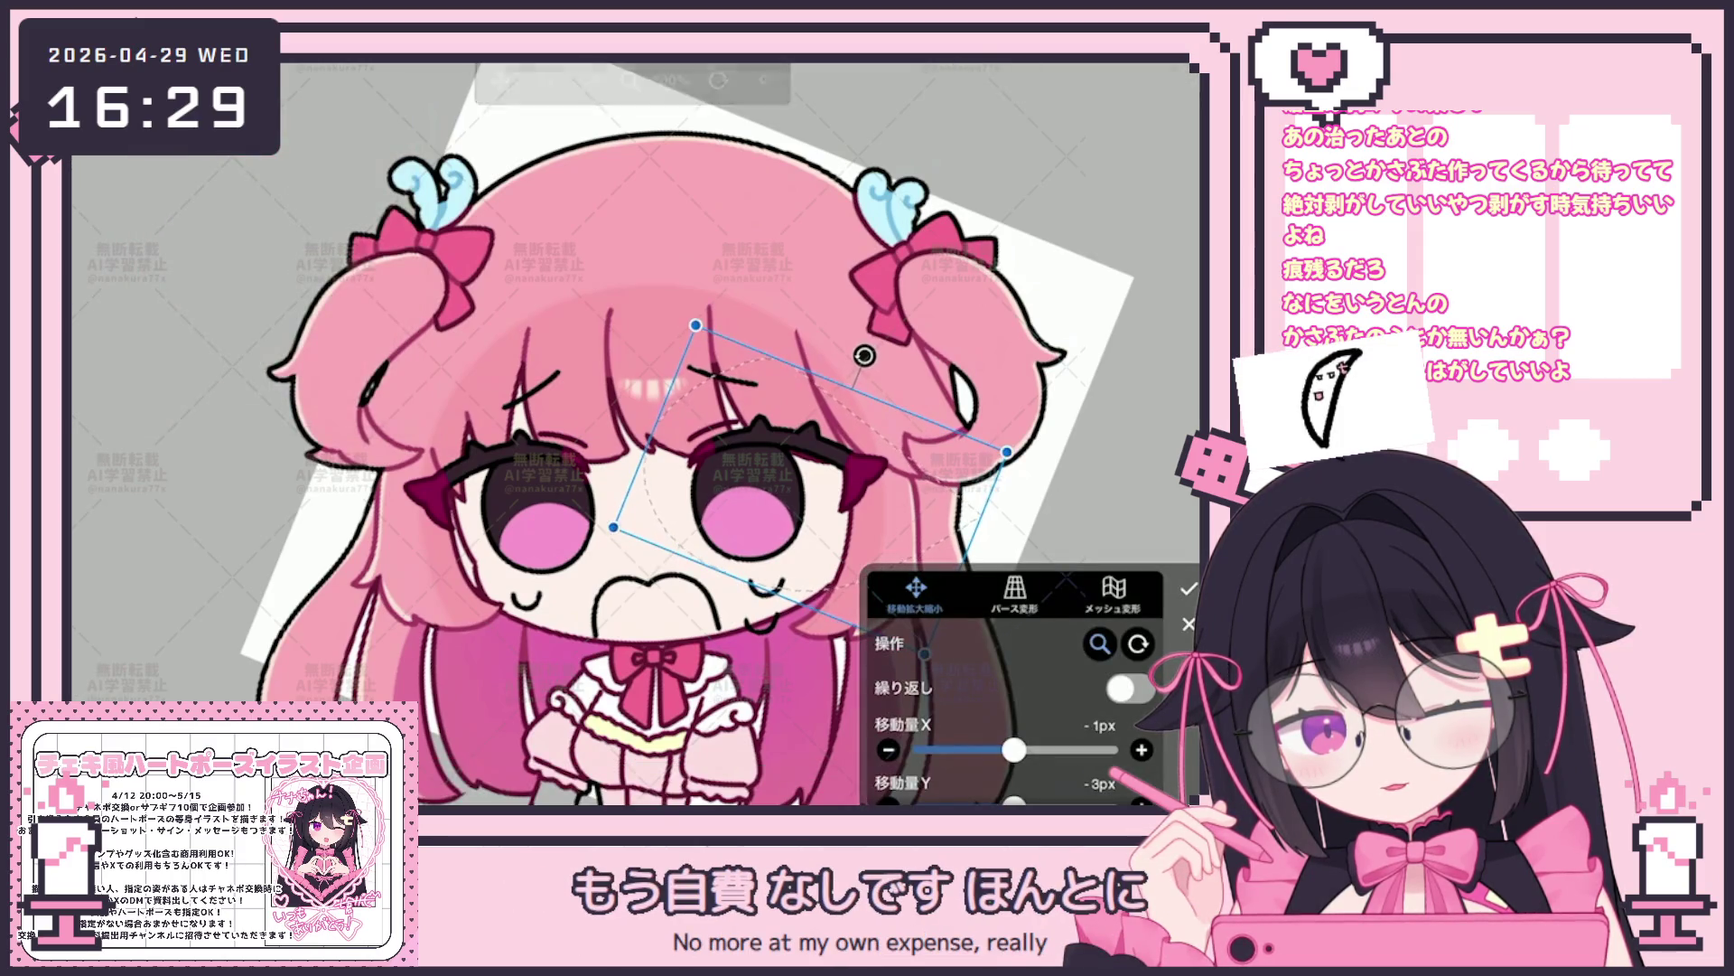
drag(810, 444, 811, 446)
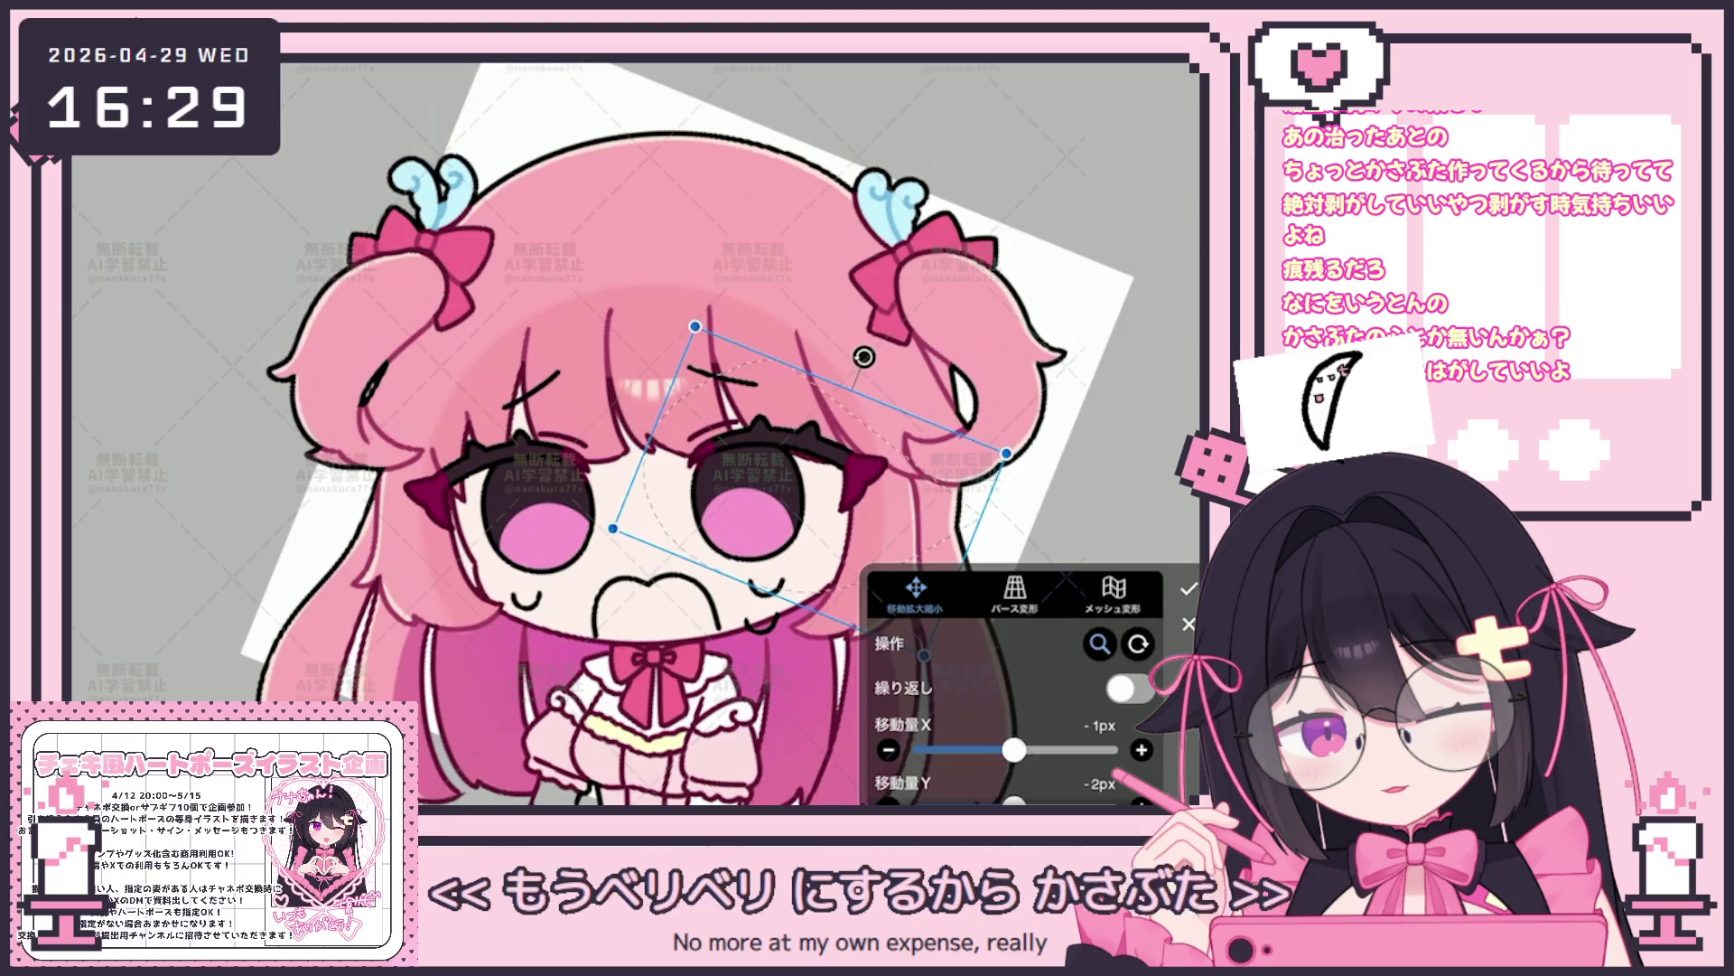
key(Return)
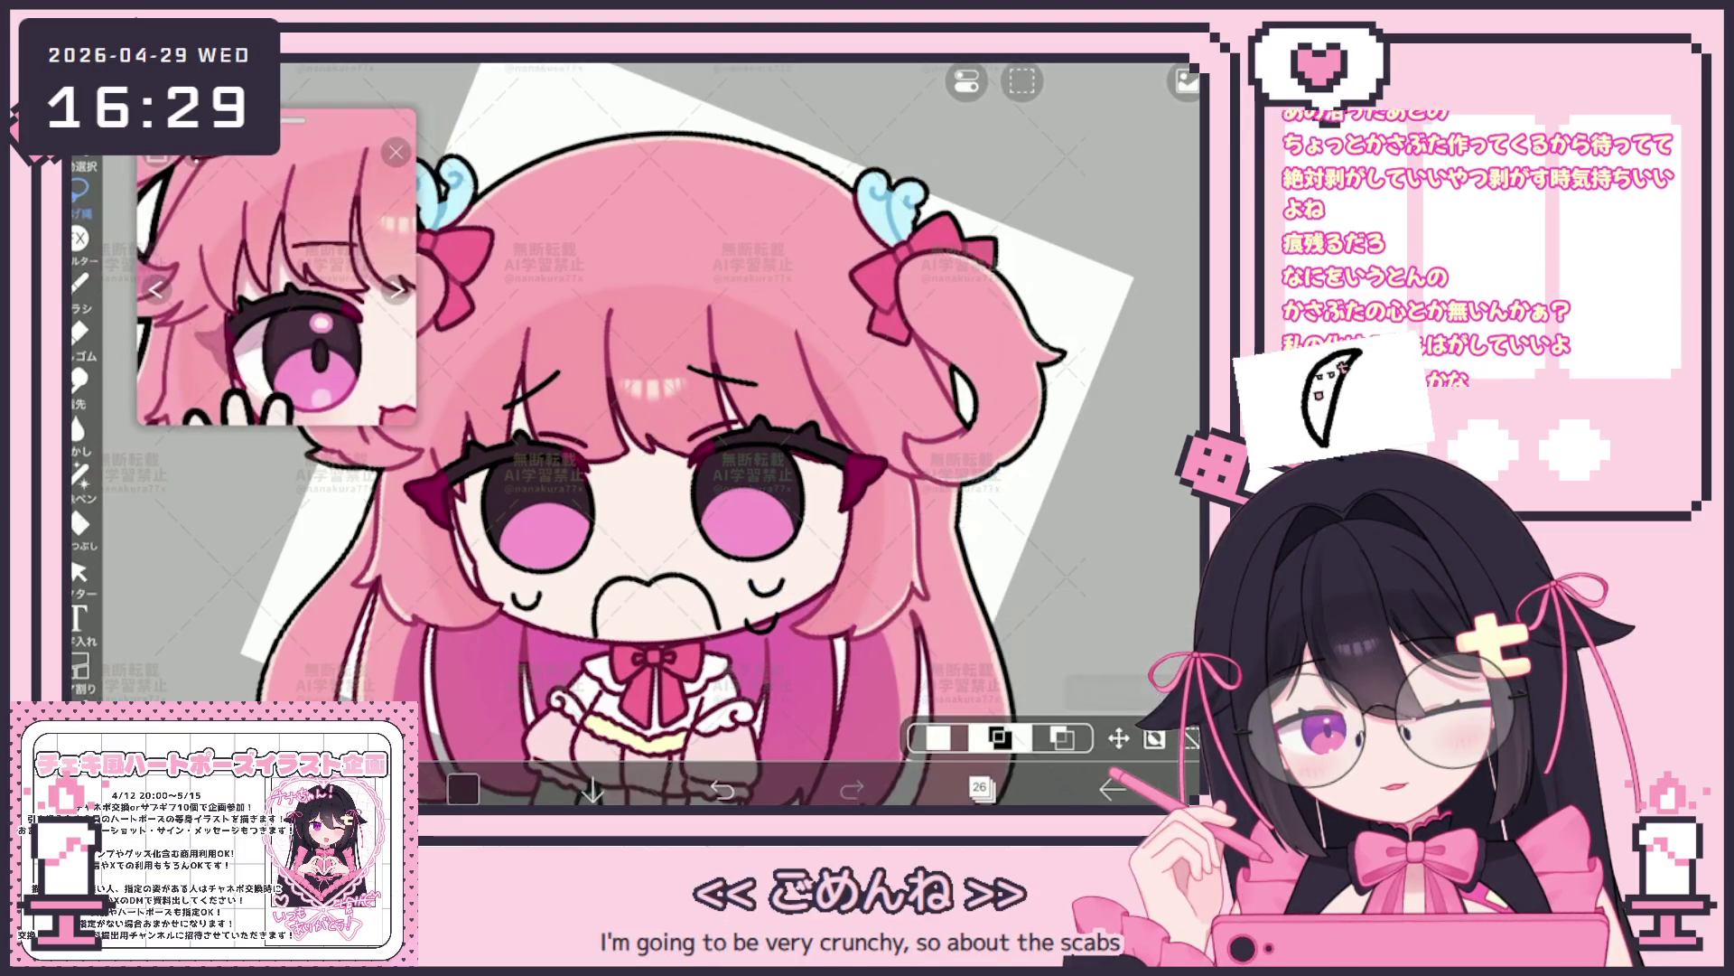
scroll(687, 434, down, 1)
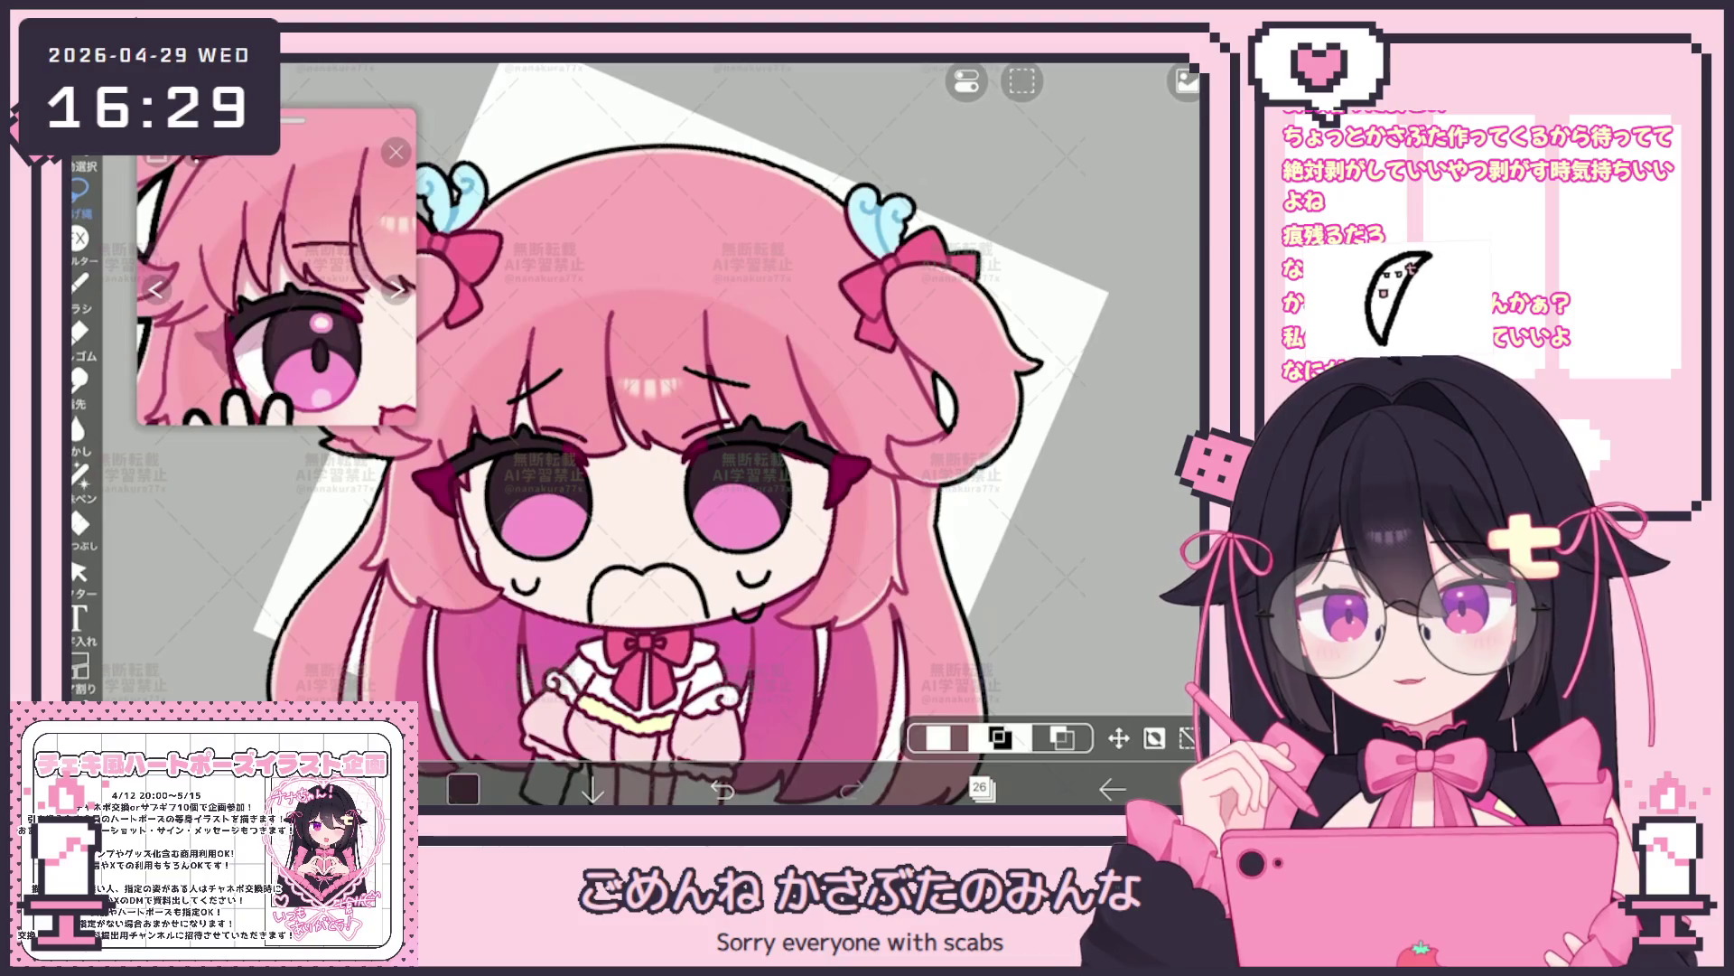
key(e)
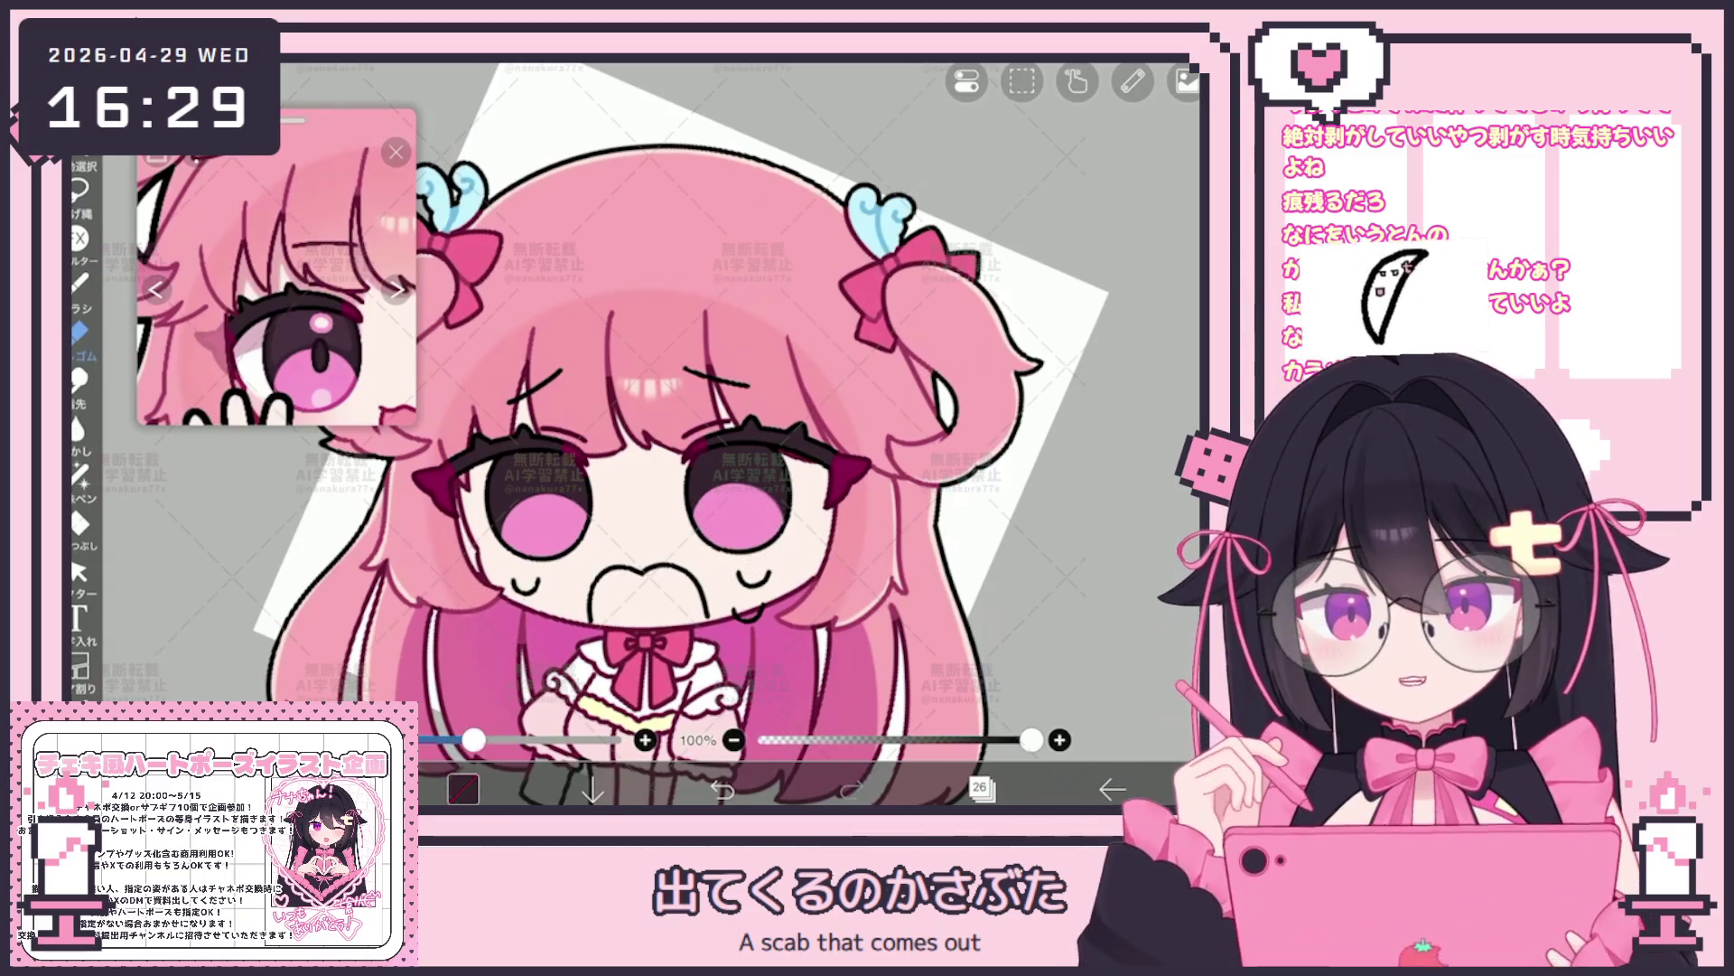
scroll(495, 617, up, 1)
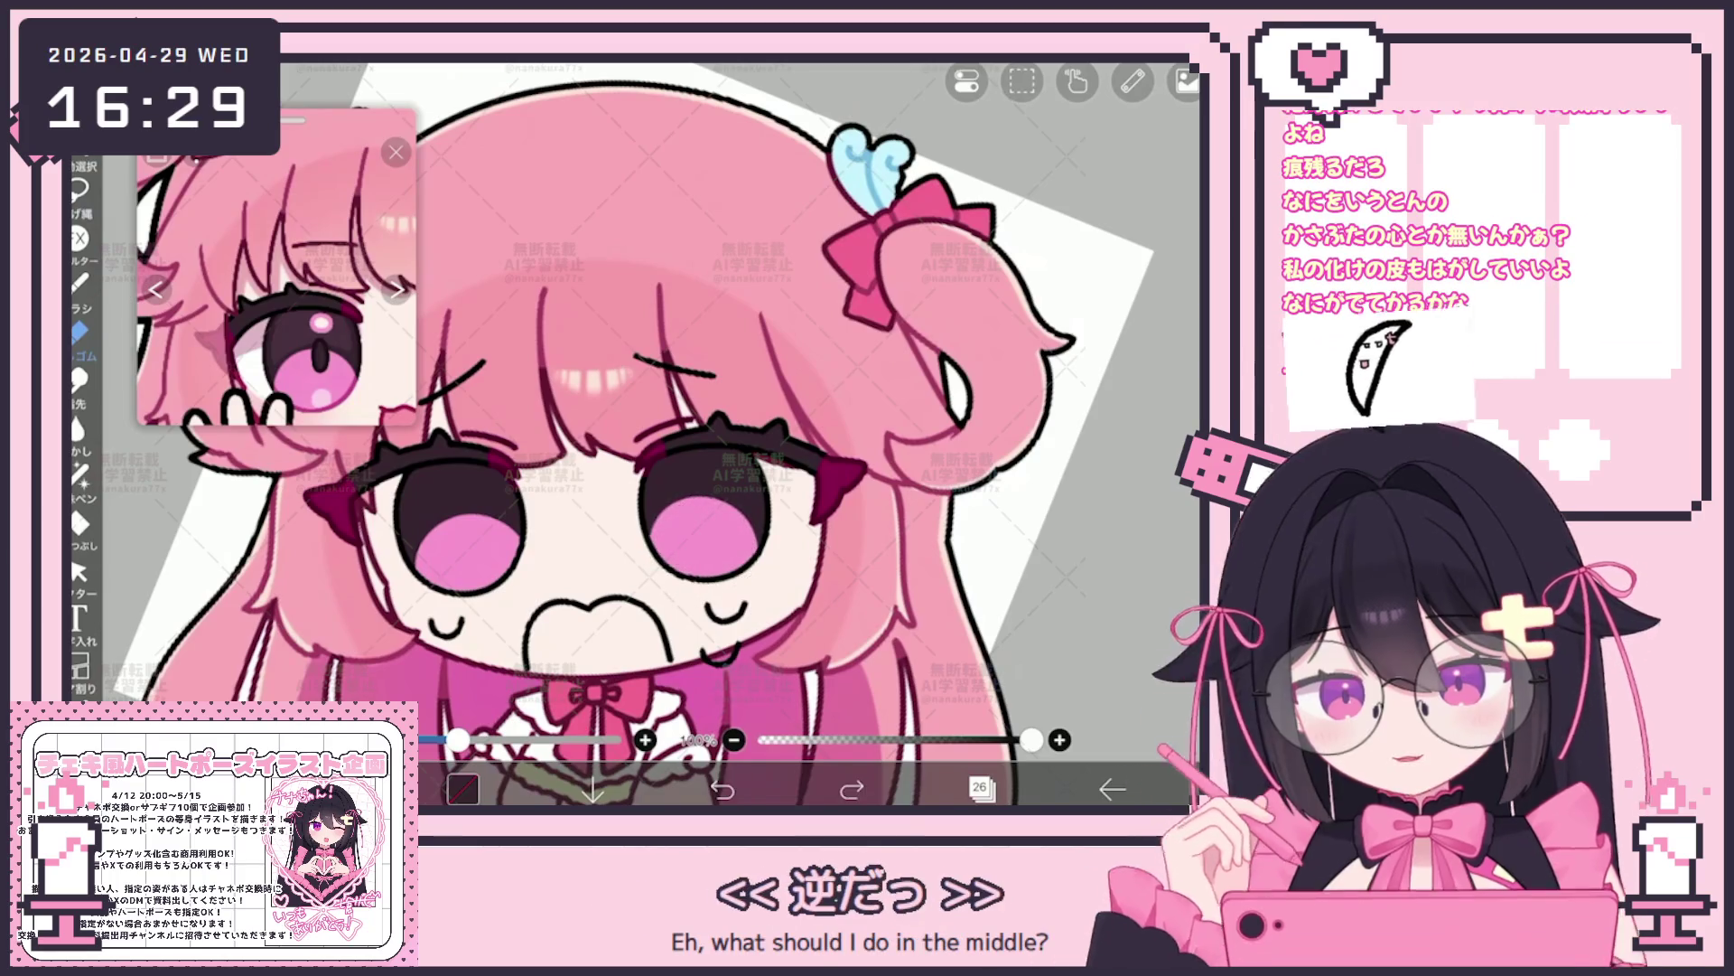
scroll(637, 435, up, 1)
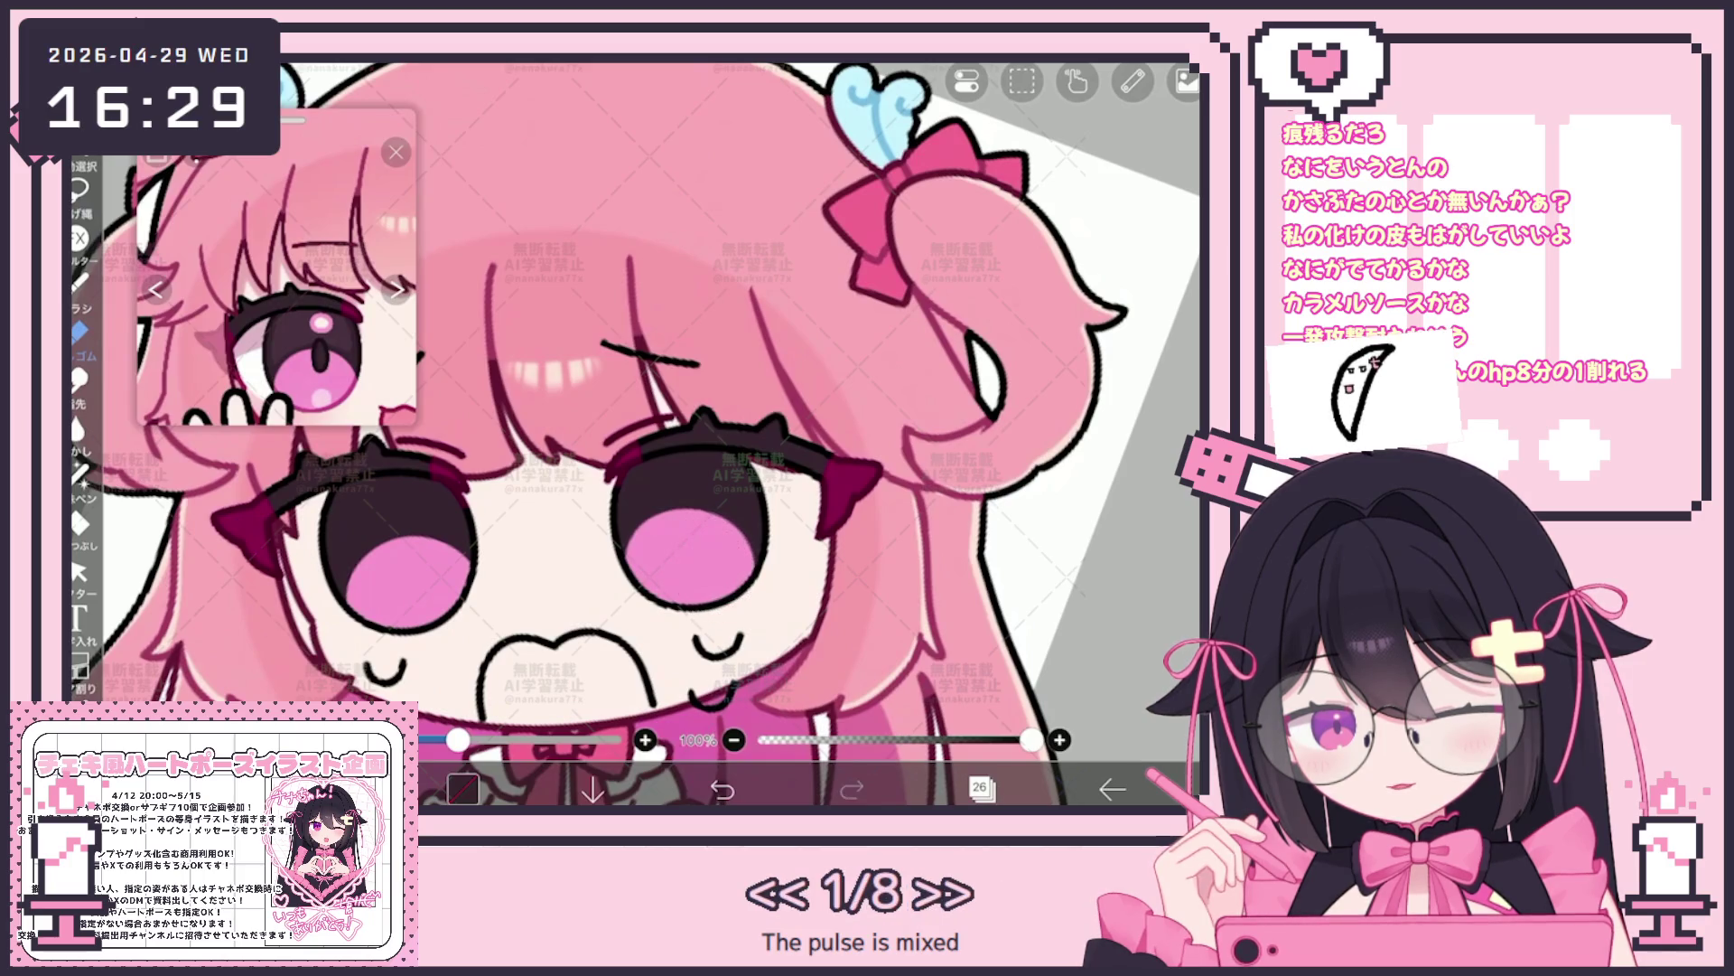
scroll(714, 574, down, 5)
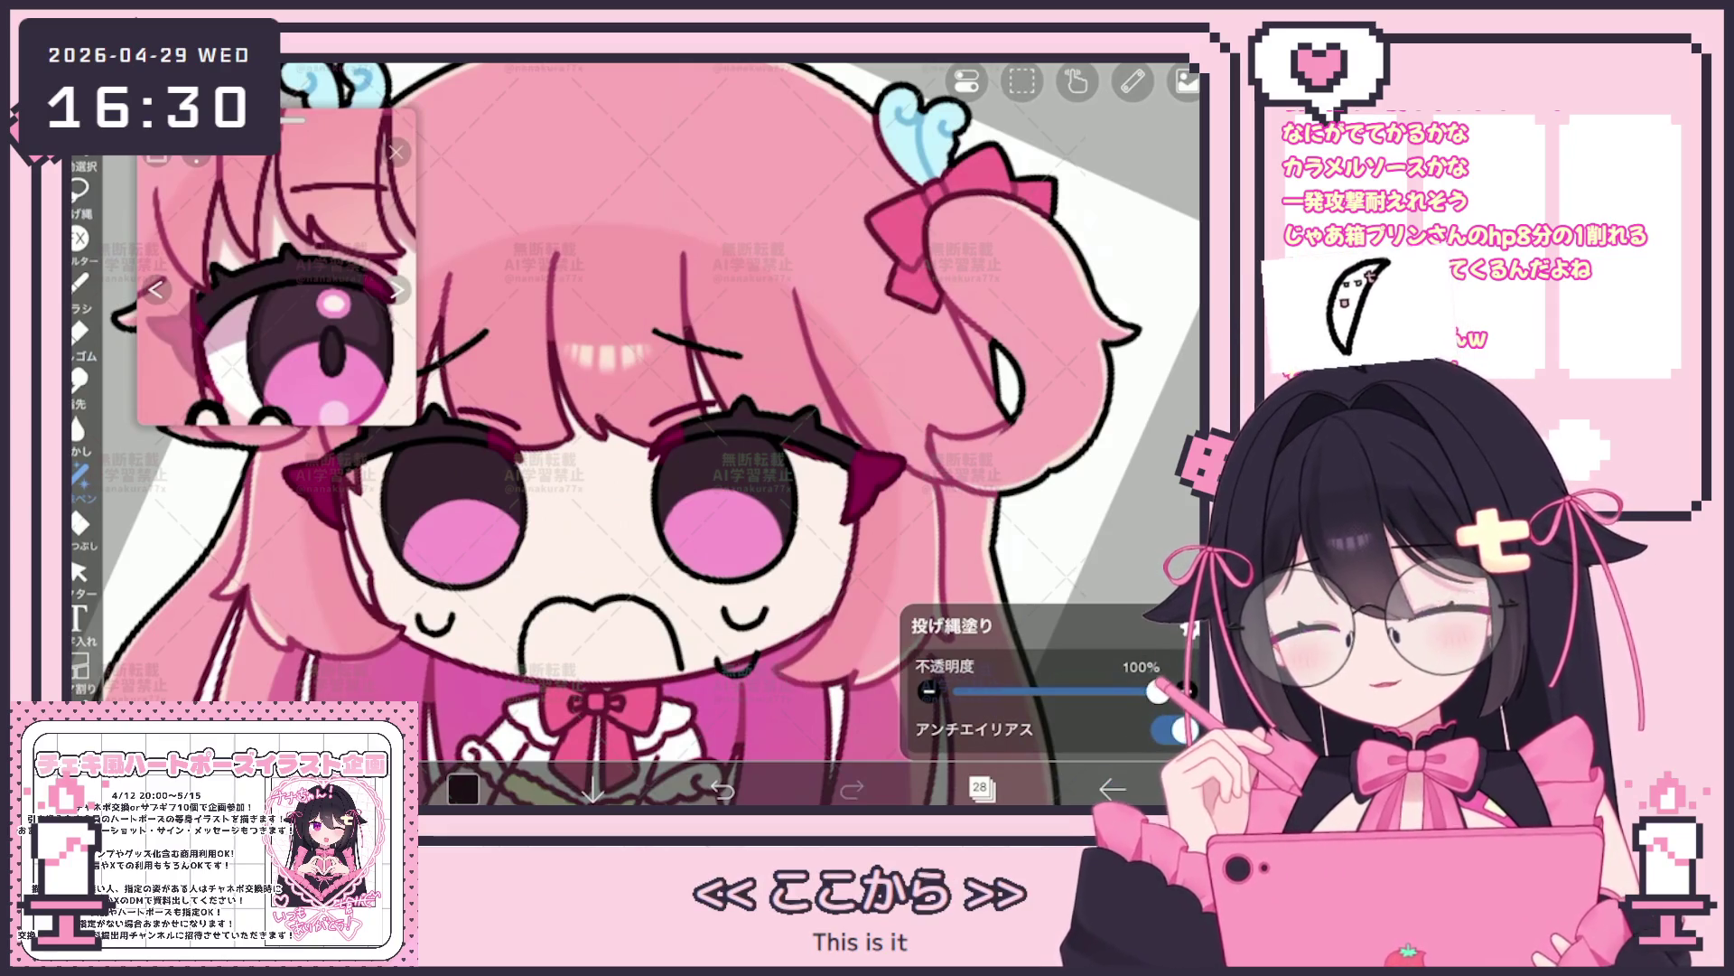
scroll(637, 435, up, 2)
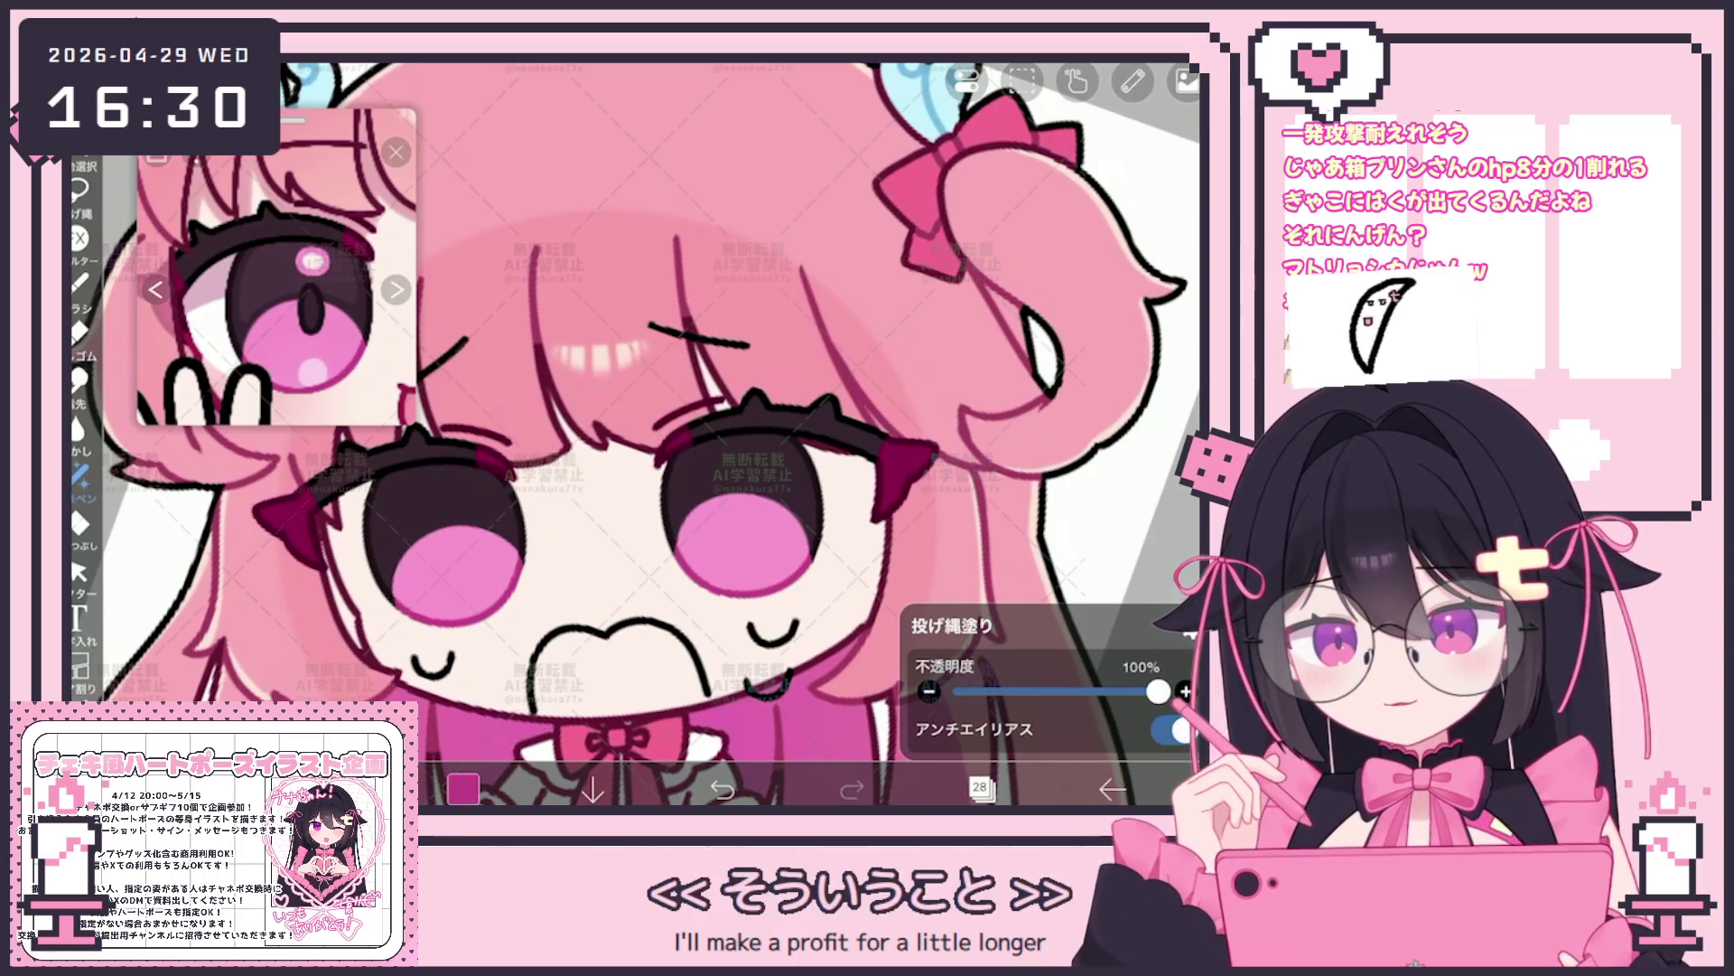
scroll(638, 434, down, 5)
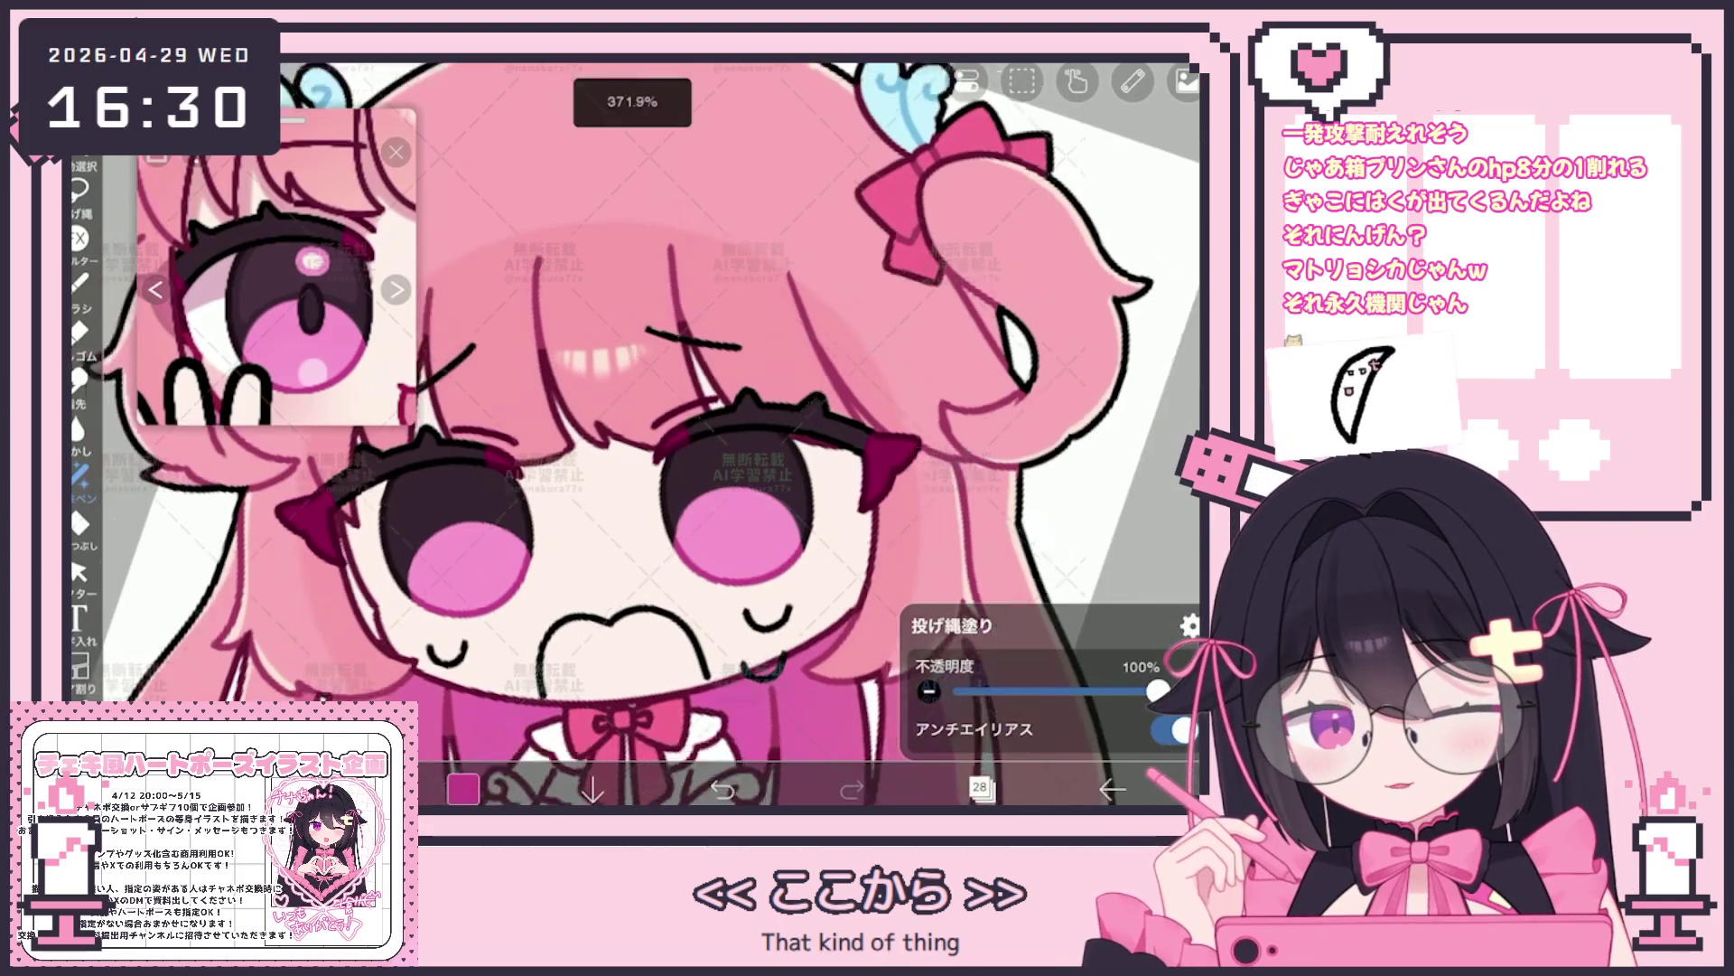
scroll(733, 448, up, 5)
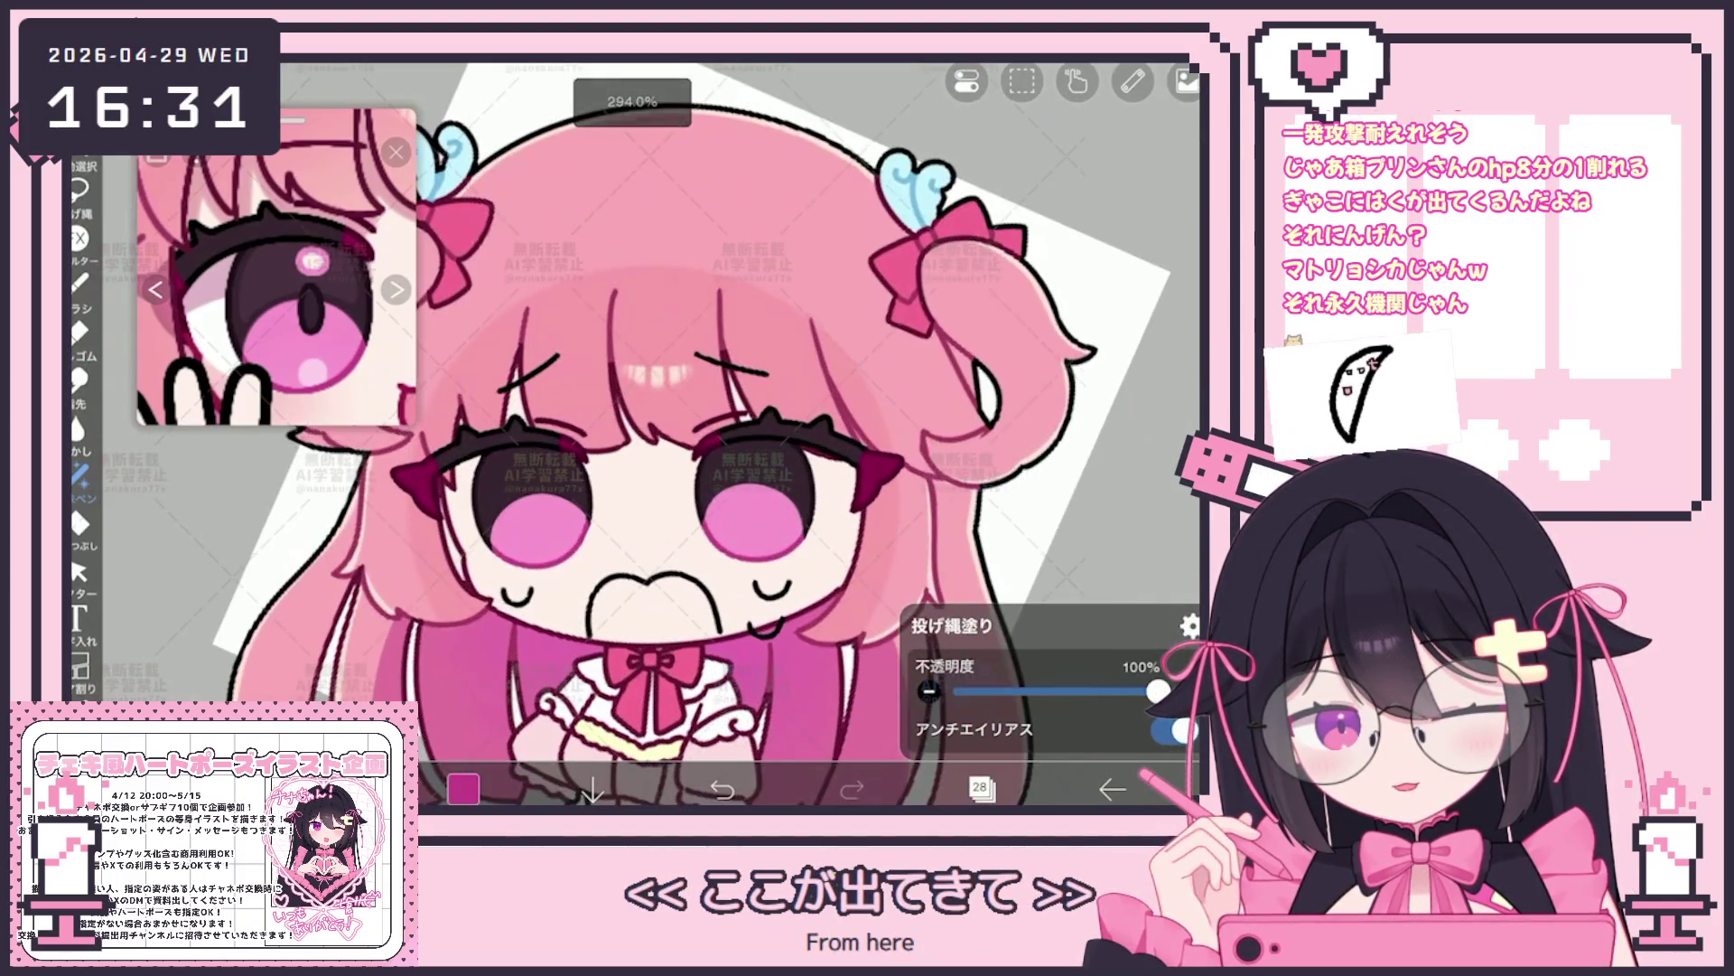
Open the Layers panel showing the eye layers inside their folder
click(980, 786)
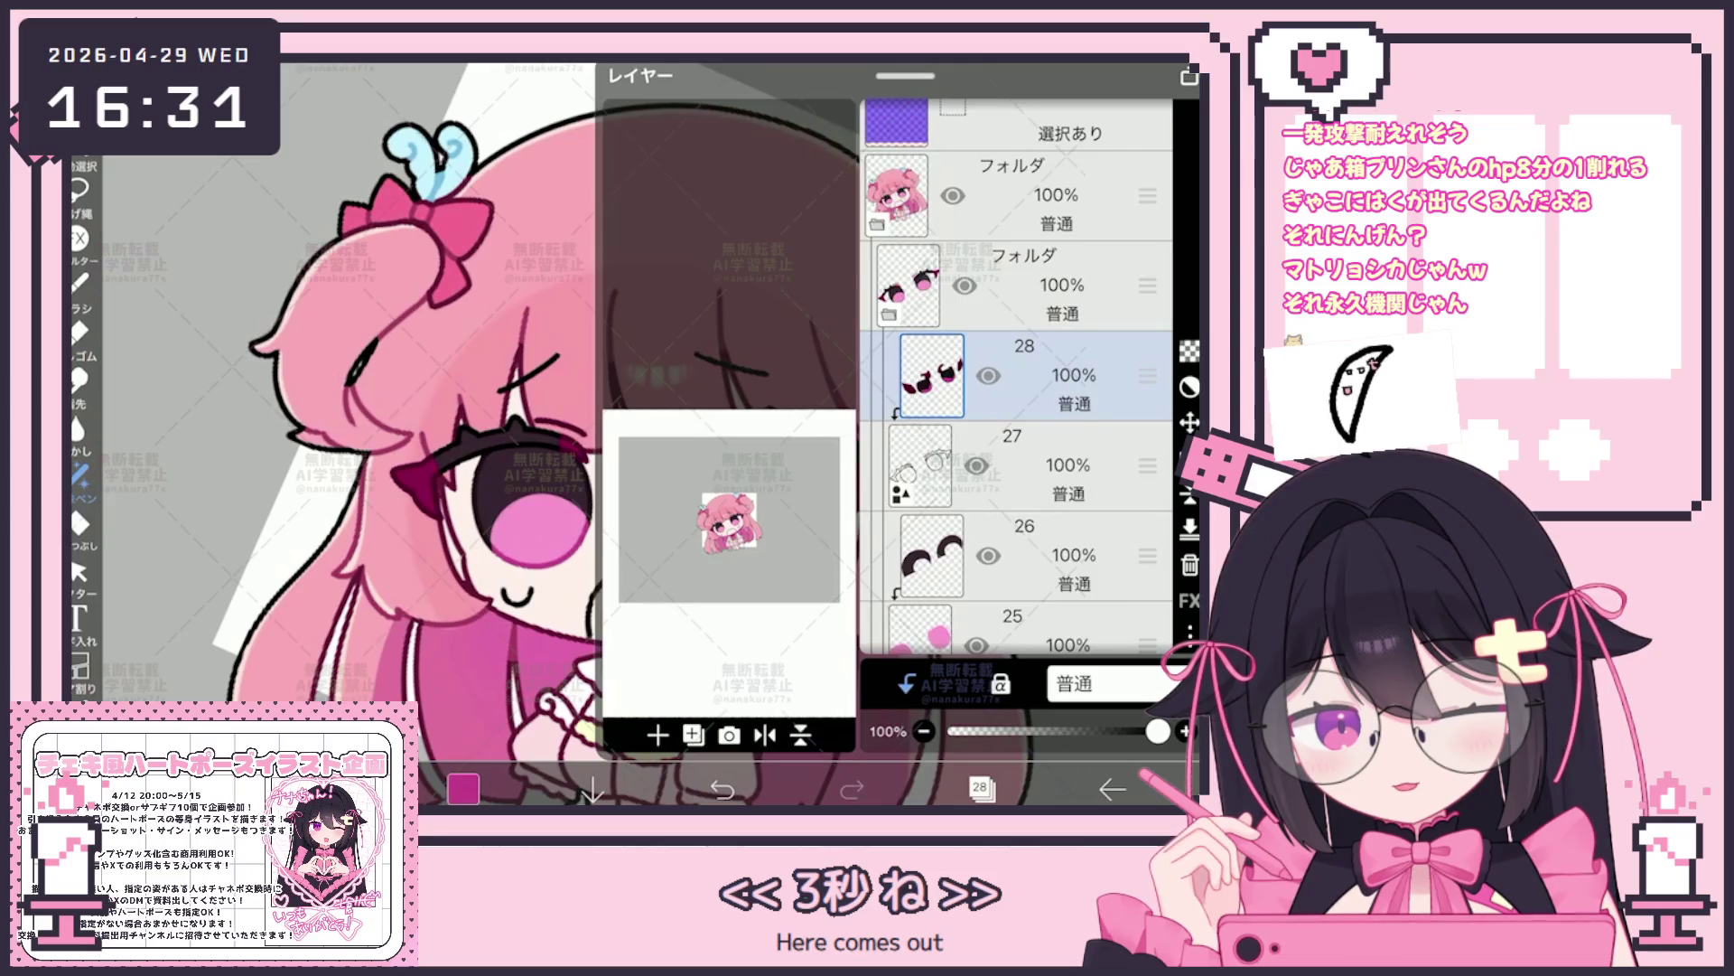
Drag the eyes folder lower in the stack, select layer 10 and set the drawing colour to white
mouse_move(1017, 380)
mouse_down()
mouse_move(1016, 610)
mouse_move(1017, 312)
mouse_up()
click(1017, 366)
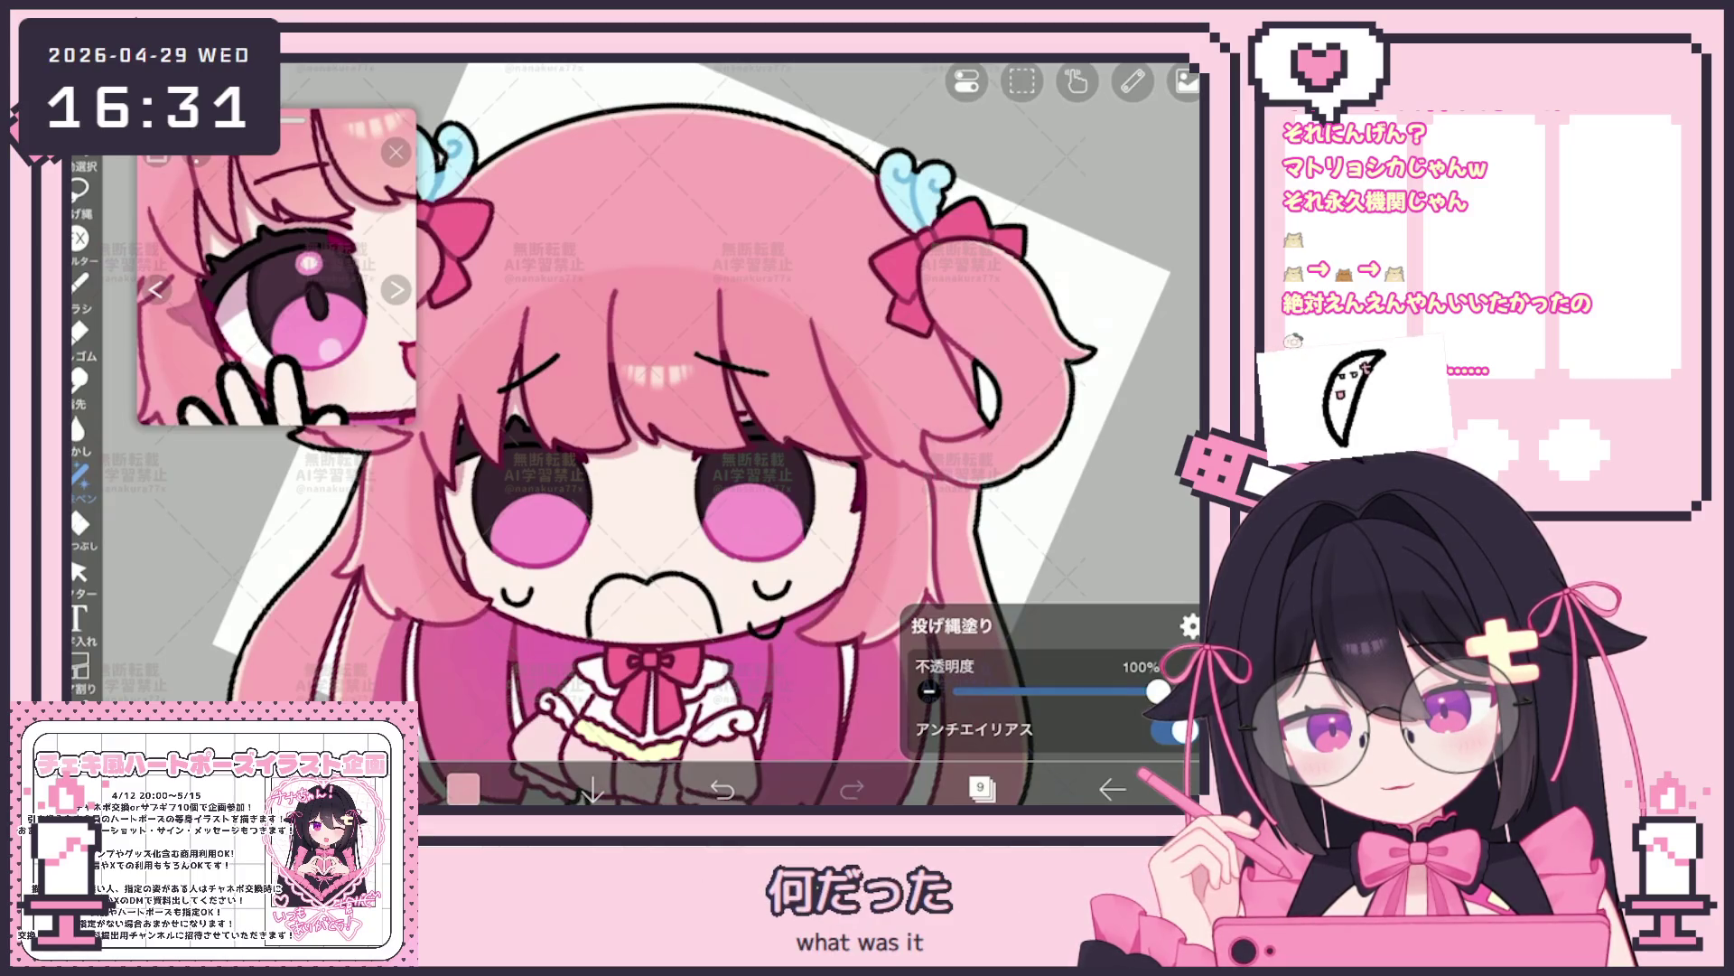
click(981, 787)
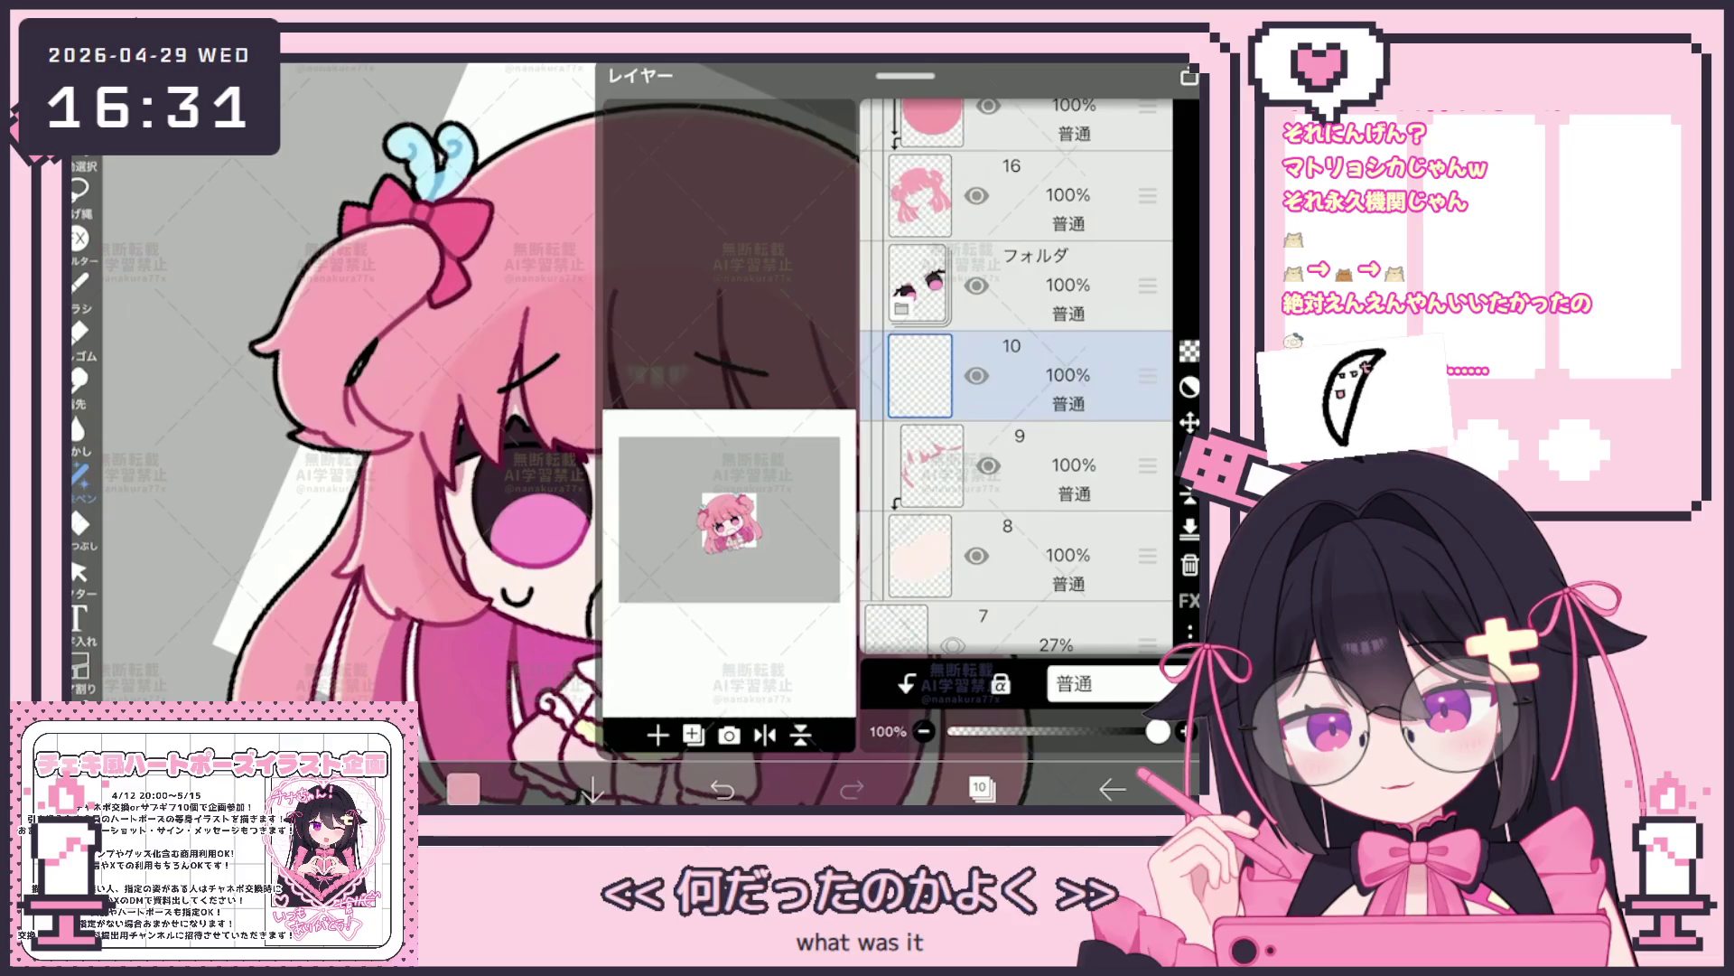
click(462, 788)
click(462, 787)
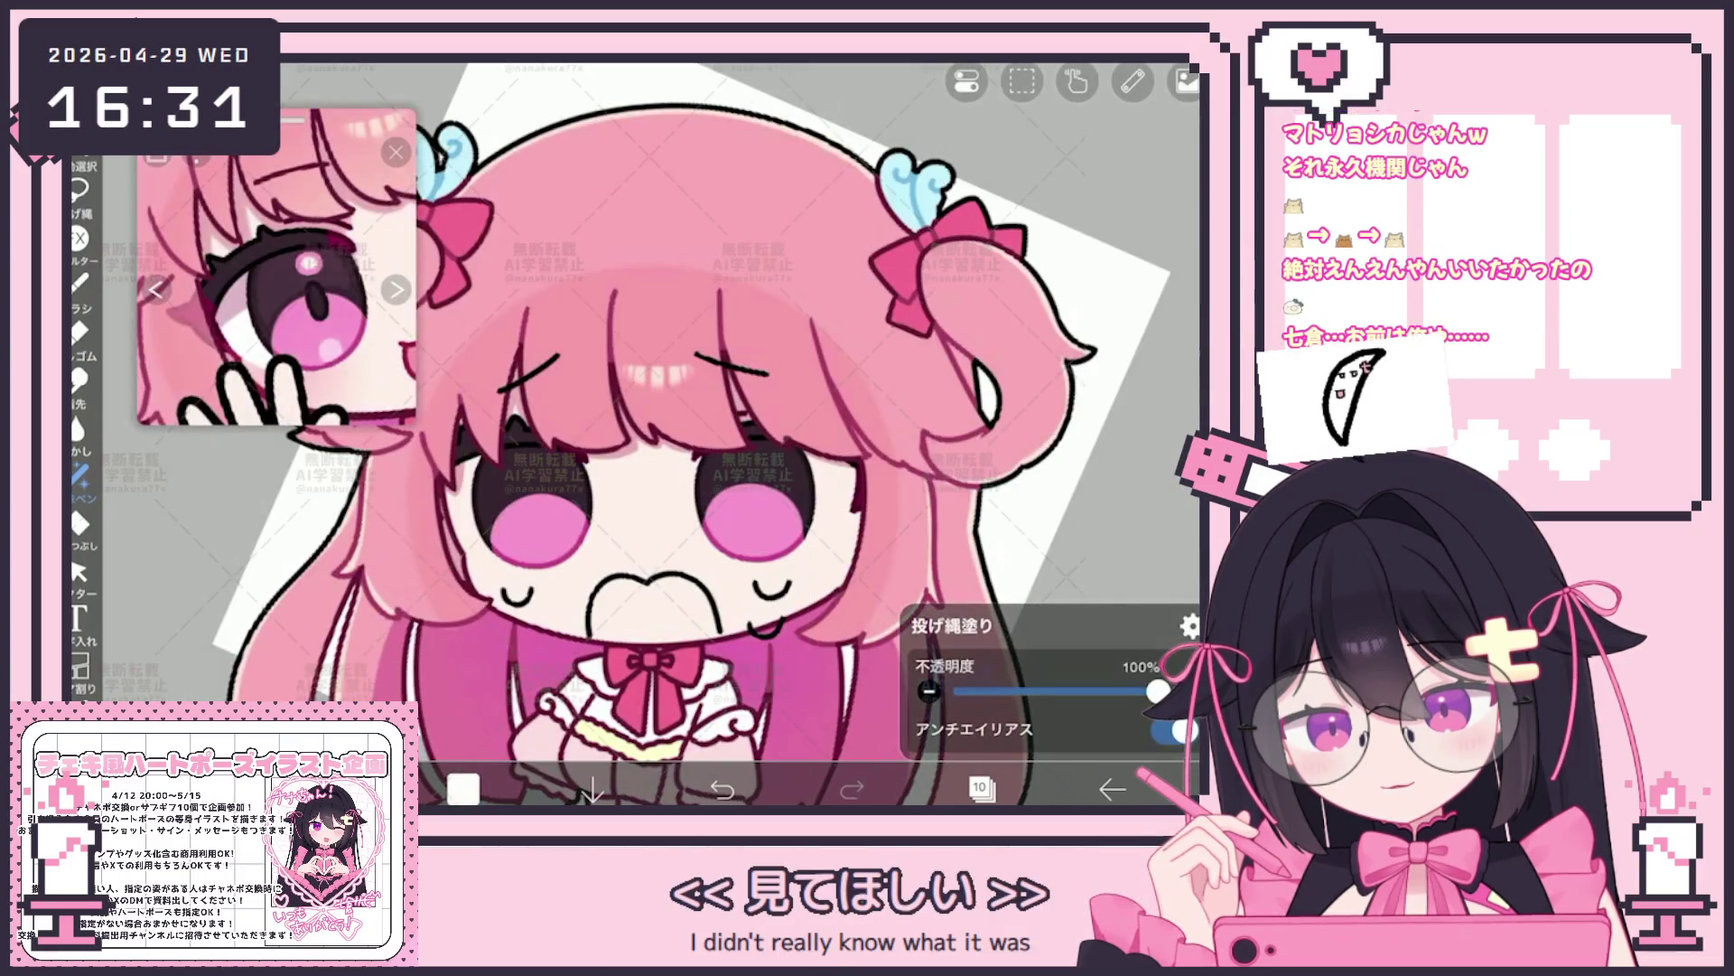
scroll(665, 434, up, 2)
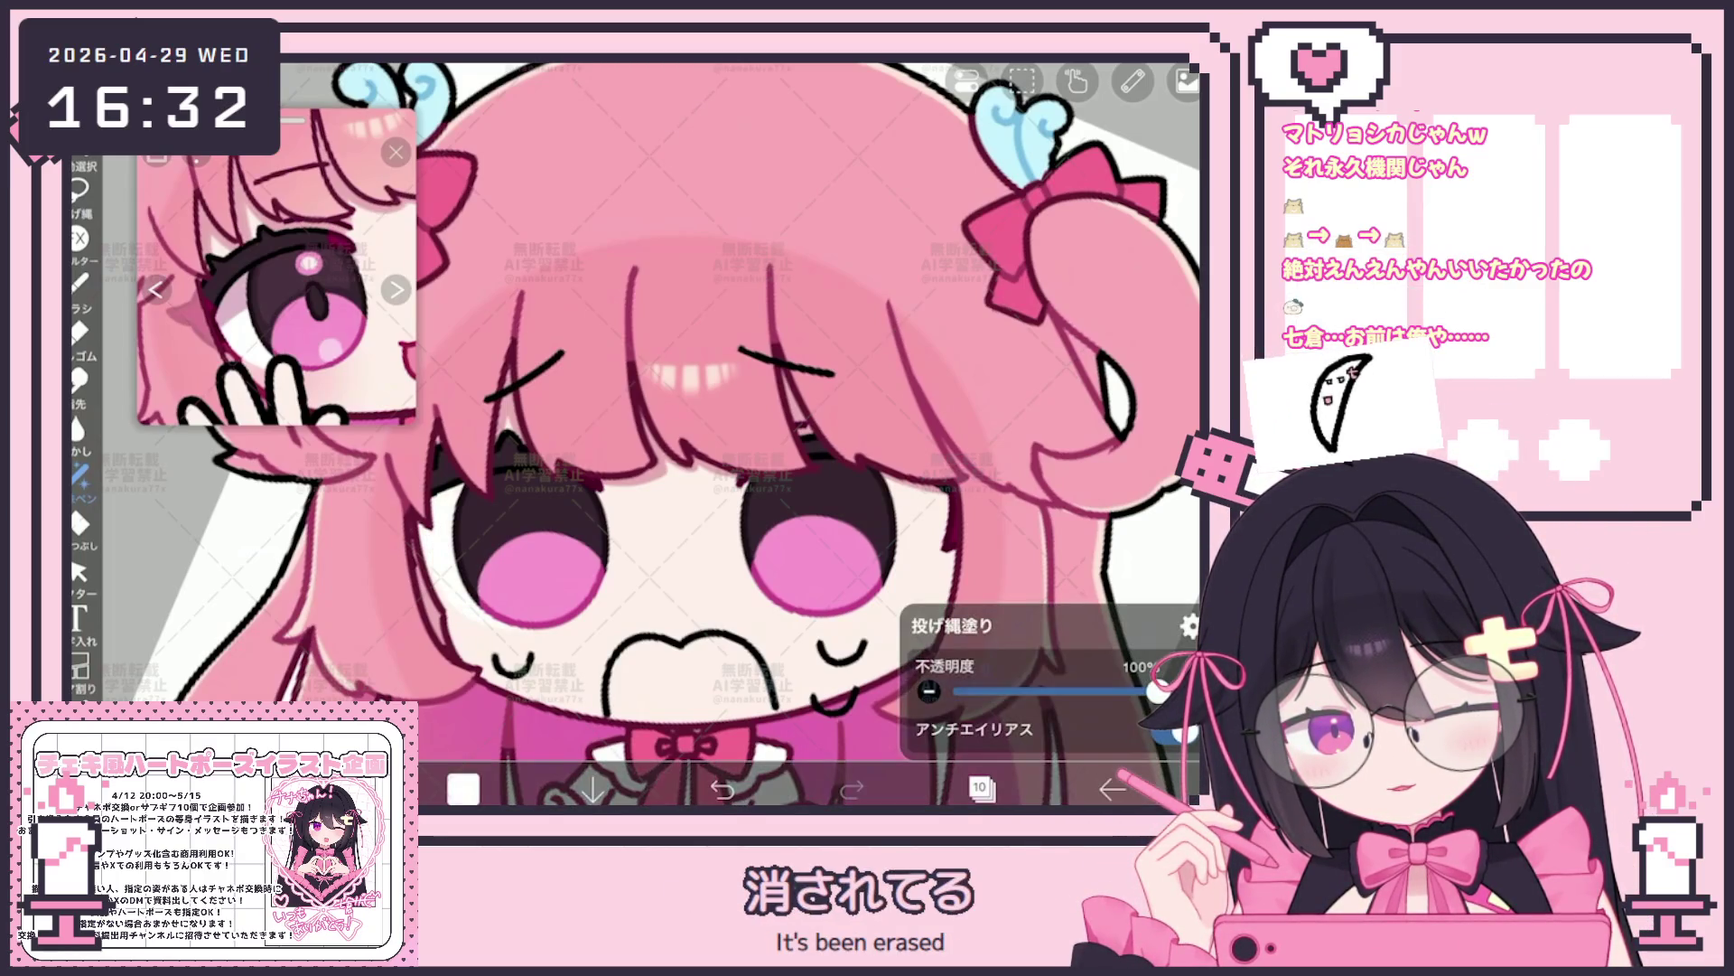
scroll(637, 433, up, 2)
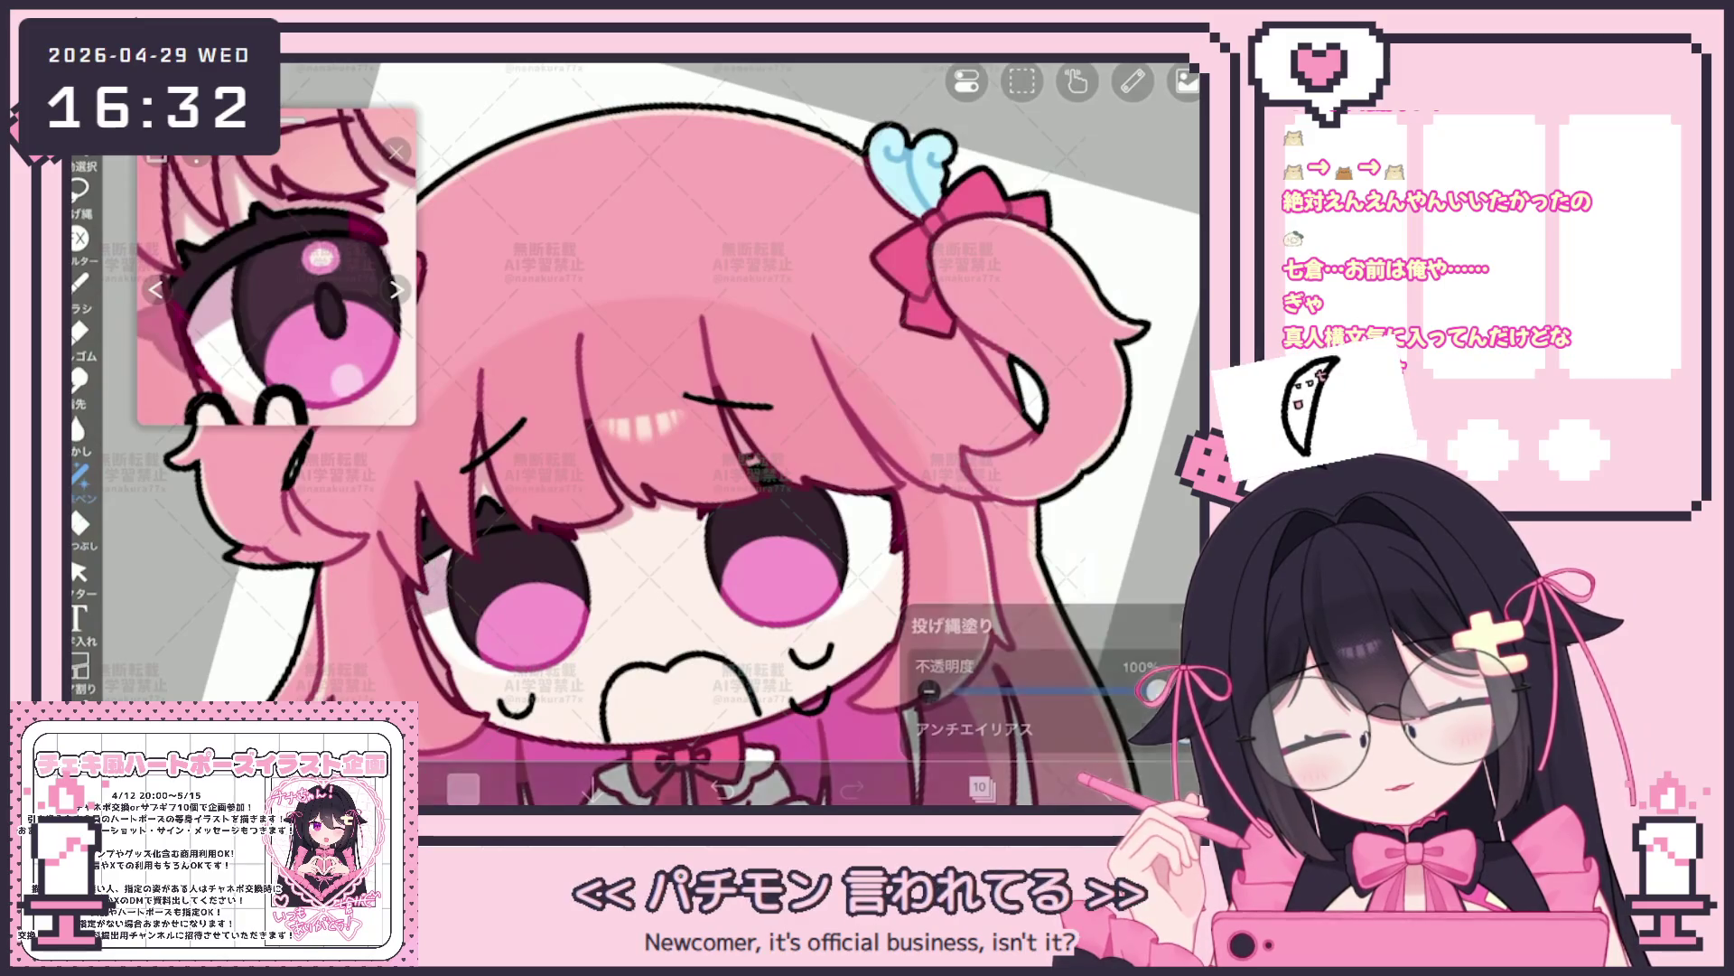
Lasso-fill a shape, then browse the layer list selecting layers 15 and 14
drag(421, 557, 447, 610)
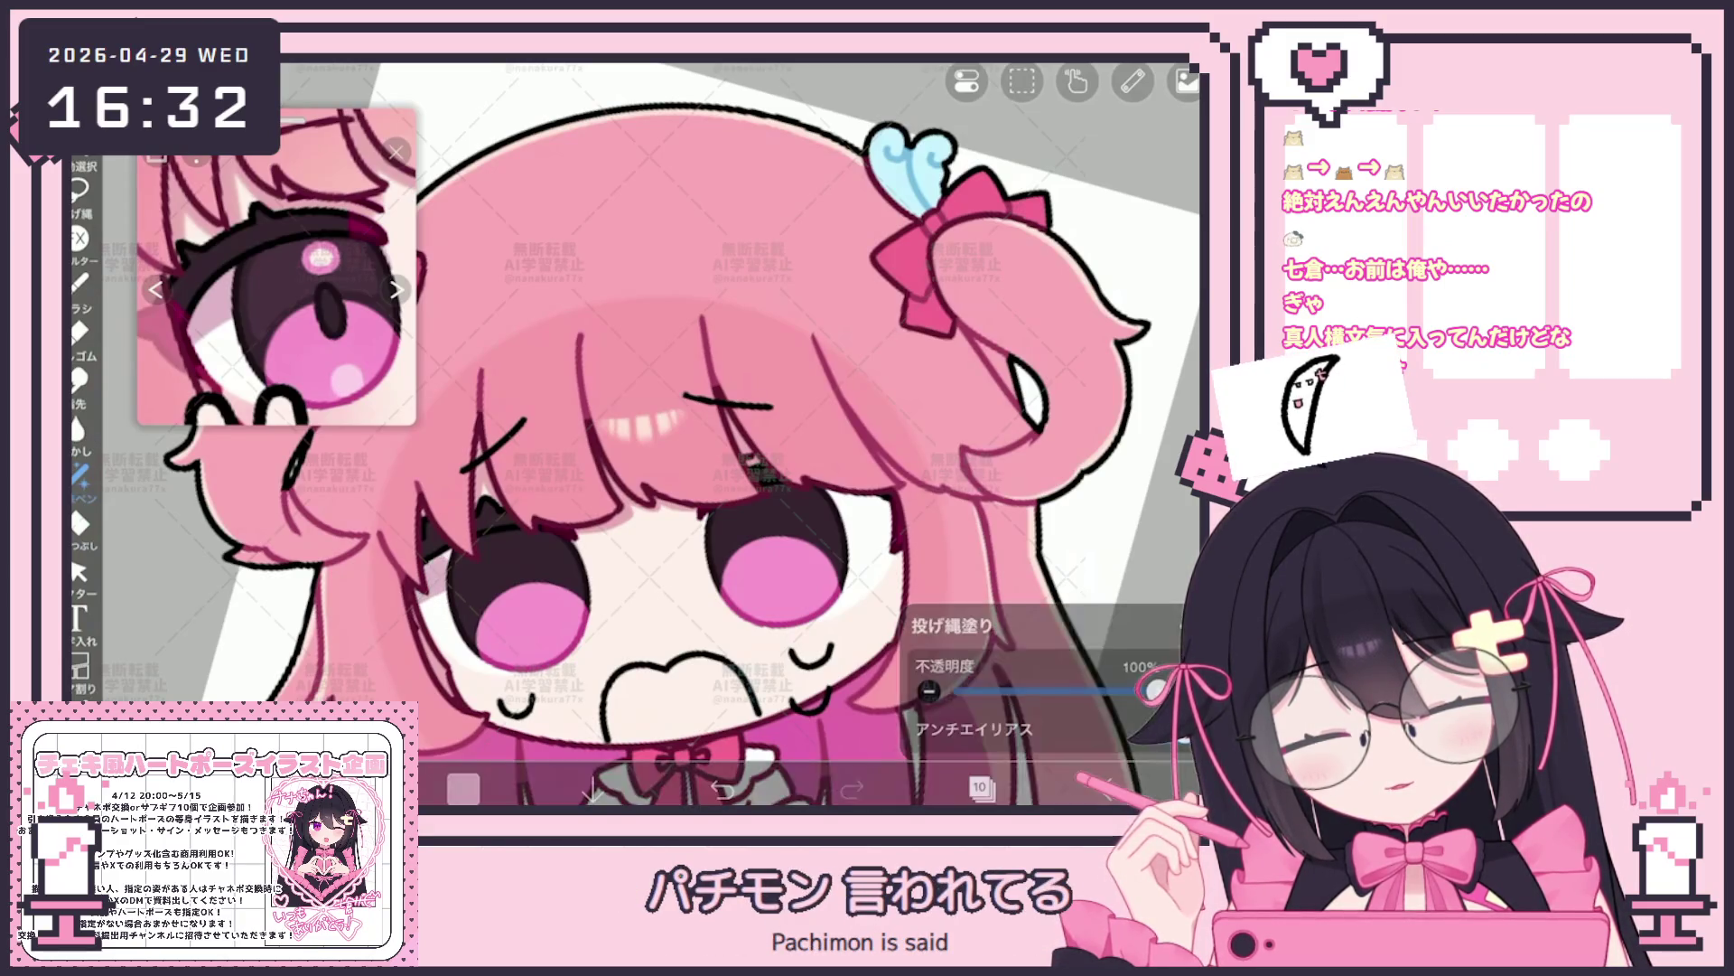
click(981, 787)
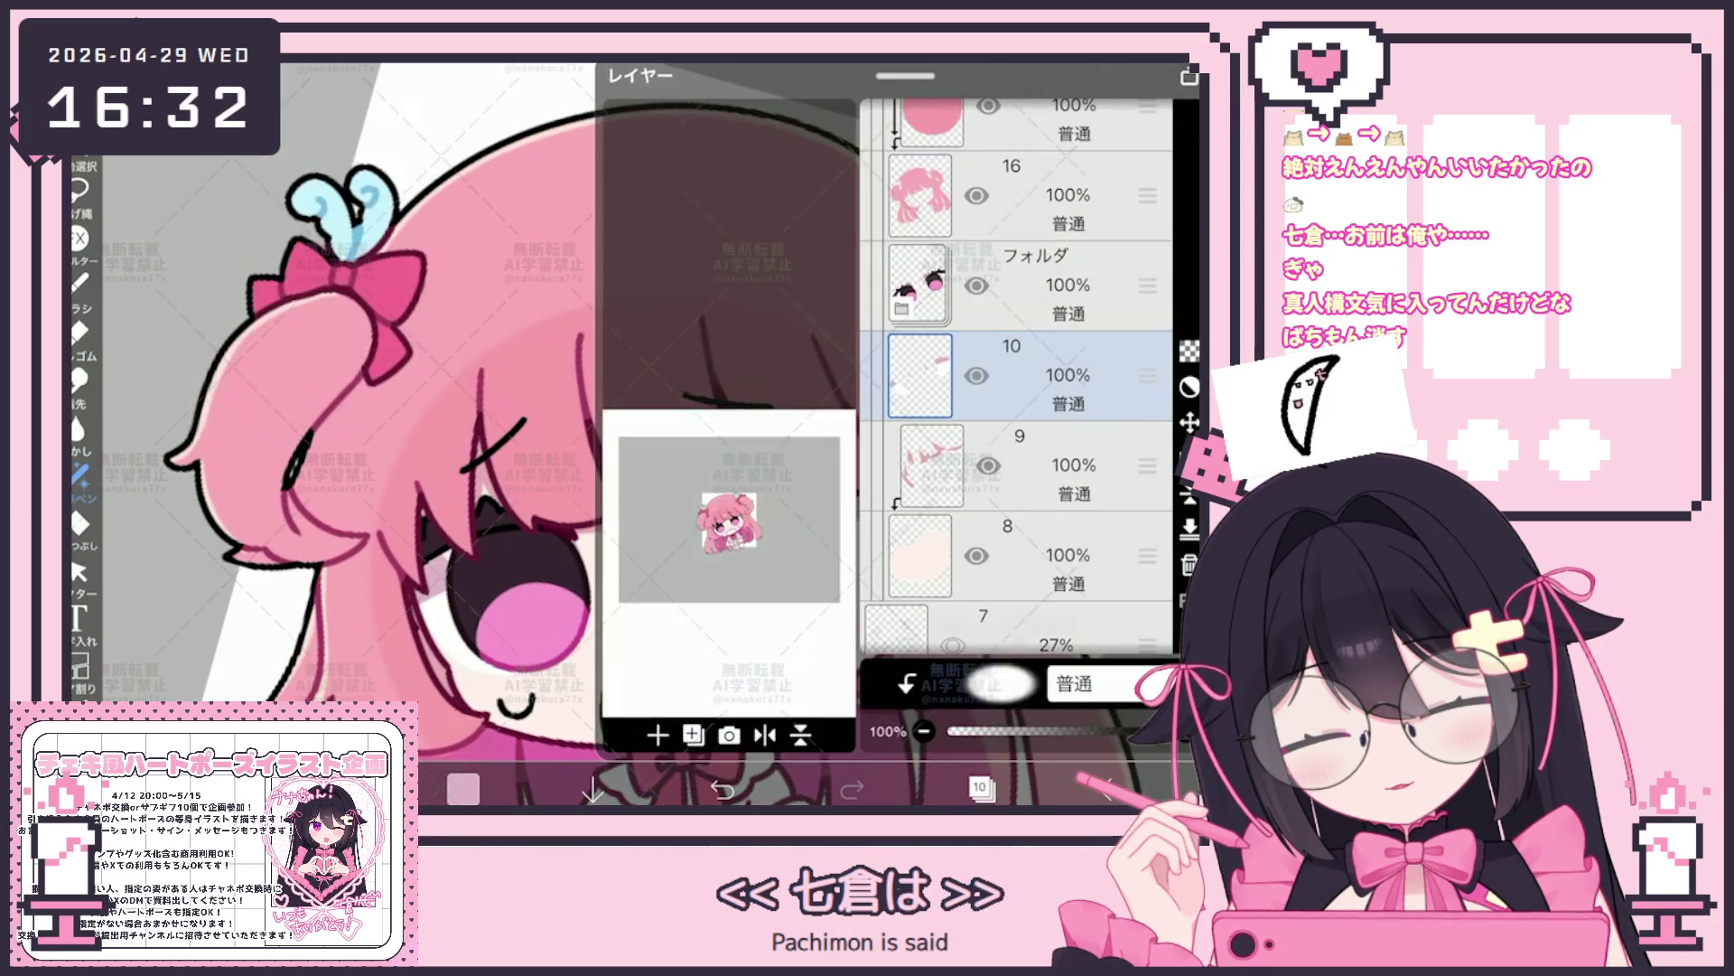
click(981, 787)
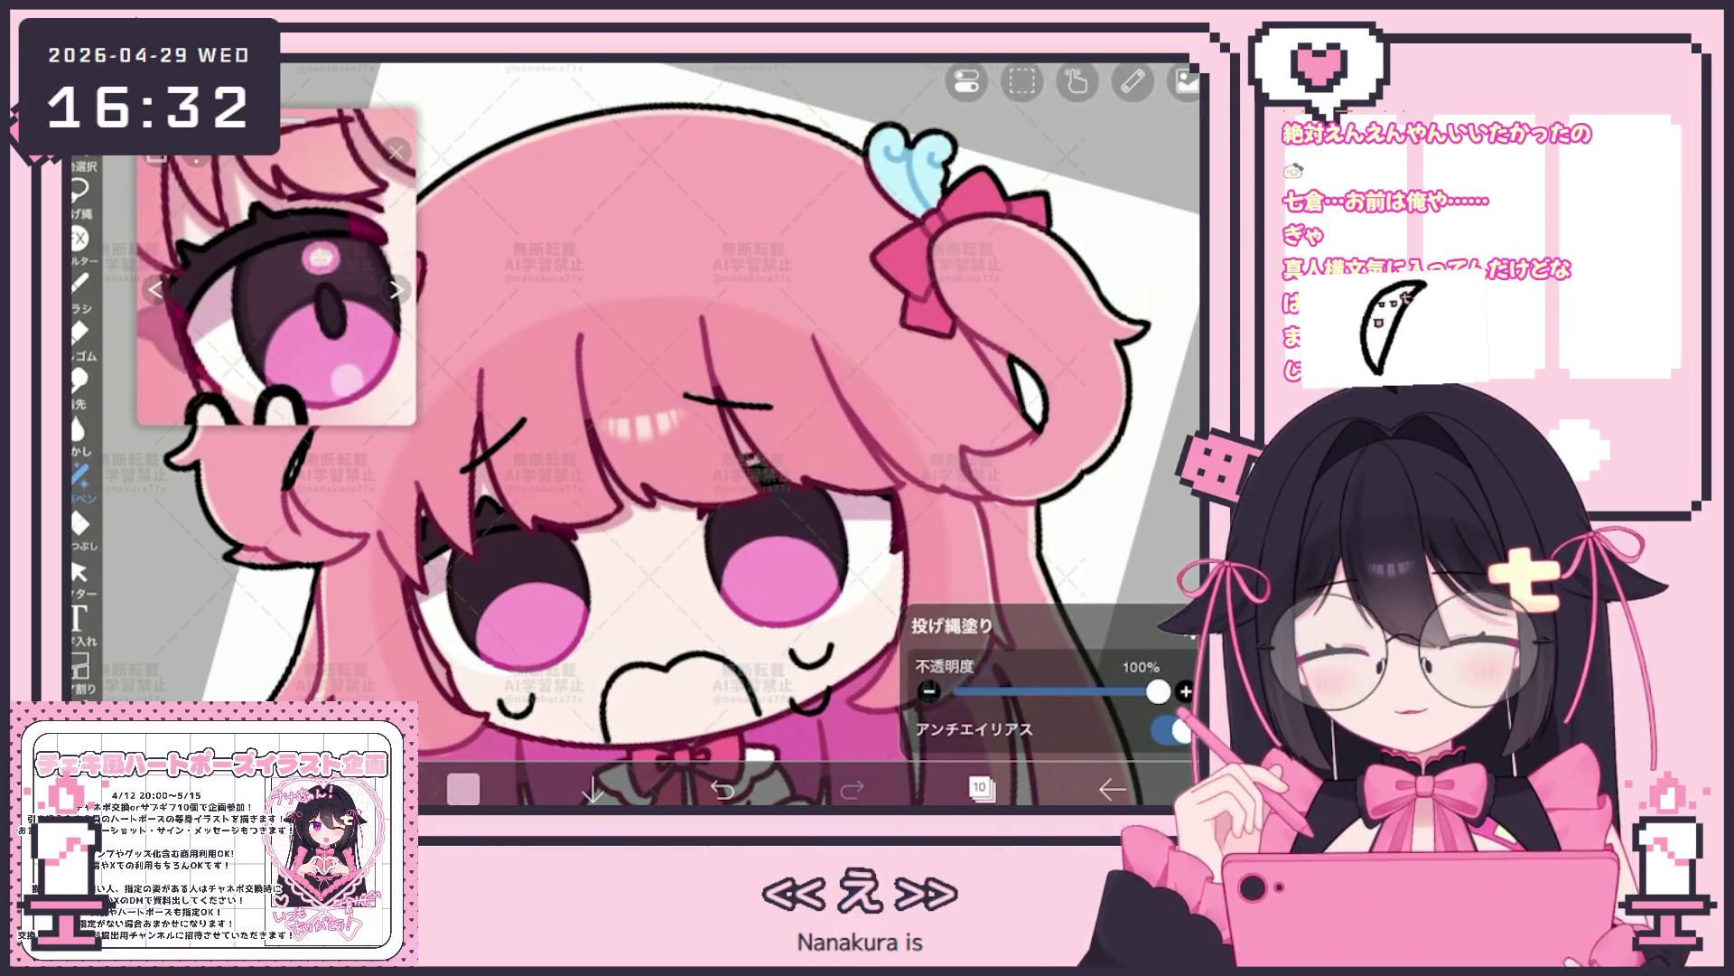
scroll(637, 407, up, 3)
scroll(752, 514, down, 3)
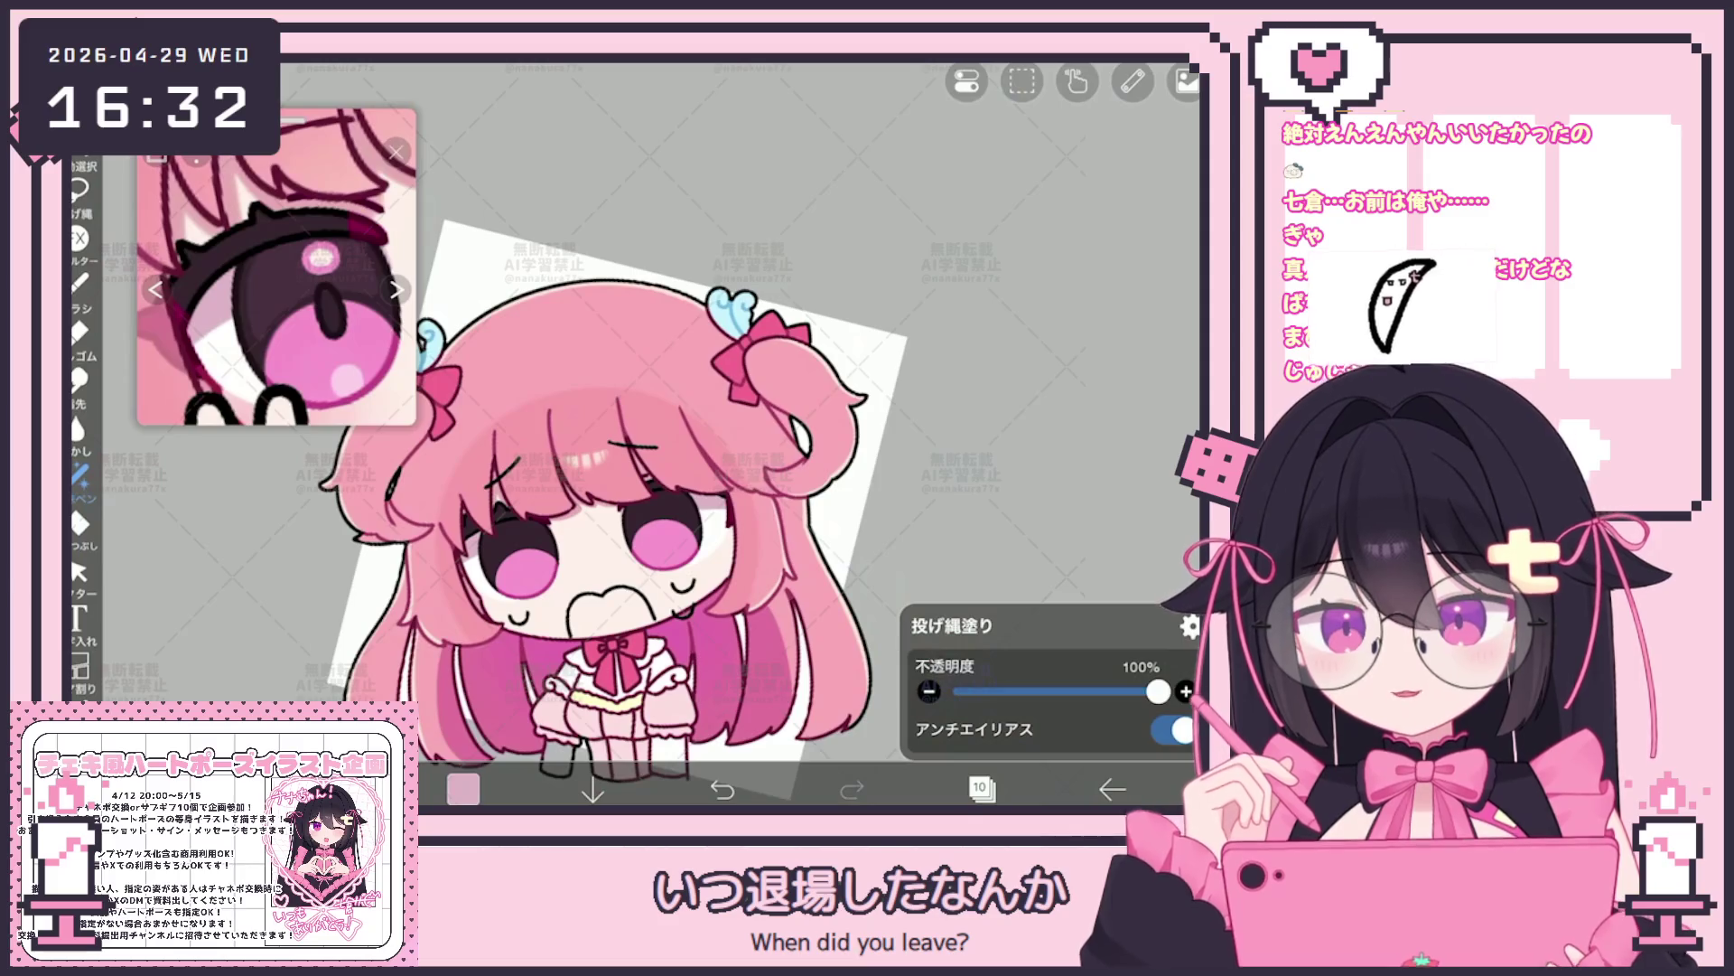
click(982, 787)
drag(1017, 272, 1016, 394)
click(1029, 466)
click(1030, 556)
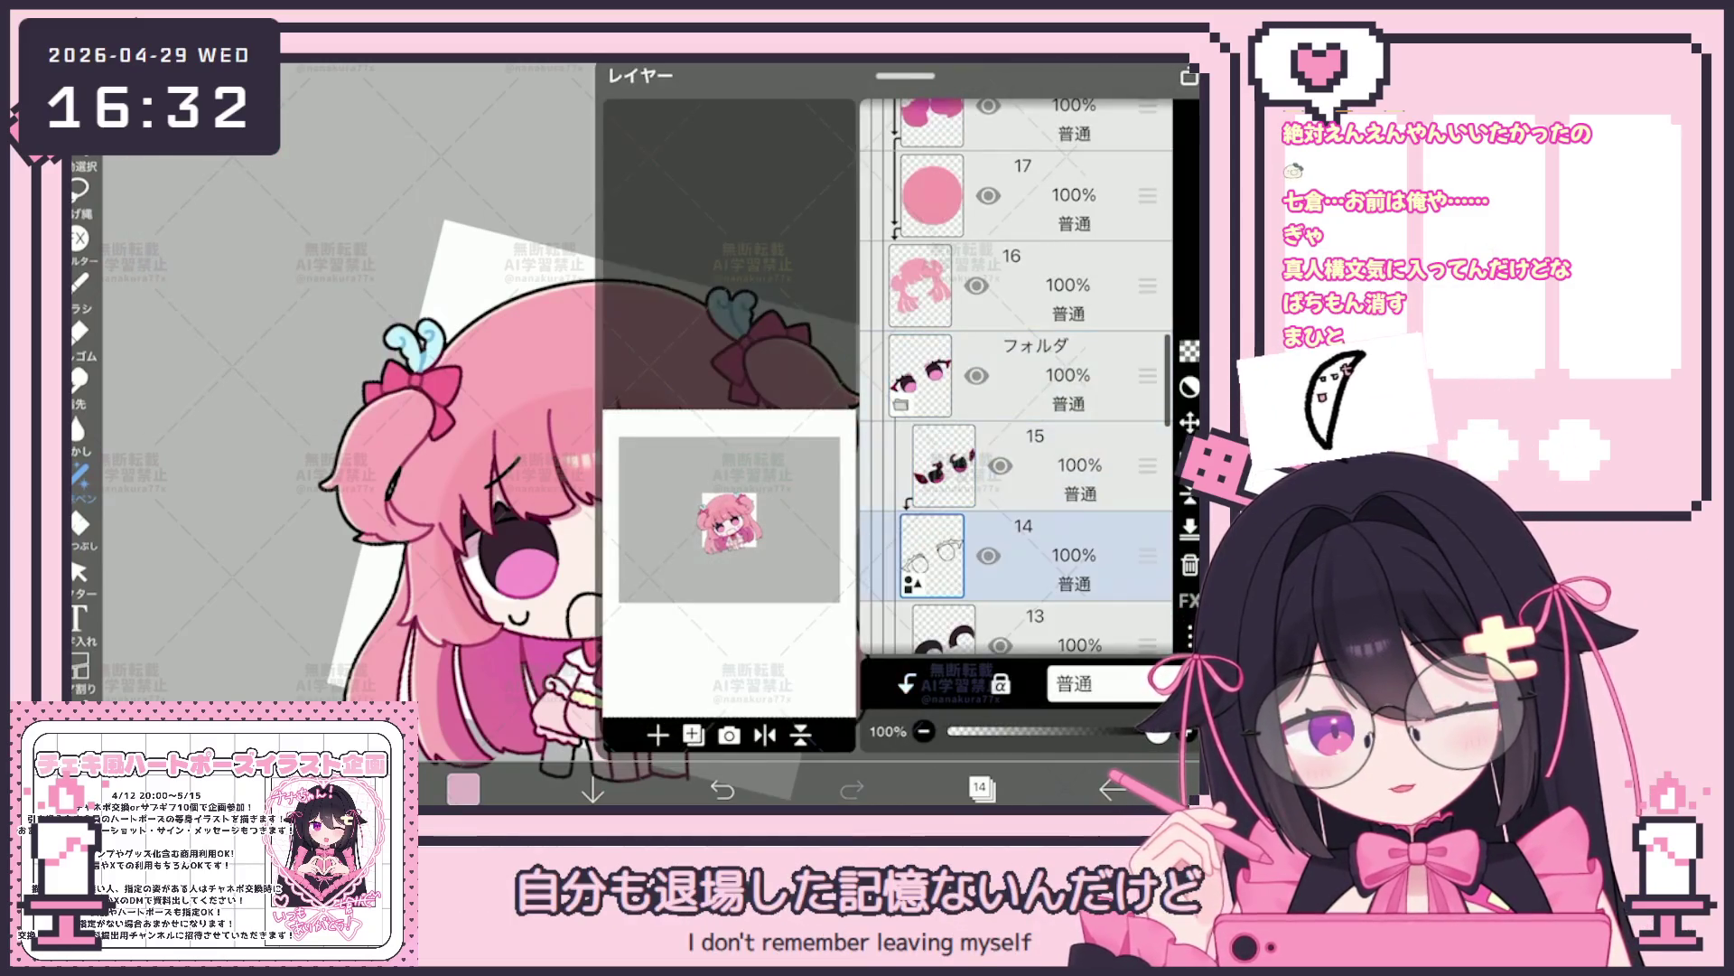
click(981, 788)
scroll(677, 475, down, 2)
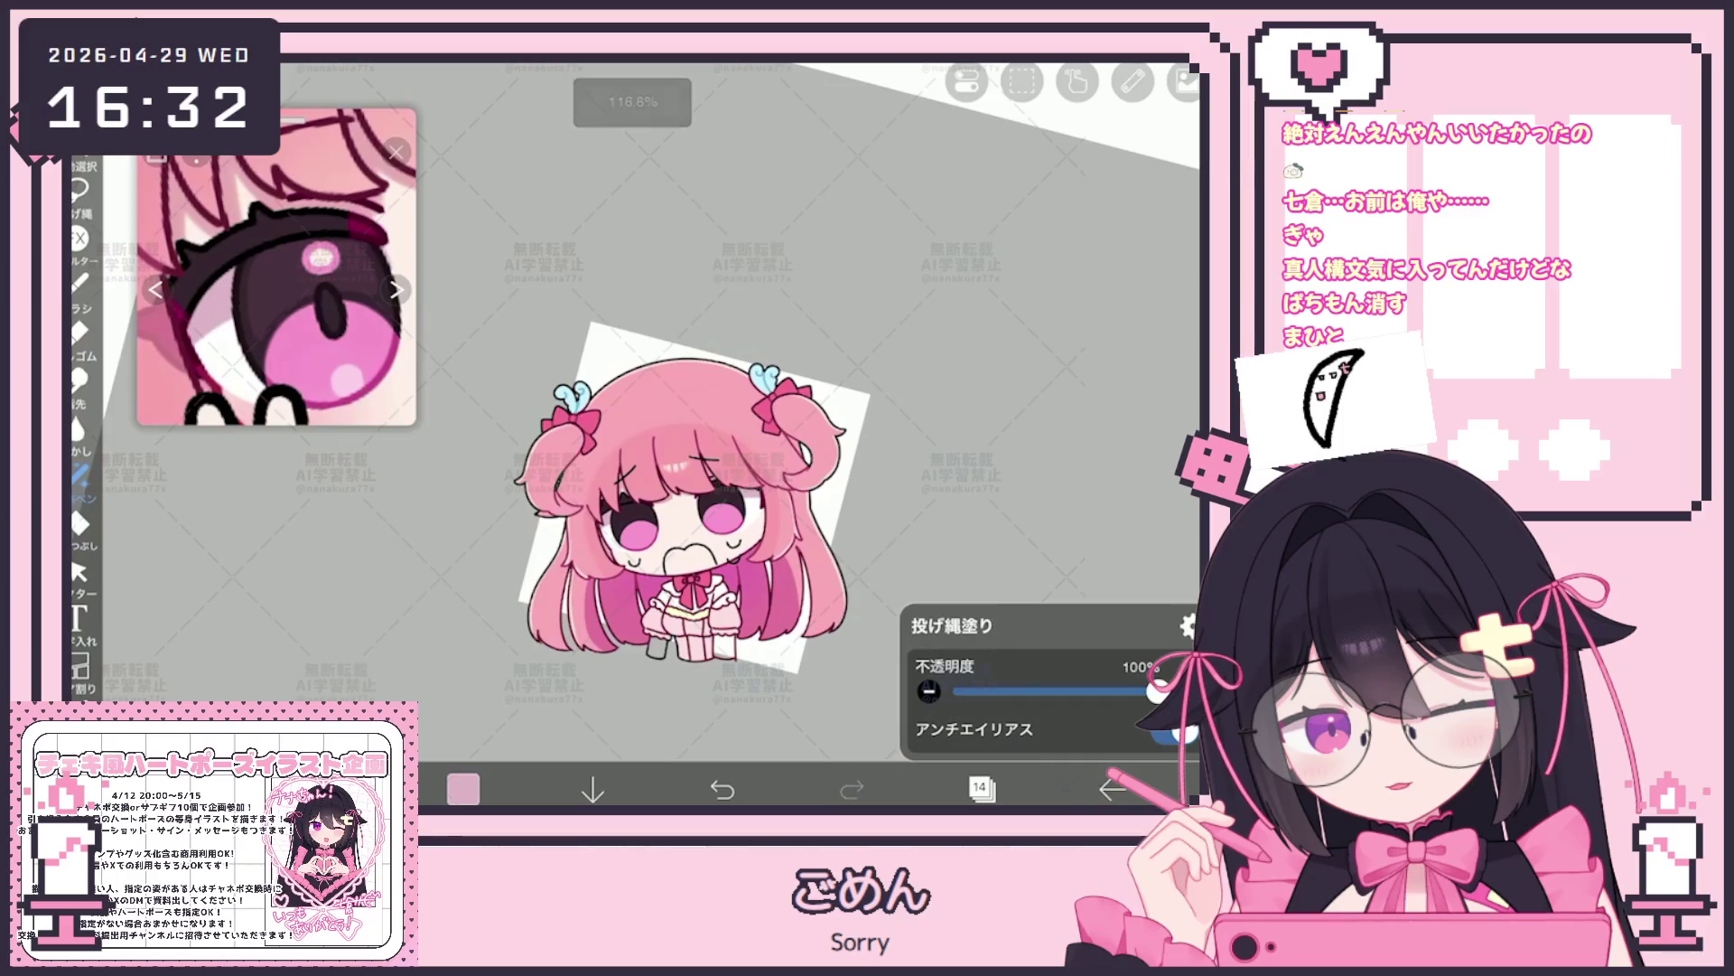
scroll(652, 501, up, 2)
scroll(651, 502, up, 2)
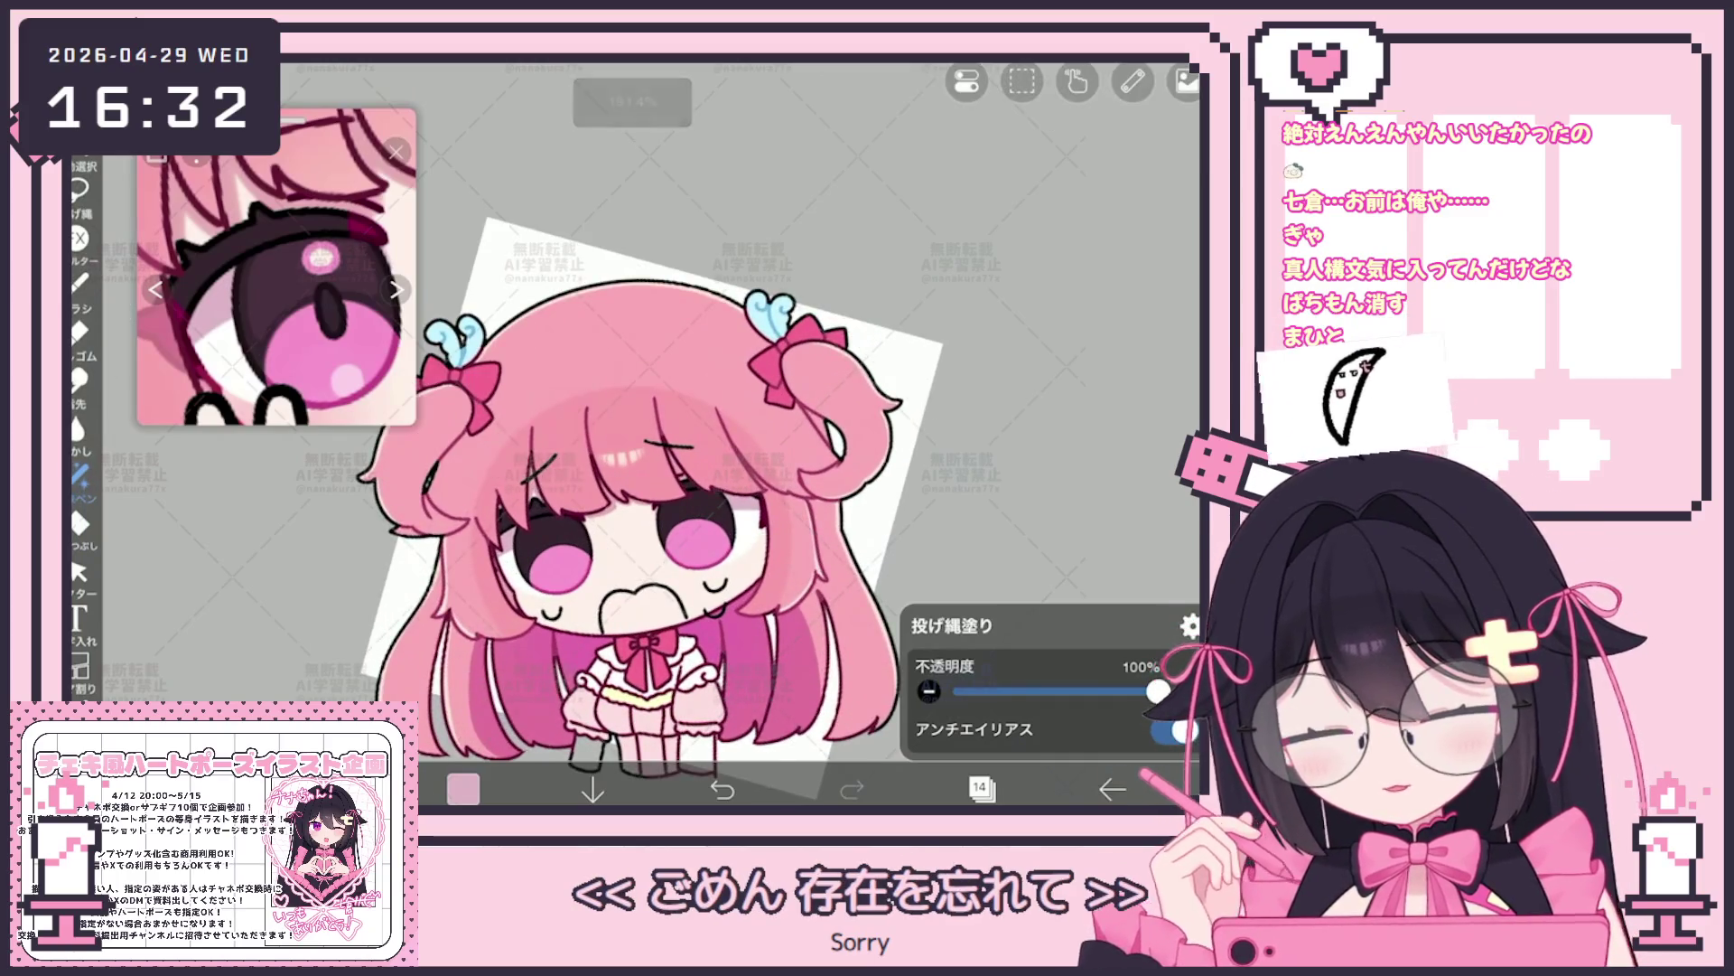
scroll(650, 501, down, 1)
Merge the eye folder into one layer, move it below layer 22 and lower its opacity to 30%
click(982, 788)
drag(1017, 271, 1016, 393)
click(1030, 376)
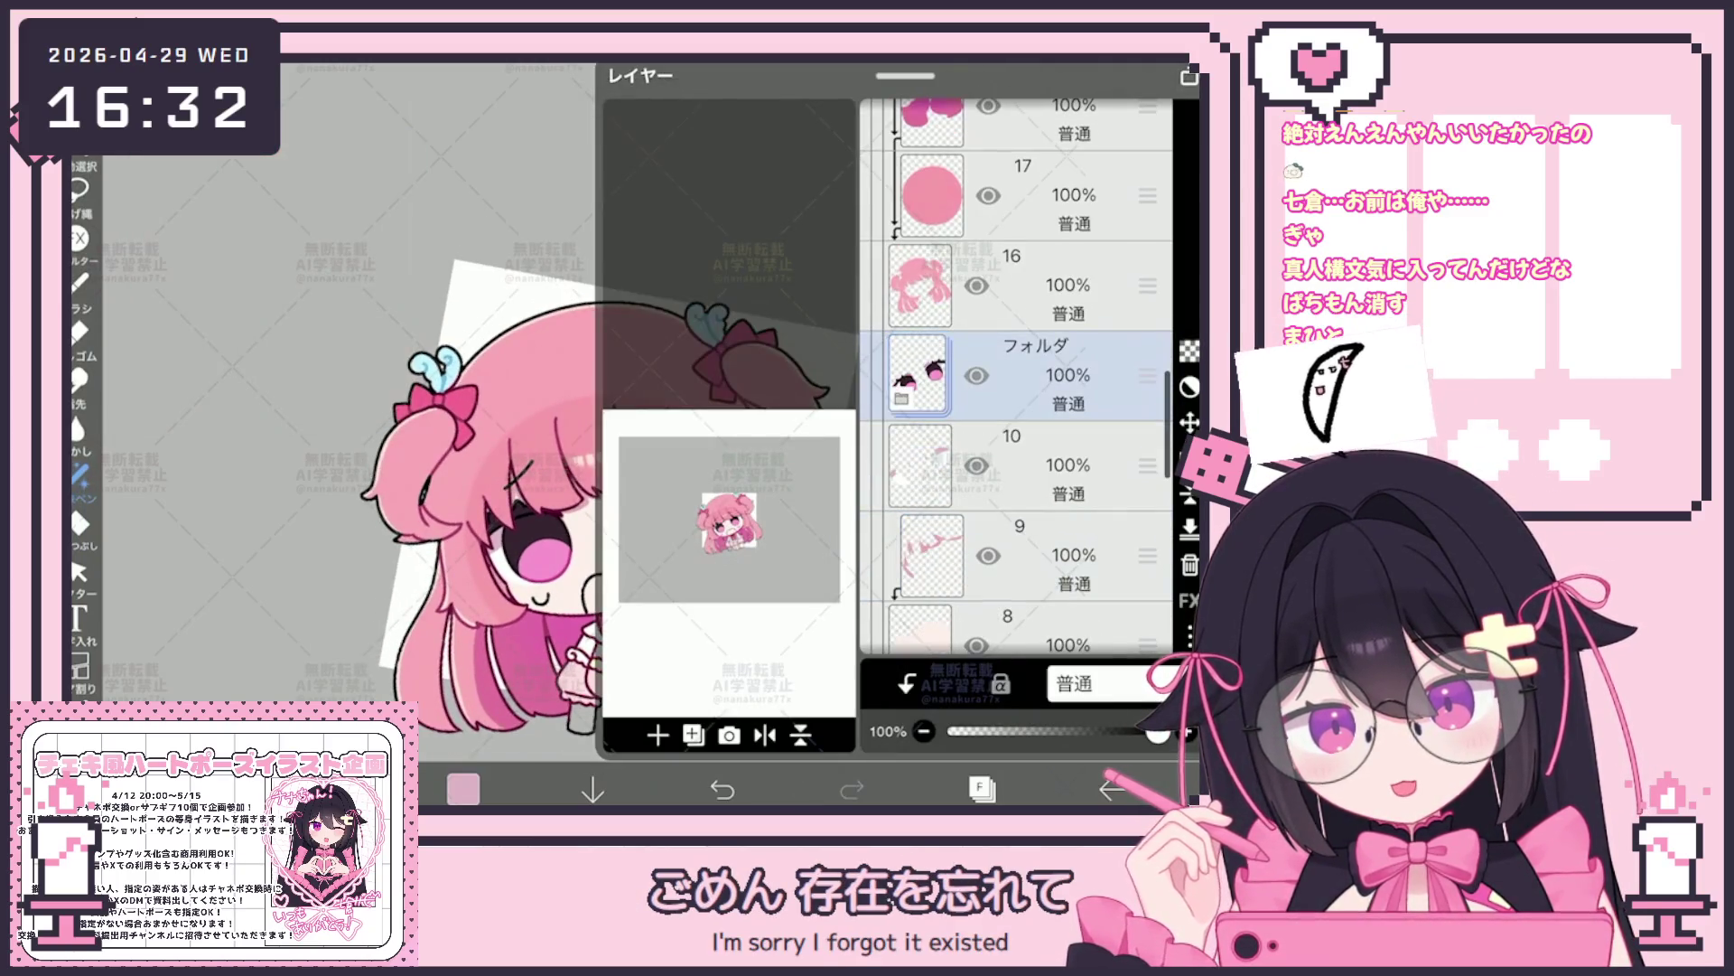
click(695, 735)
click(659, 670)
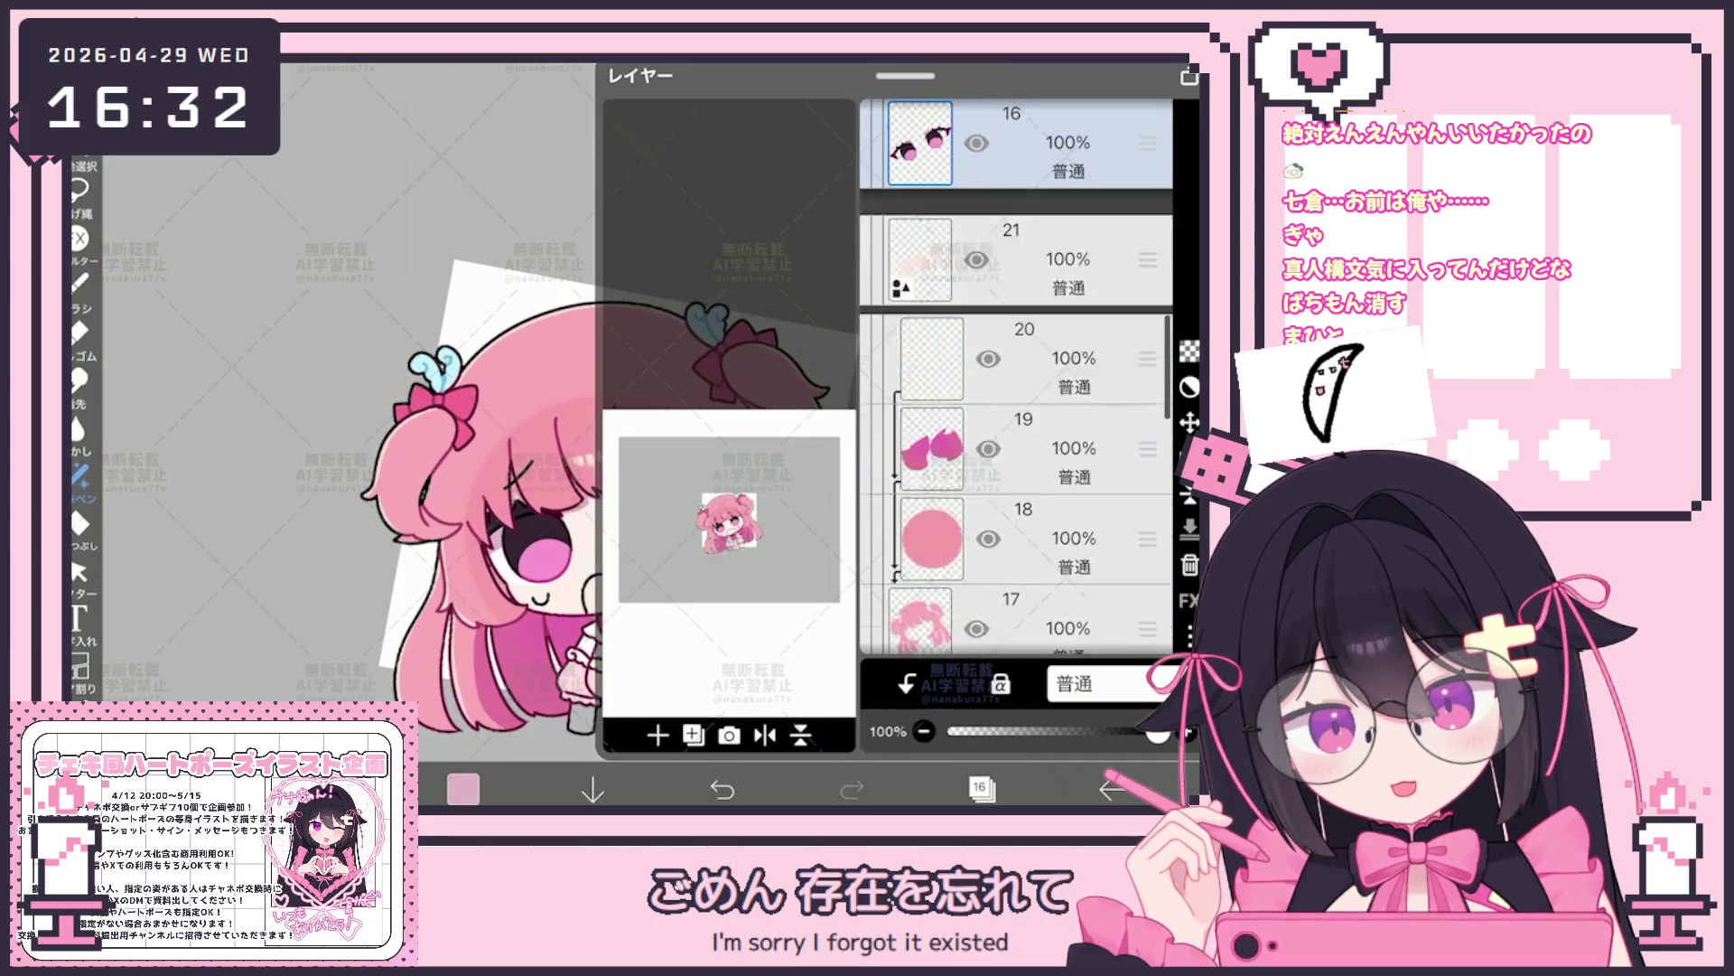
drag(1147, 328, 1148, 478)
drag(1156, 732, 1013, 732)
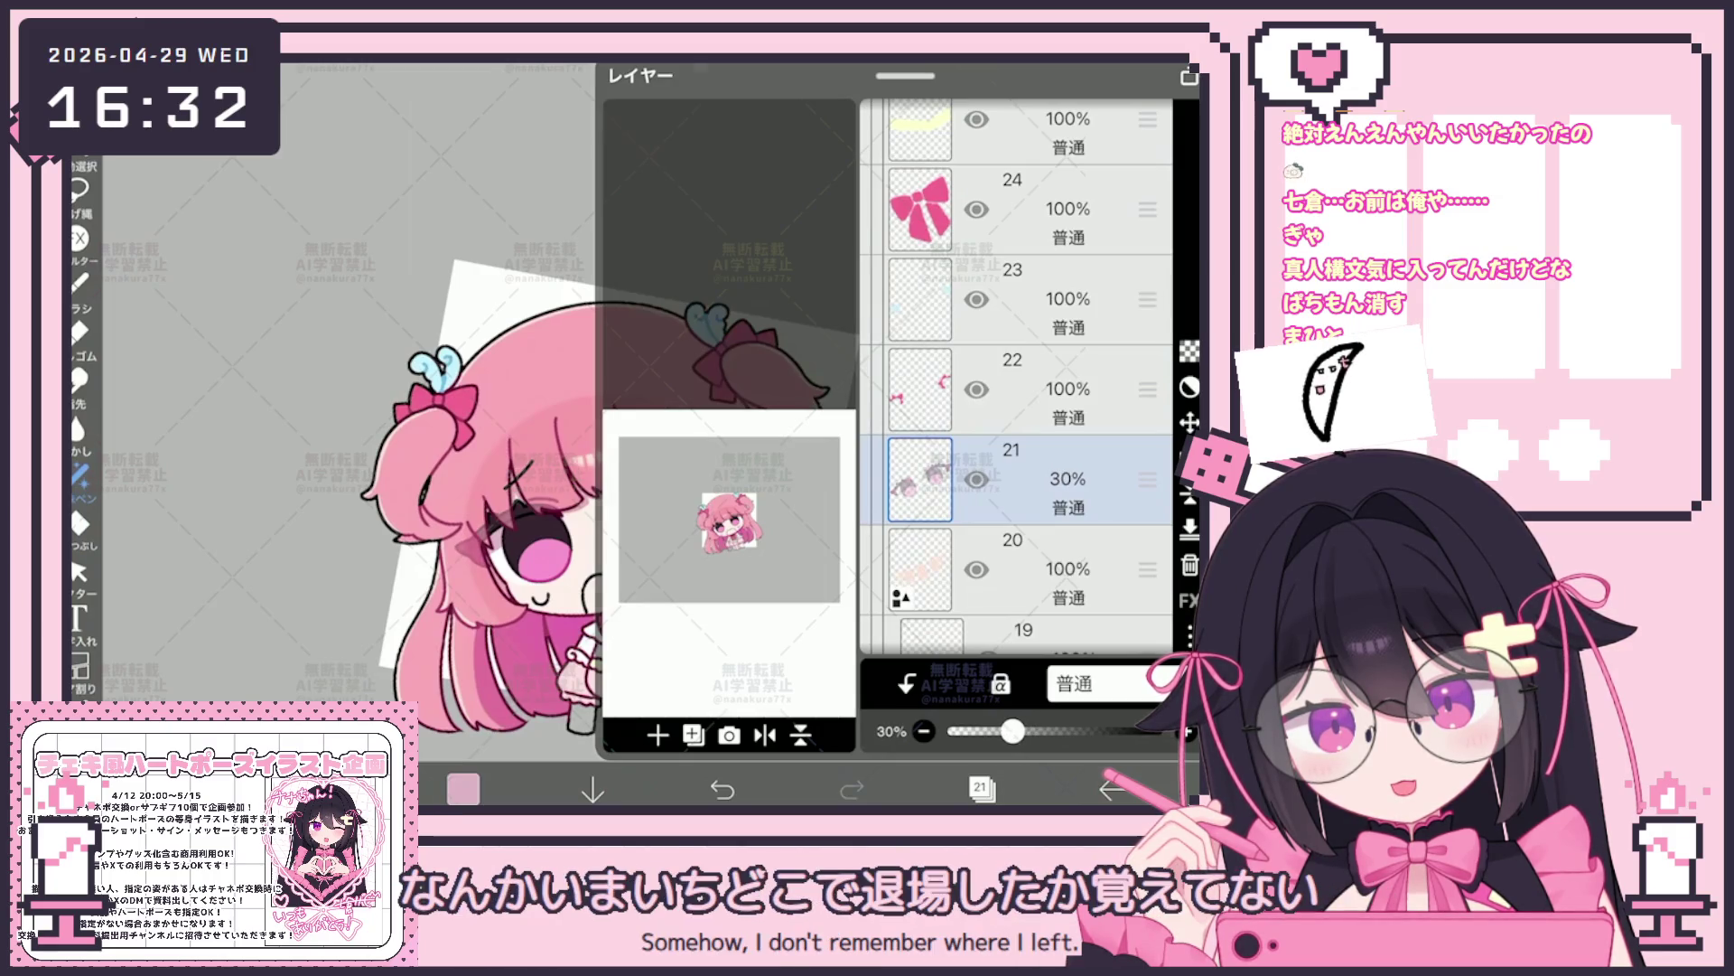
click(981, 788)
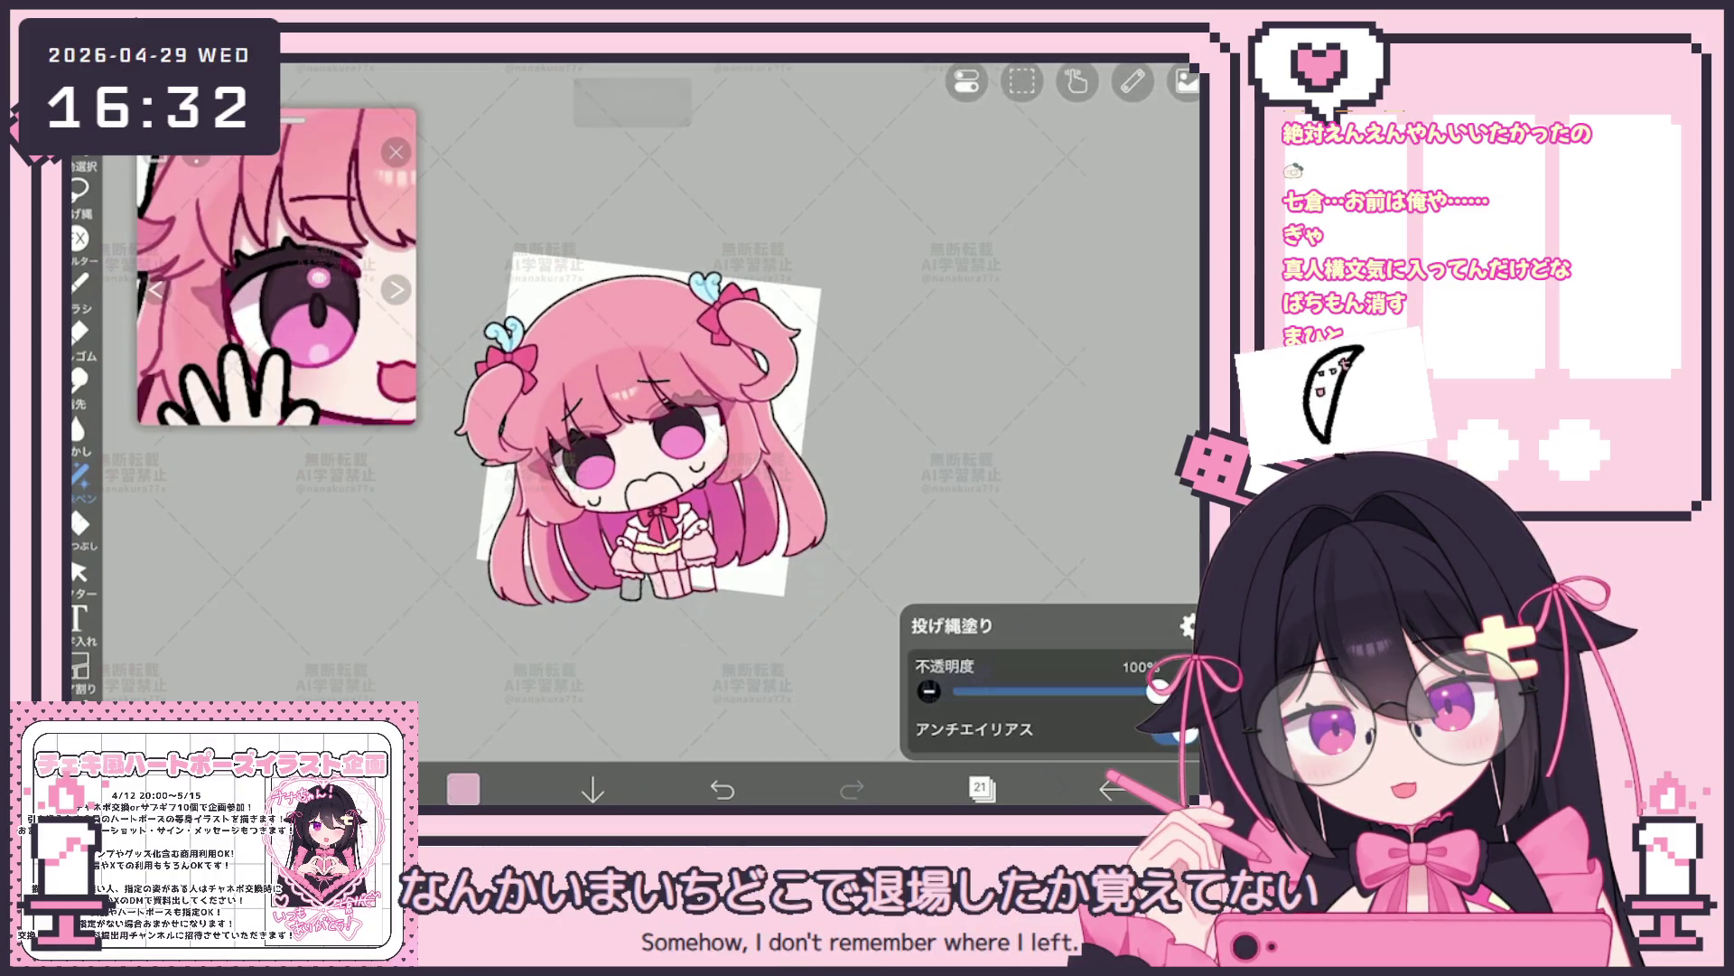
scroll(630, 426, up, 3)
scroll(630, 427, up, 3)
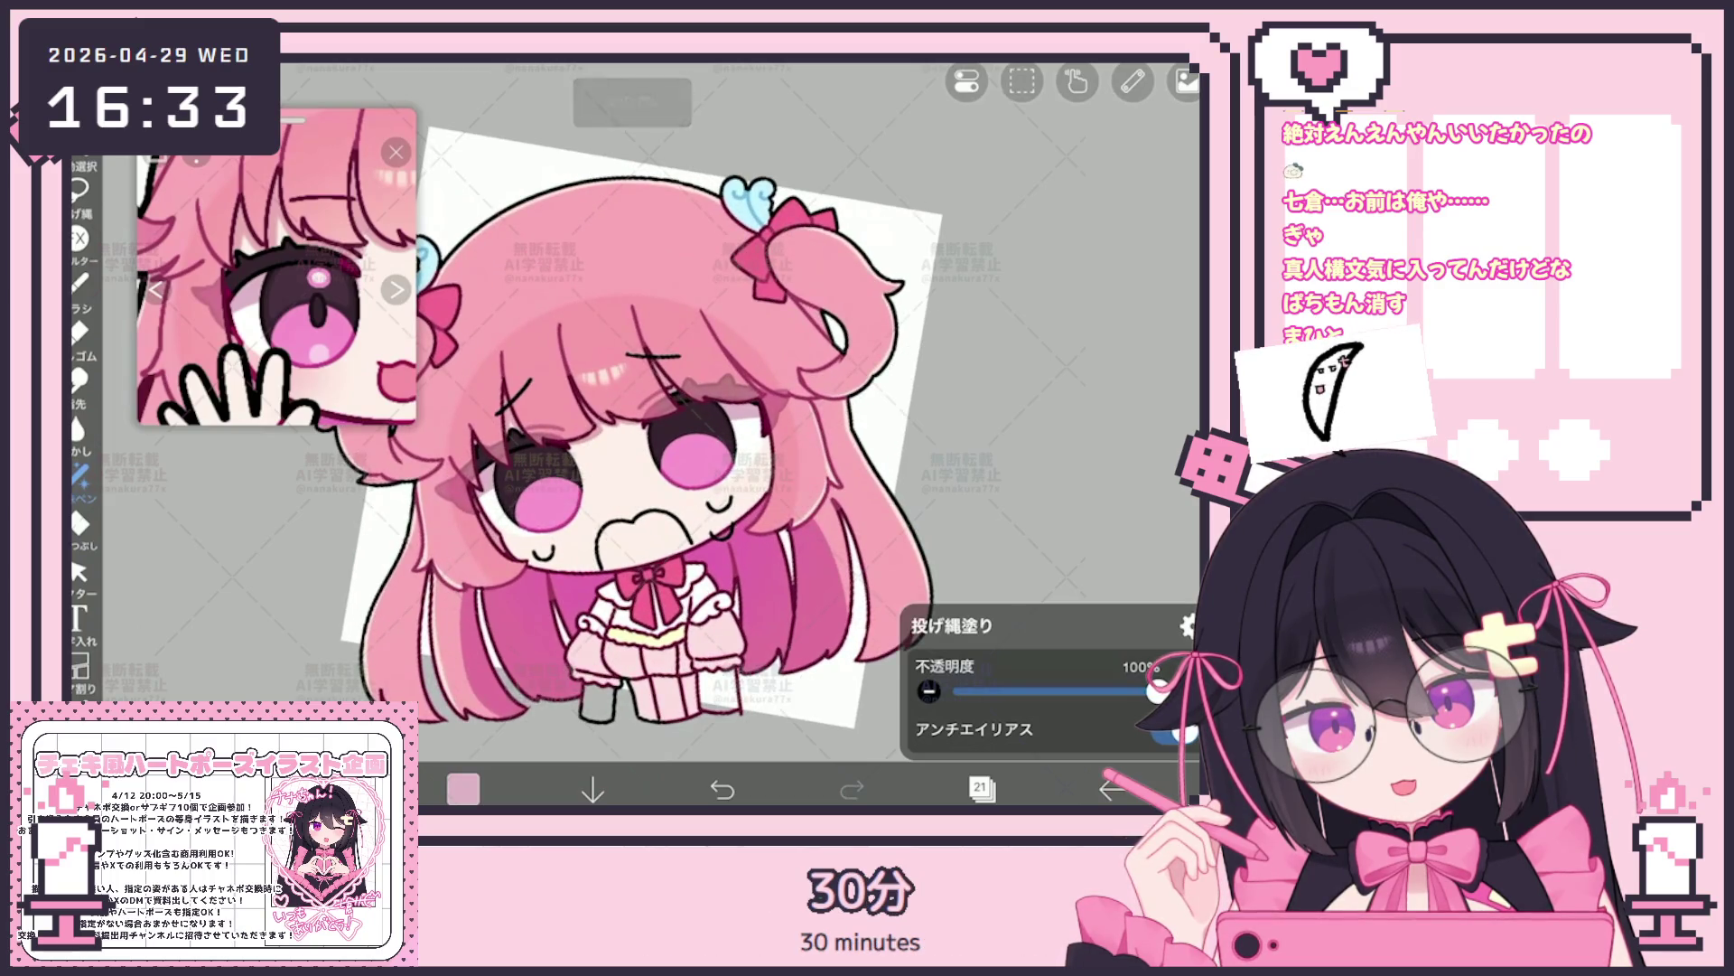
scroll(629, 427, down, 5)
scroll(800, 515, down, 3)
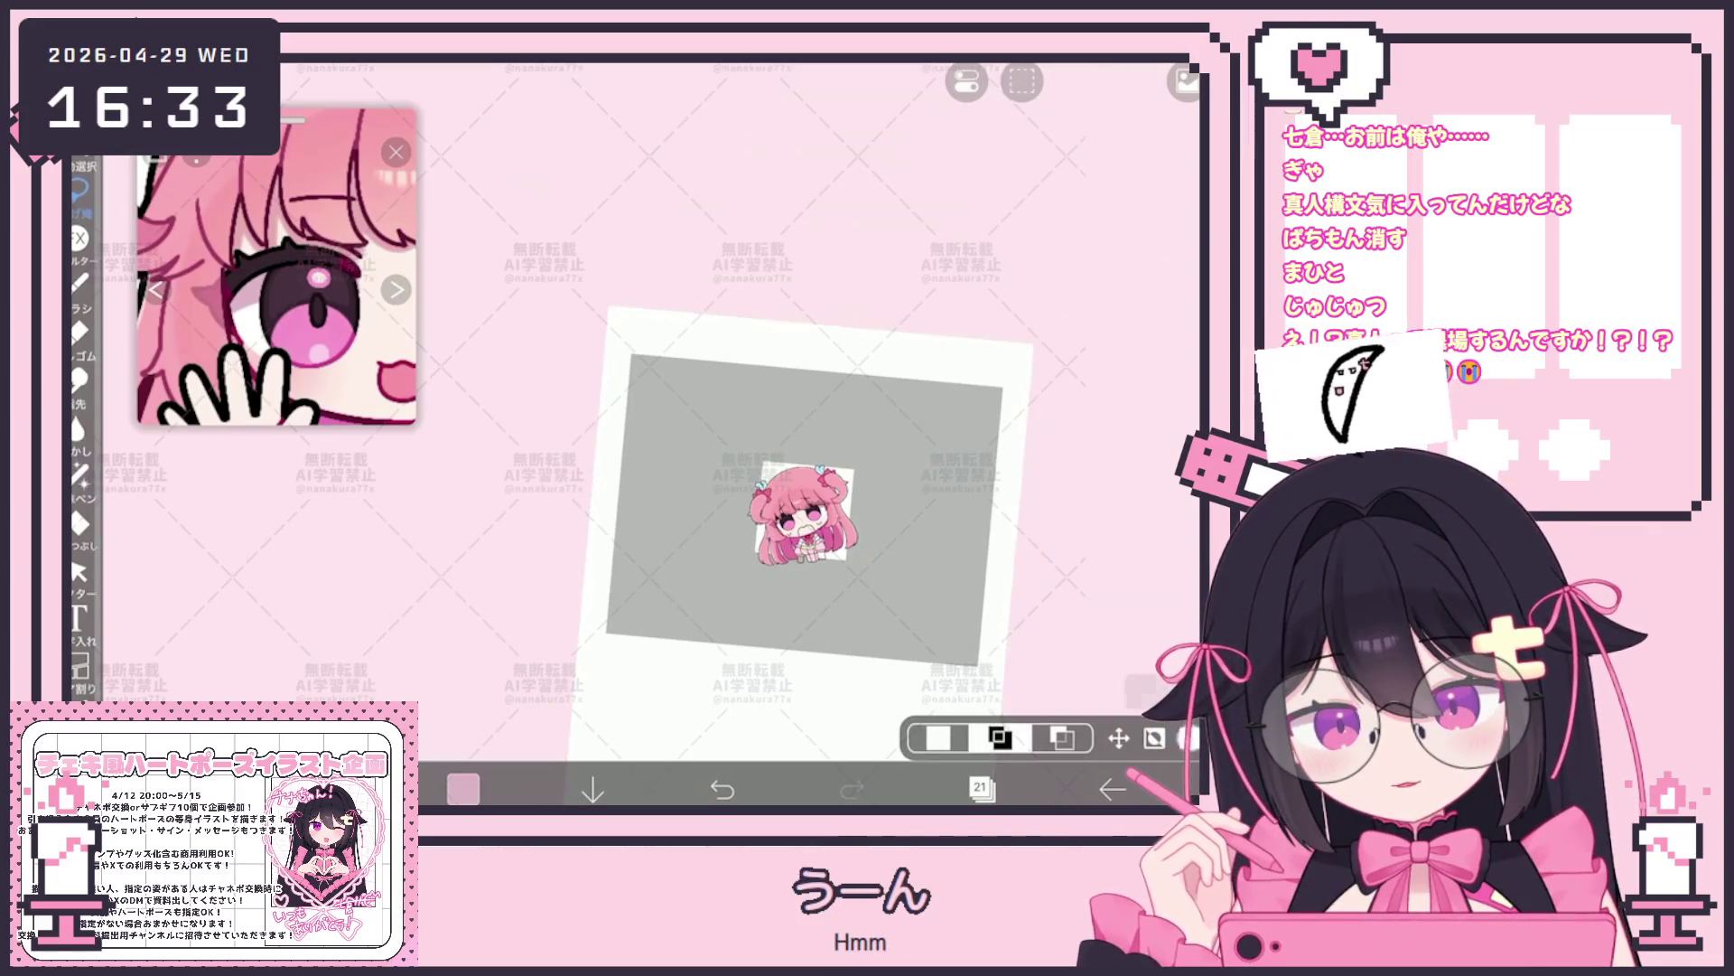
scroll(772, 509, up, 2)
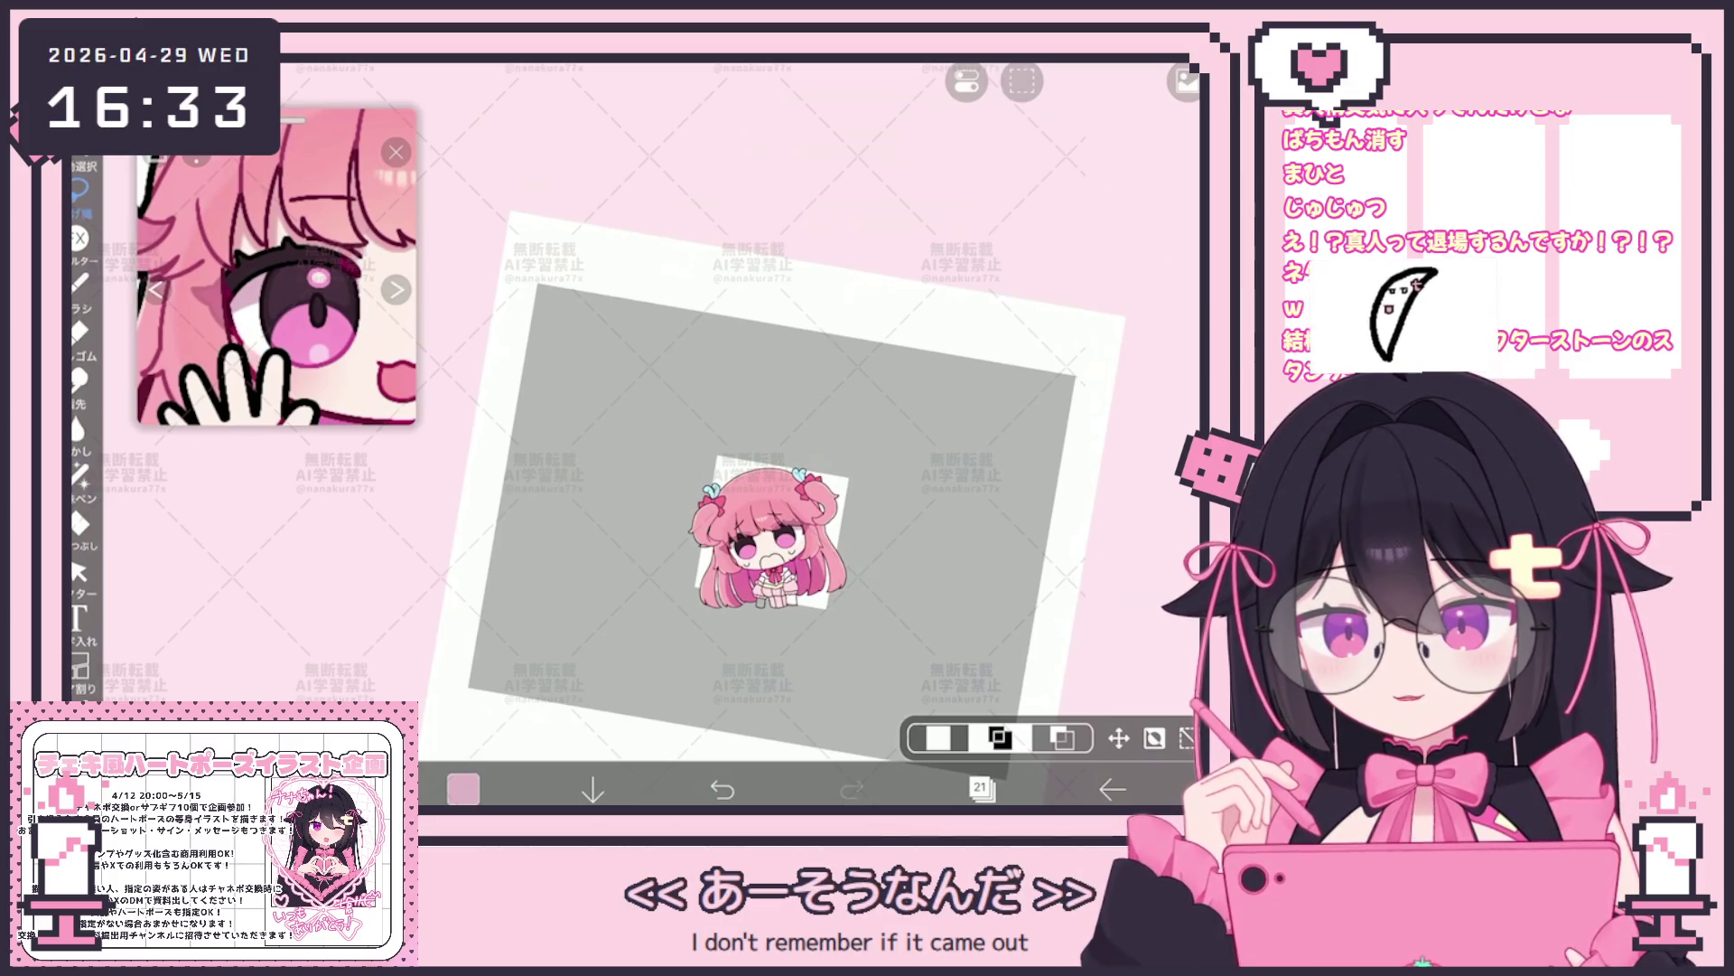
scroll(772, 542, up, 3)
scroll(774, 542, up, 3)
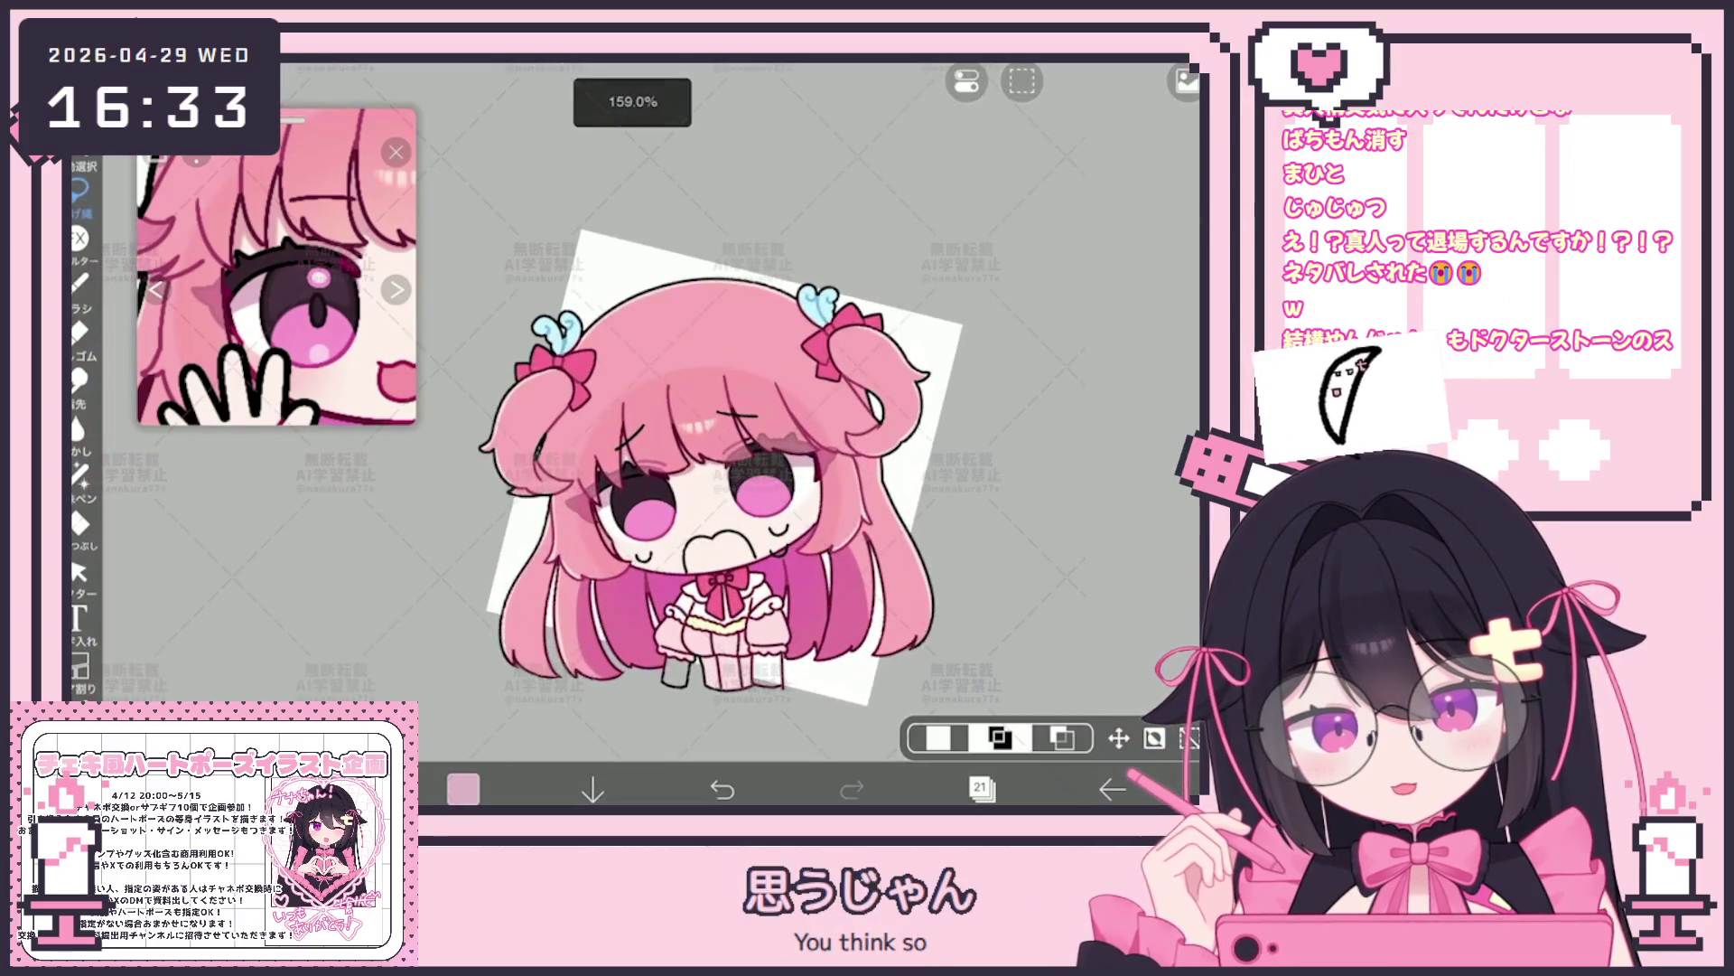
scroll(772, 543, up, 2)
scroll(732, 475, down, 3)
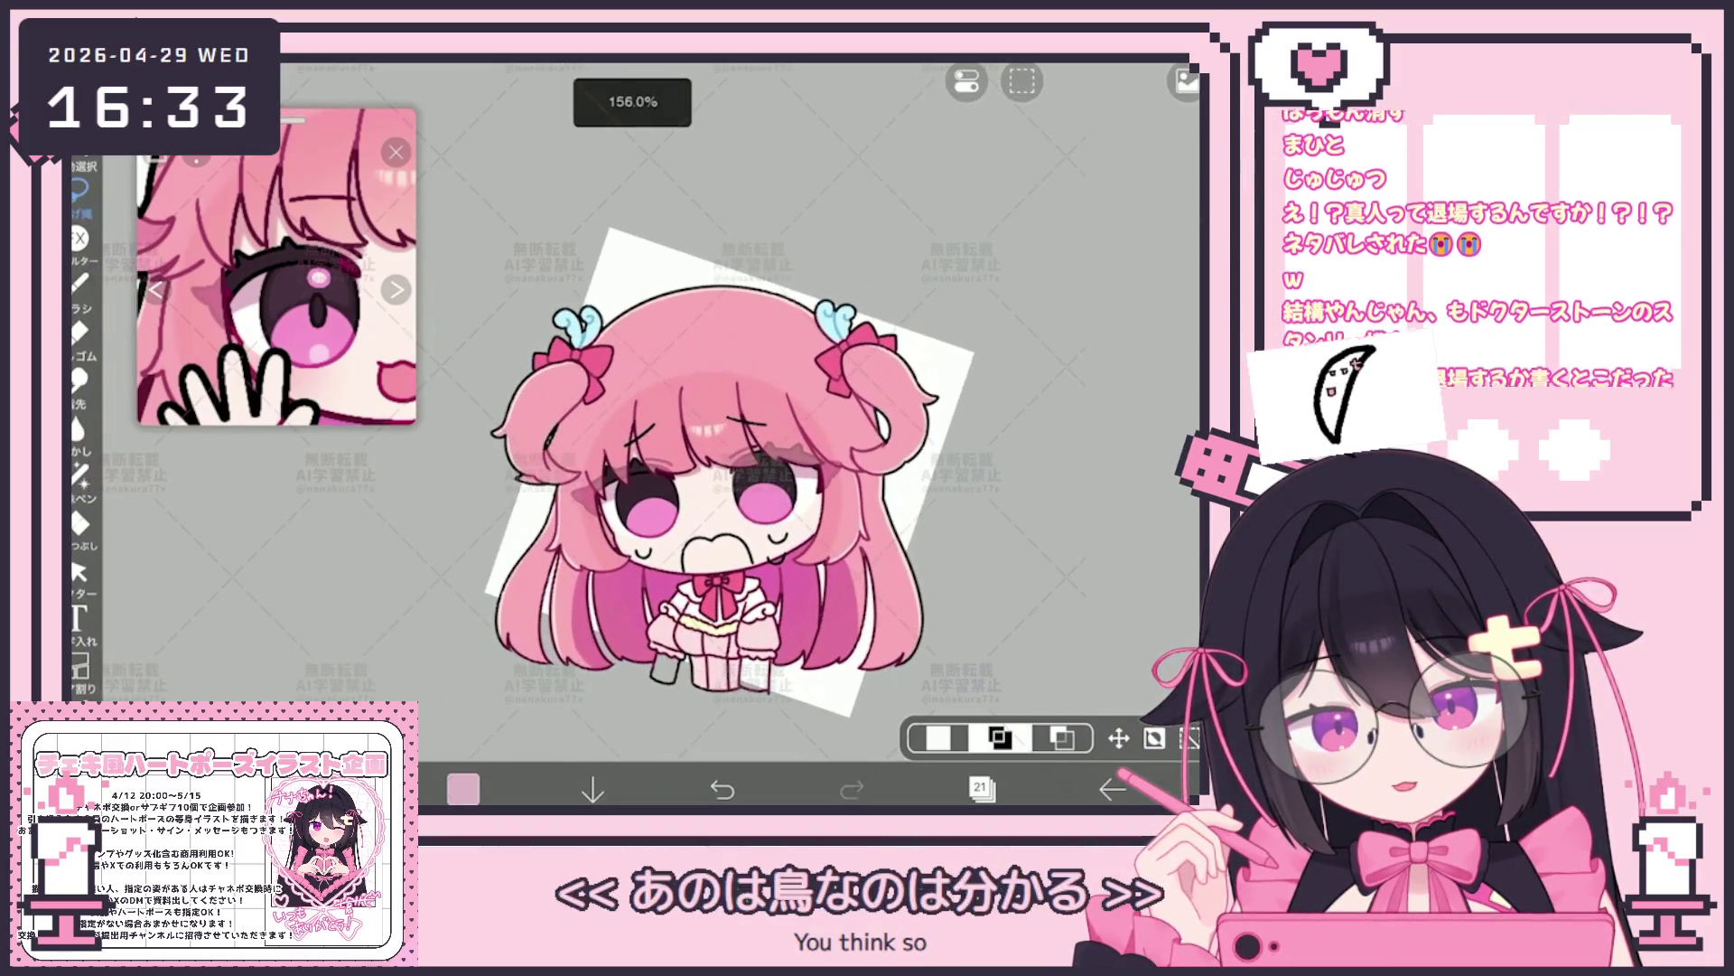
scroll(733, 475, up, 3)
Open the layer list over the zoomed-in drawing
click(981, 788)
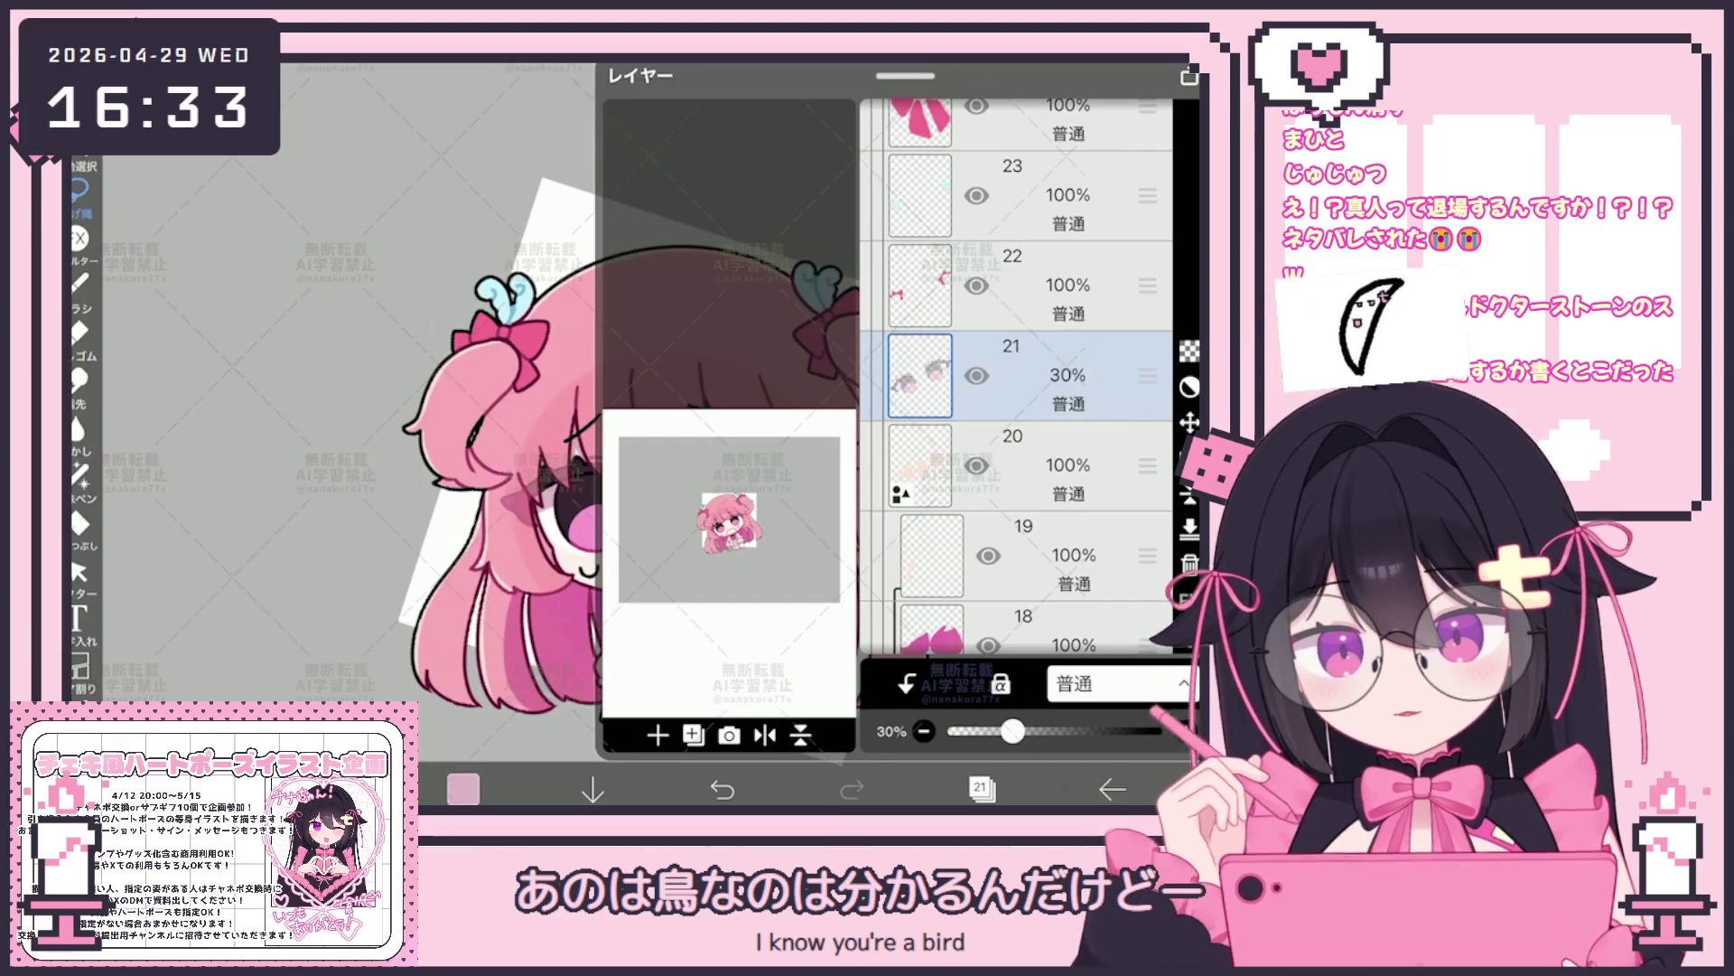
scroll(1017, 406, up, 1)
scroll(1016, 407, up, 3)
scroll(1016, 407, down, 5)
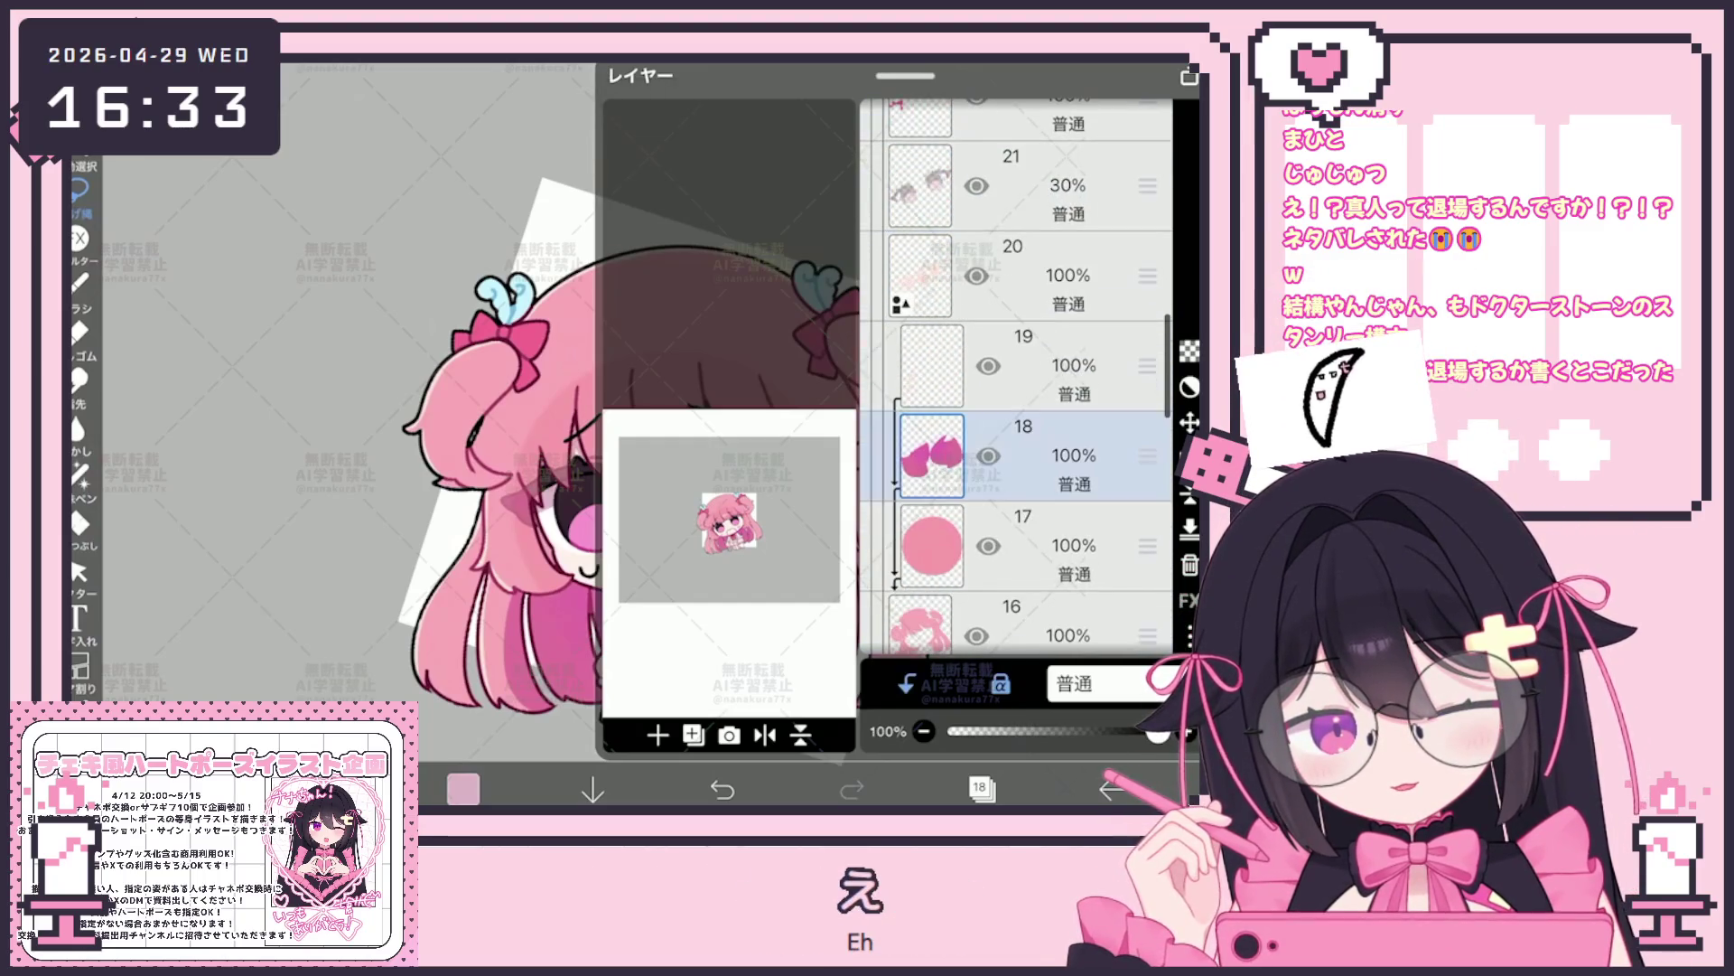
Select layer 20 and transform the hair clip slightly lower and left on the fringe, confirming each move
click(1017, 637)
click(1030, 304)
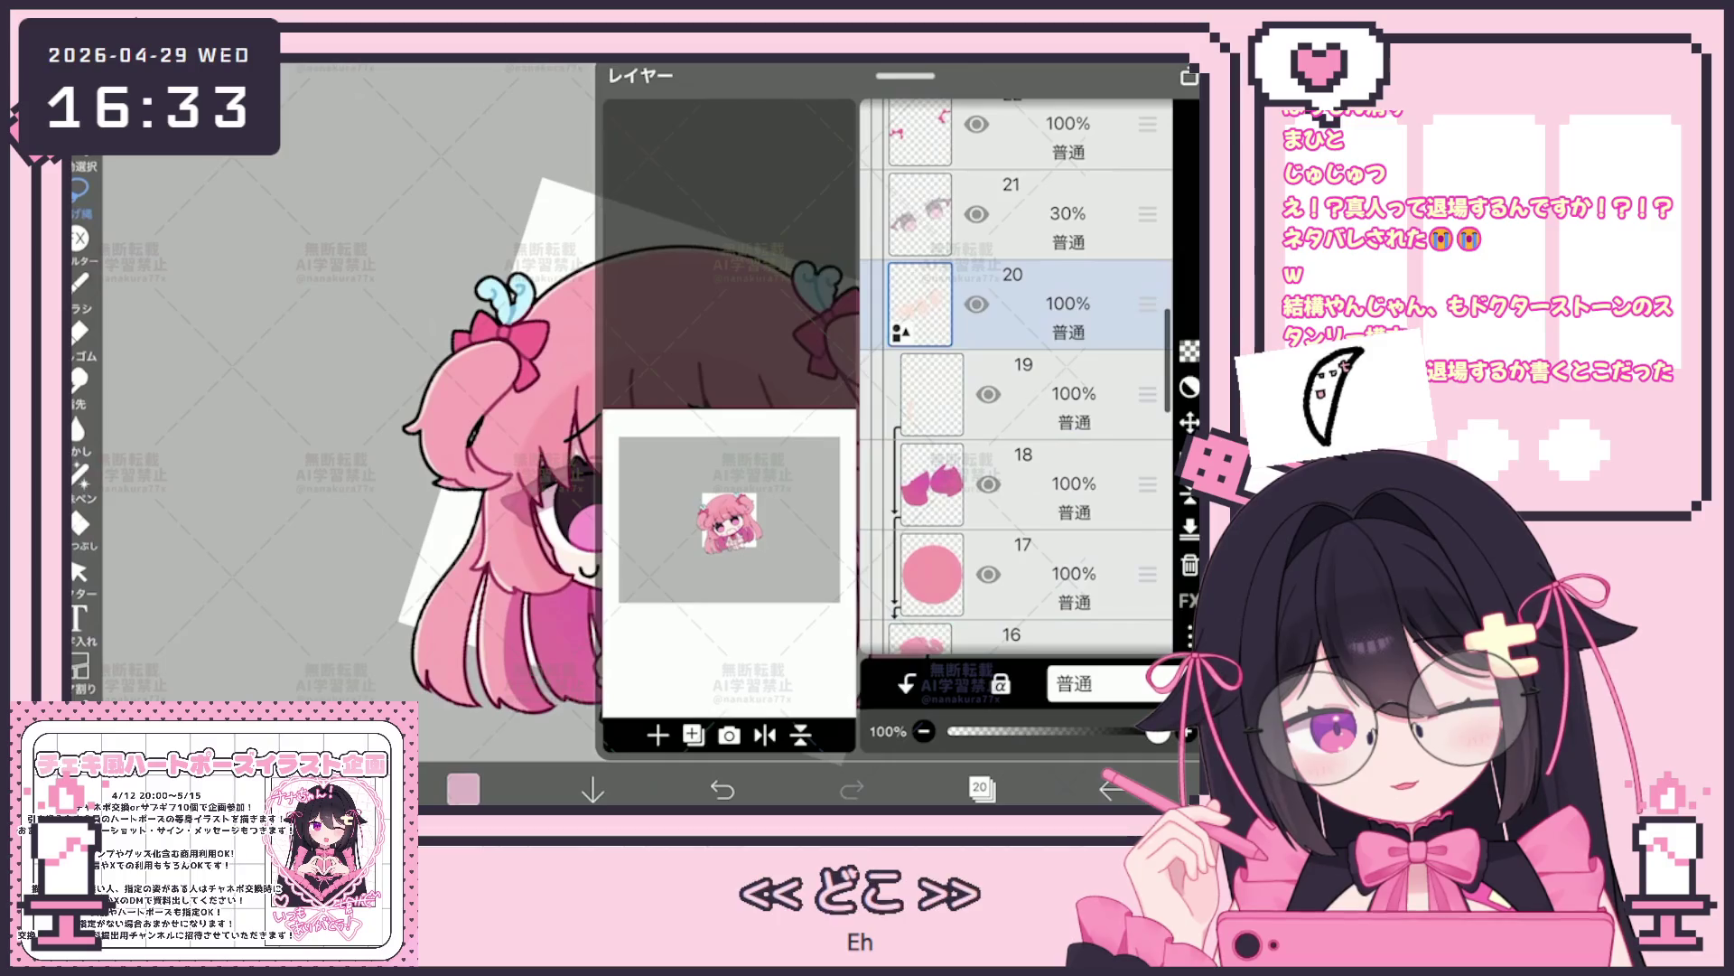
click(1190, 422)
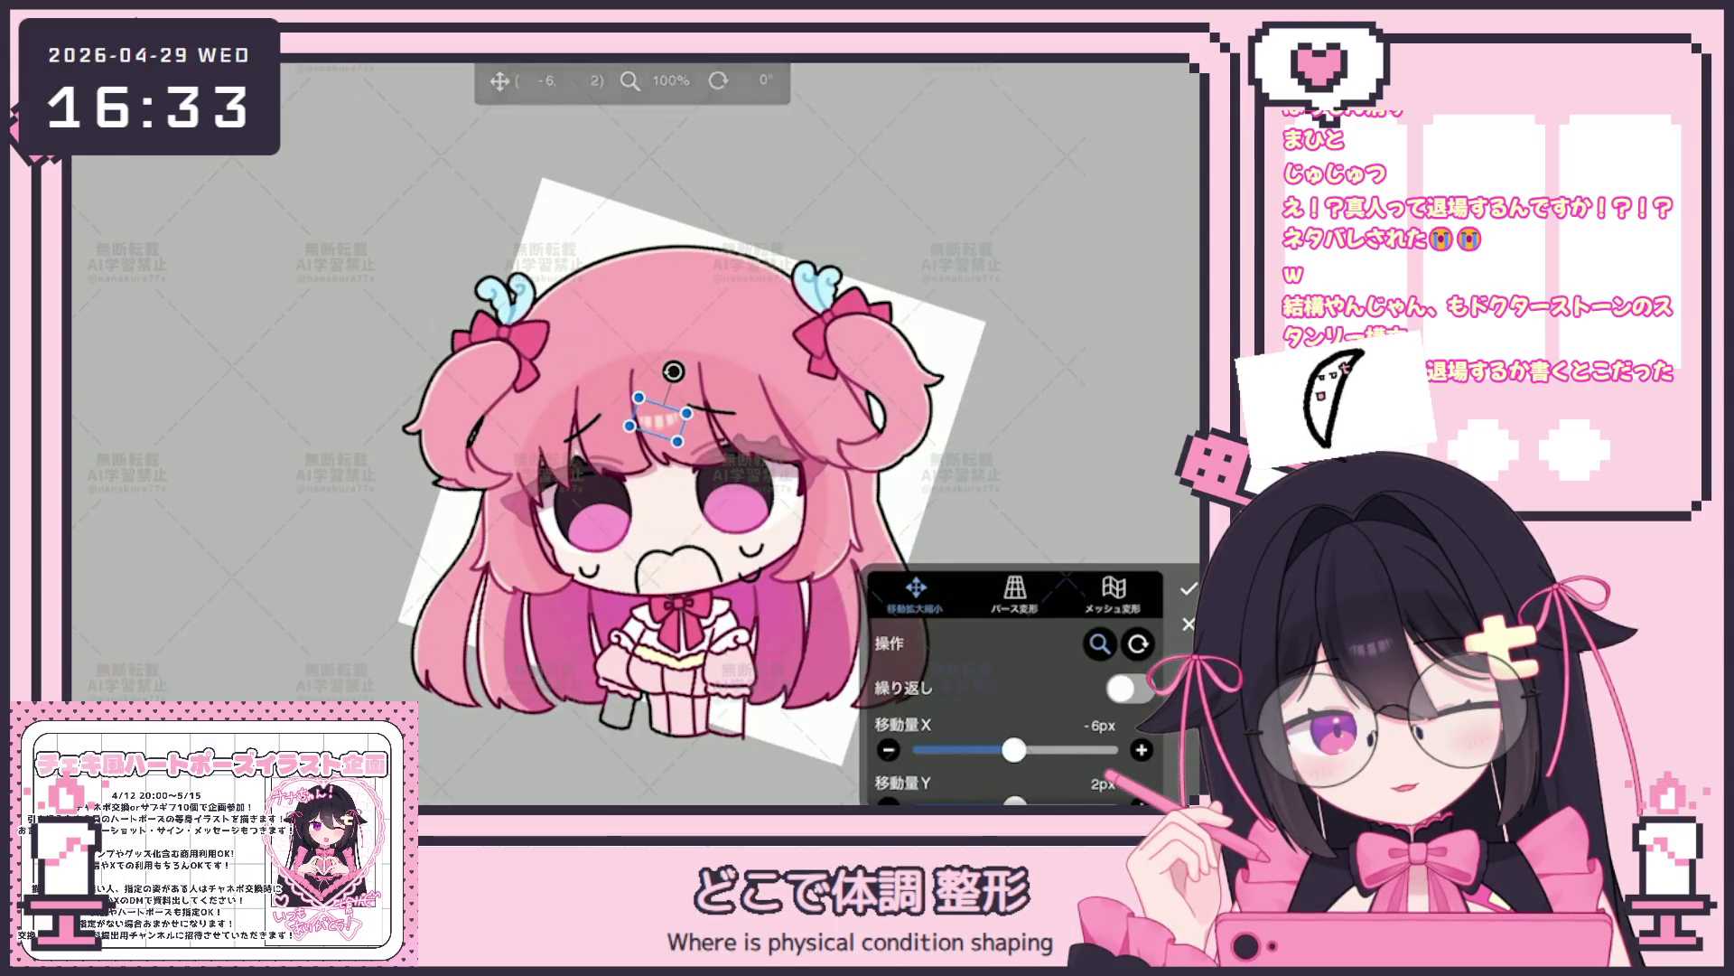
scroll(665, 474, down, 2)
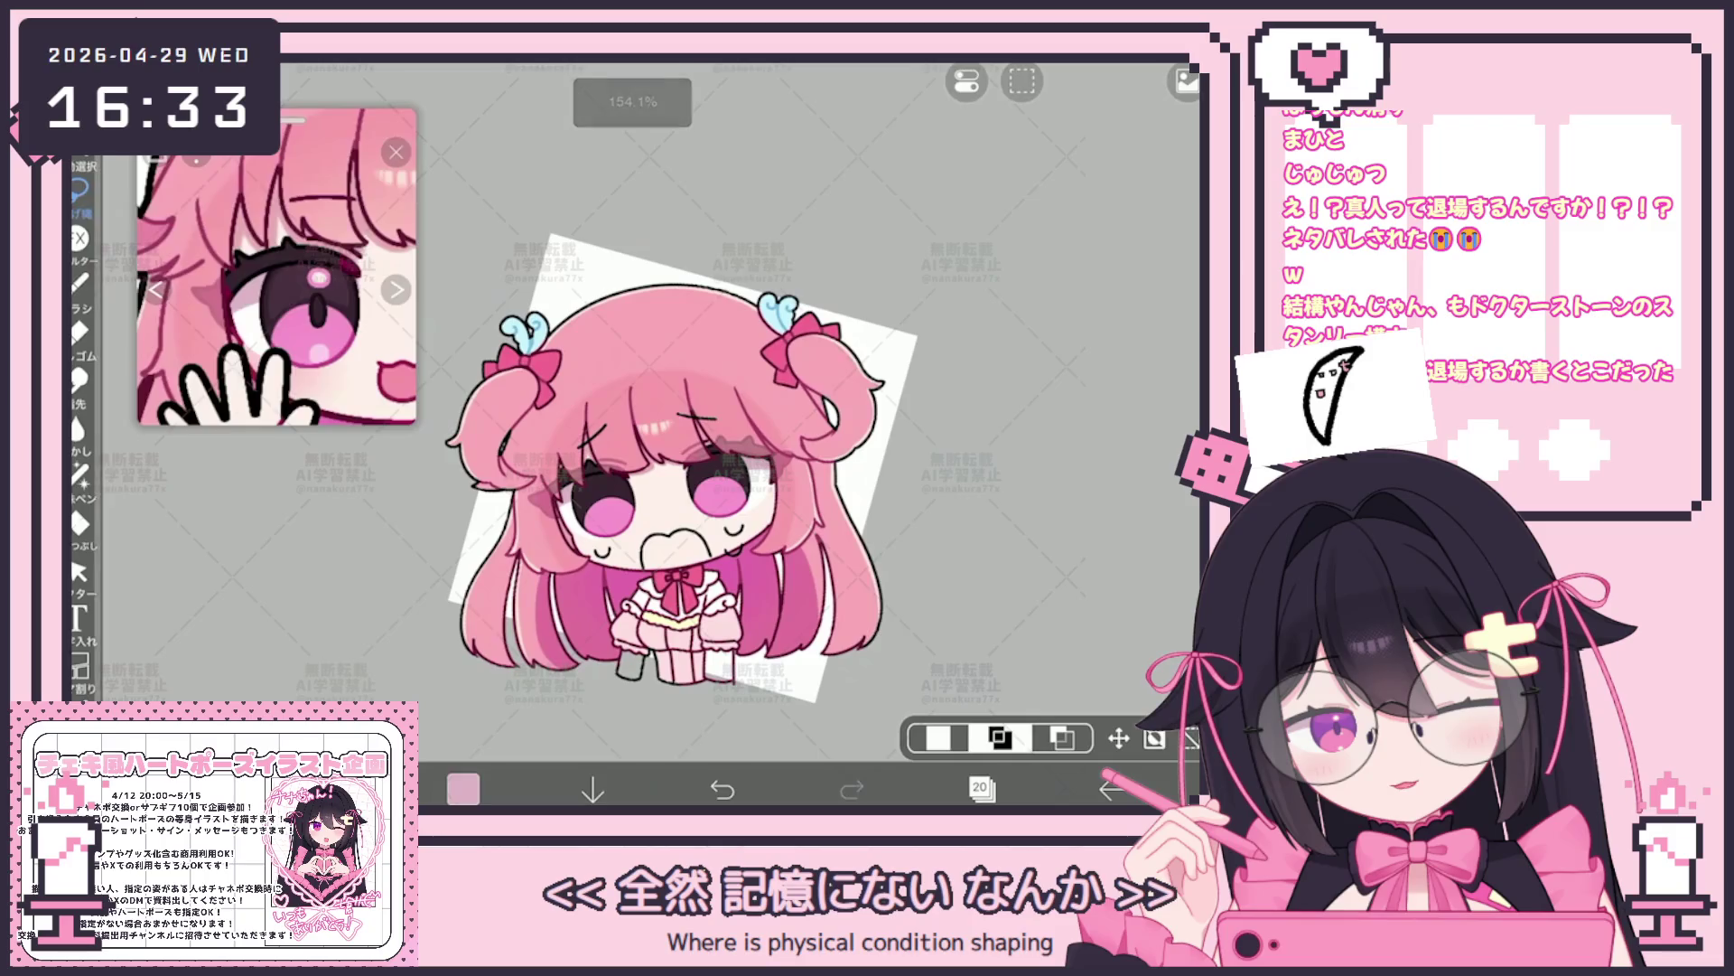
drag(656, 424, 650, 445)
scroll(636, 434, up, 3)
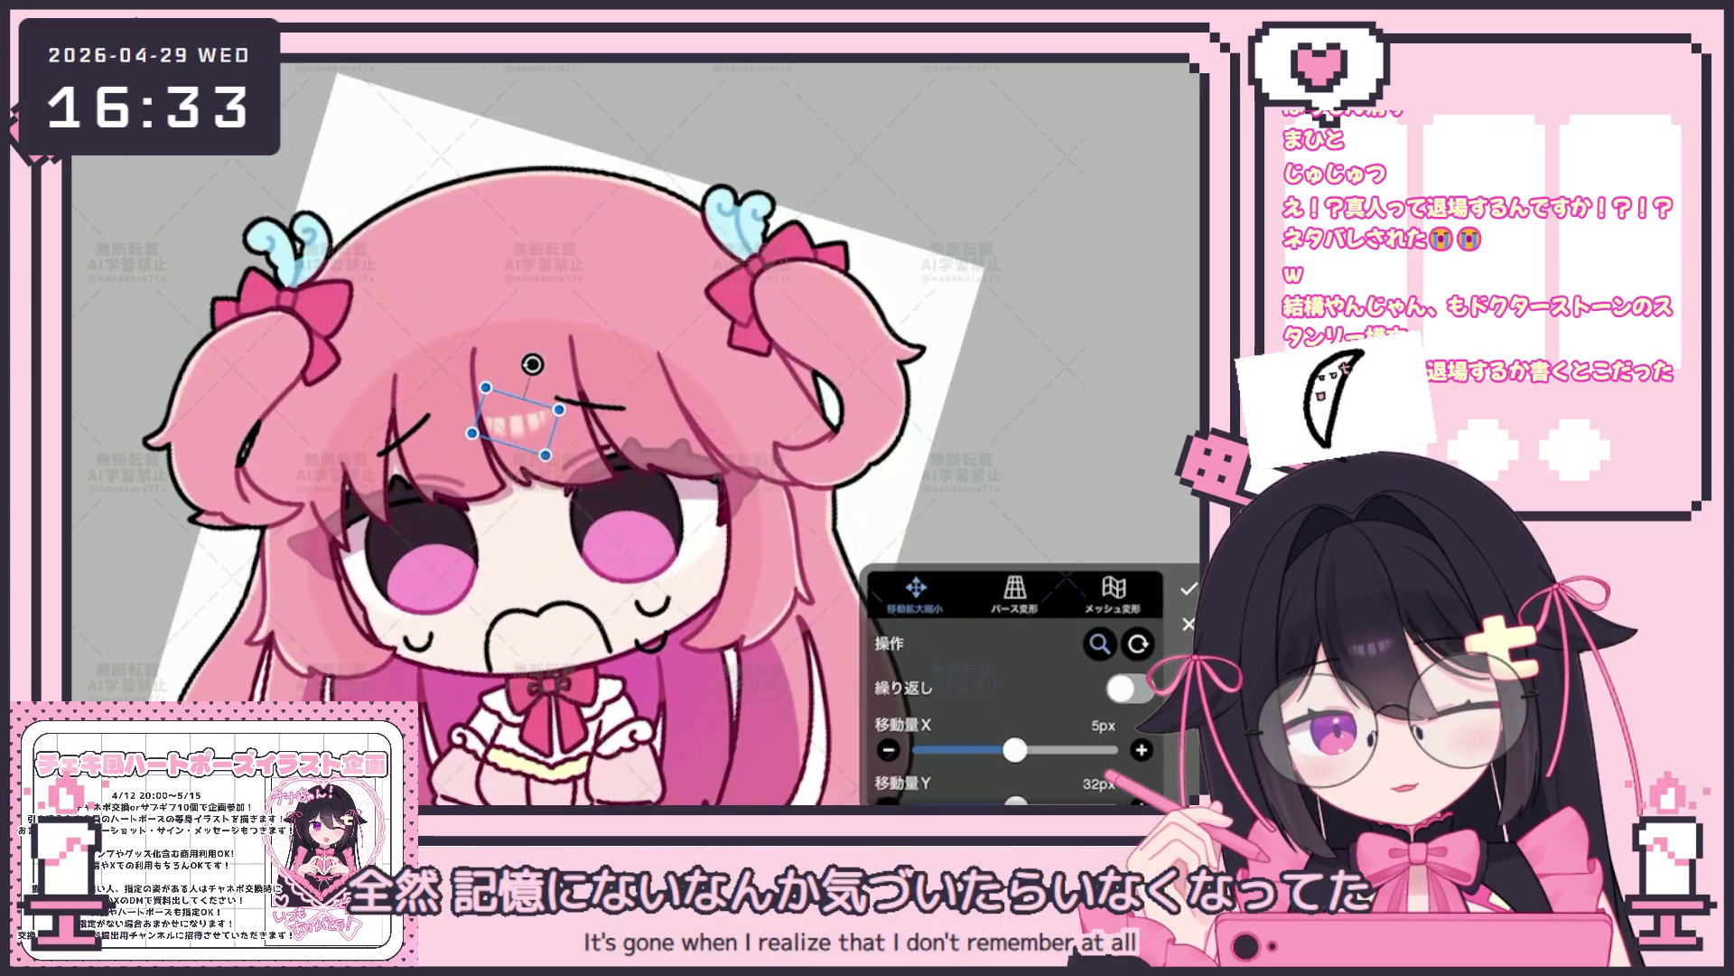
click(1189, 588)
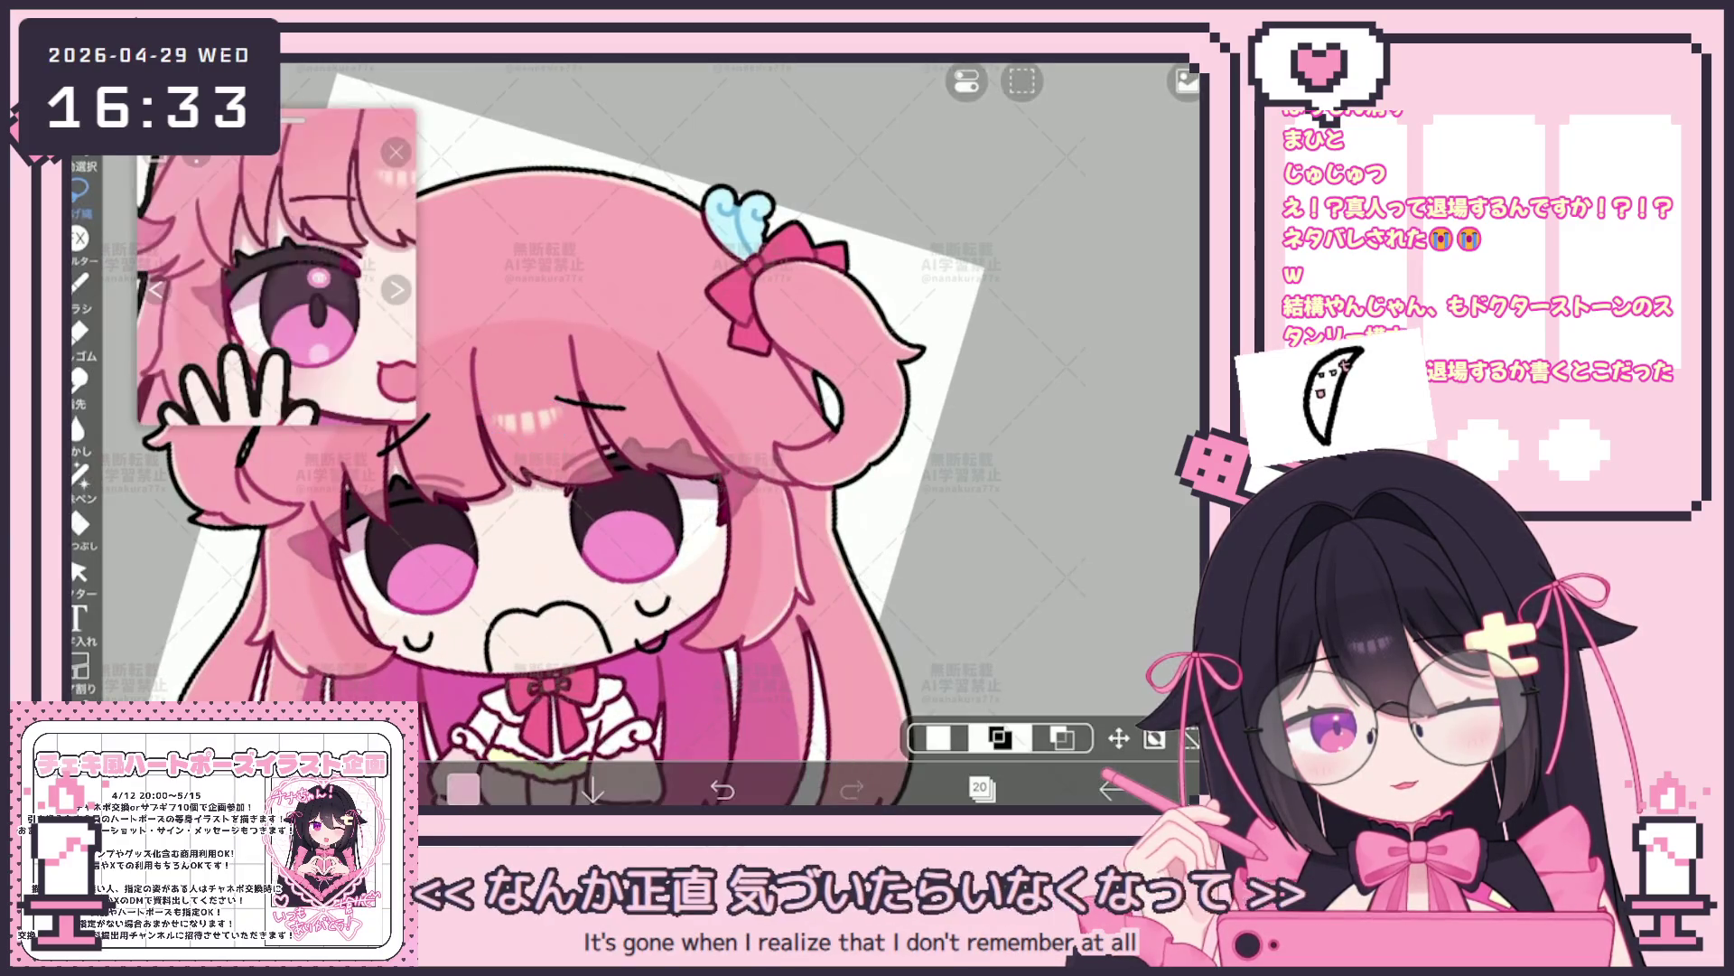
scroll(278, 272, up, 3)
scroll(610, 461, down, 3)
scroll(277, 271, down, 2)
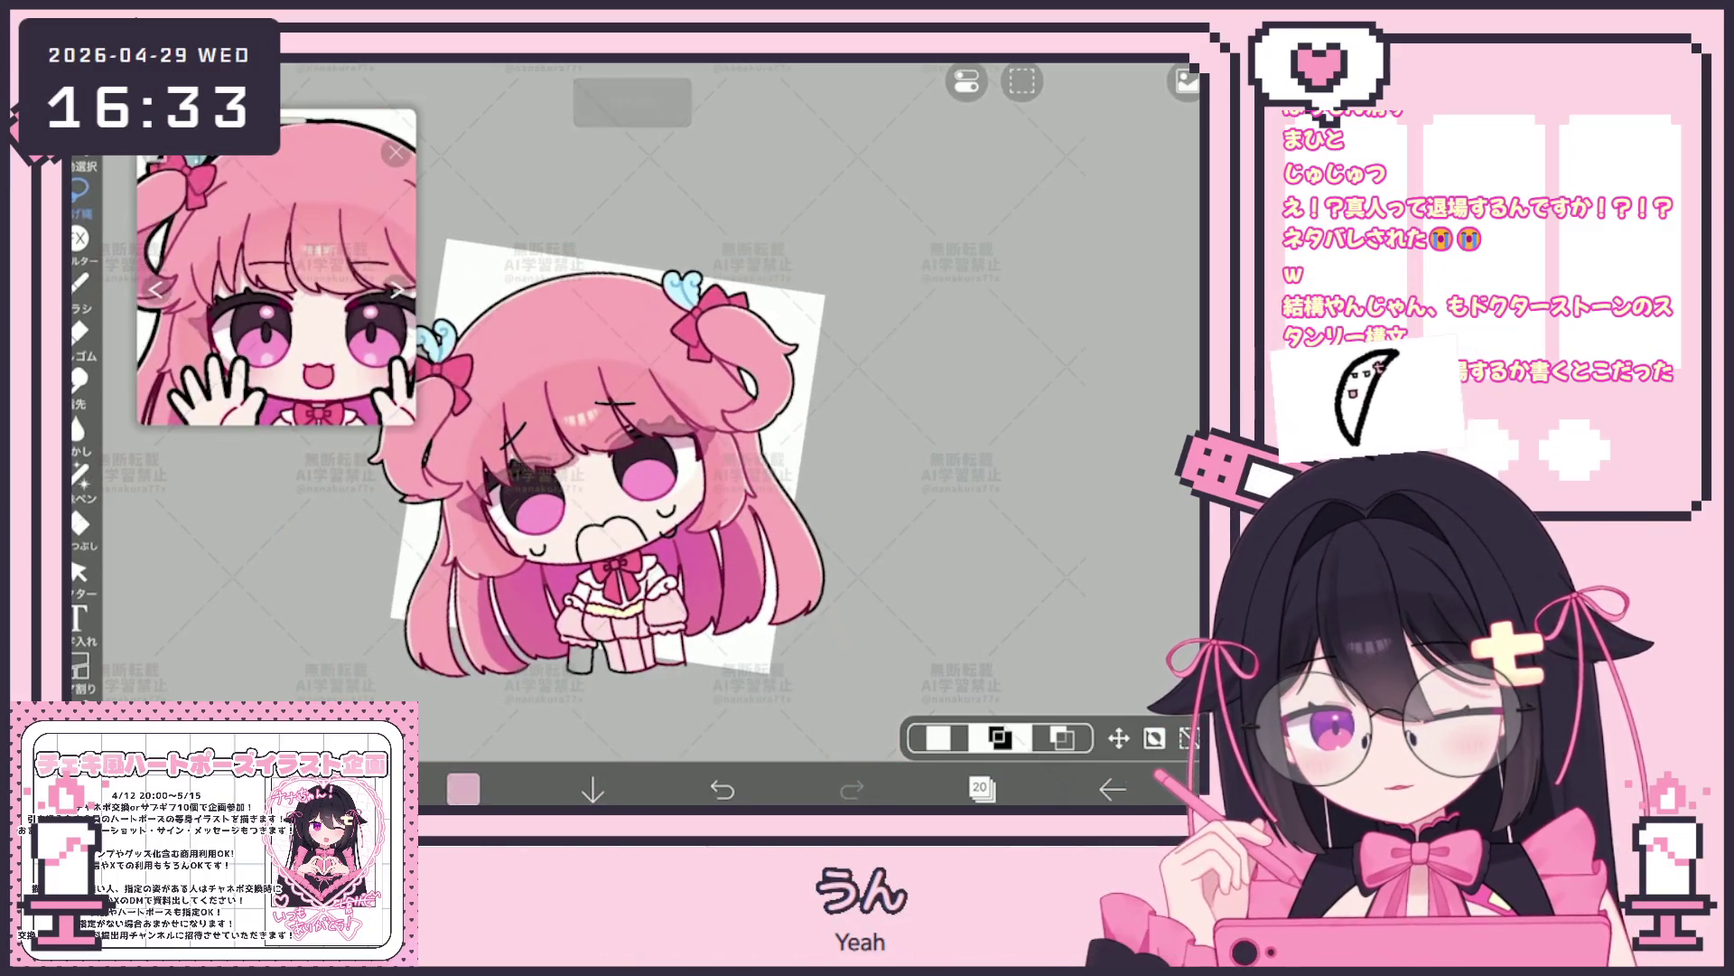
click(1119, 737)
scroll(582, 476, up, 2)
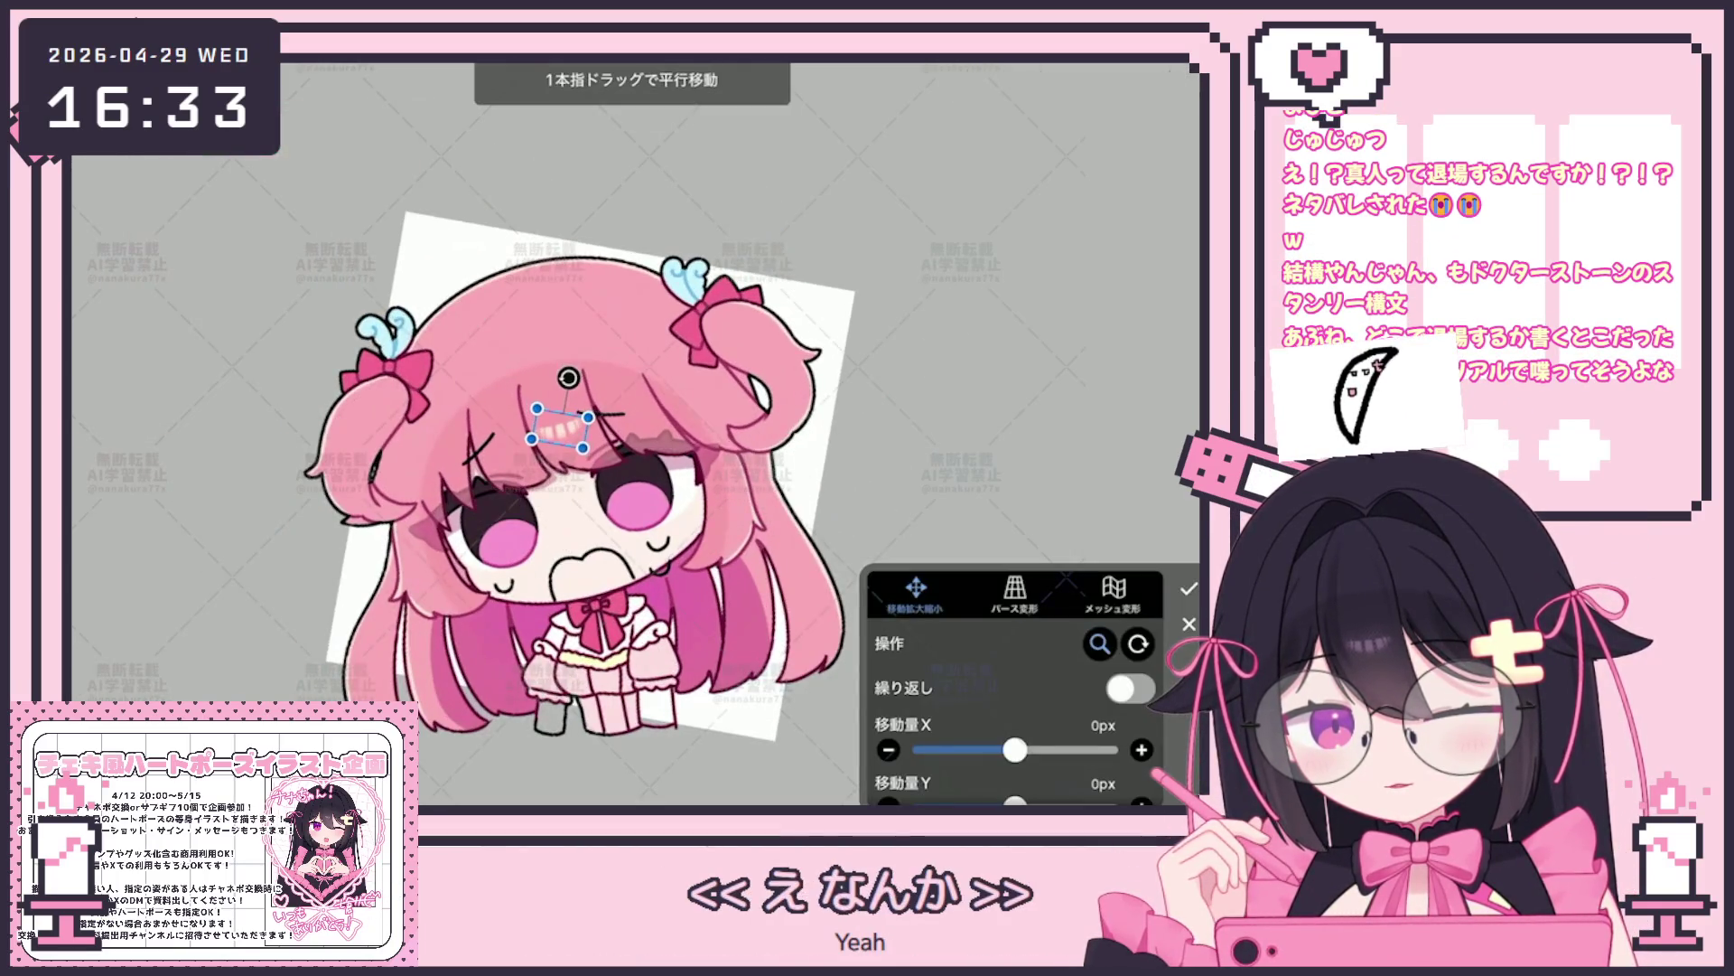
drag(558, 428, 550, 433)
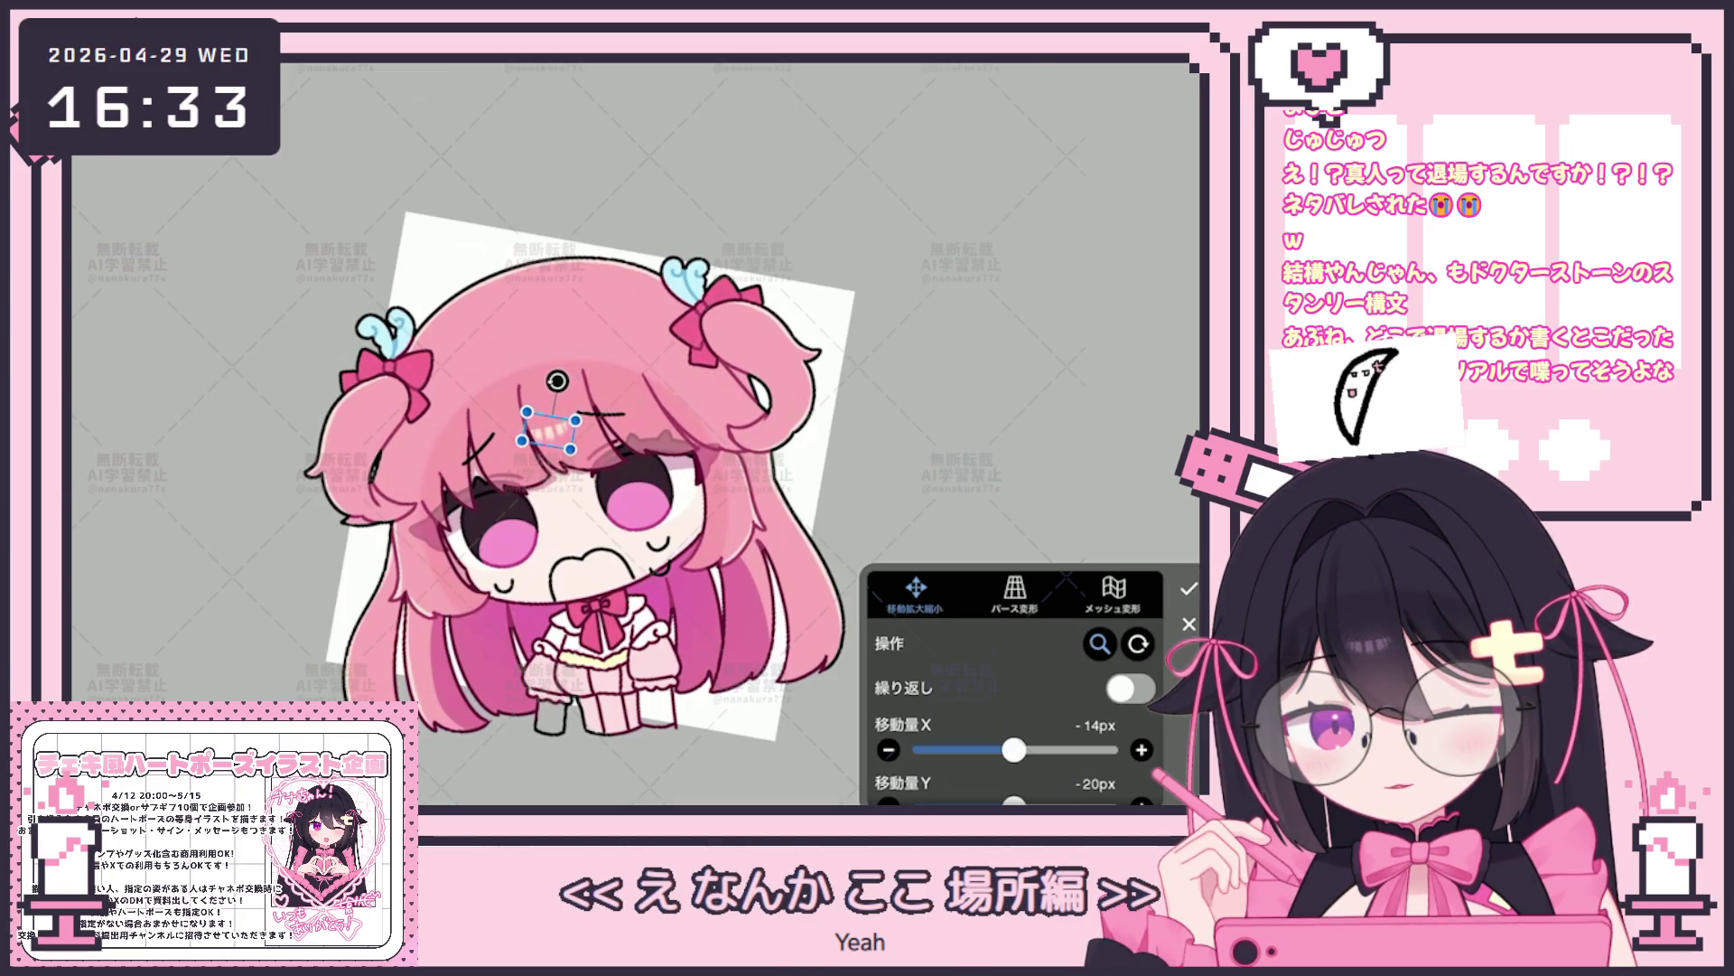
click(1188, 588)
scroll(610, 460, down, 2)
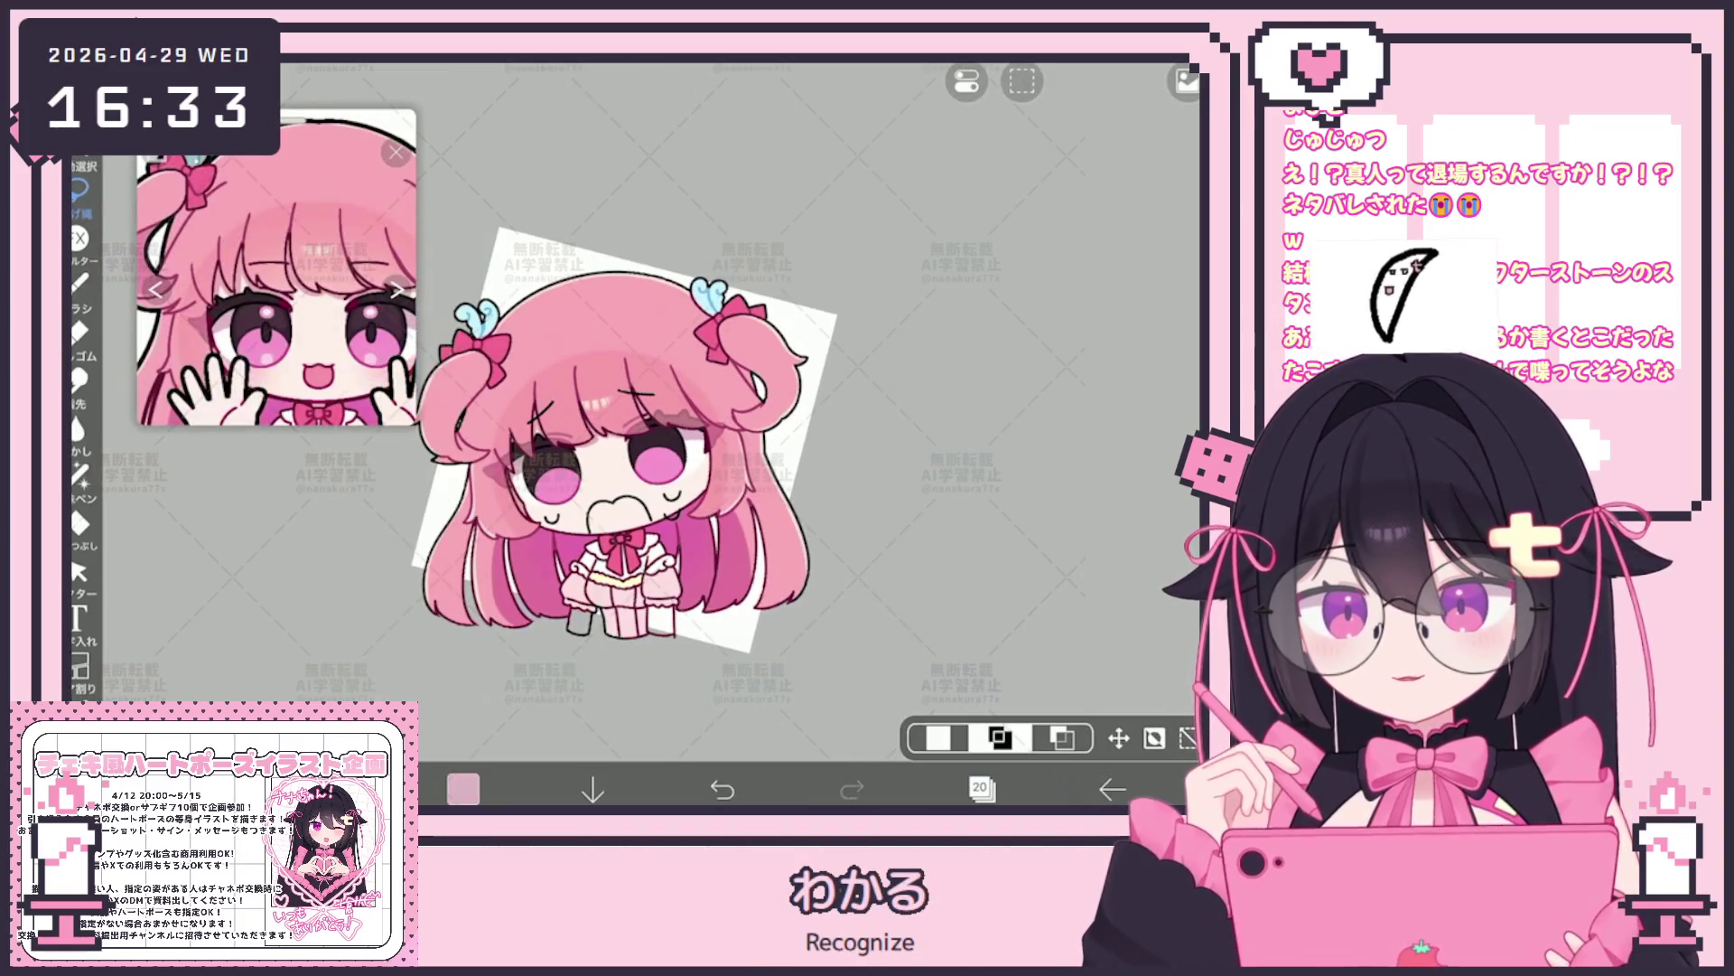
click(981, 788)
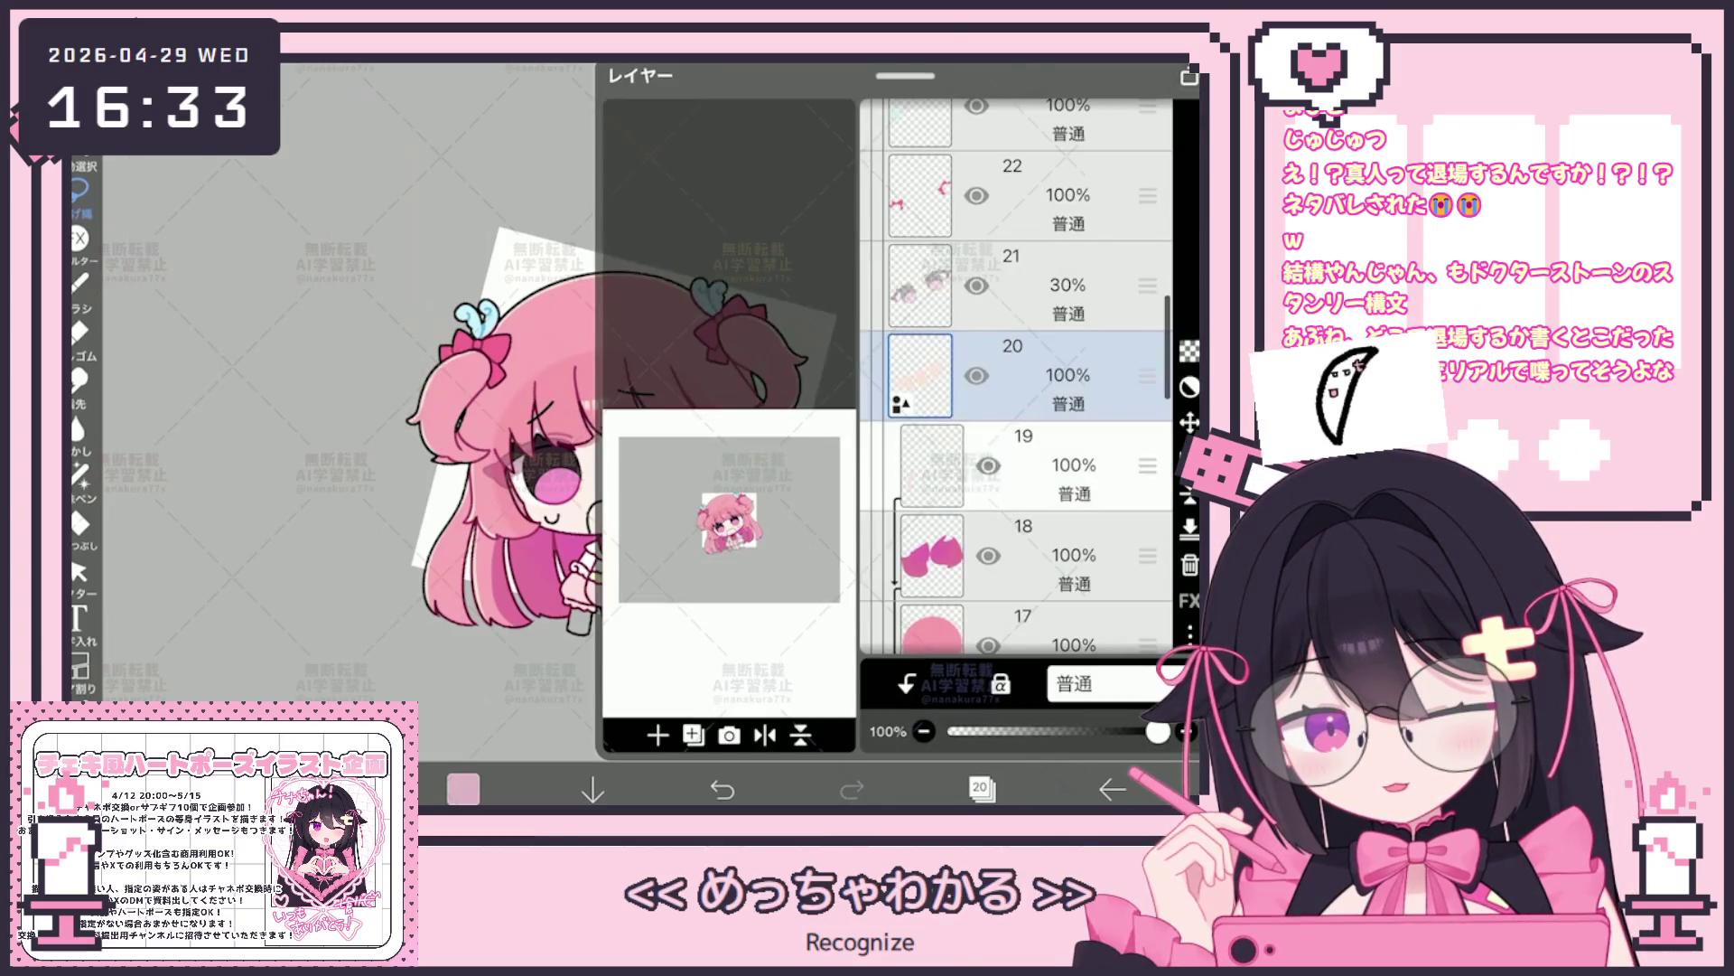
Settle on layer 20, pick a cream colour and check the brush settings
click(1029, 466)
click(1029, 376)
click(1030, 466)
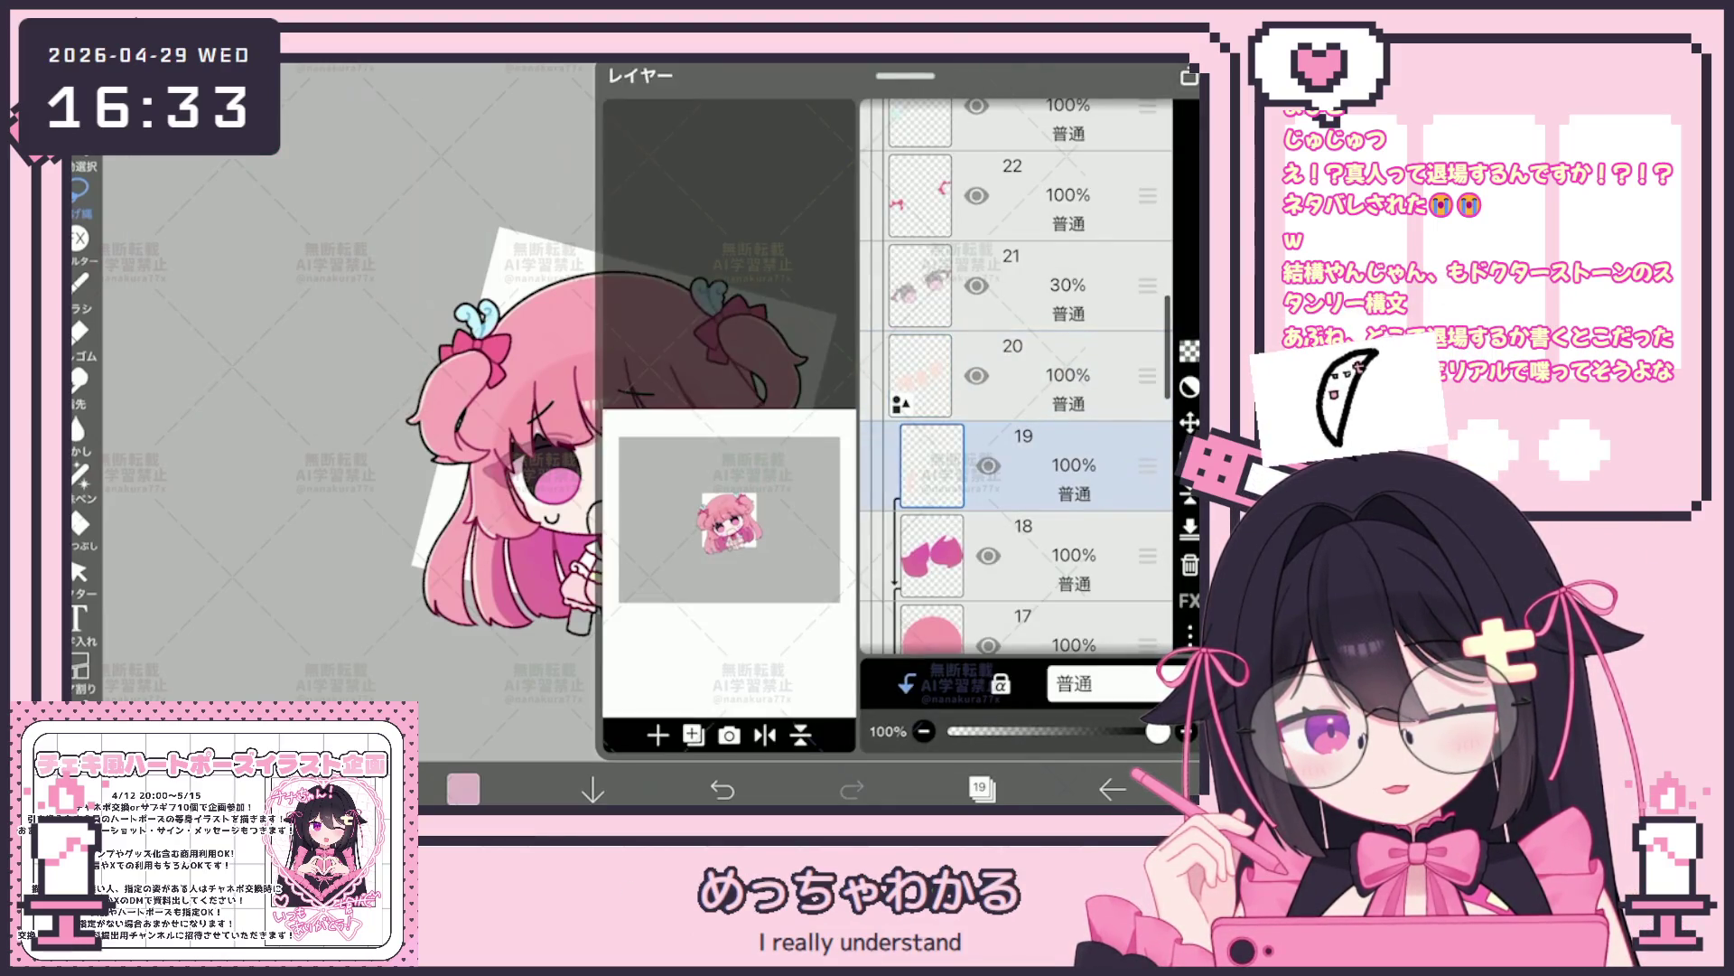
click(1030, 376)
click(981, 788)
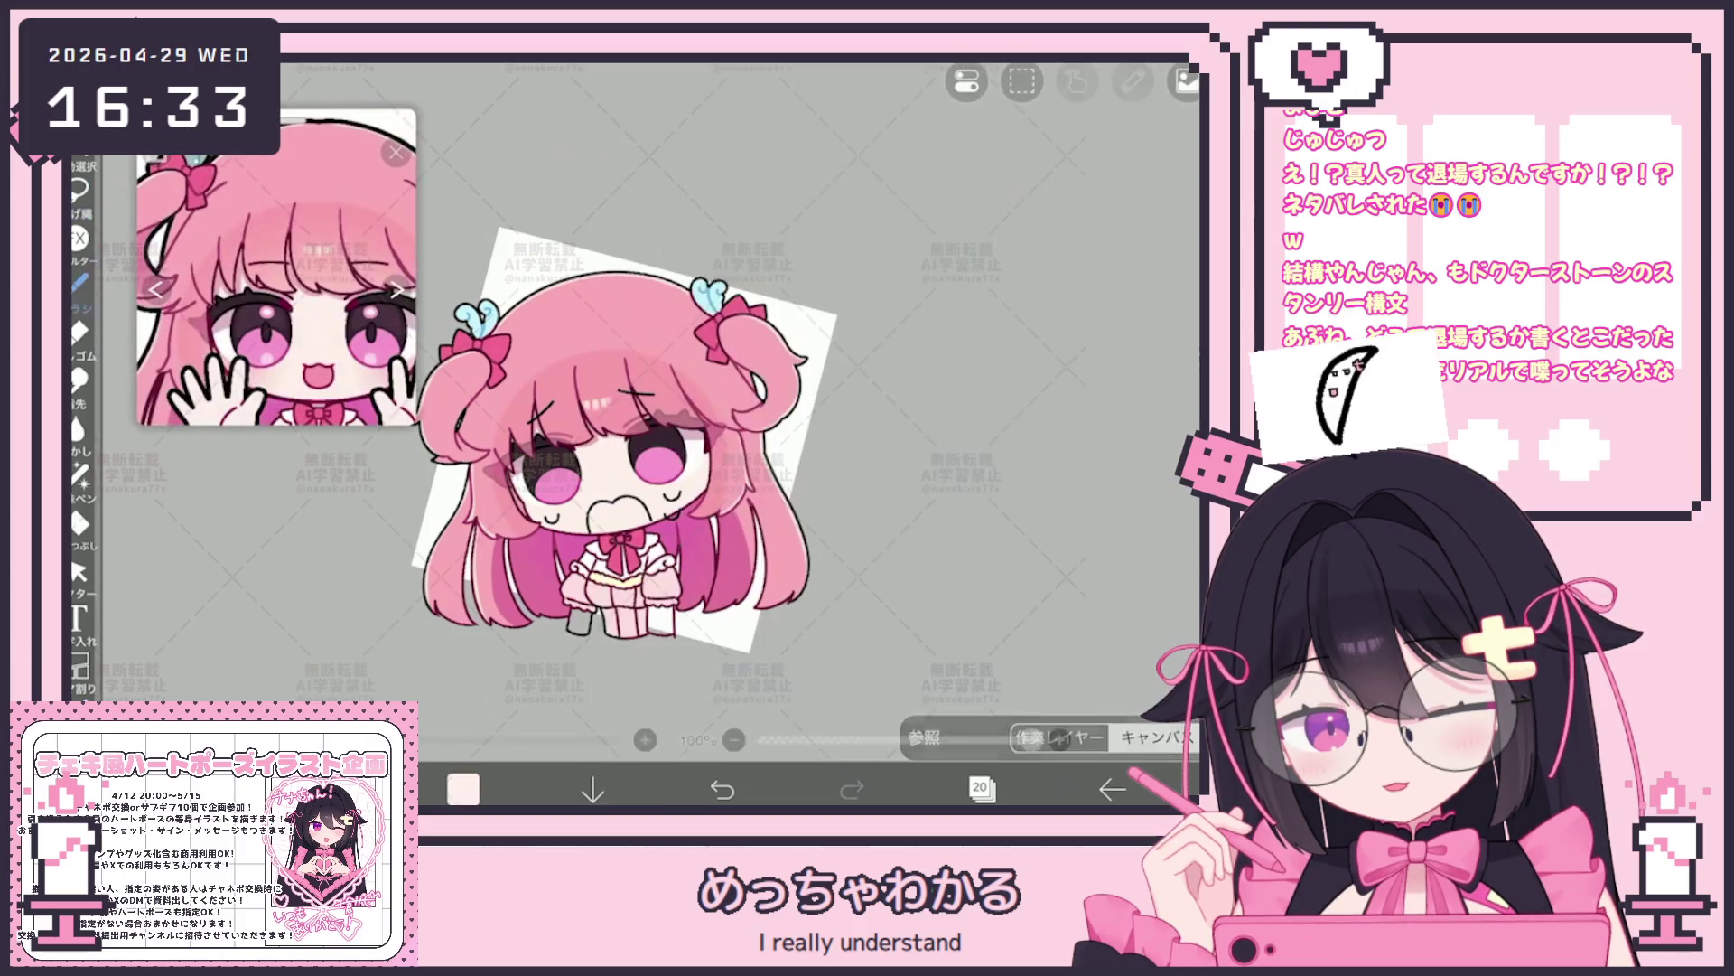
click(464, 788)
click(79, 281)
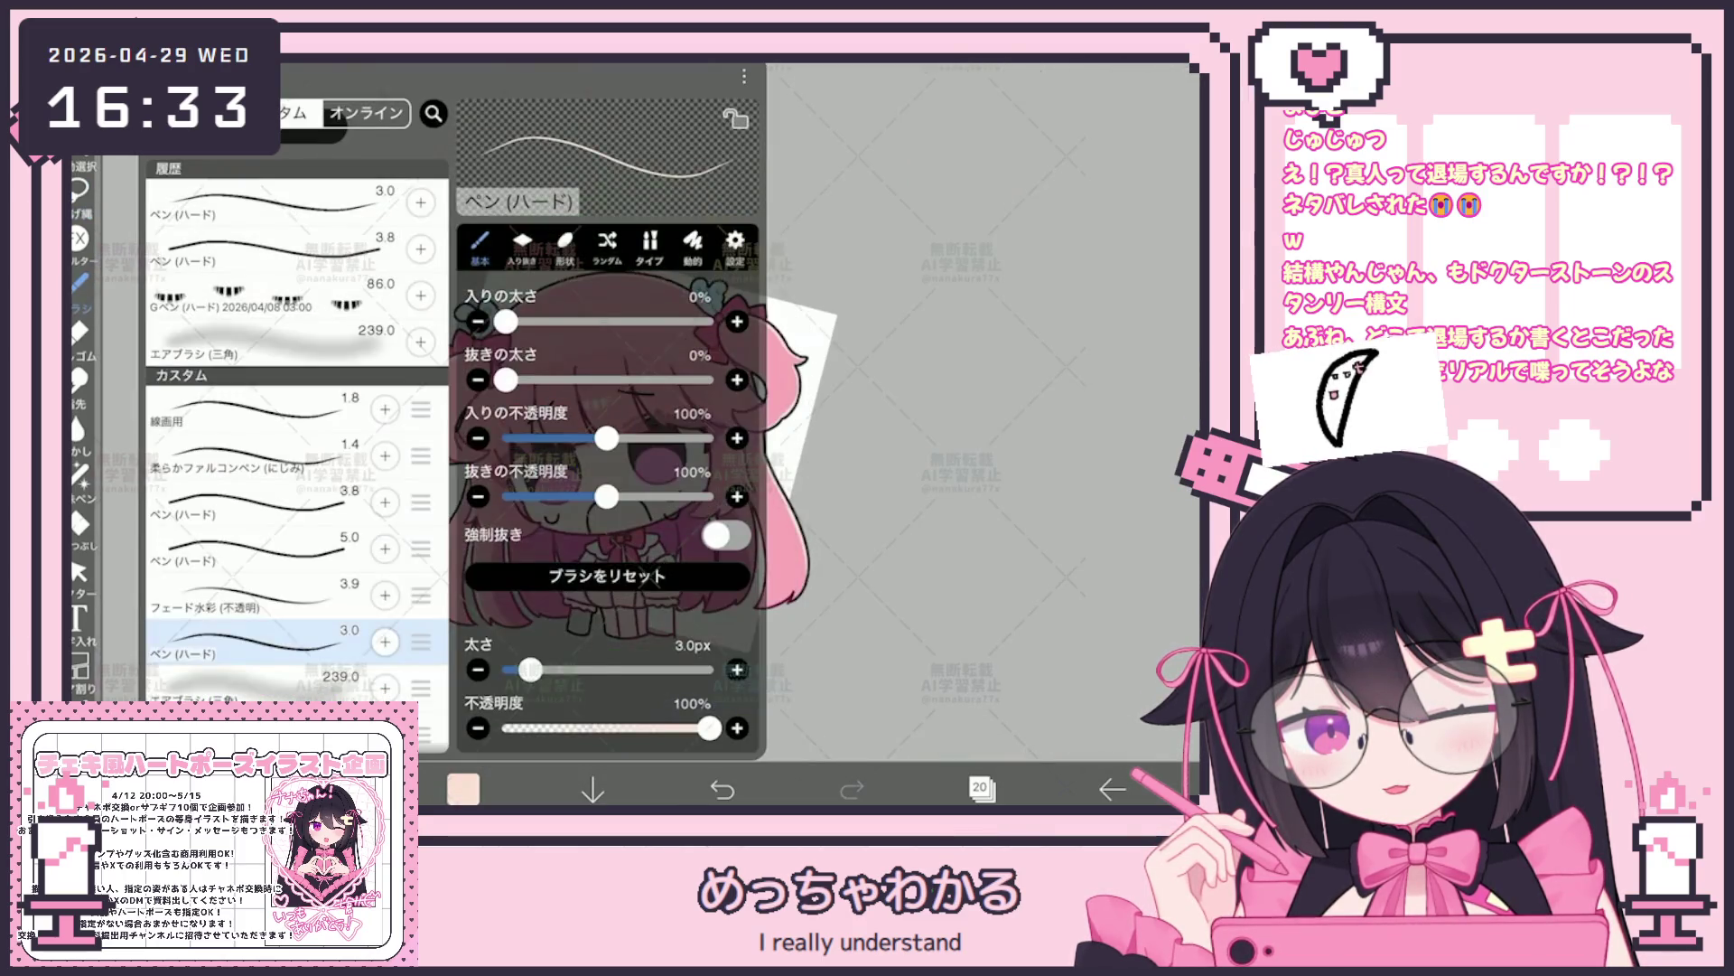
click(78, 281)
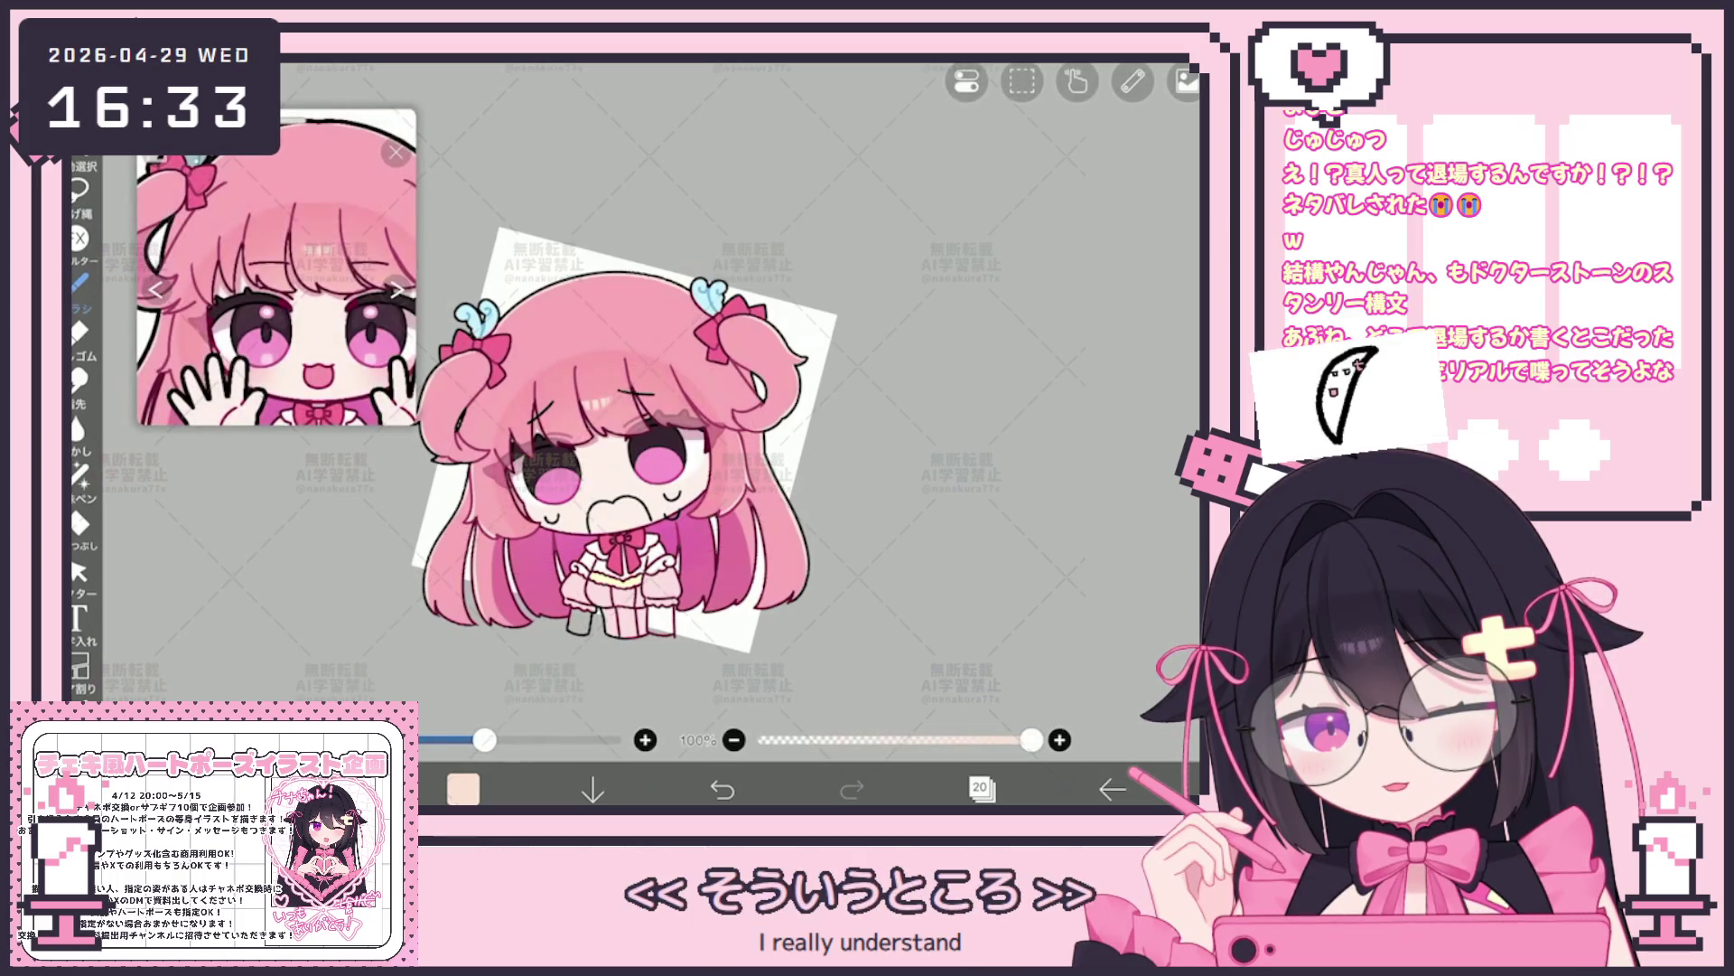
scroll(599, 453, up, 2)
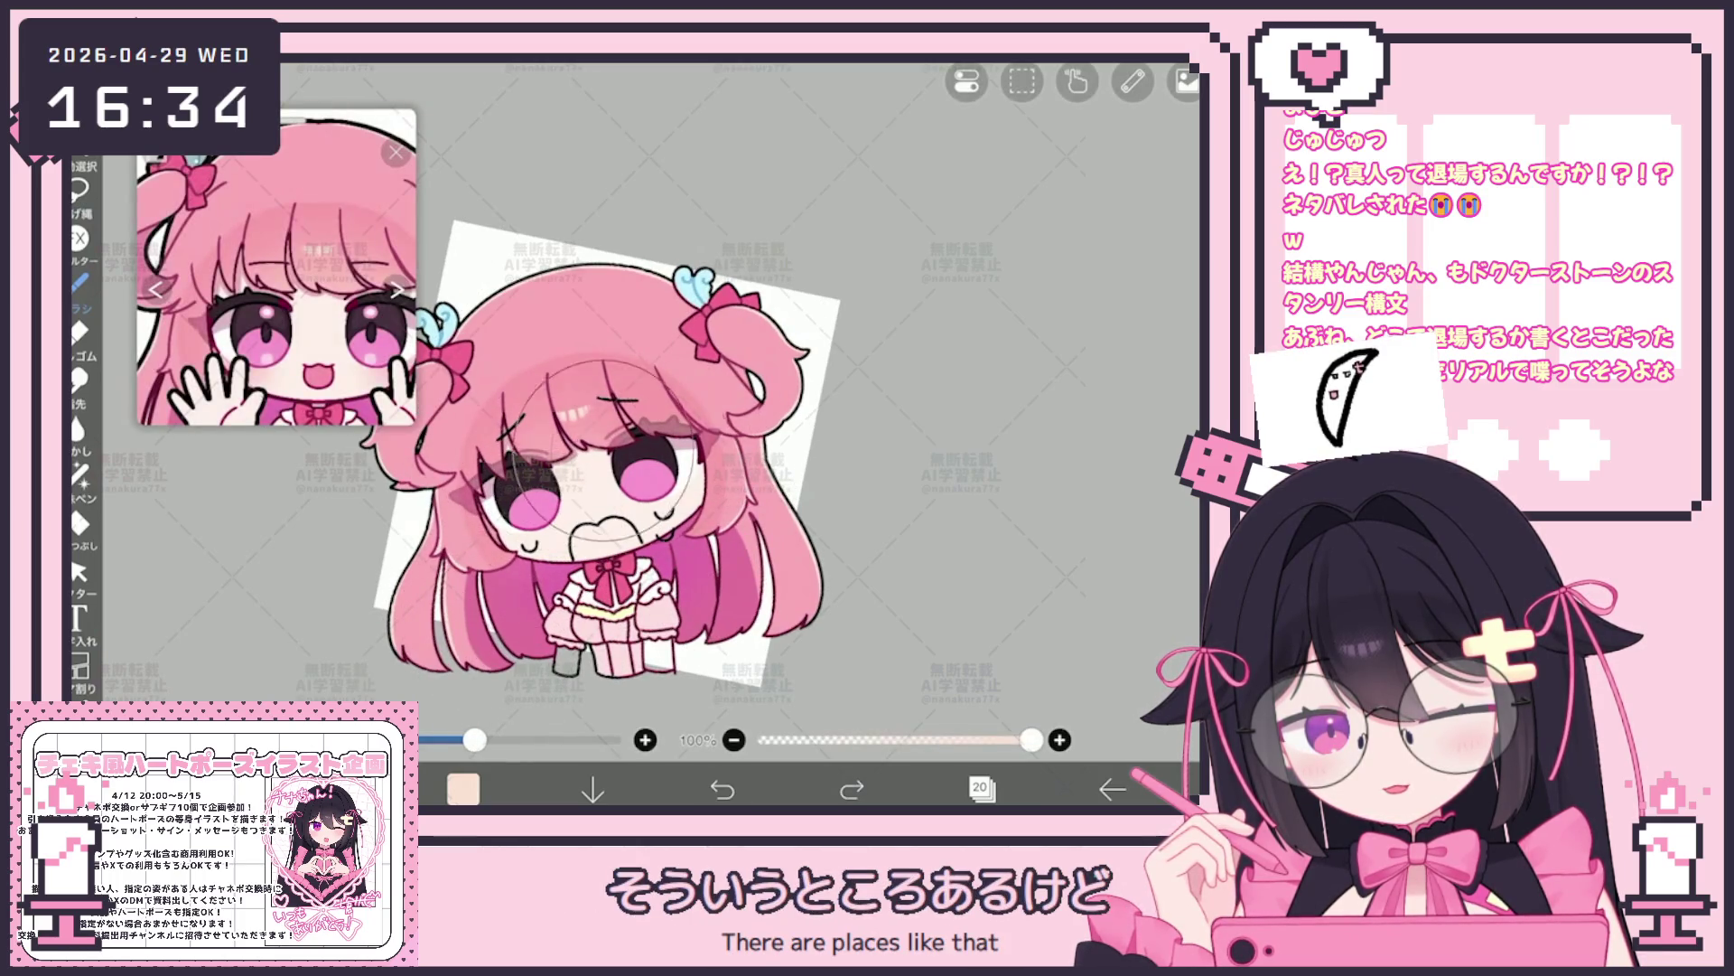
Draw a stroke around the girl's mouth and reopen the layer list
drag(515, 542, 597, 420)
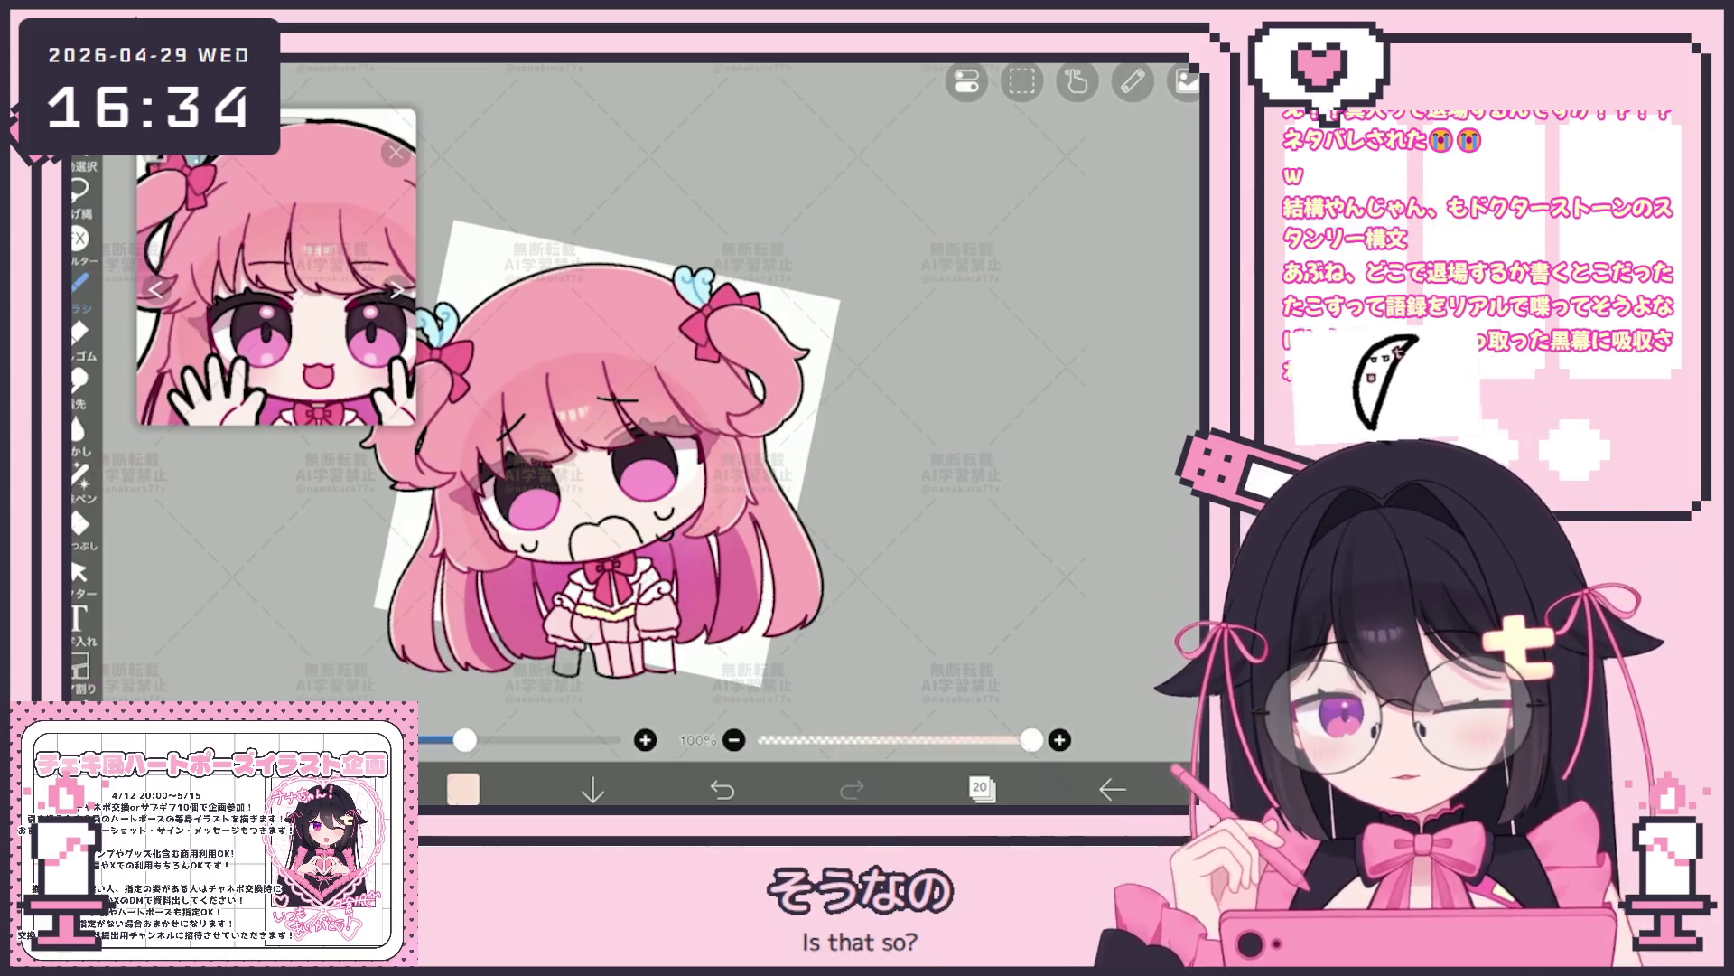
scroll(610, 460, down, 2)
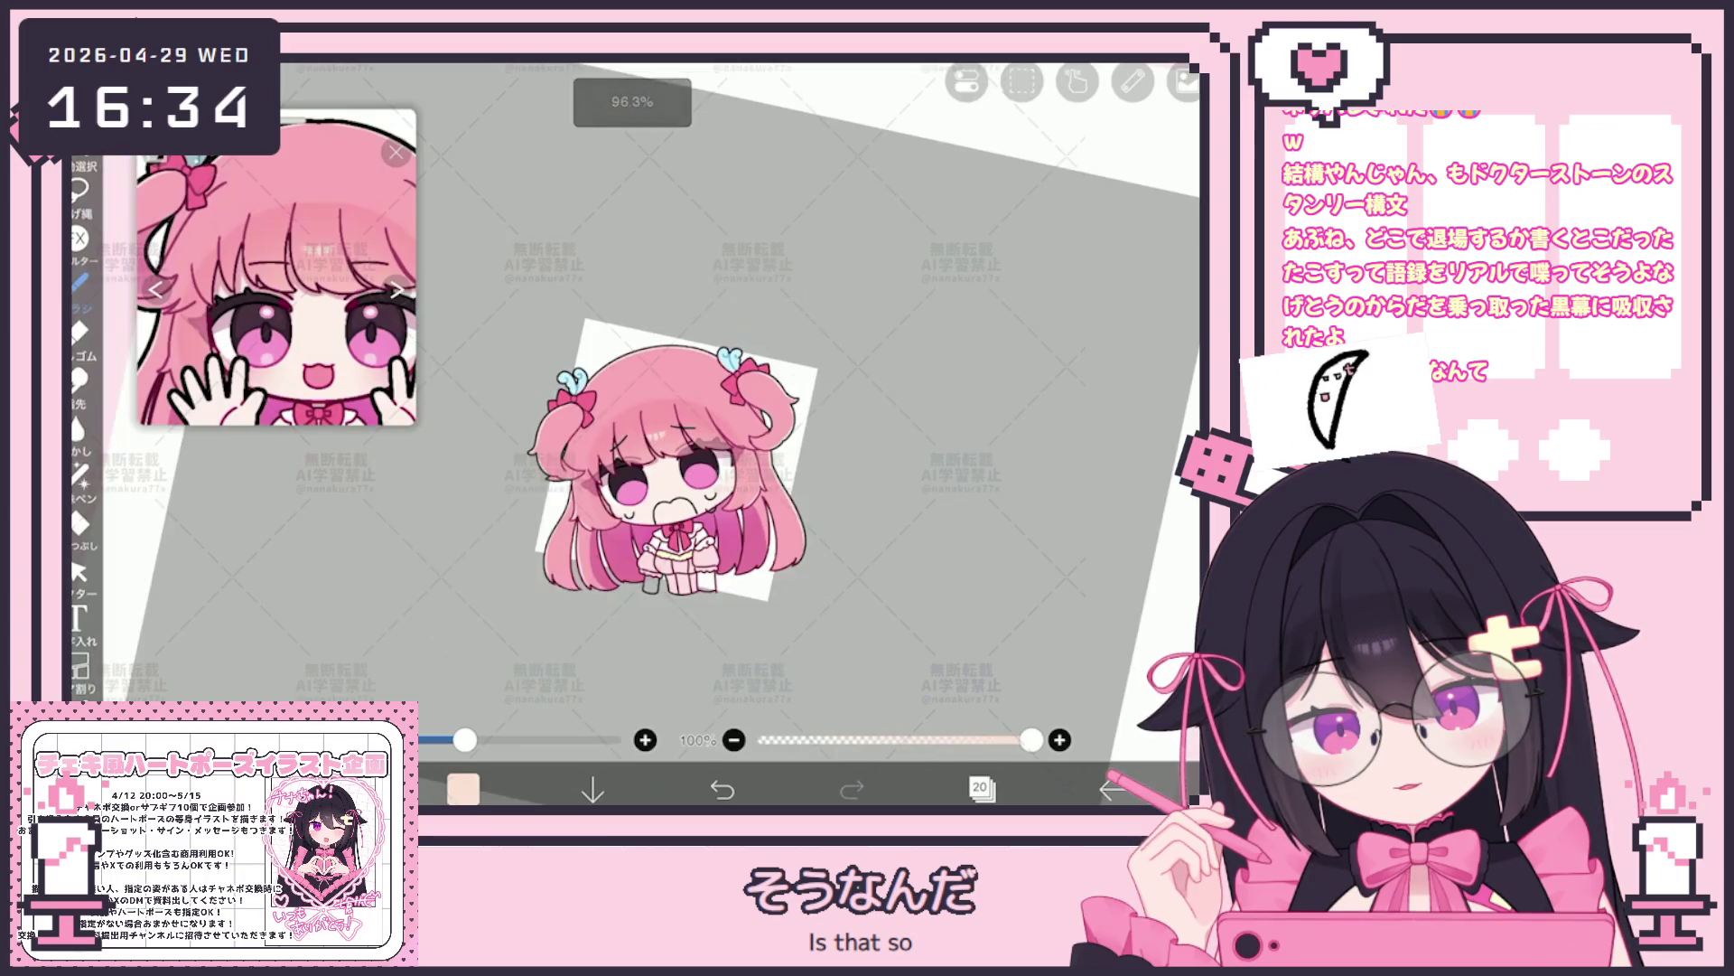
scroll(644, 461, up, 2)
scroll(644, 462, up, 2)
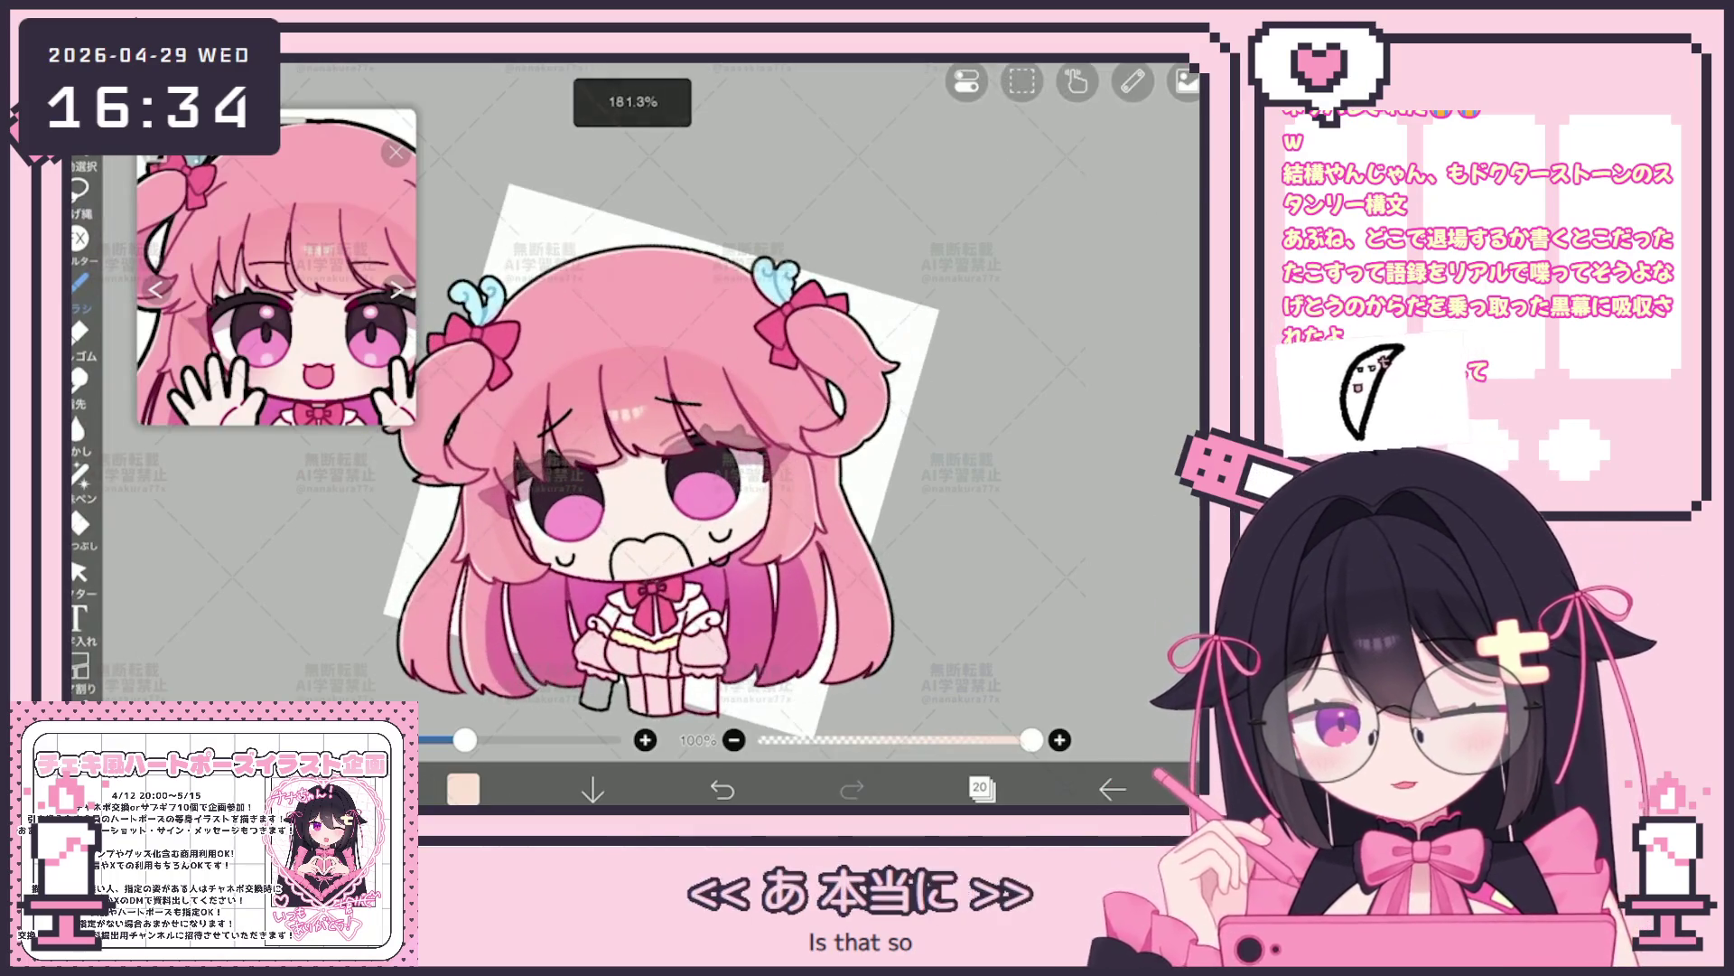
click(981, 786)
scroll(1016, 408, up, 3)
scroll(1016, 407, up, 3)
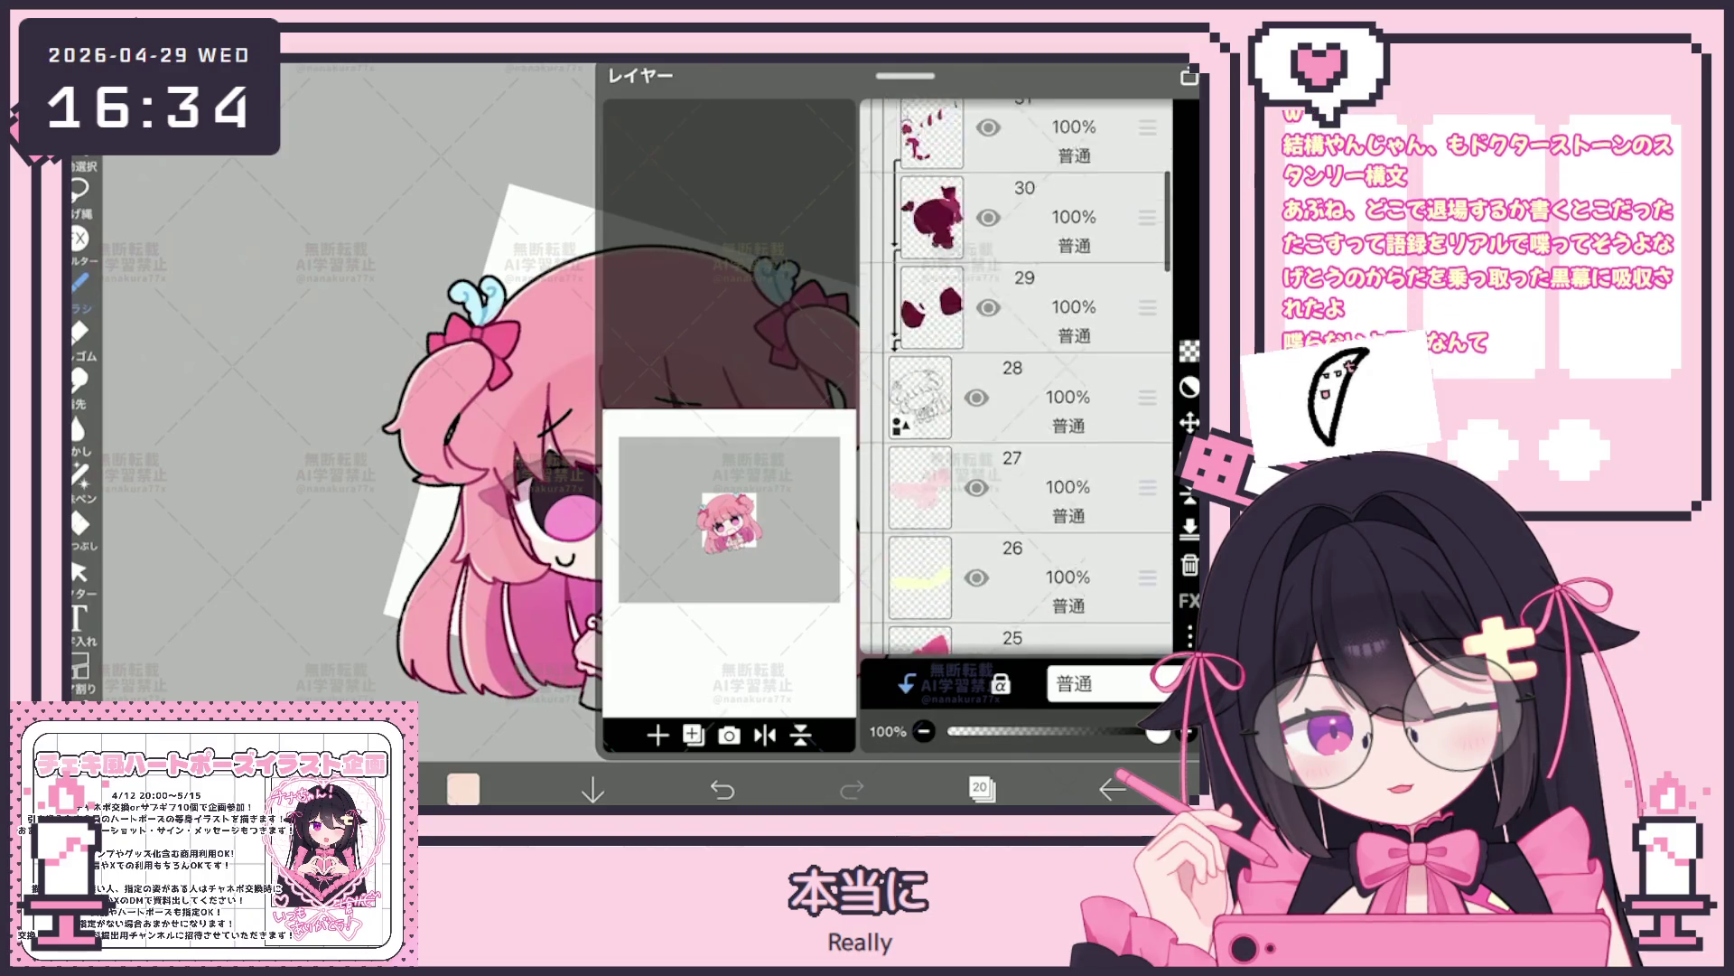
scroll(1016, 366, up, 3)
scroll(1016, 366, up, 2)
Add empty layer 33, choose lasso fill, then select the hair-clip stroke on vector layer 32
click(658, 735)
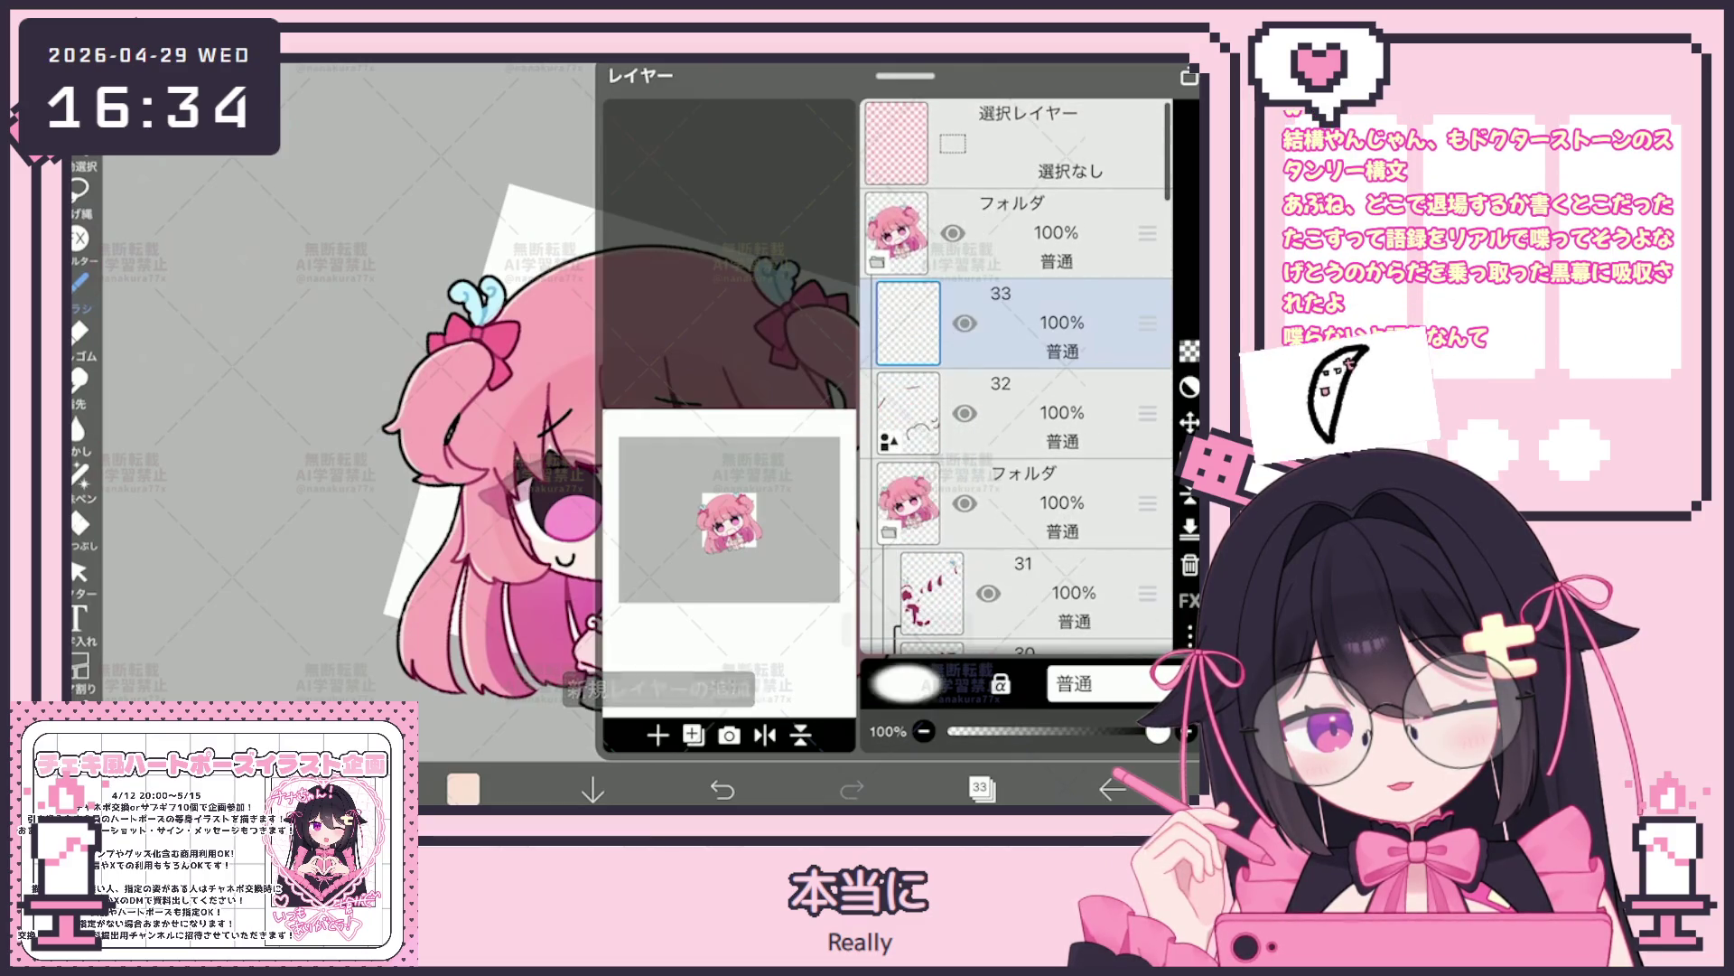
click(982, 787)
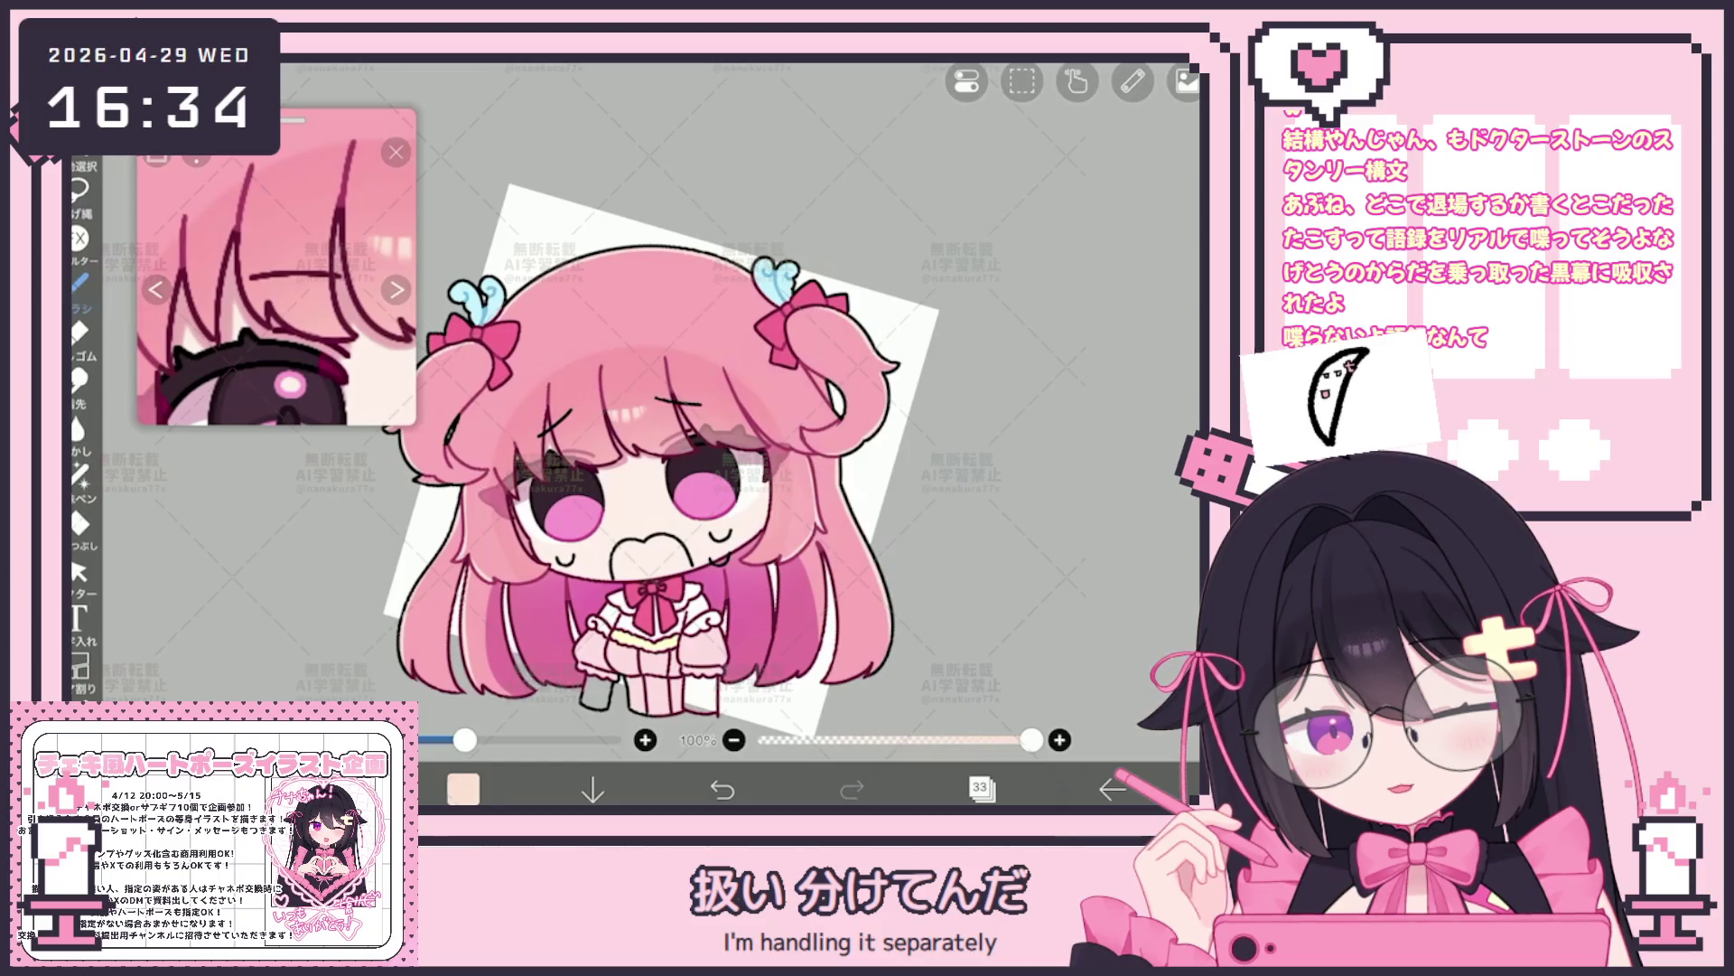
click(79, 197)
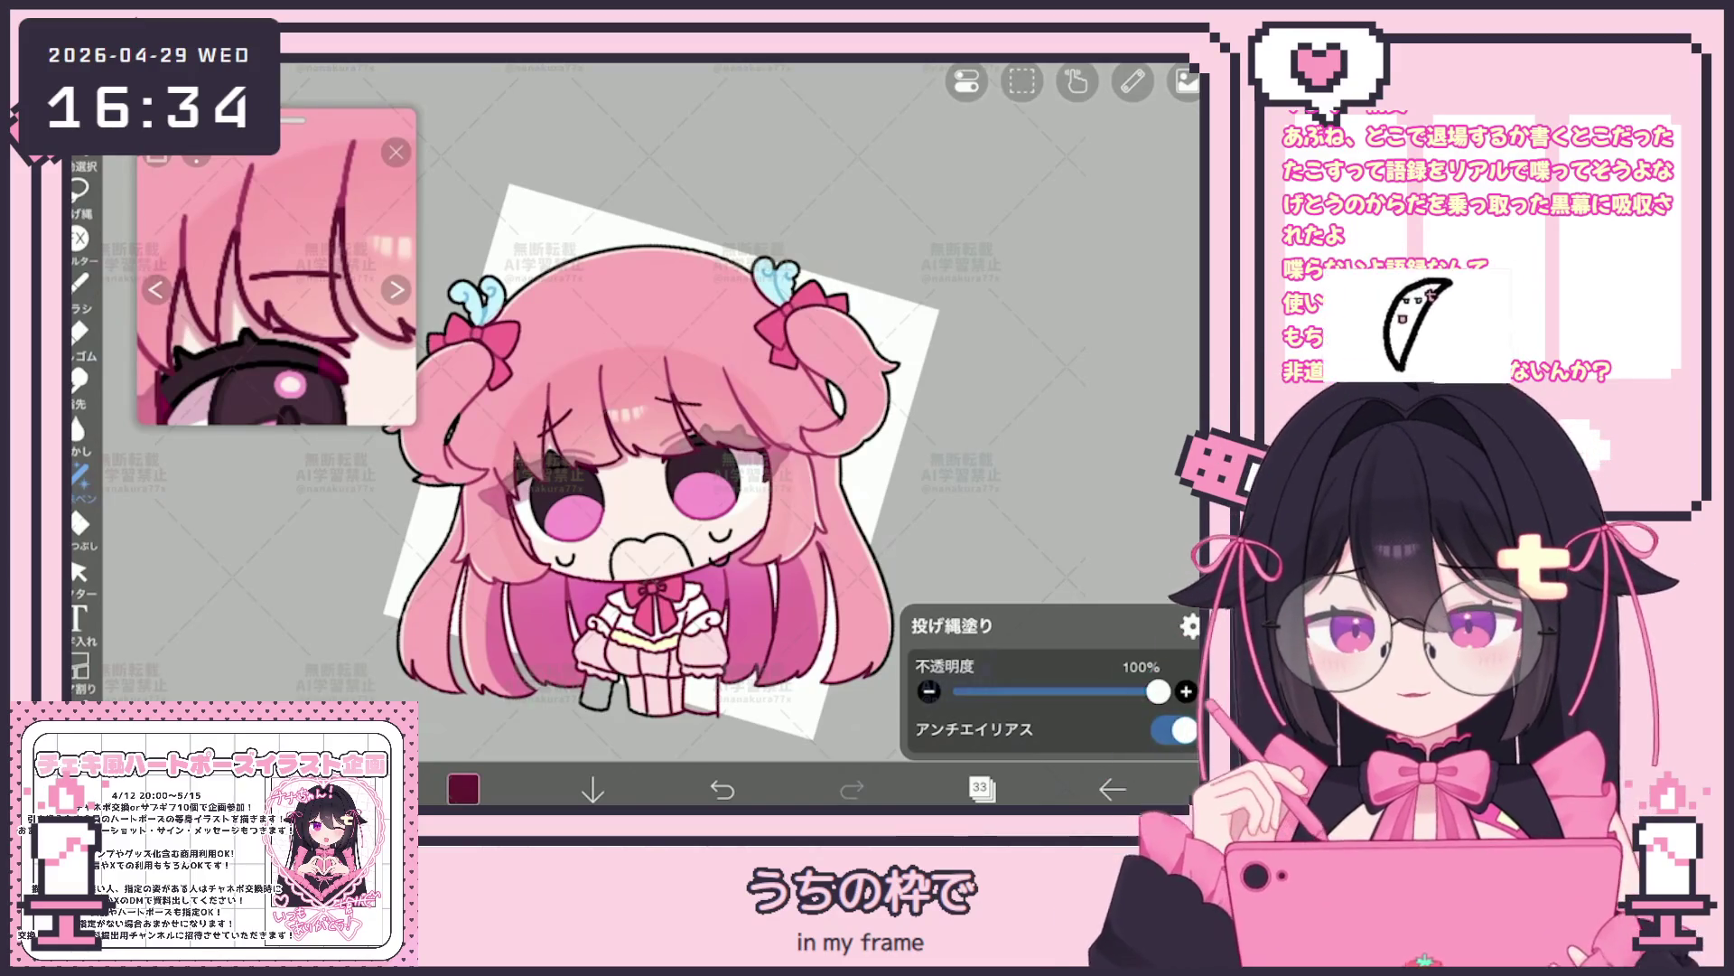
click(981, 788)
click(1016, 412)
click(981, 787)
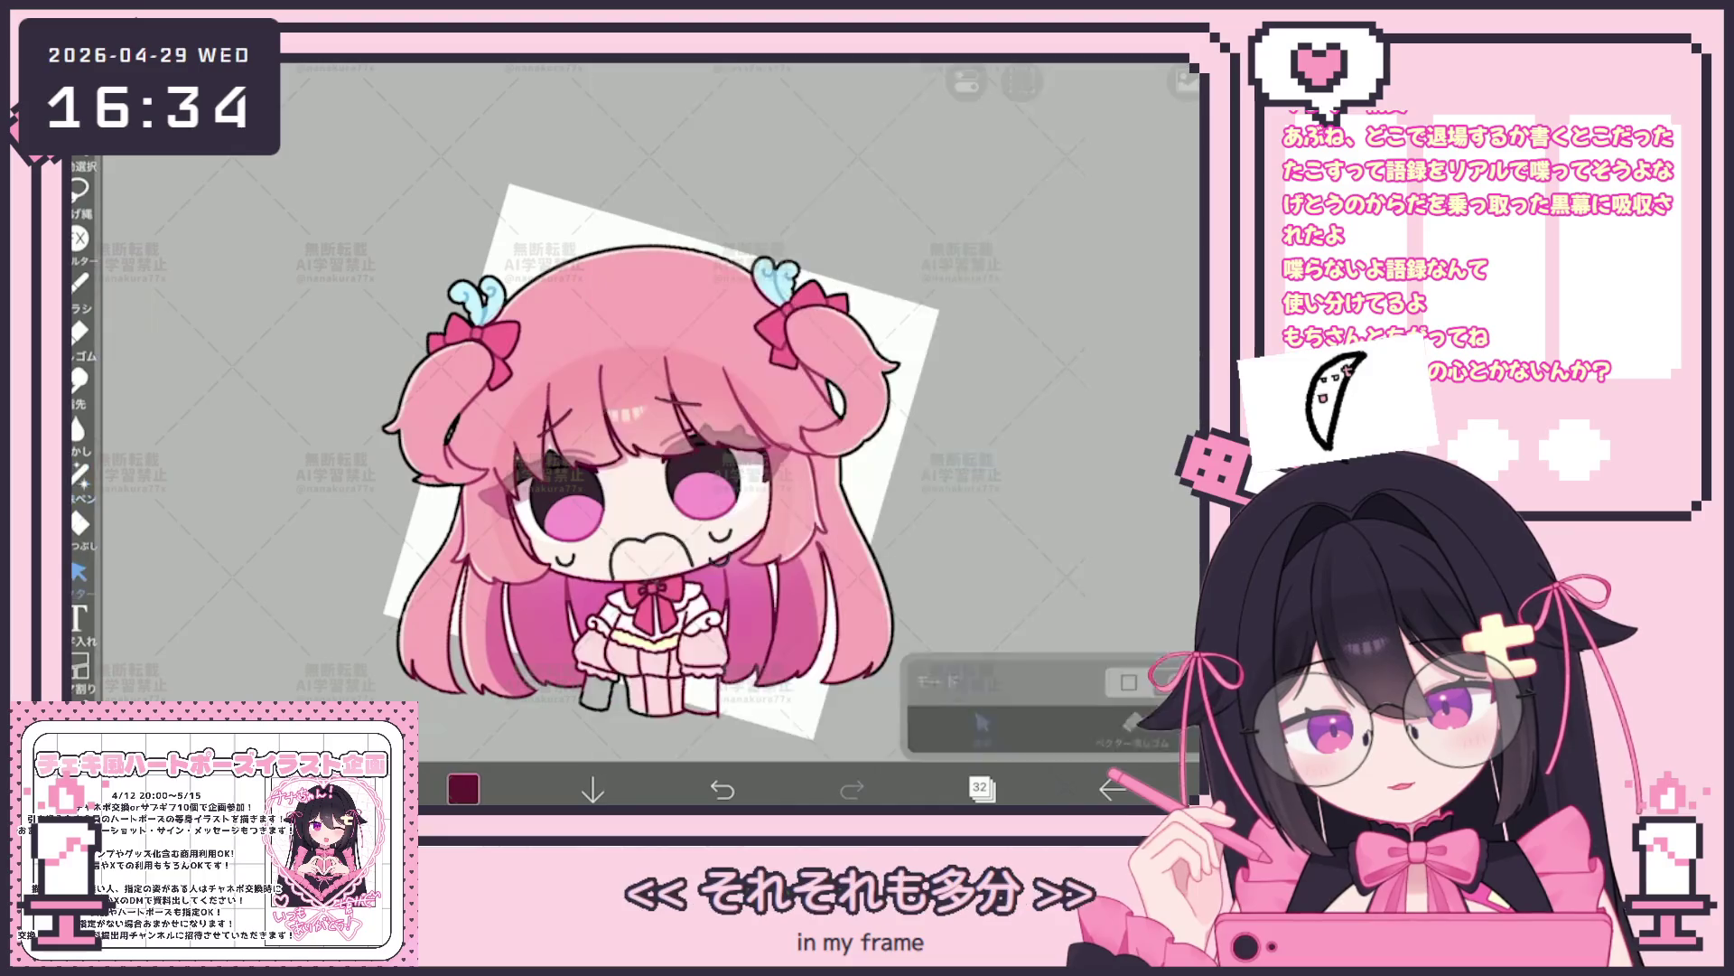
scroll(678, 475, up, 5)
click(575, 441)
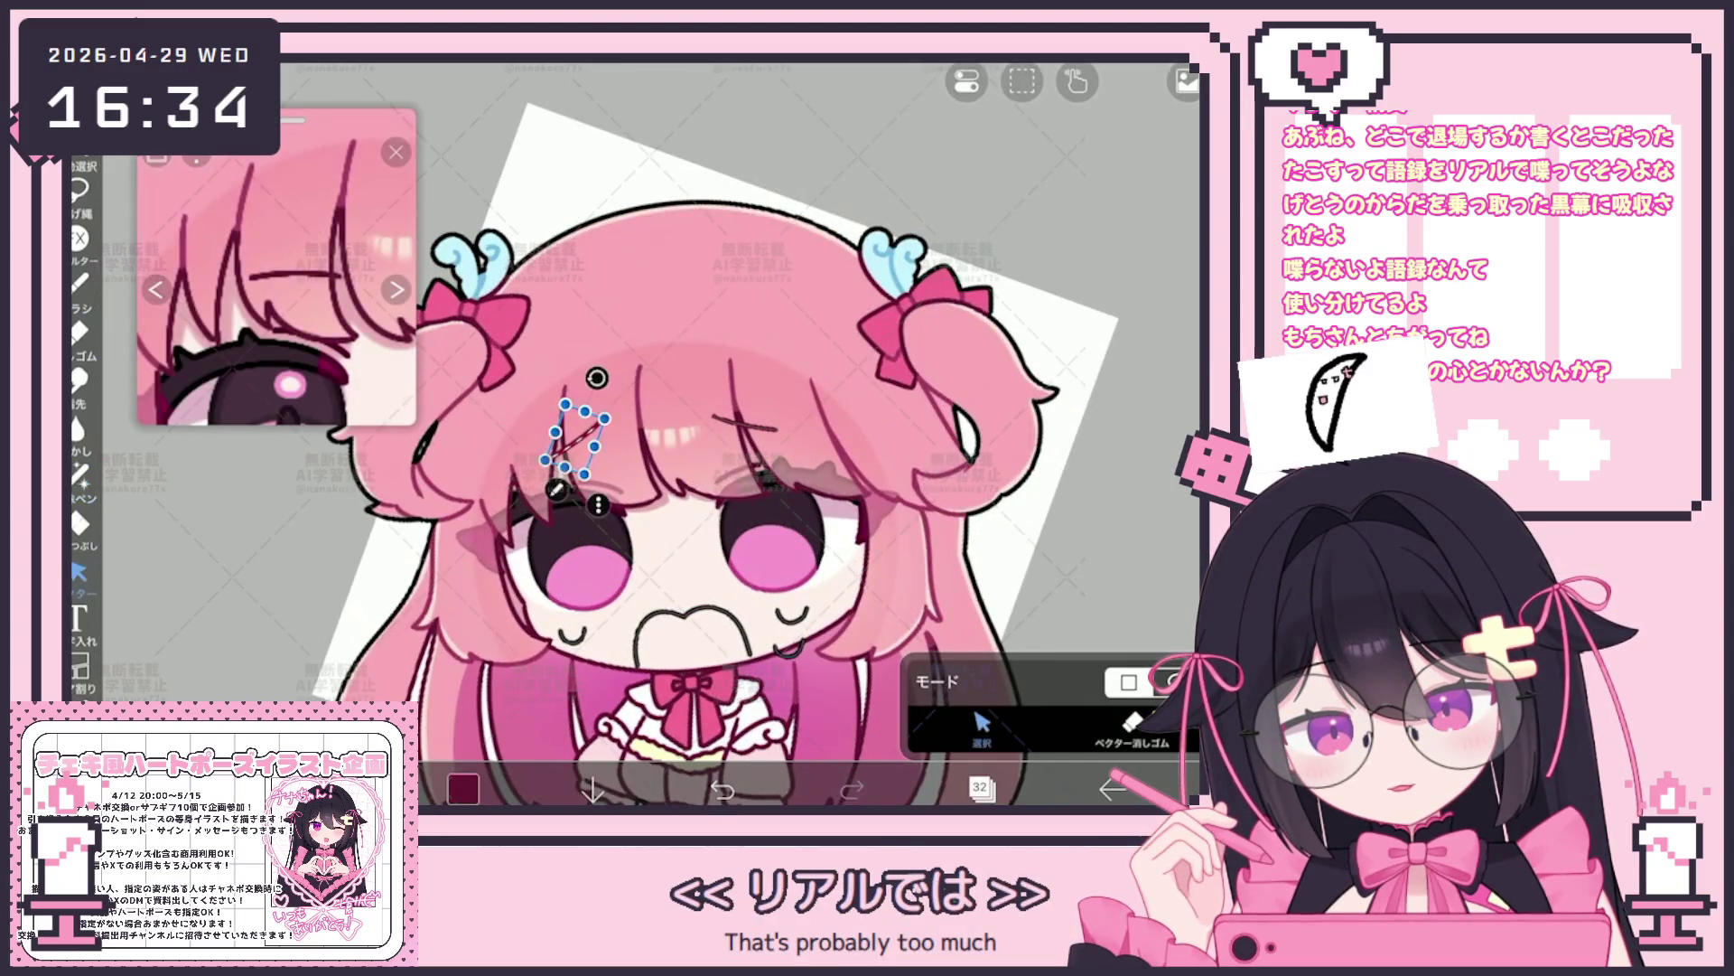
scroll(774, 421, up, 3)
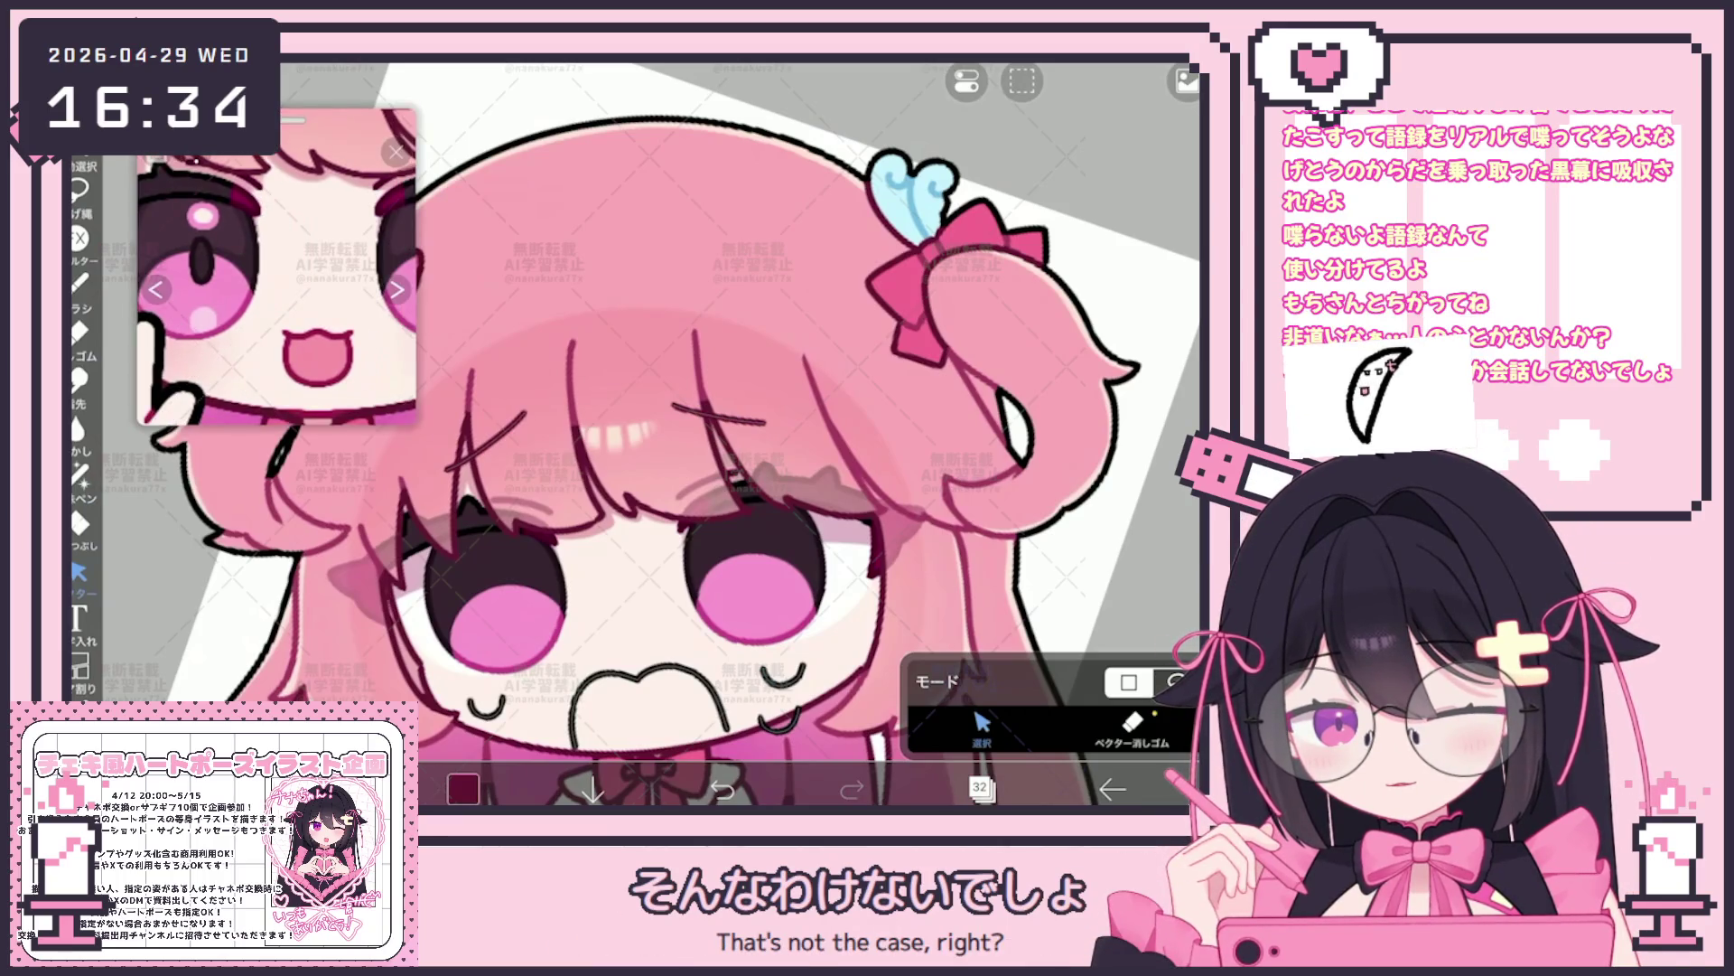
Switch lasso fill from vector layer 32 to layer 33, undo the face-outline mistake, then select sketch layer 28
click(80, 475)
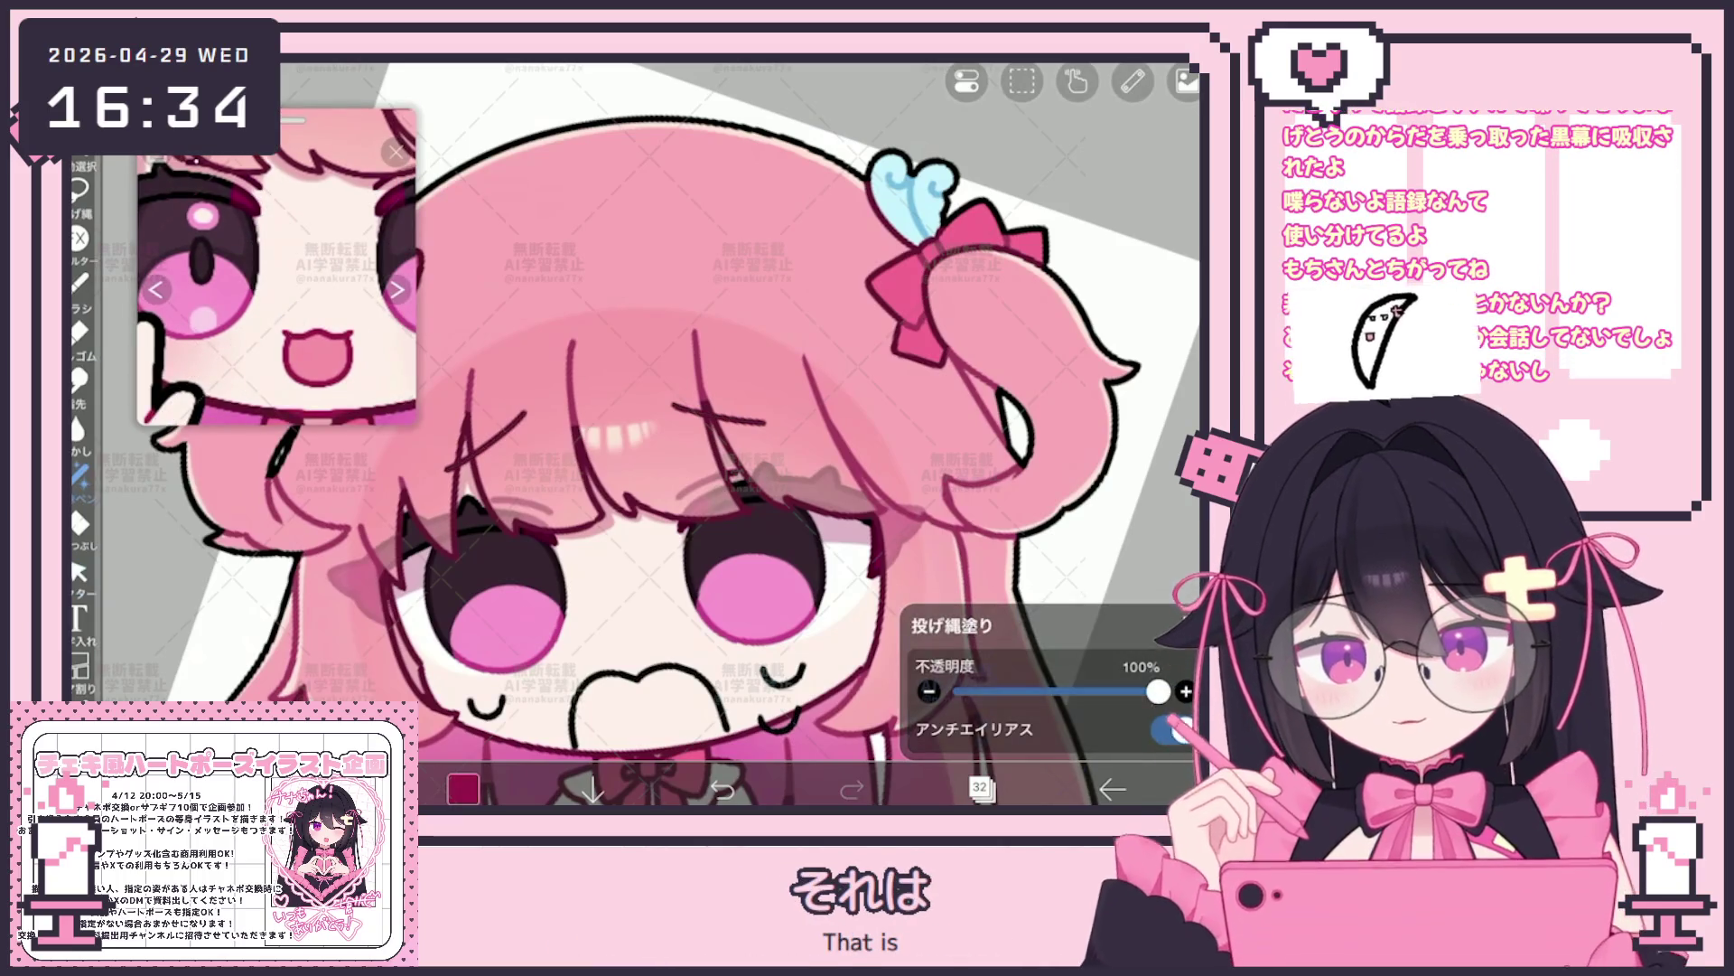
scroll(638, 434, up, 3)
scroll(637, 435, up, 2)
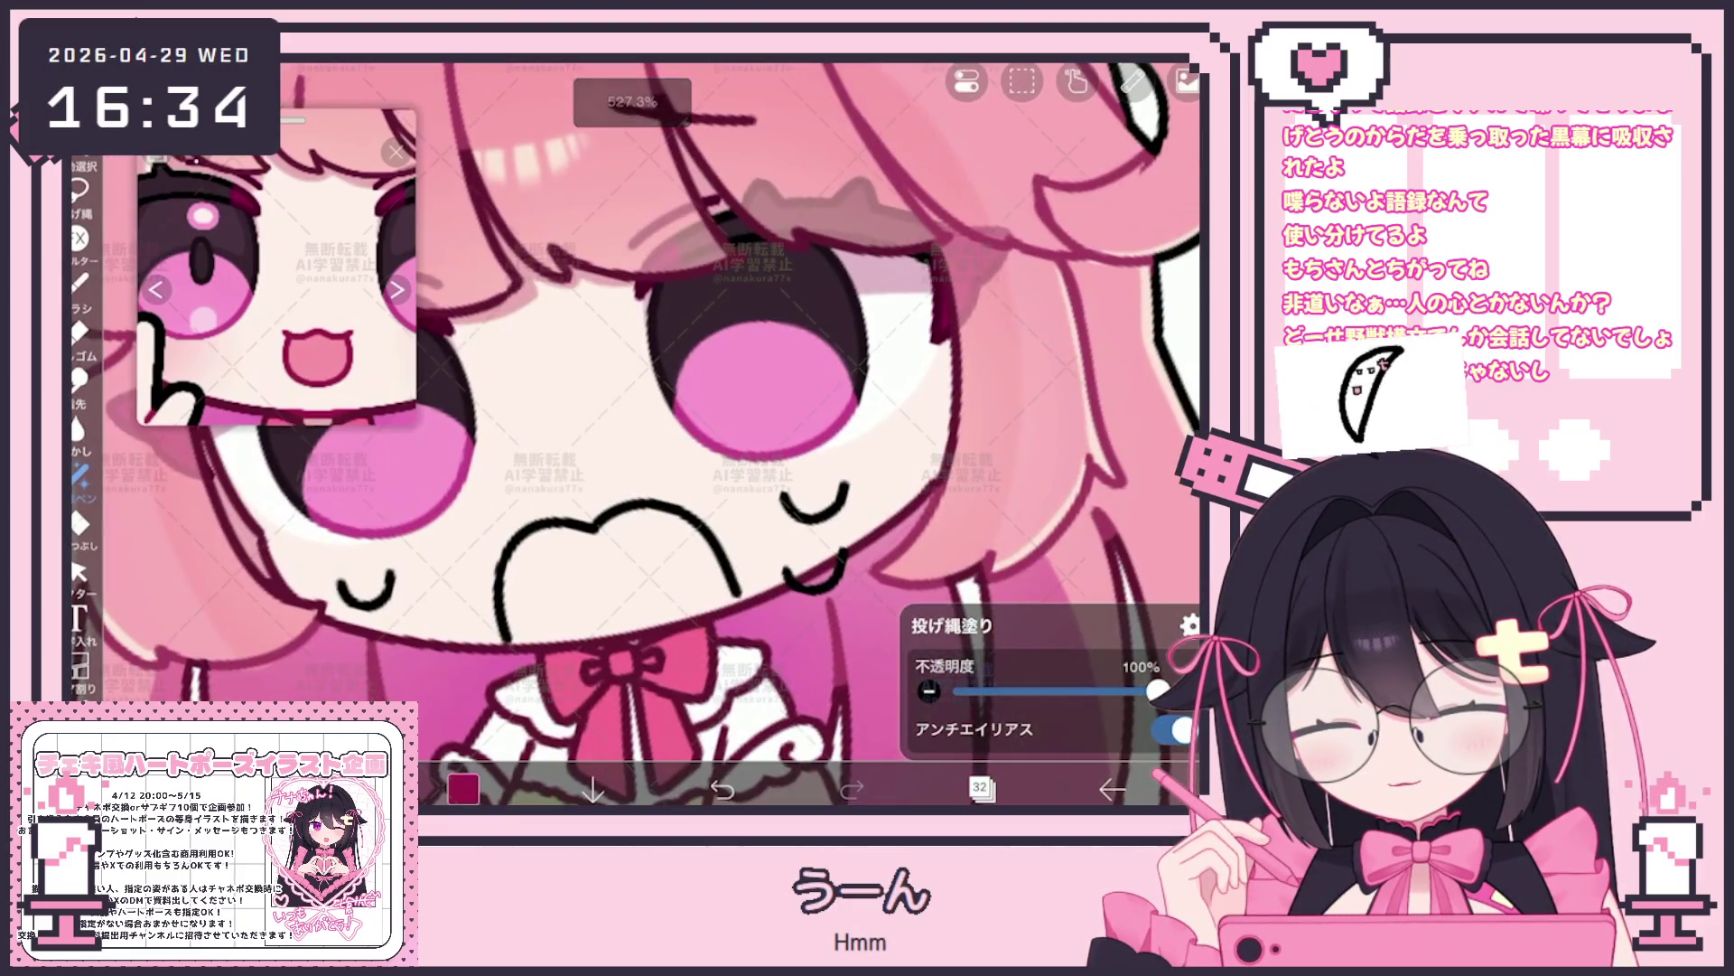
click(981, 789)
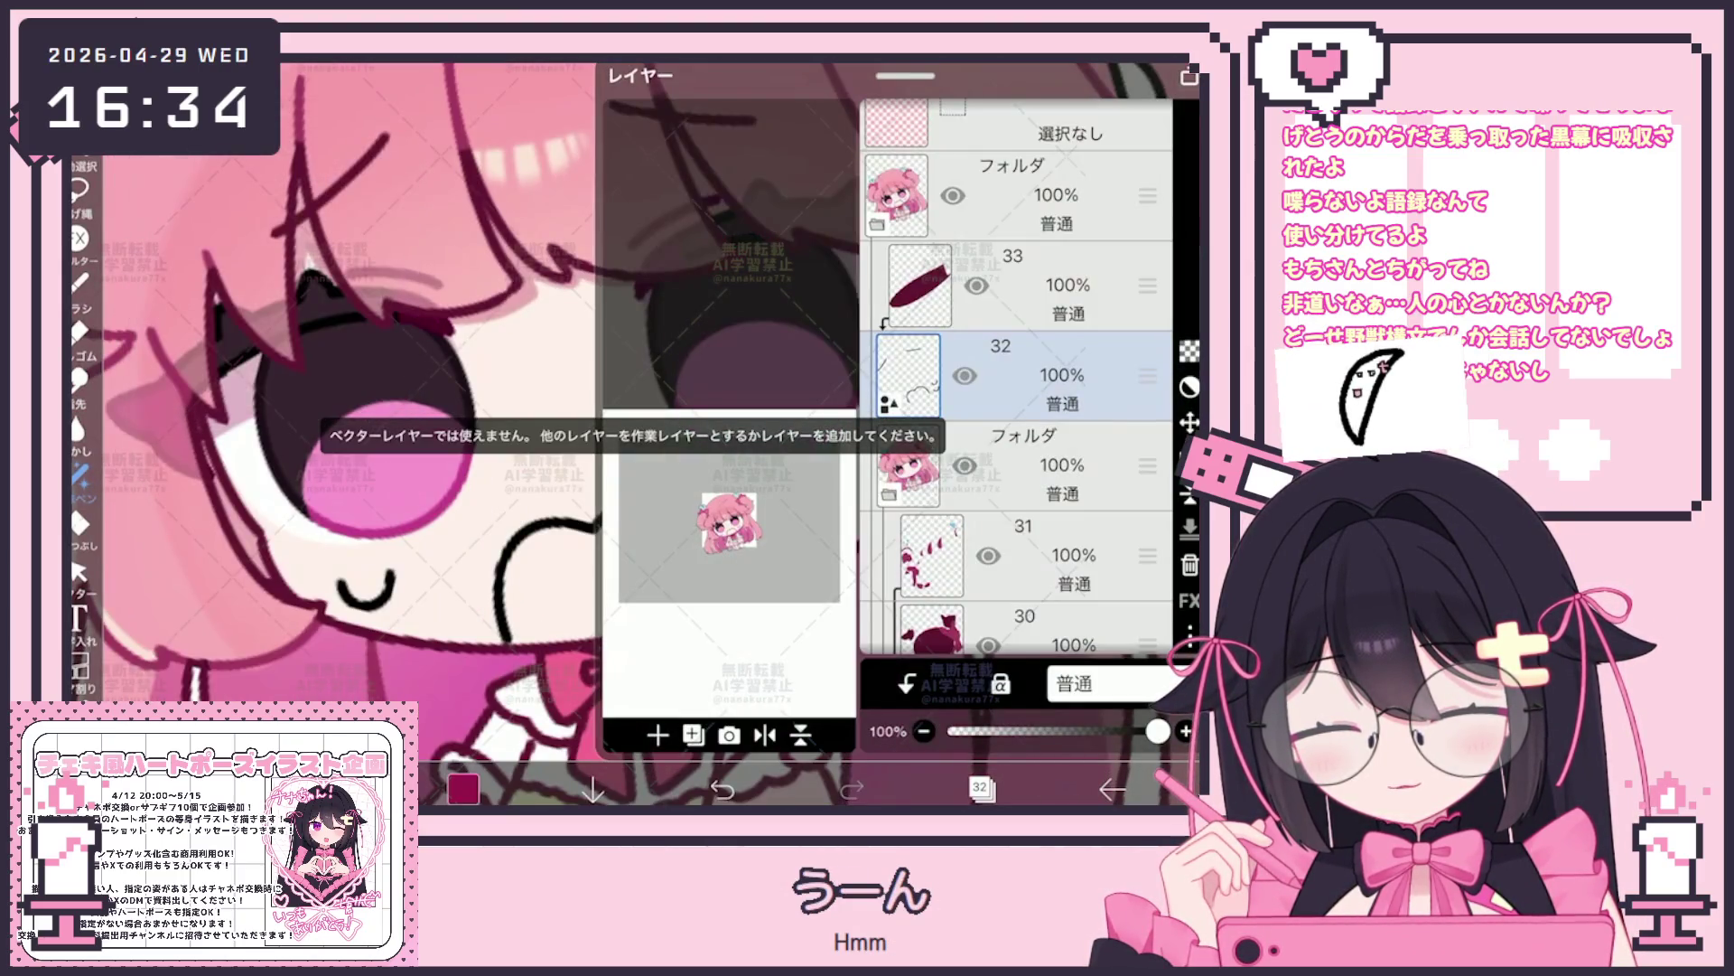
click(1009, 286)
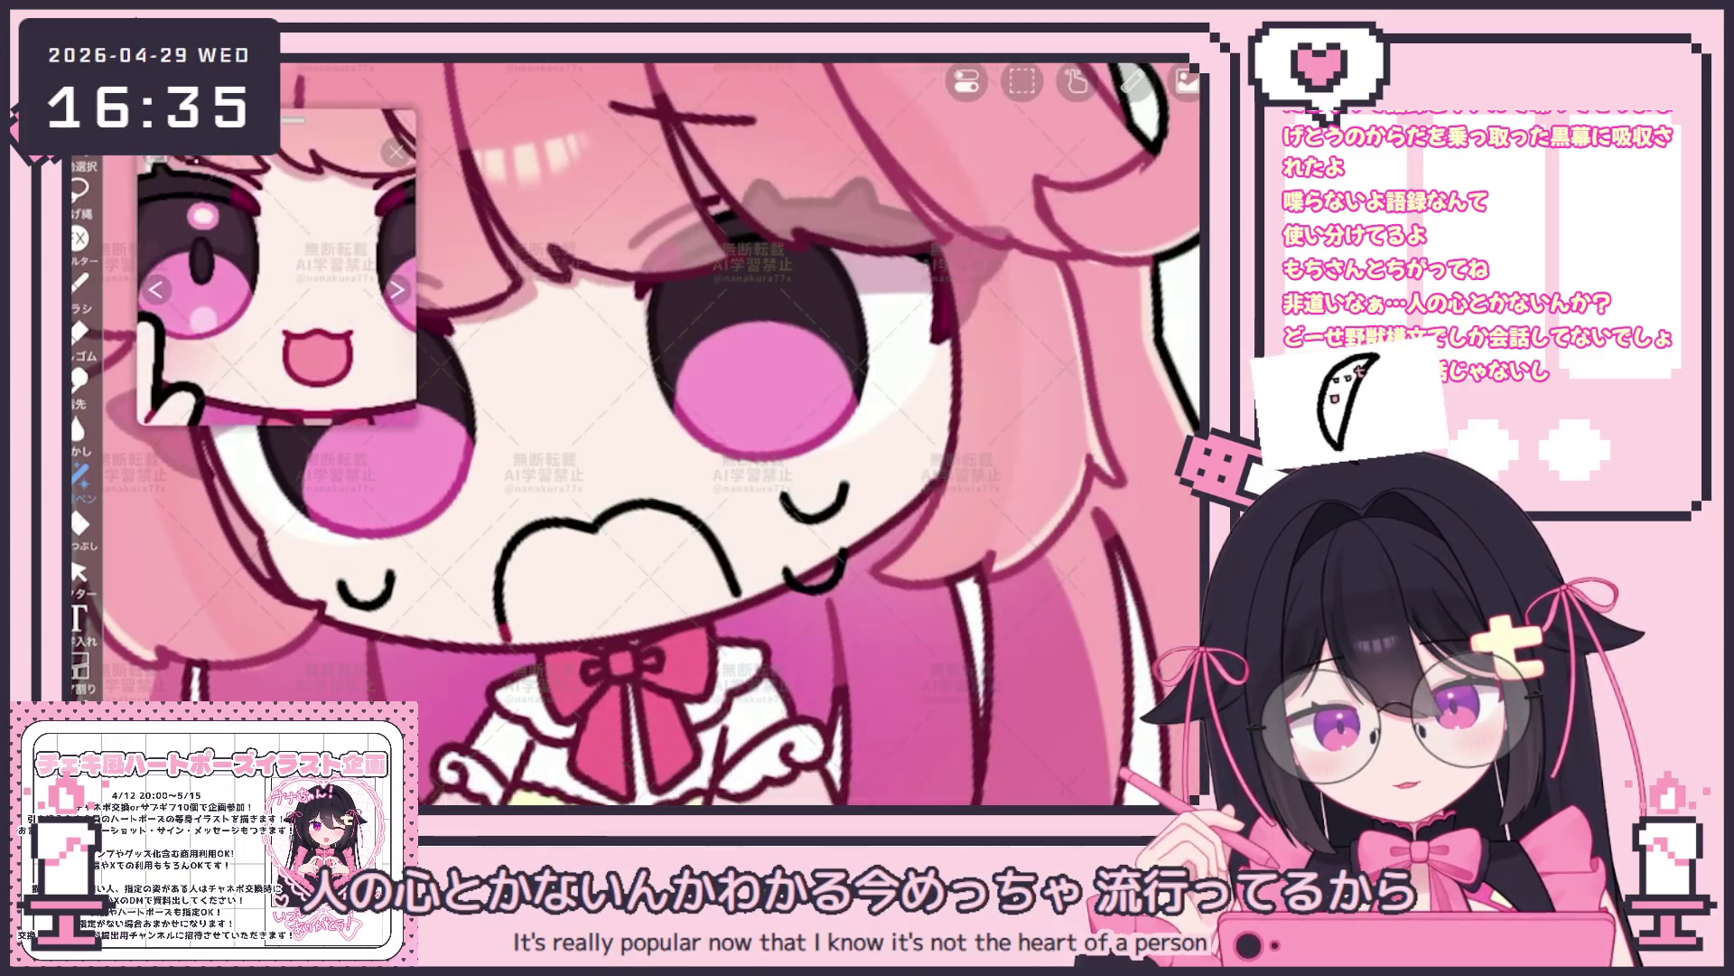
key(ctrl+z)
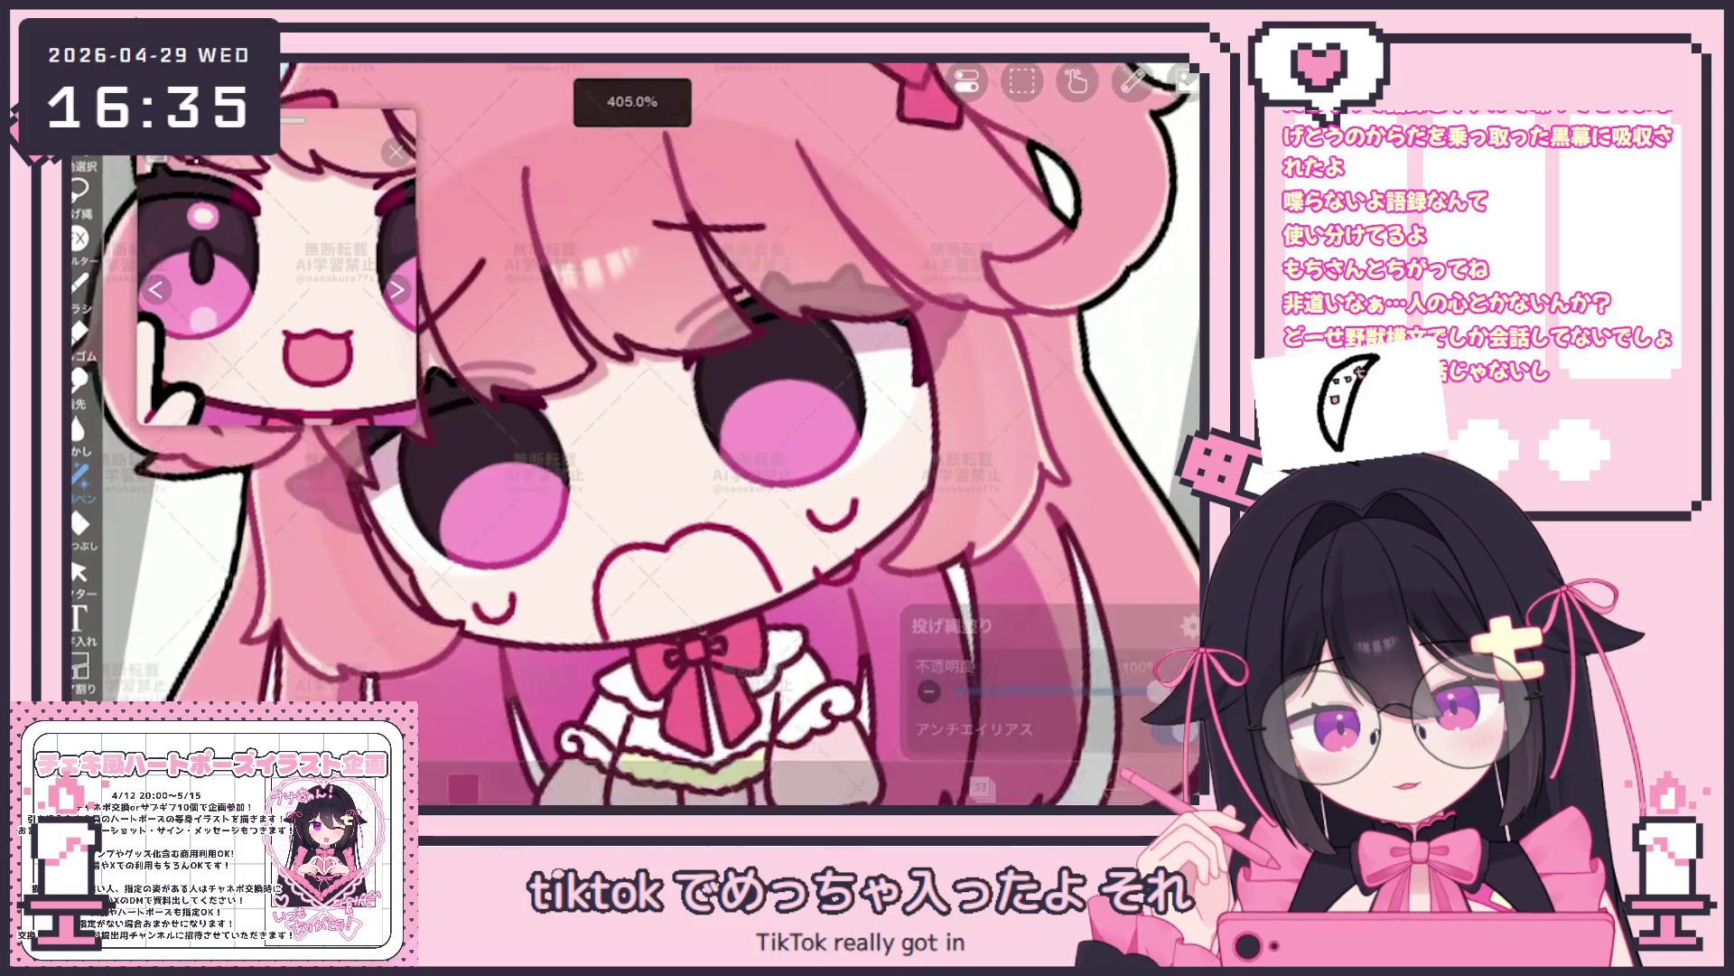
scroll(1016, 380, down, 5)
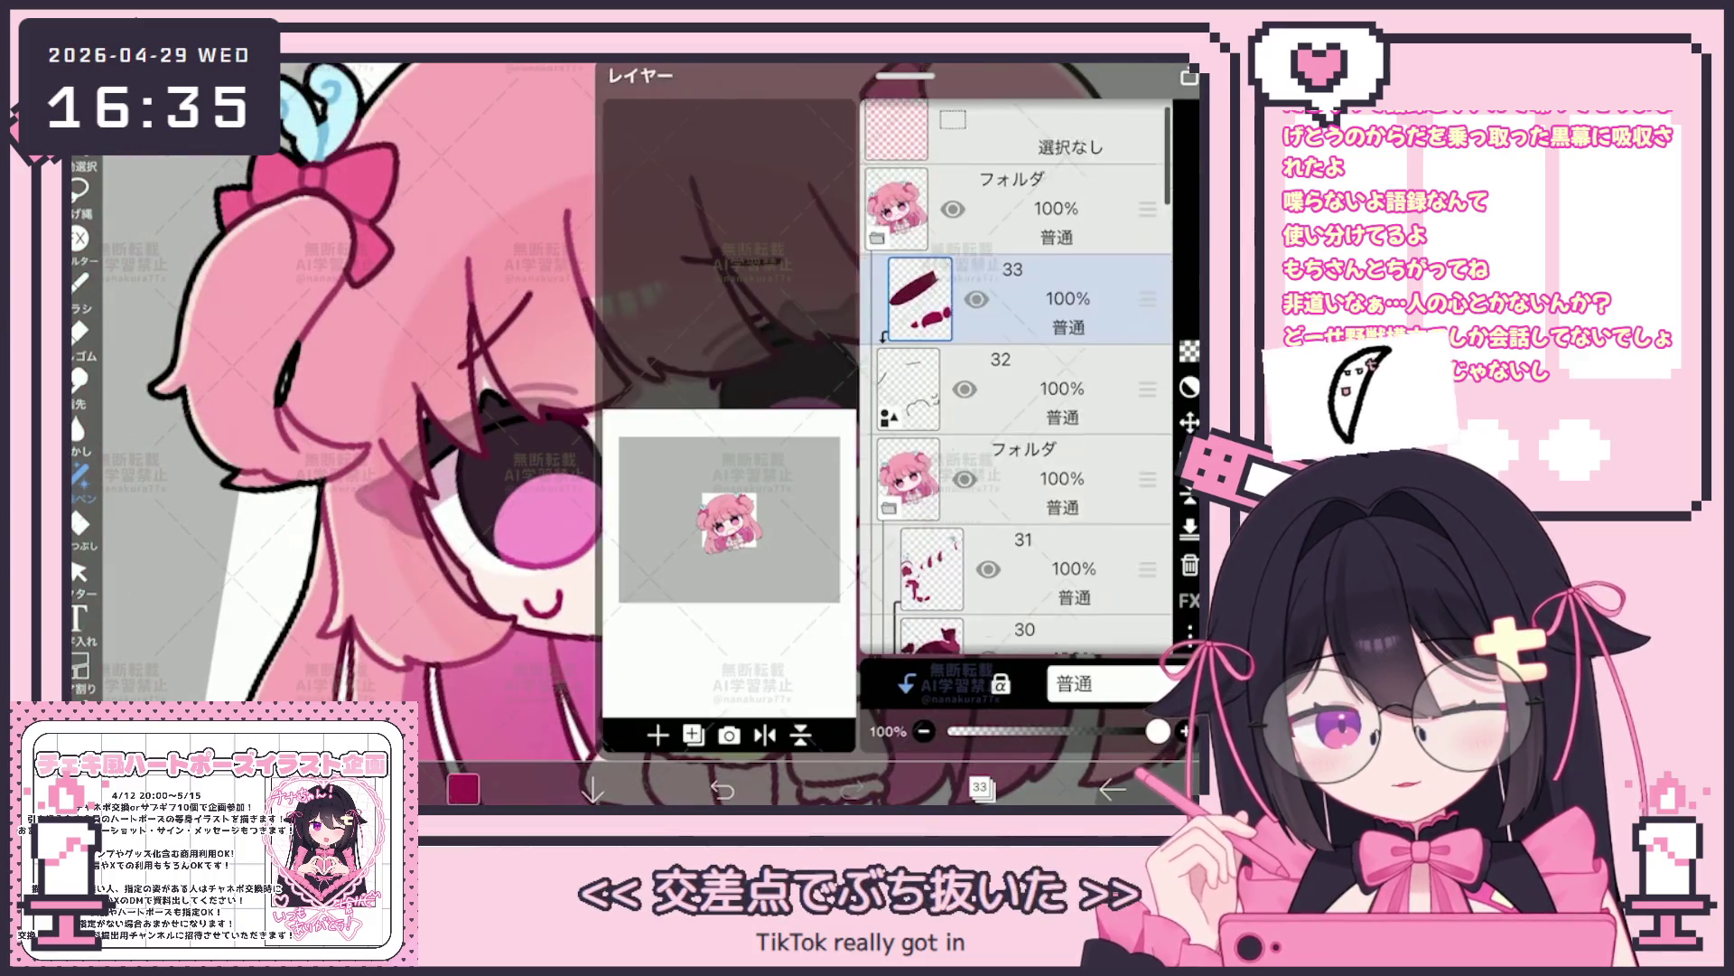
click(1029, 394)
click(1030, 495)
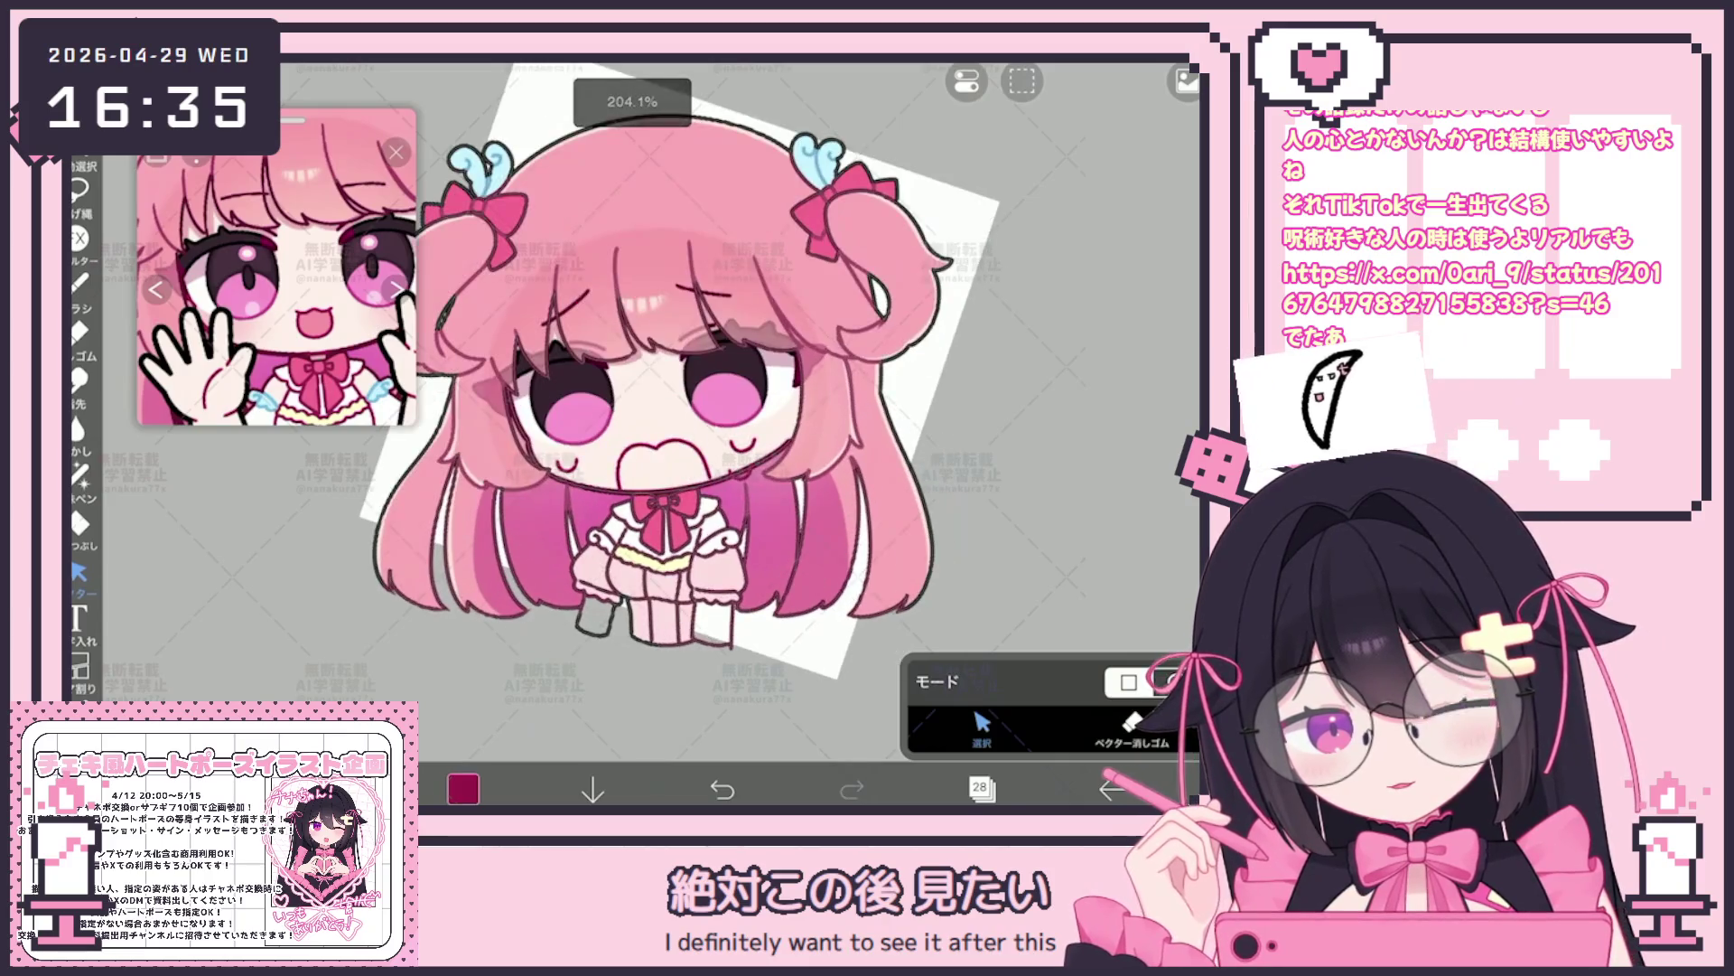
Move the vector line-art layer down to slot 8 and raise its line width to about 10px
click(981, 787)
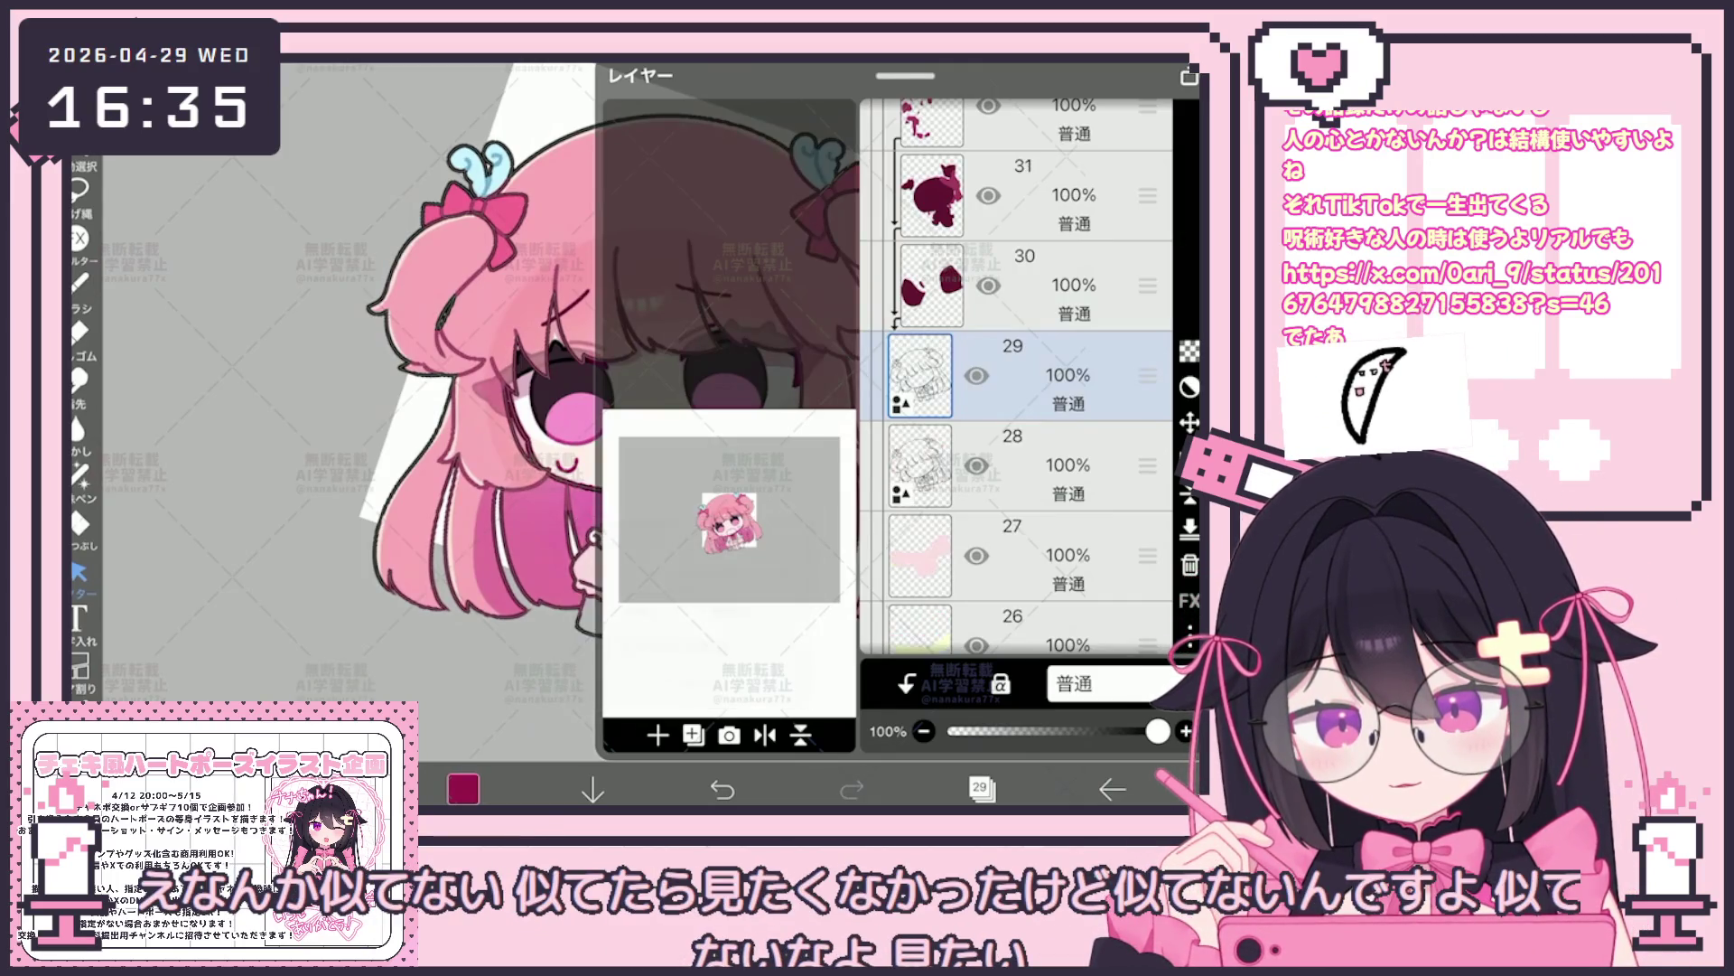
mouse_move(1148, 374)
mouse_down()
mouse_move(1148, 607)
mouse_move(1148, 324)
mouse_up()
click(983, 788)
scroll(597, 434, down, 5)
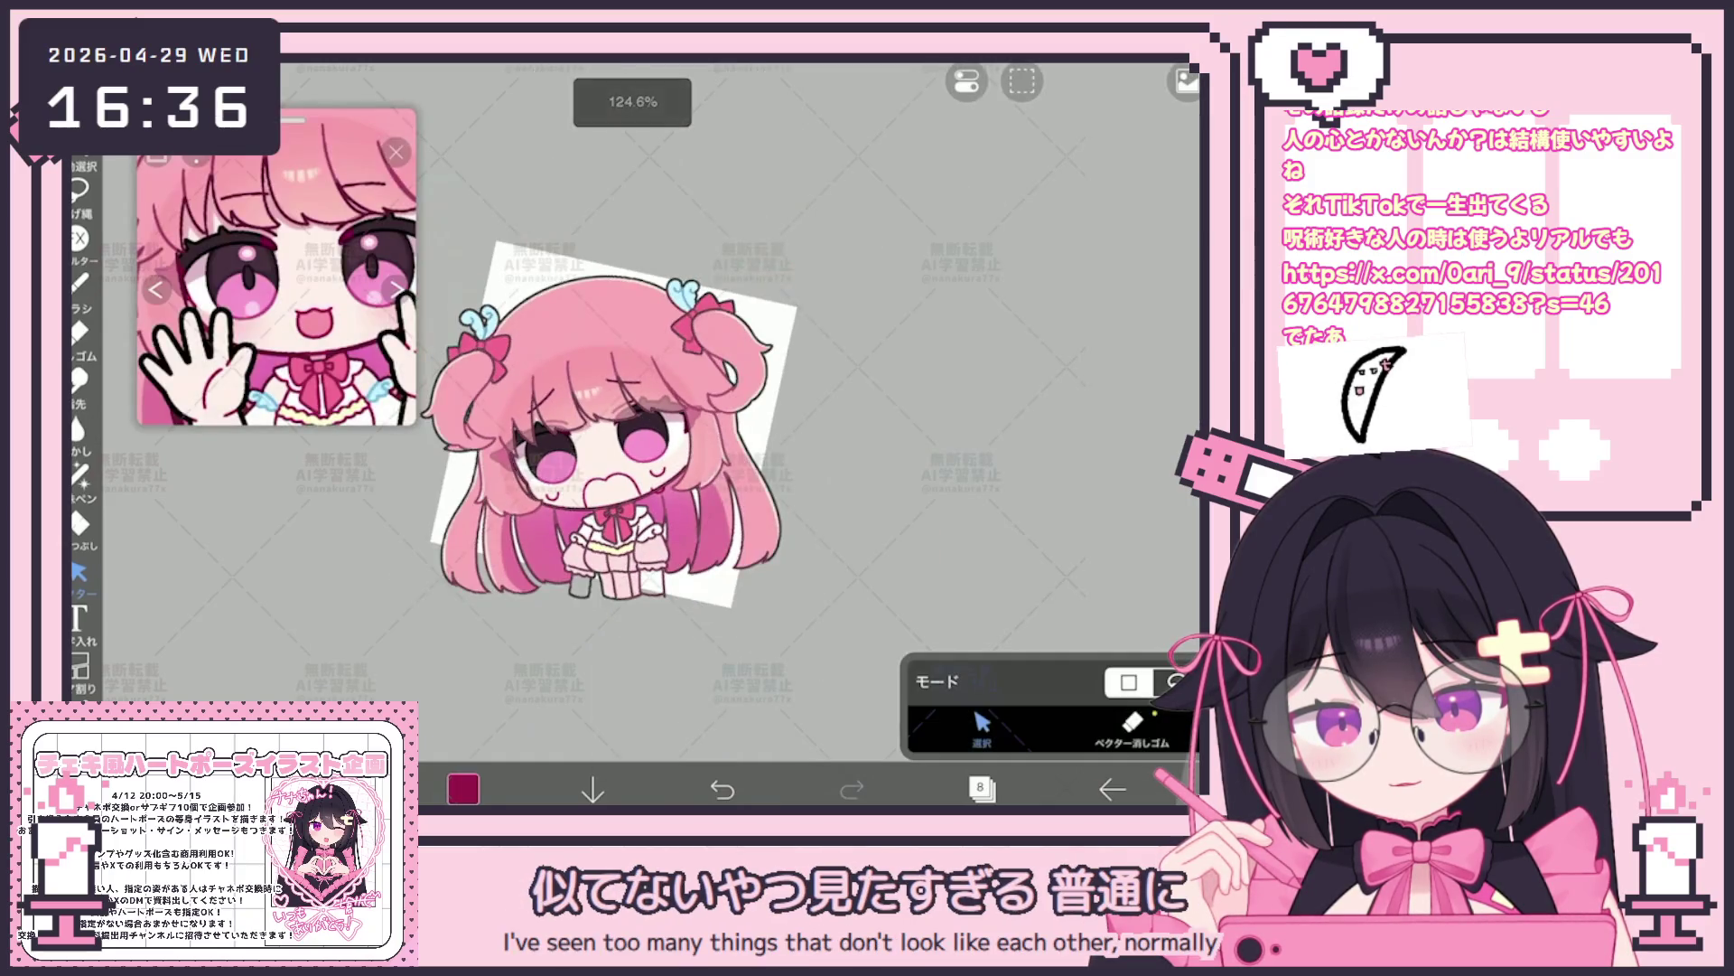
drag(961, 701, 970, 701)
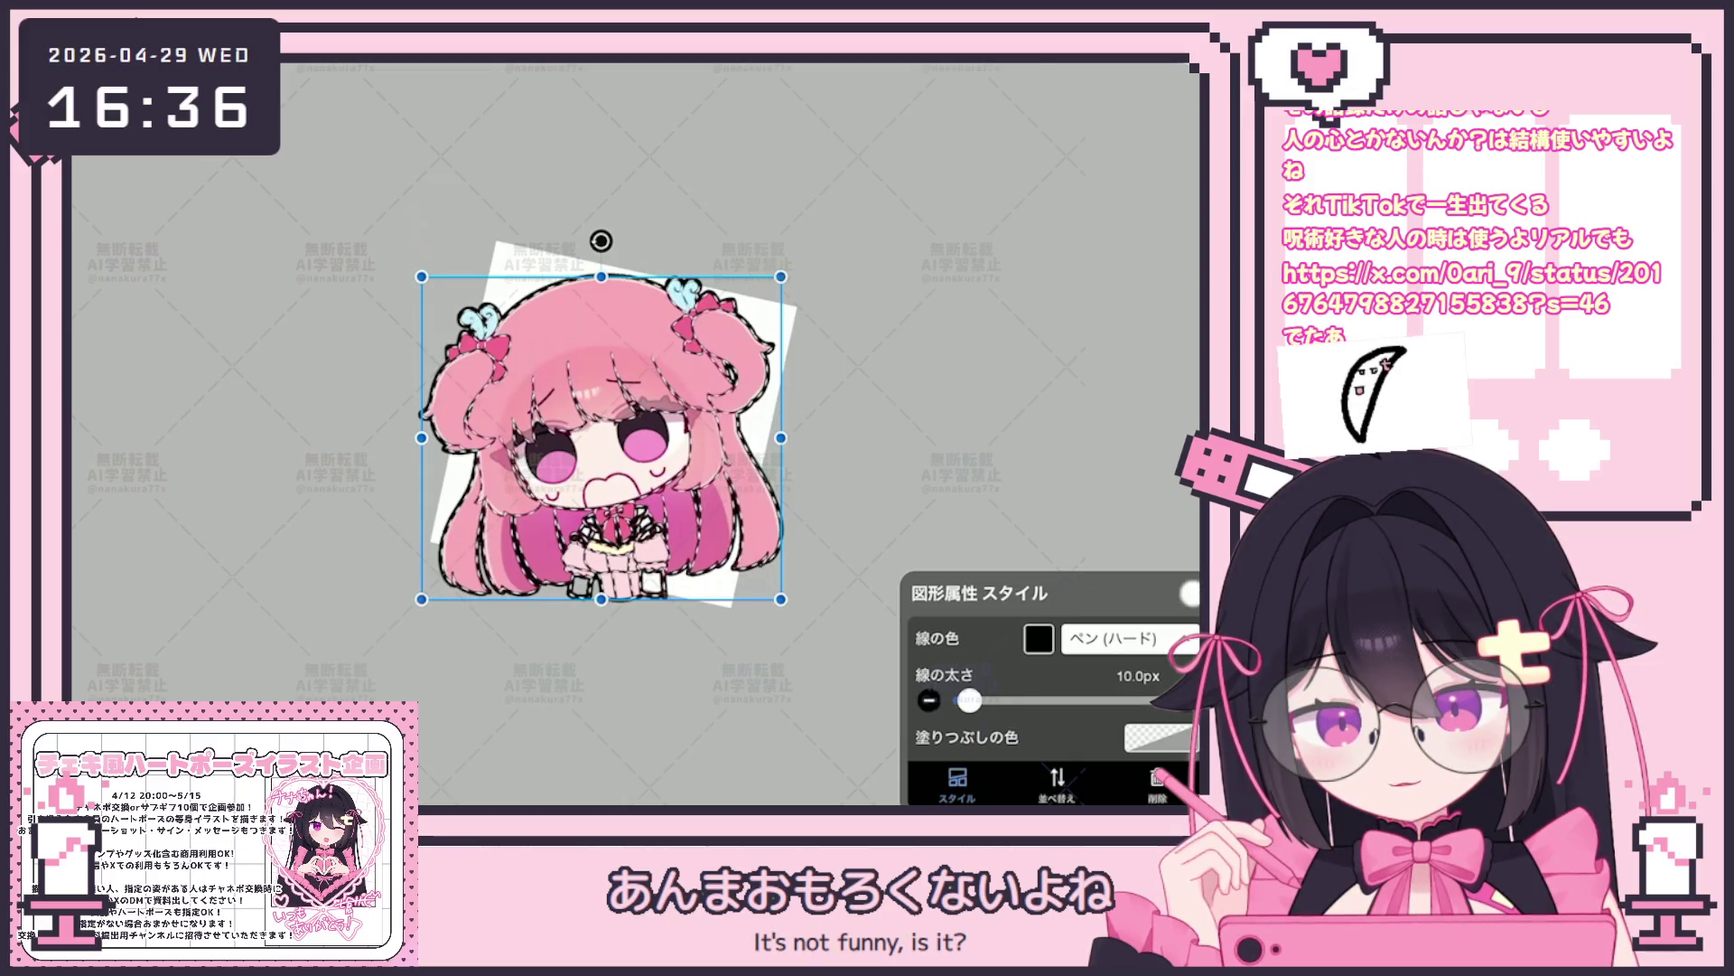
click(983, 787)
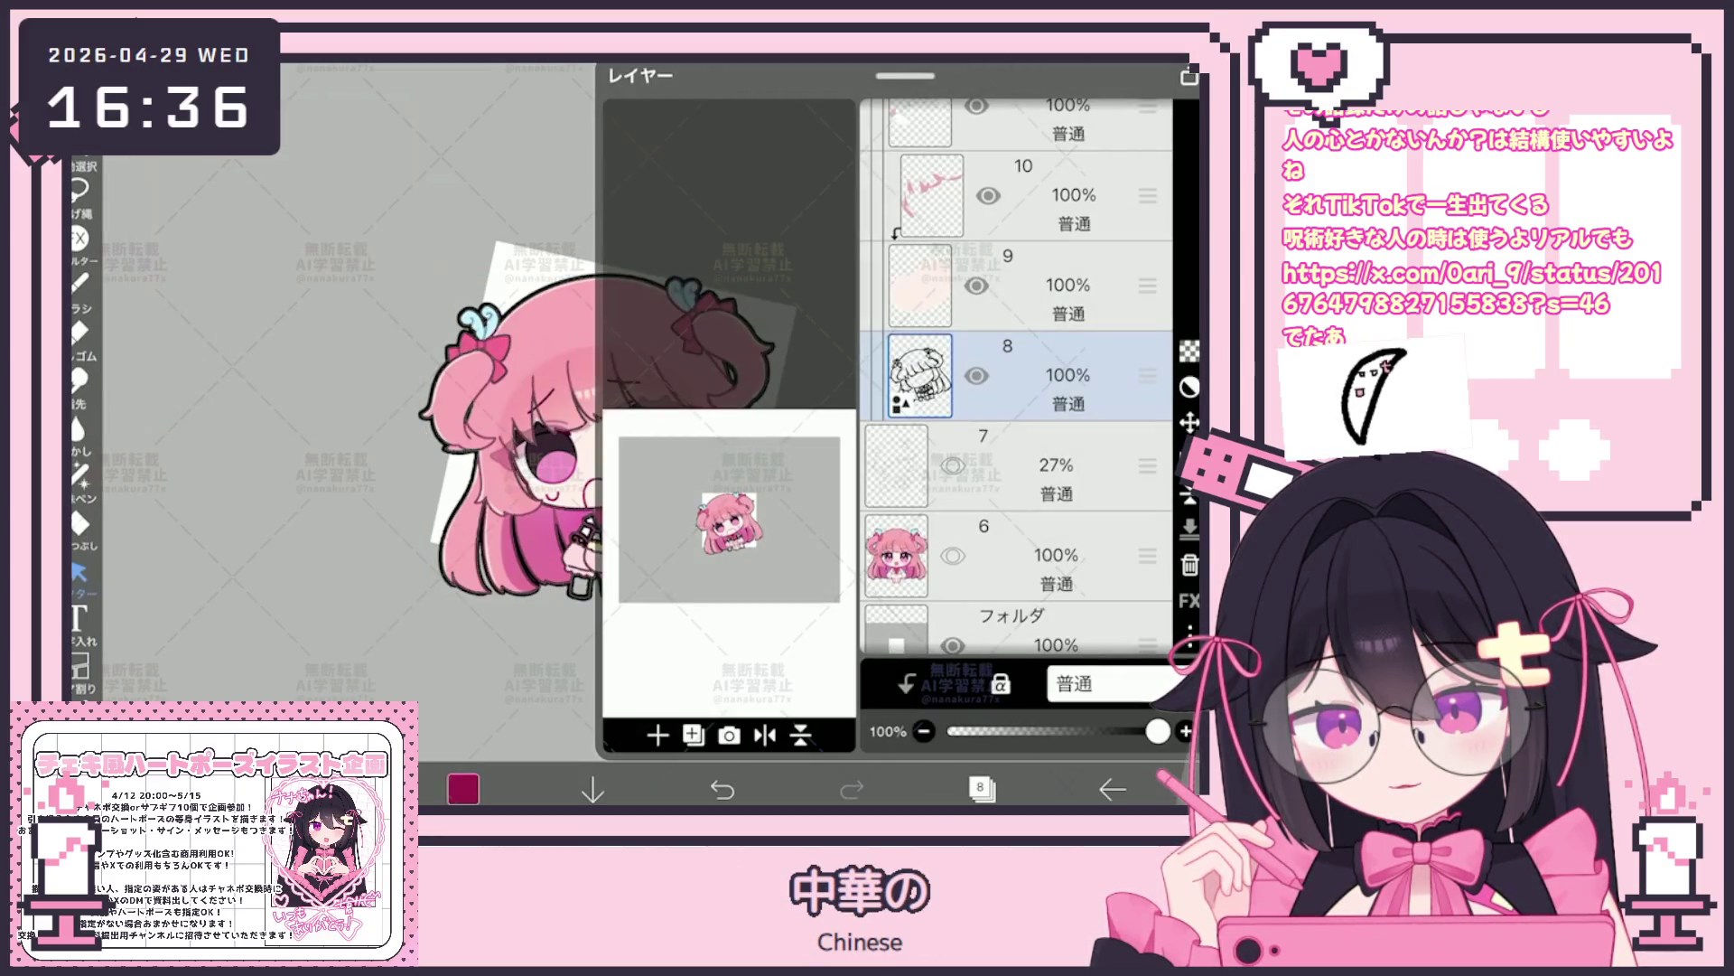
Add a new layer 11 above layer 10 and clip it to layer 10
click(1017, 197)
click(658, 734)
click(905, 683)
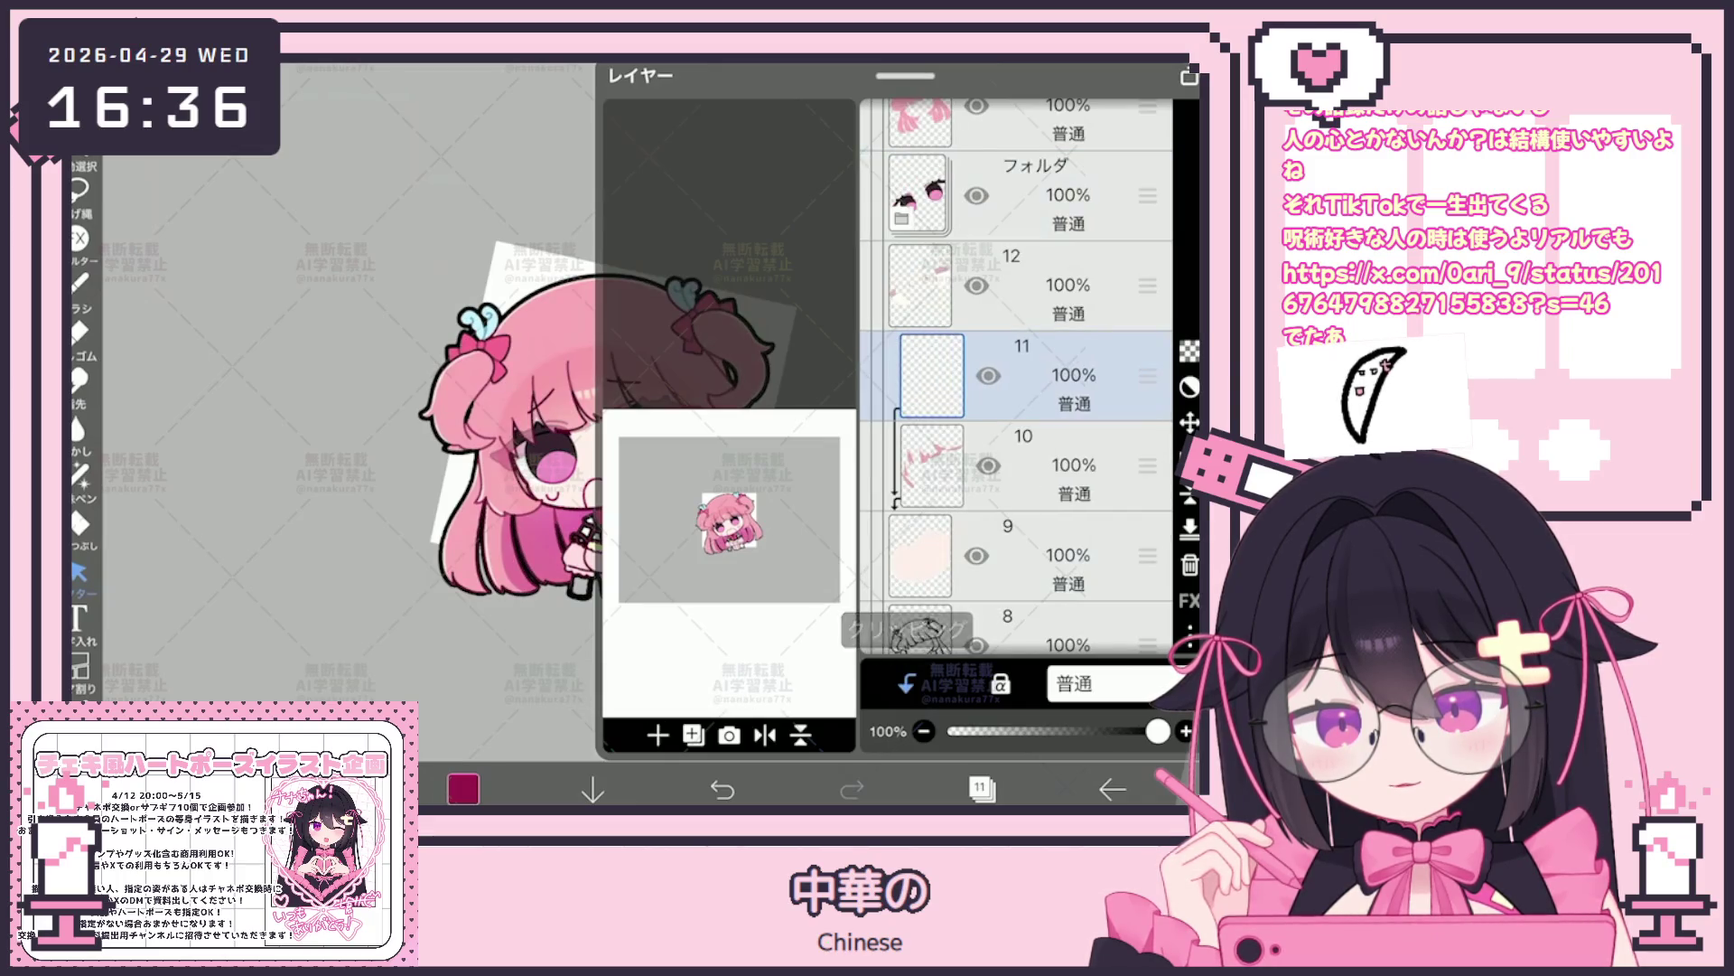
Lasso-fill the heart-shaped mouth with pink, redoing the fill after an undo
click(463, 788)
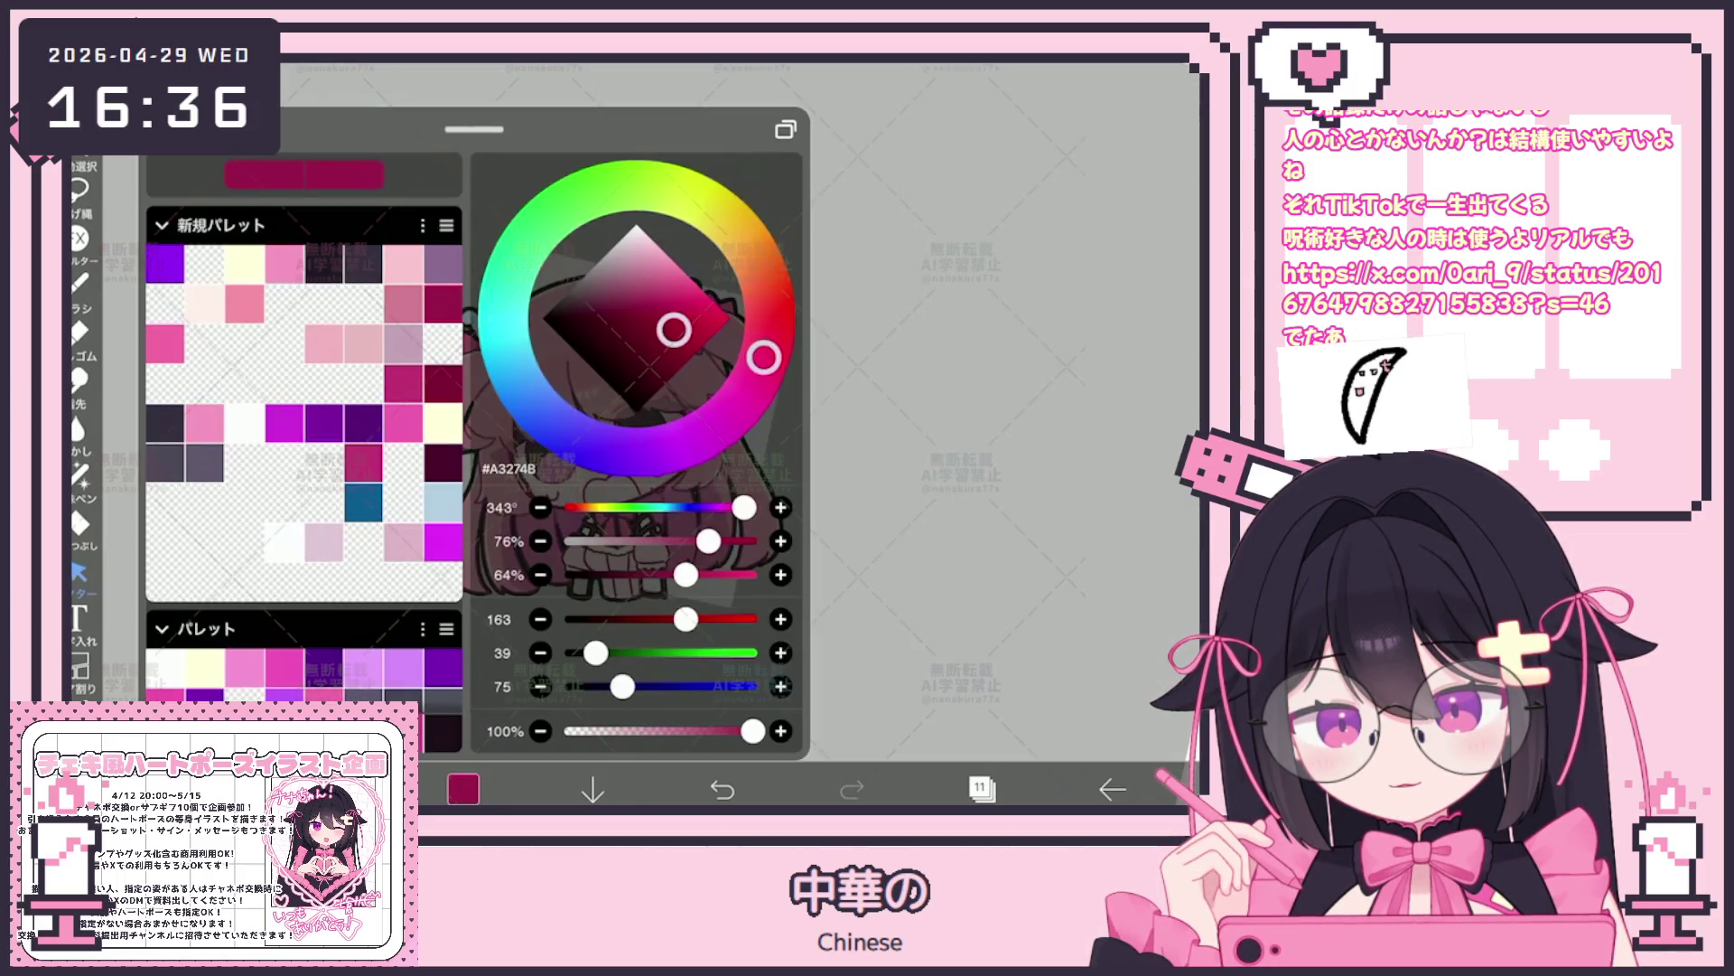
click(166, 343)
click(464, 788)
scroll(637, 407, up, 5)
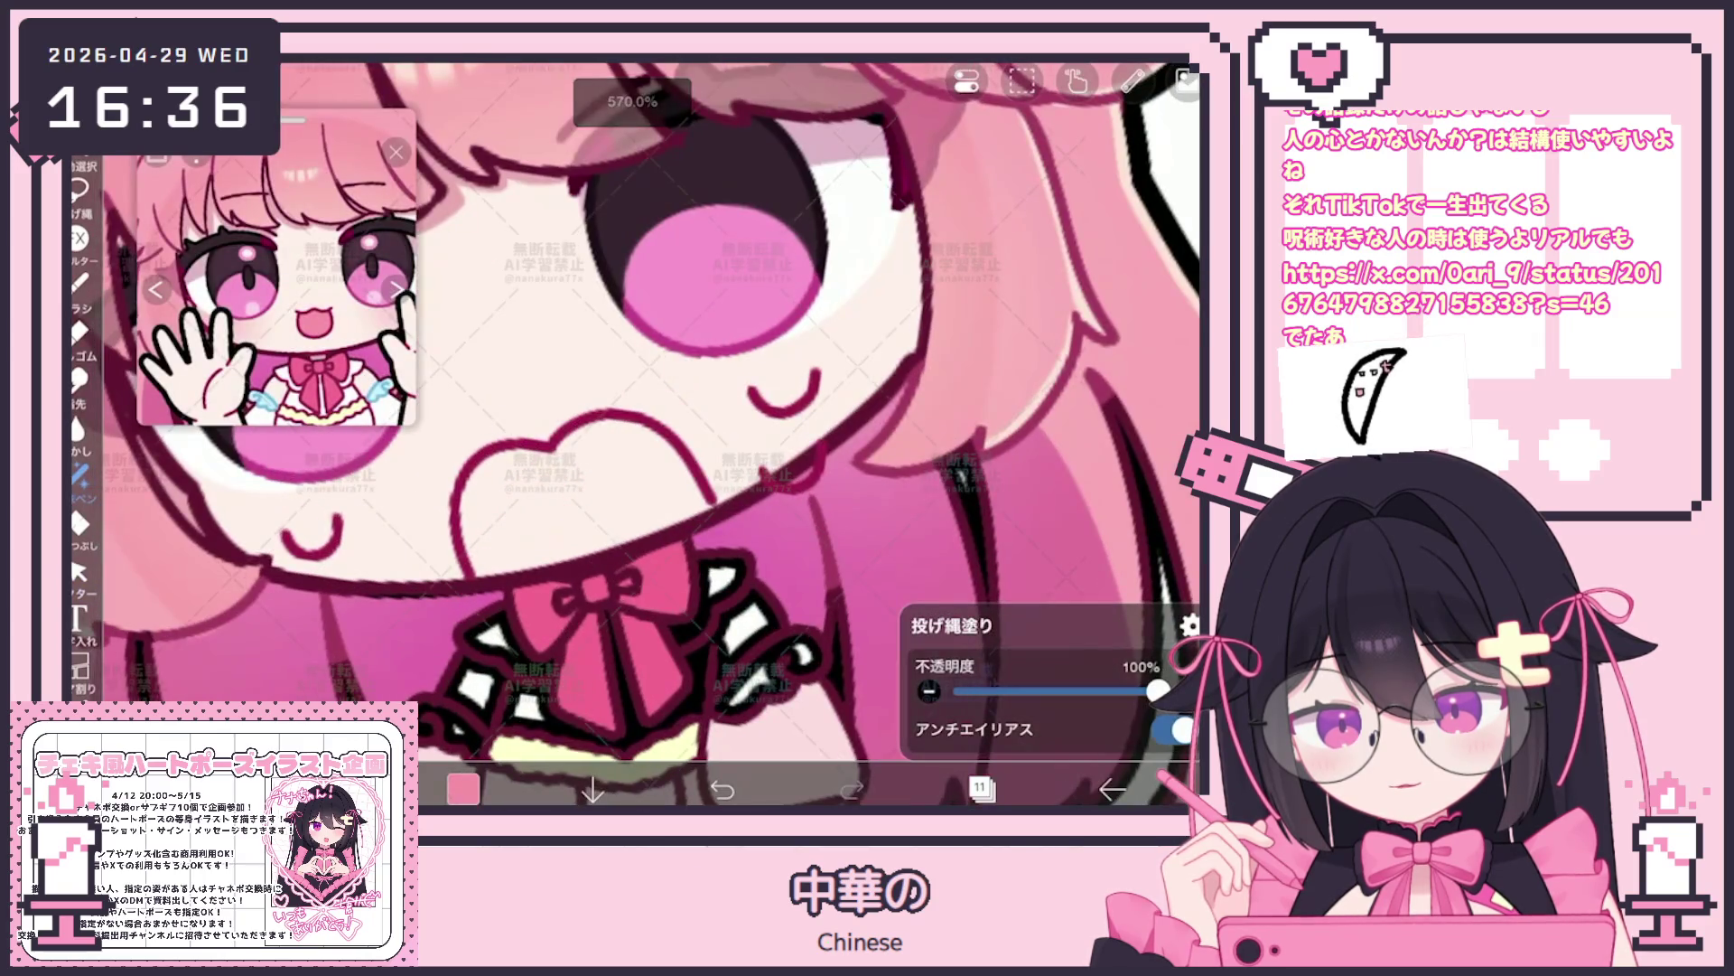
drag(467, 570, 708, 569)
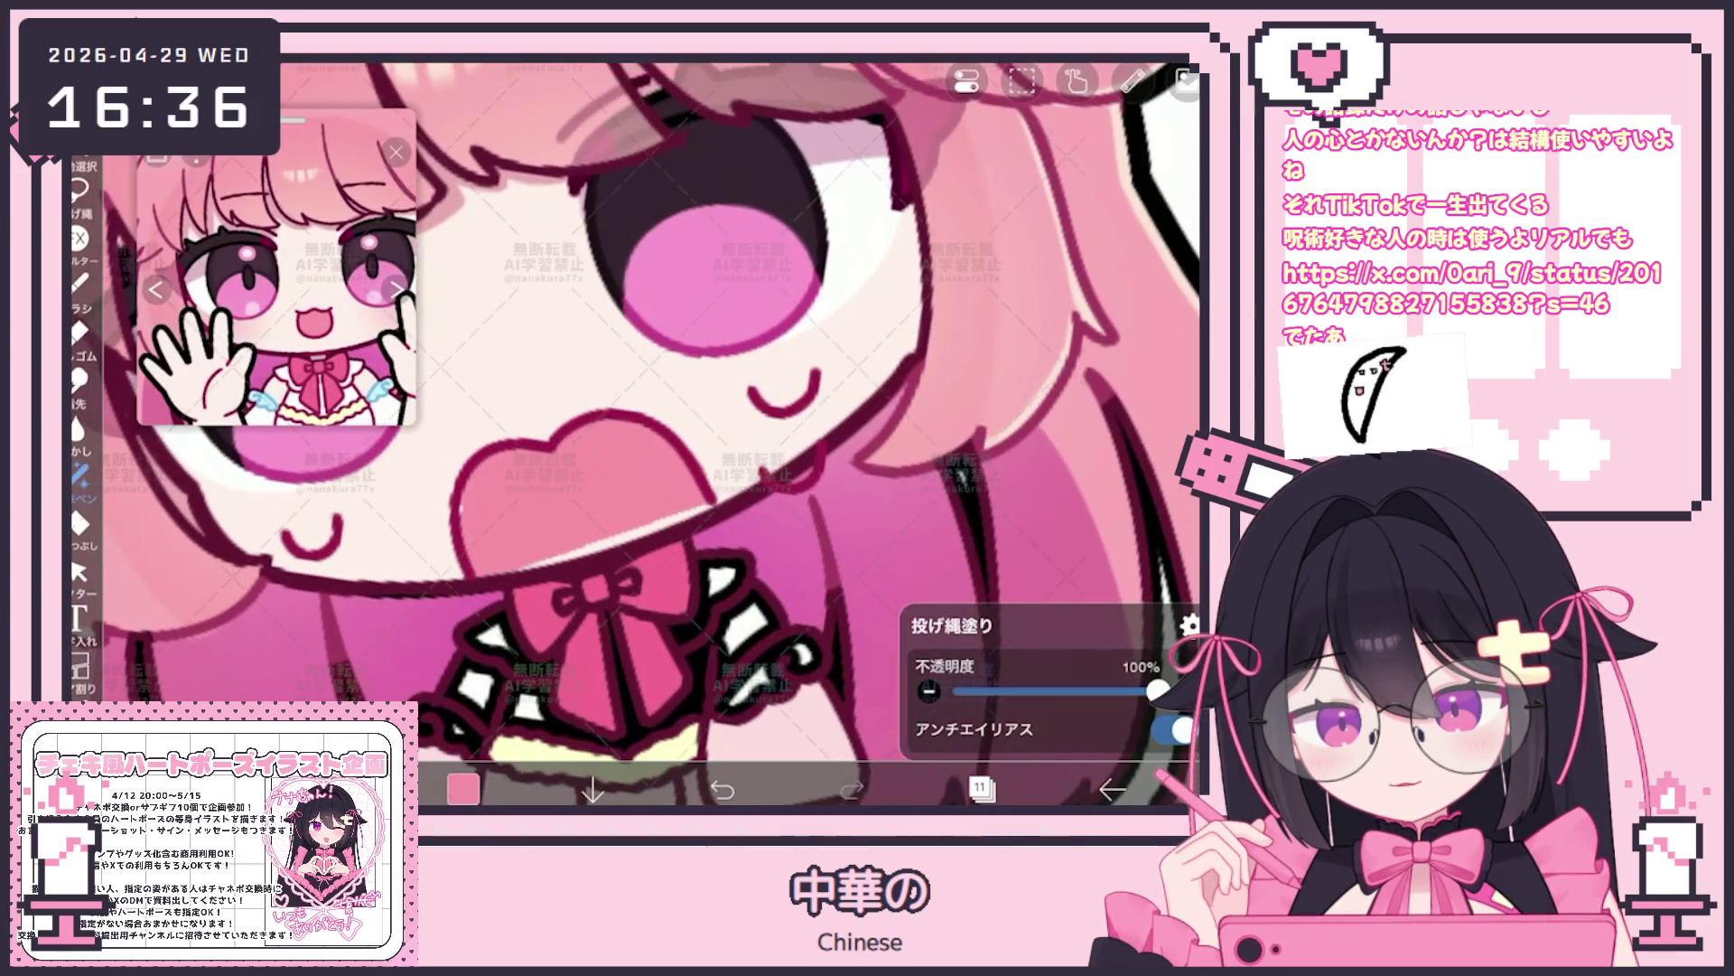
key(ctrl+z)
drag(698, 447, 625, 567)
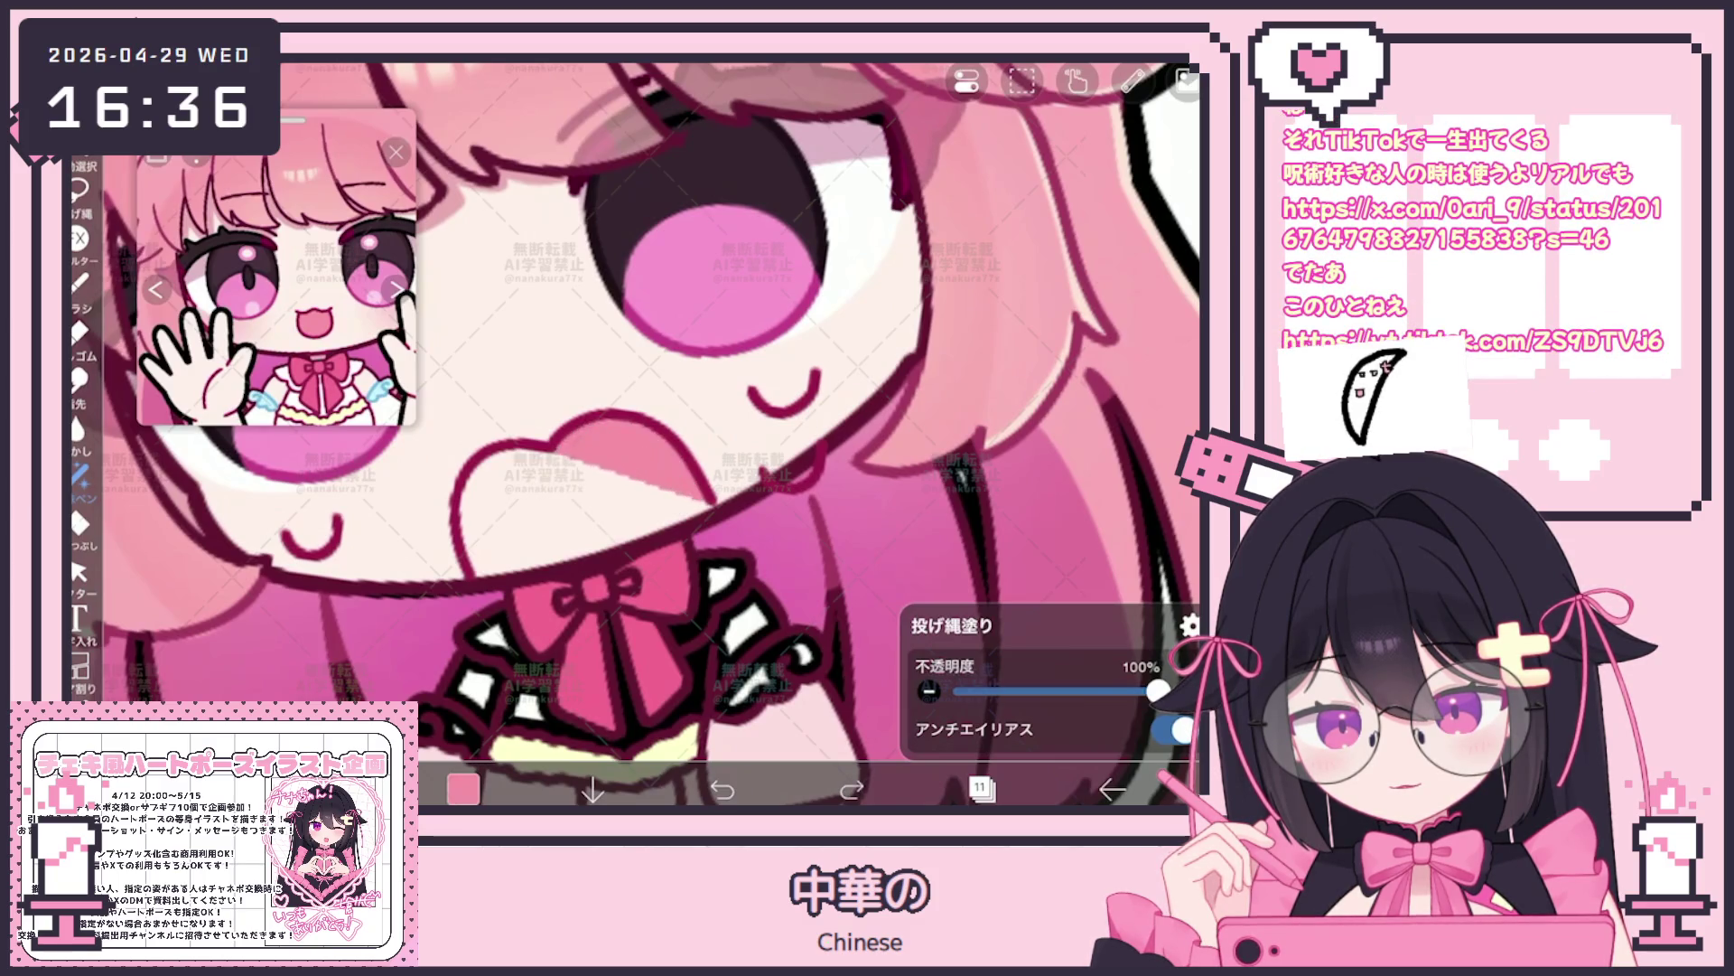
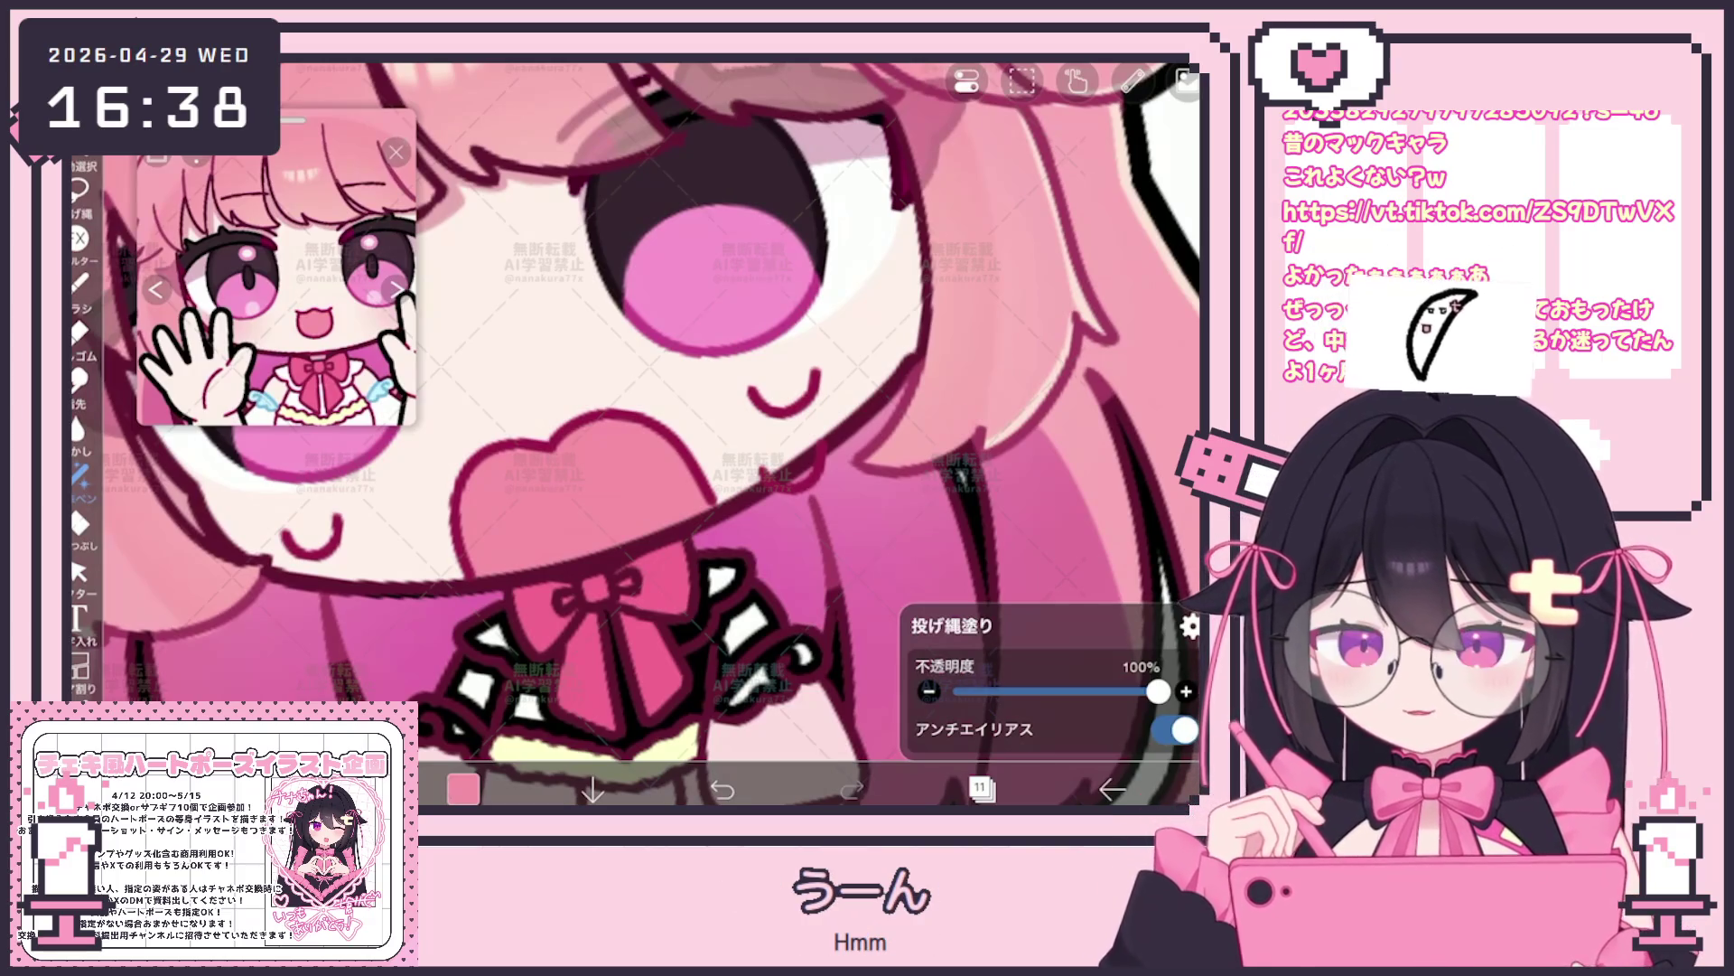
scroll(637, 433, down, 3)
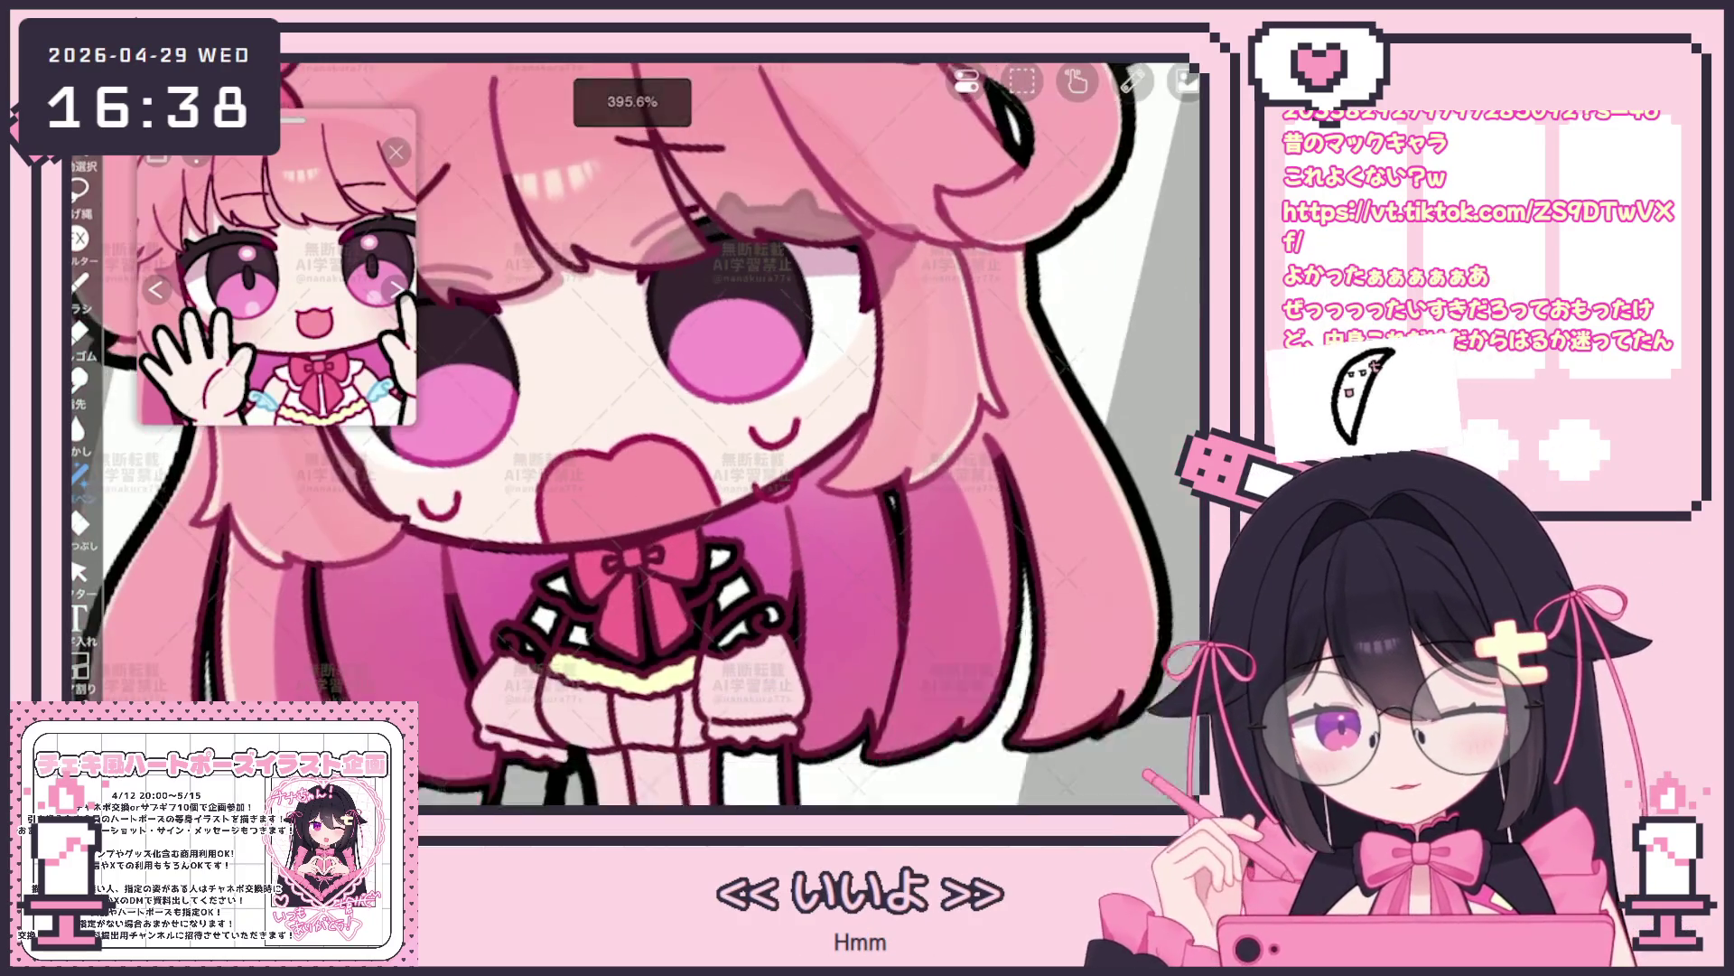
Make the folder layer the active layer for the collar work
click(978, 789)
scroll(1017, 379, up, 3)
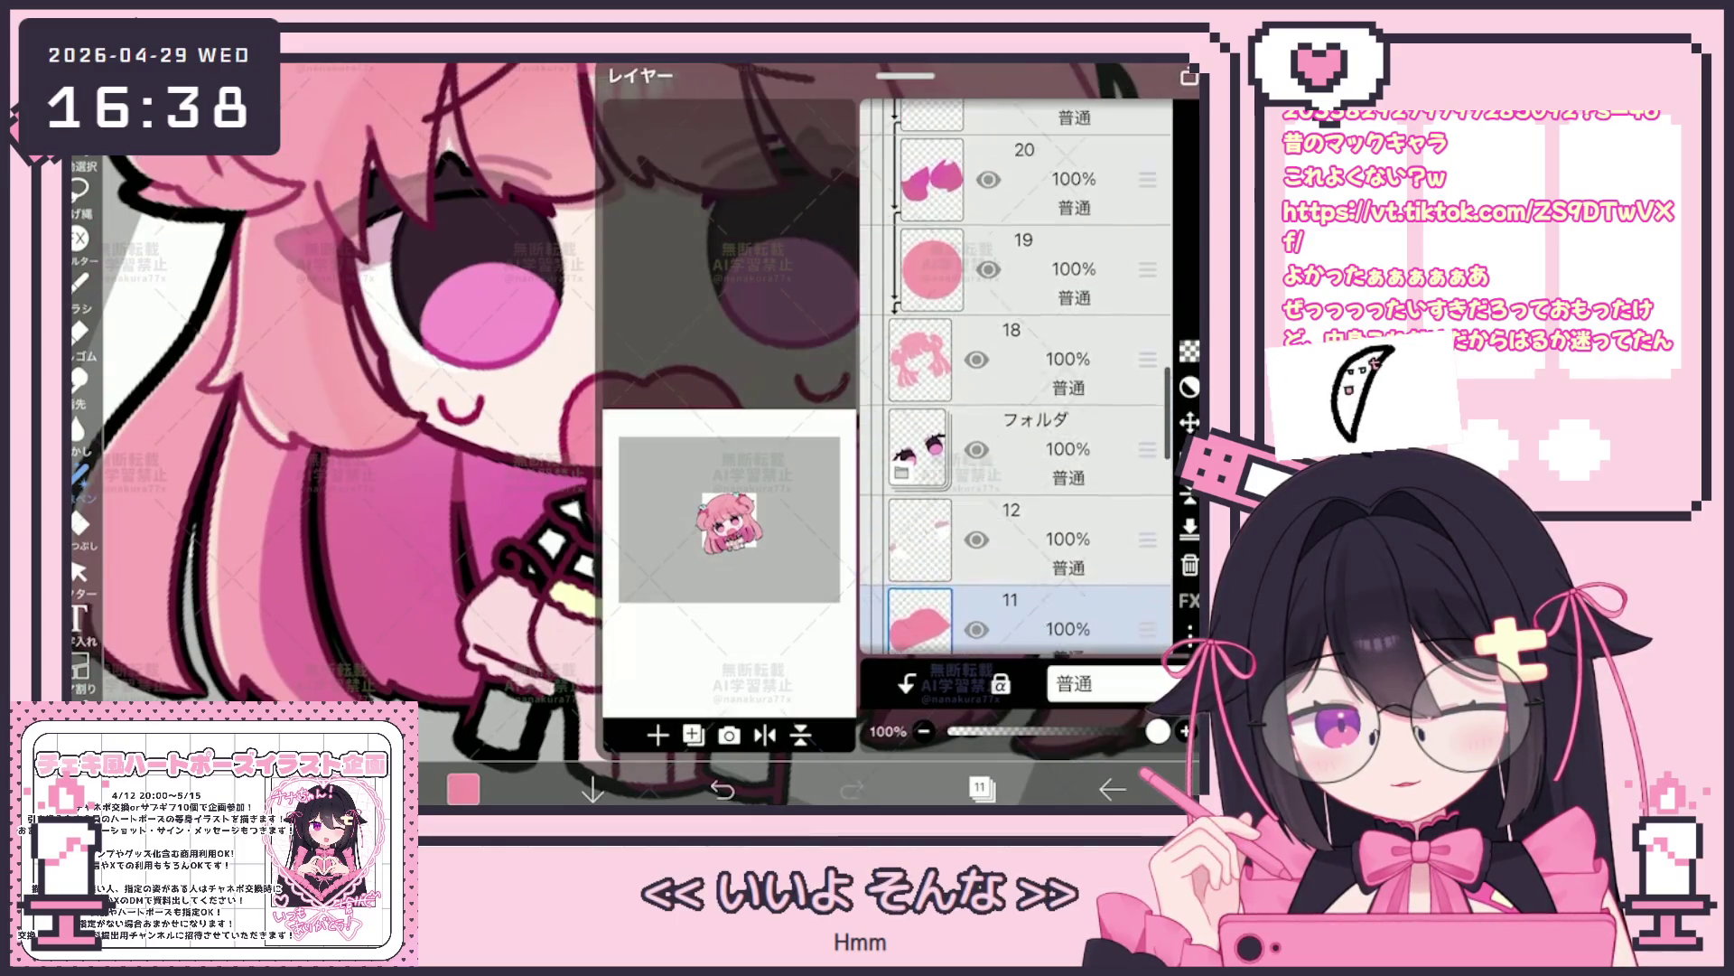
click(1007, 484)
click(978, 789)
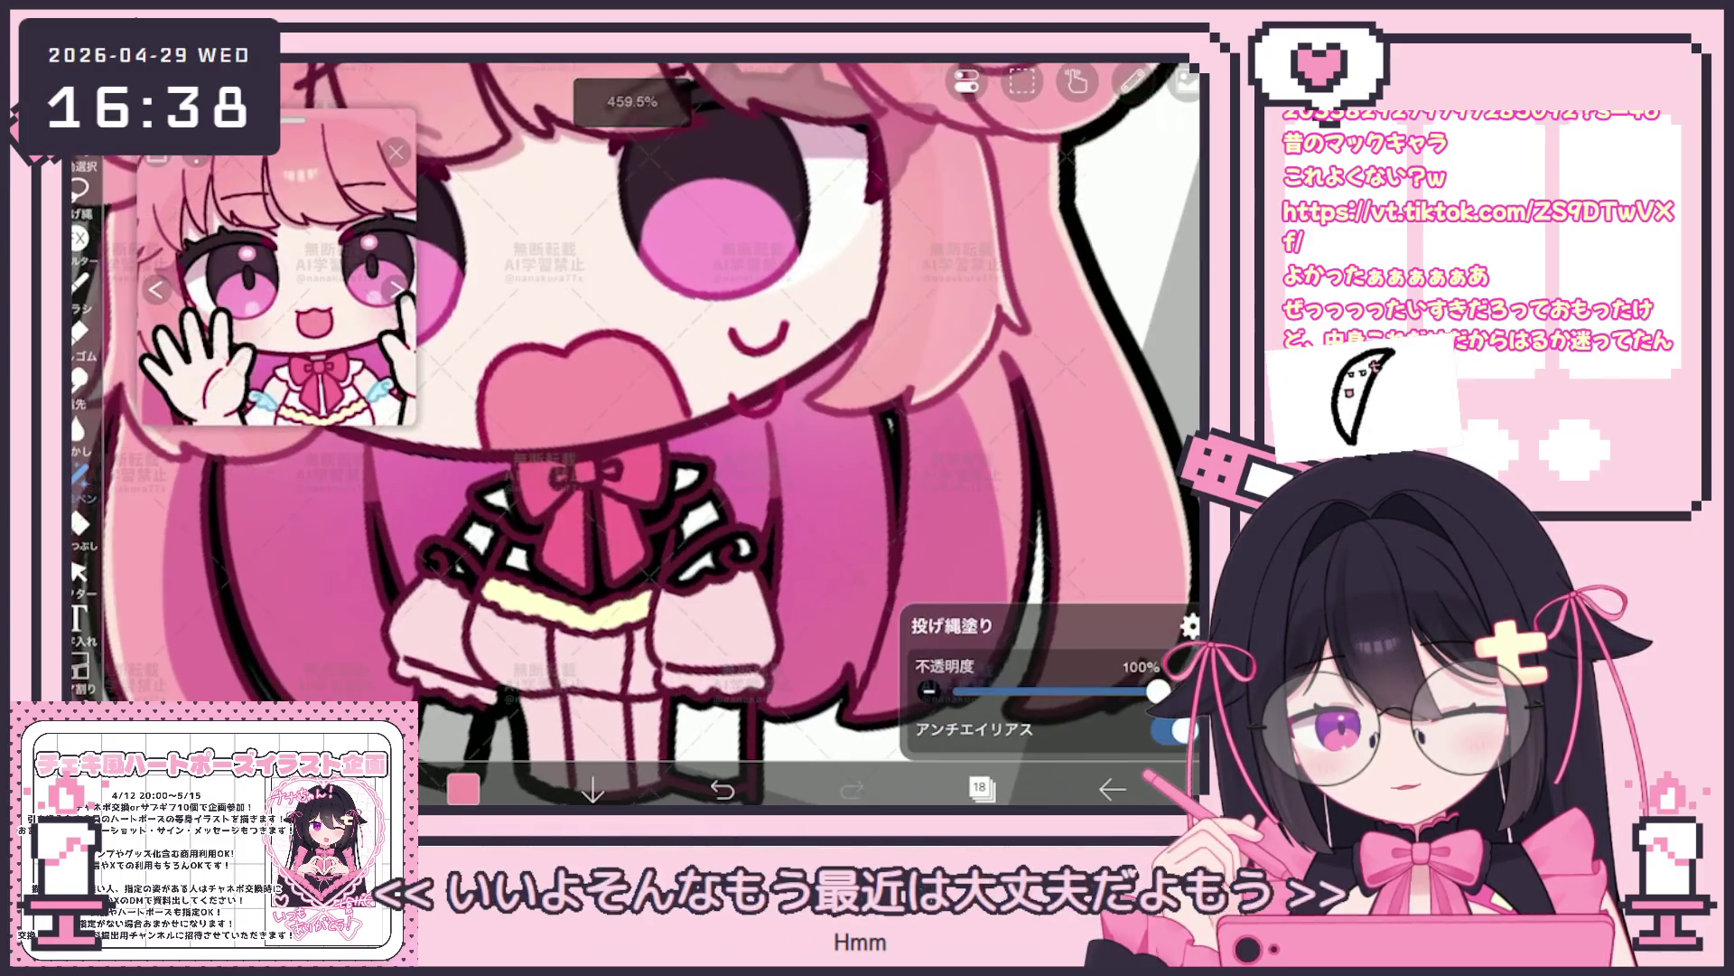
Bucket-fill the collar with white, then undo the unwanted cream fill that spilled over
click(396, 287)
click(82, 522)
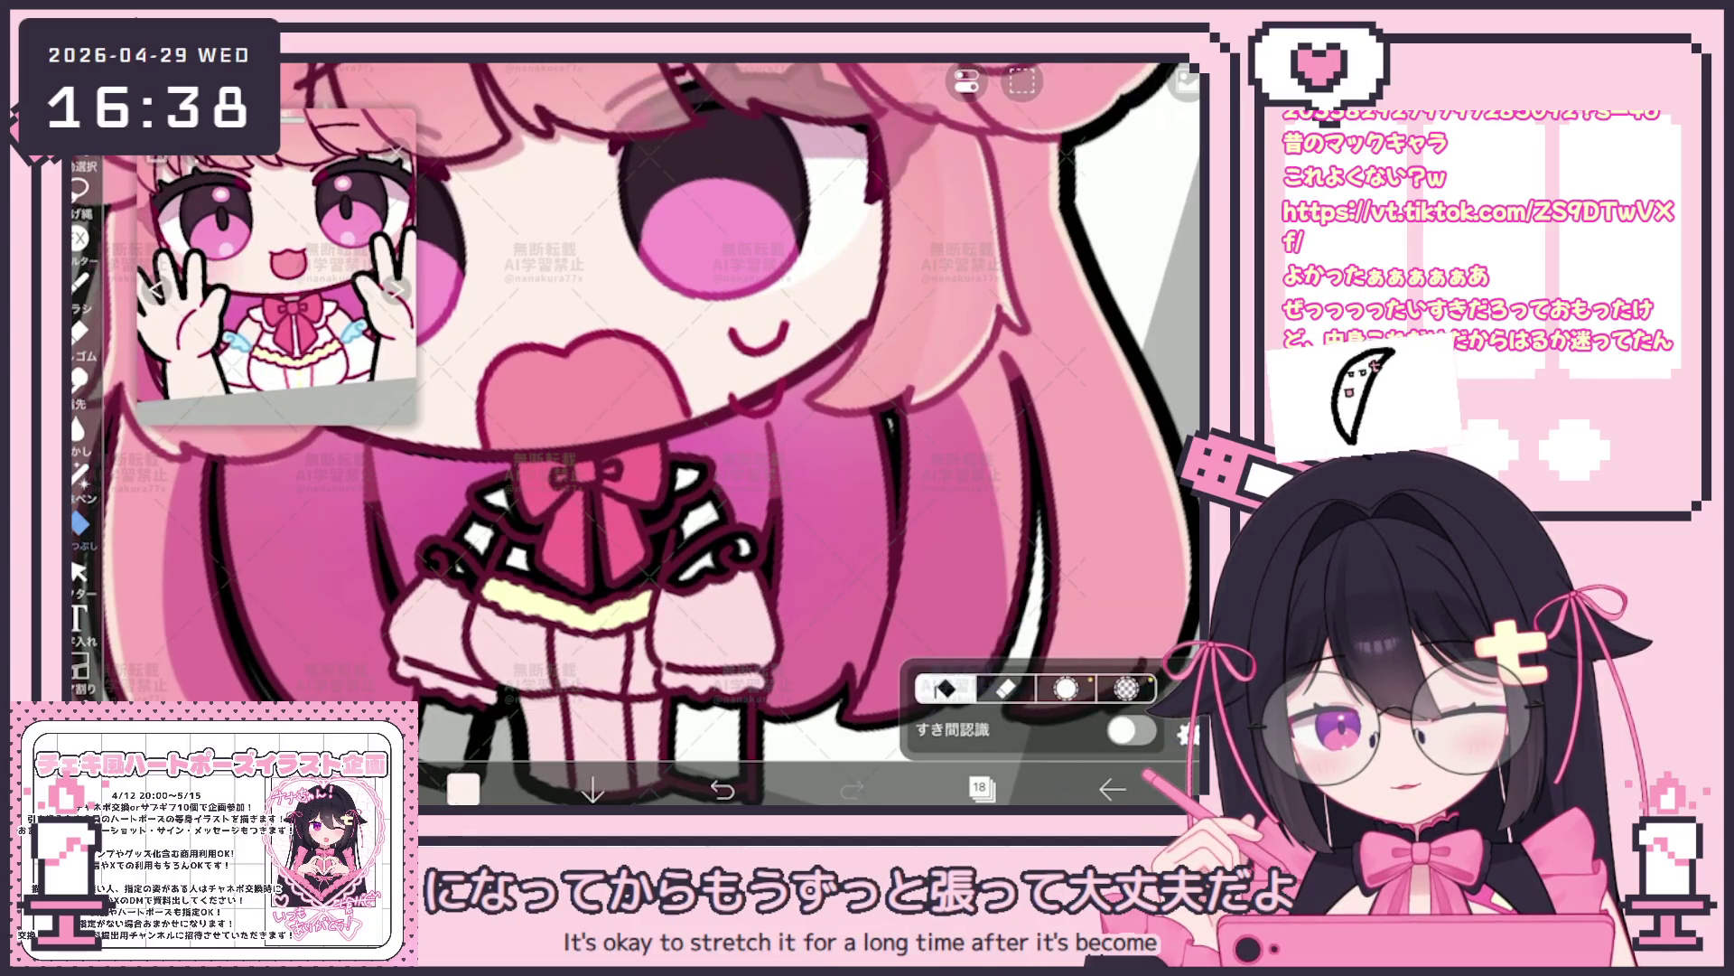
click(1125, 272)
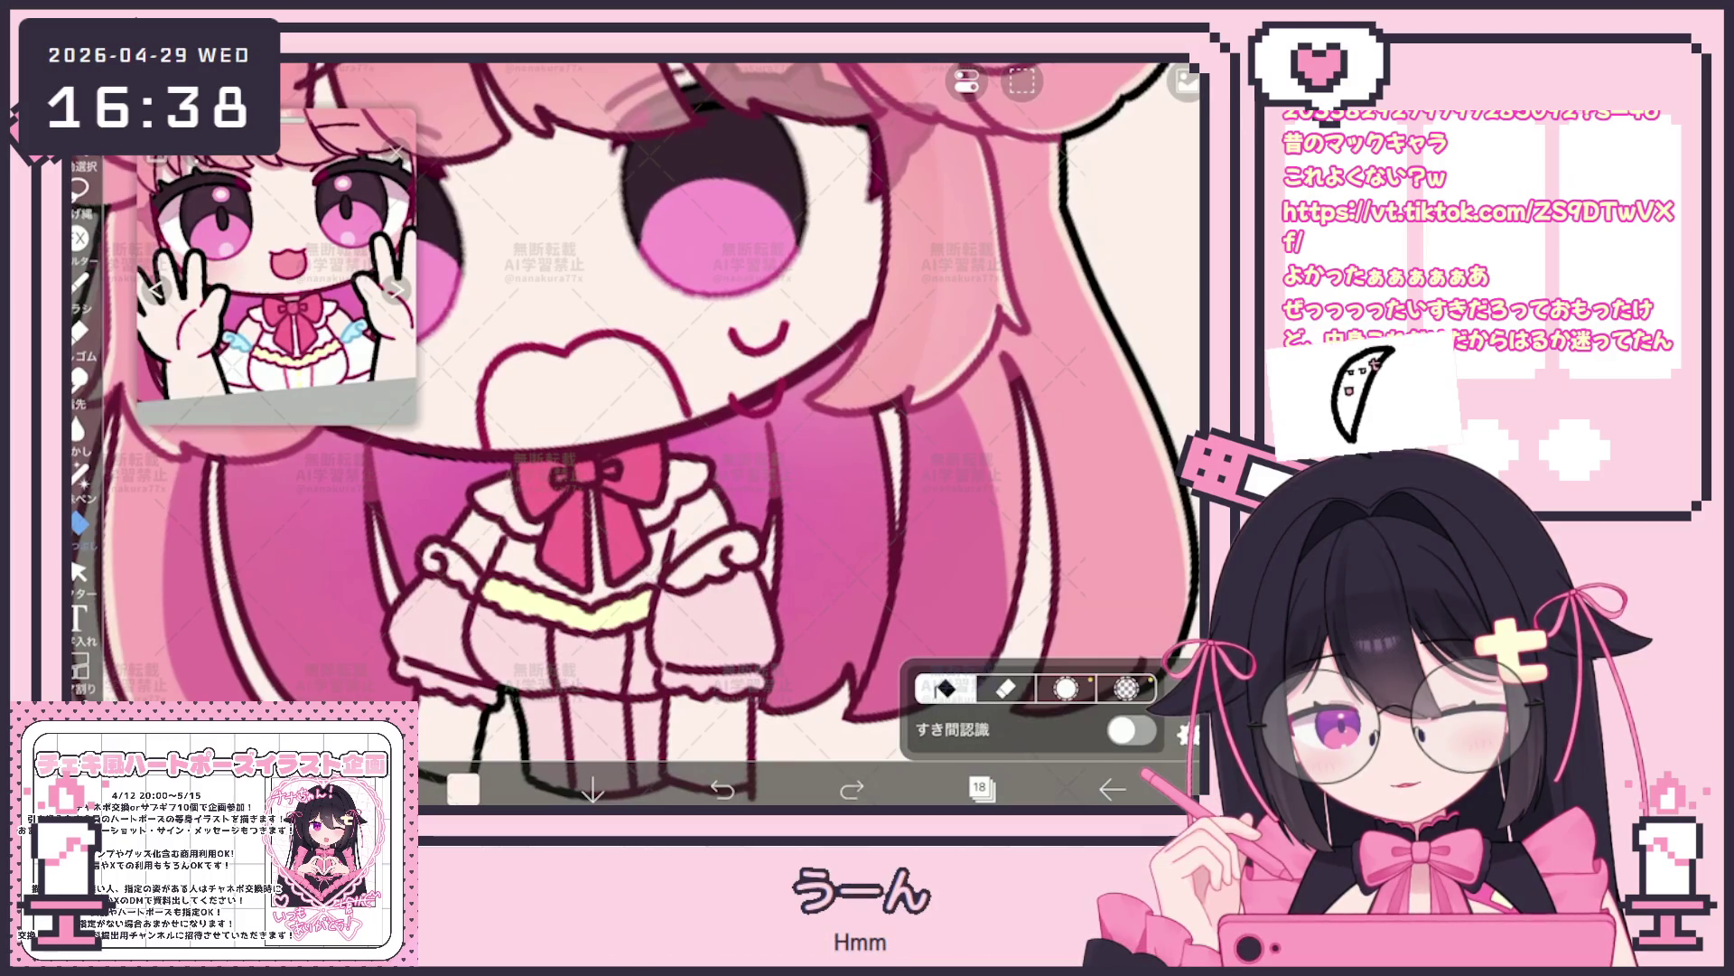
key(ctrl+z)
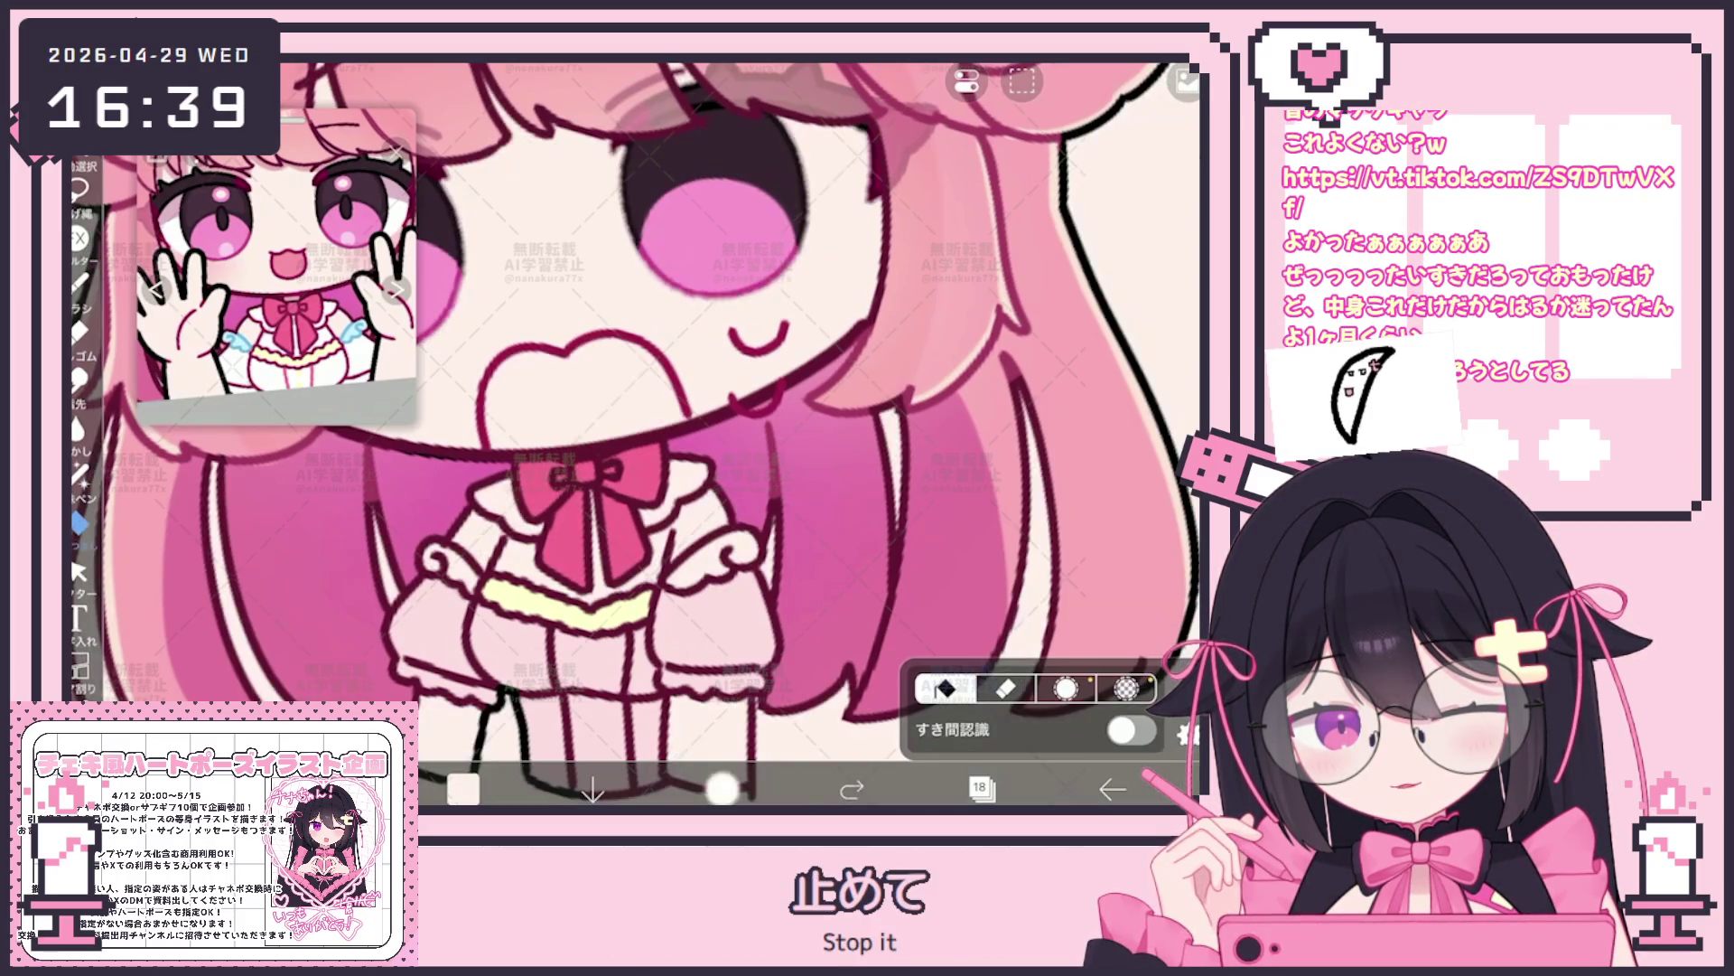
scroll(1061, 339, up, 10)
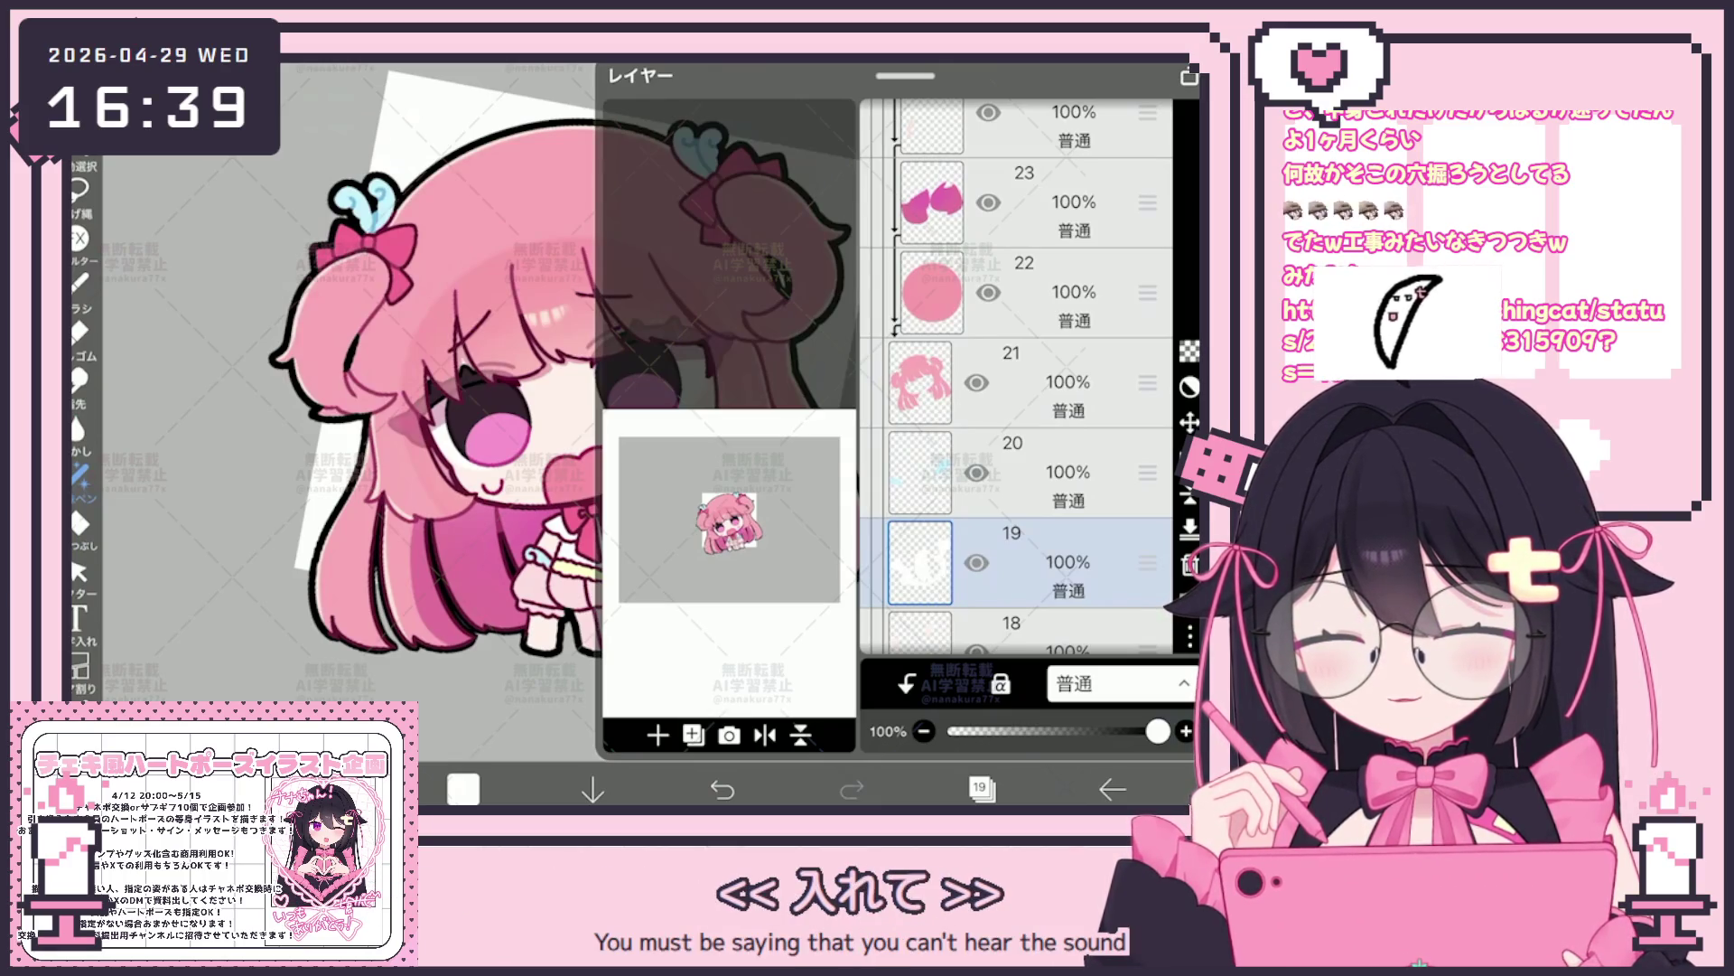
scroll(1016, 366, up, 2)
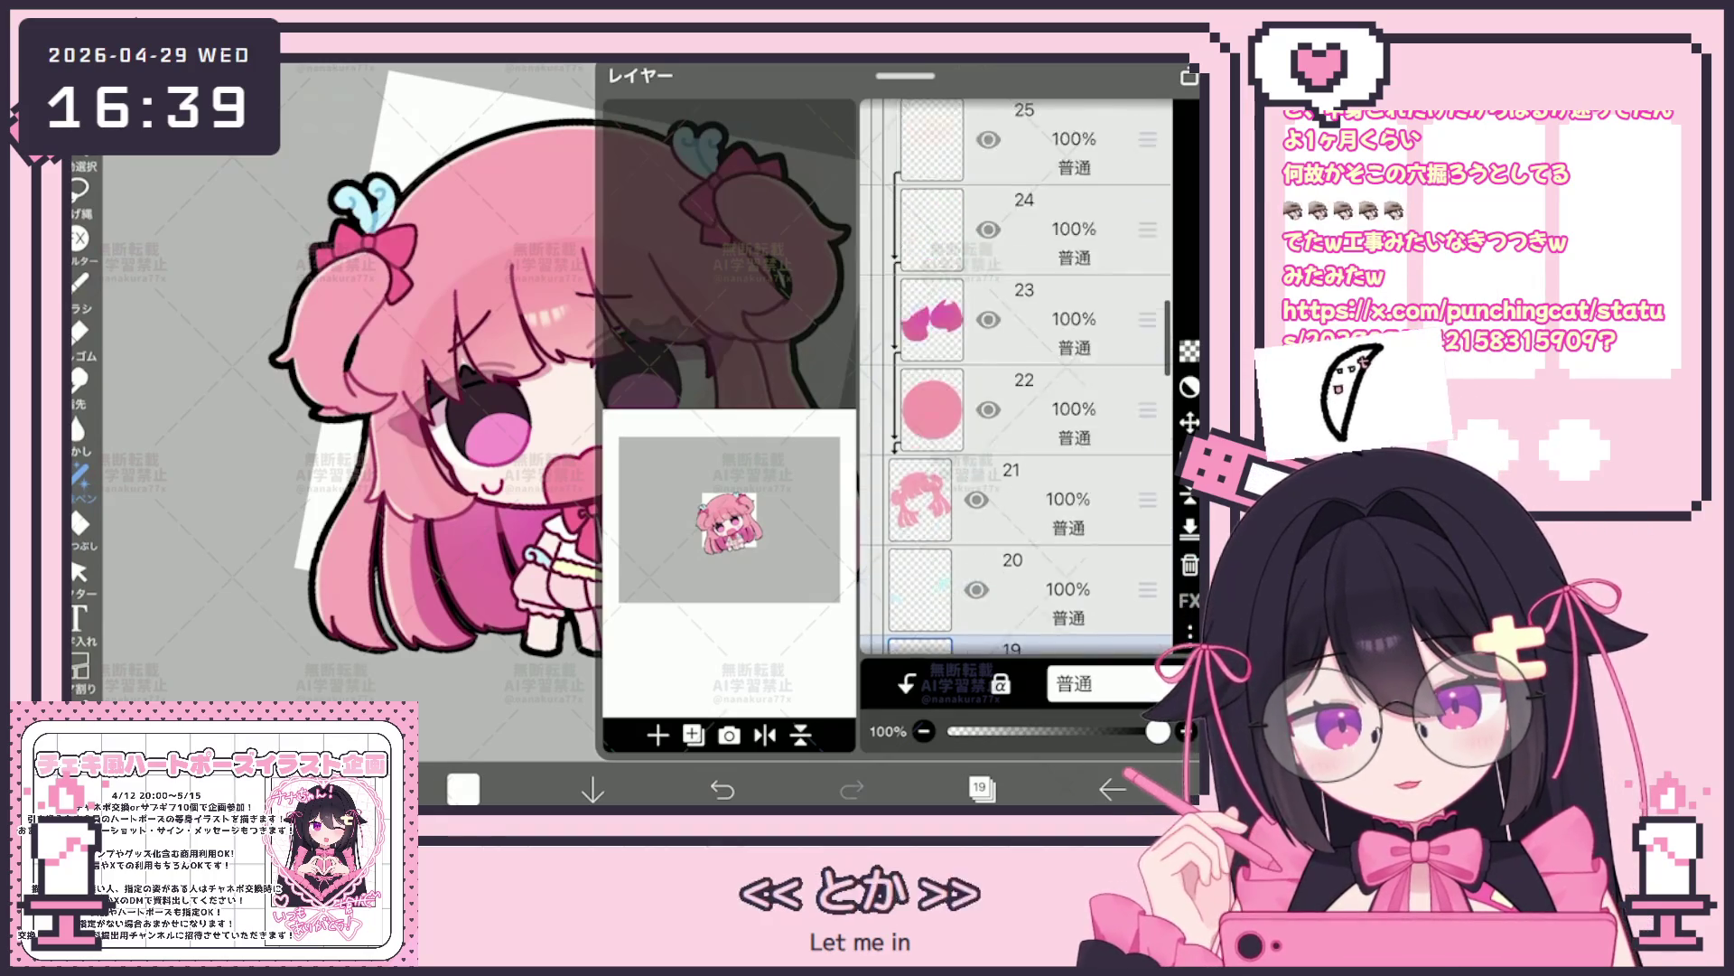
scroll(1017, 367, up, 3)
scroll(1016, 367, up, 3)
scroll(1018, 366, up, 2)
Lasso-fill the dress skirt with white on layer 32
click(989, 446)
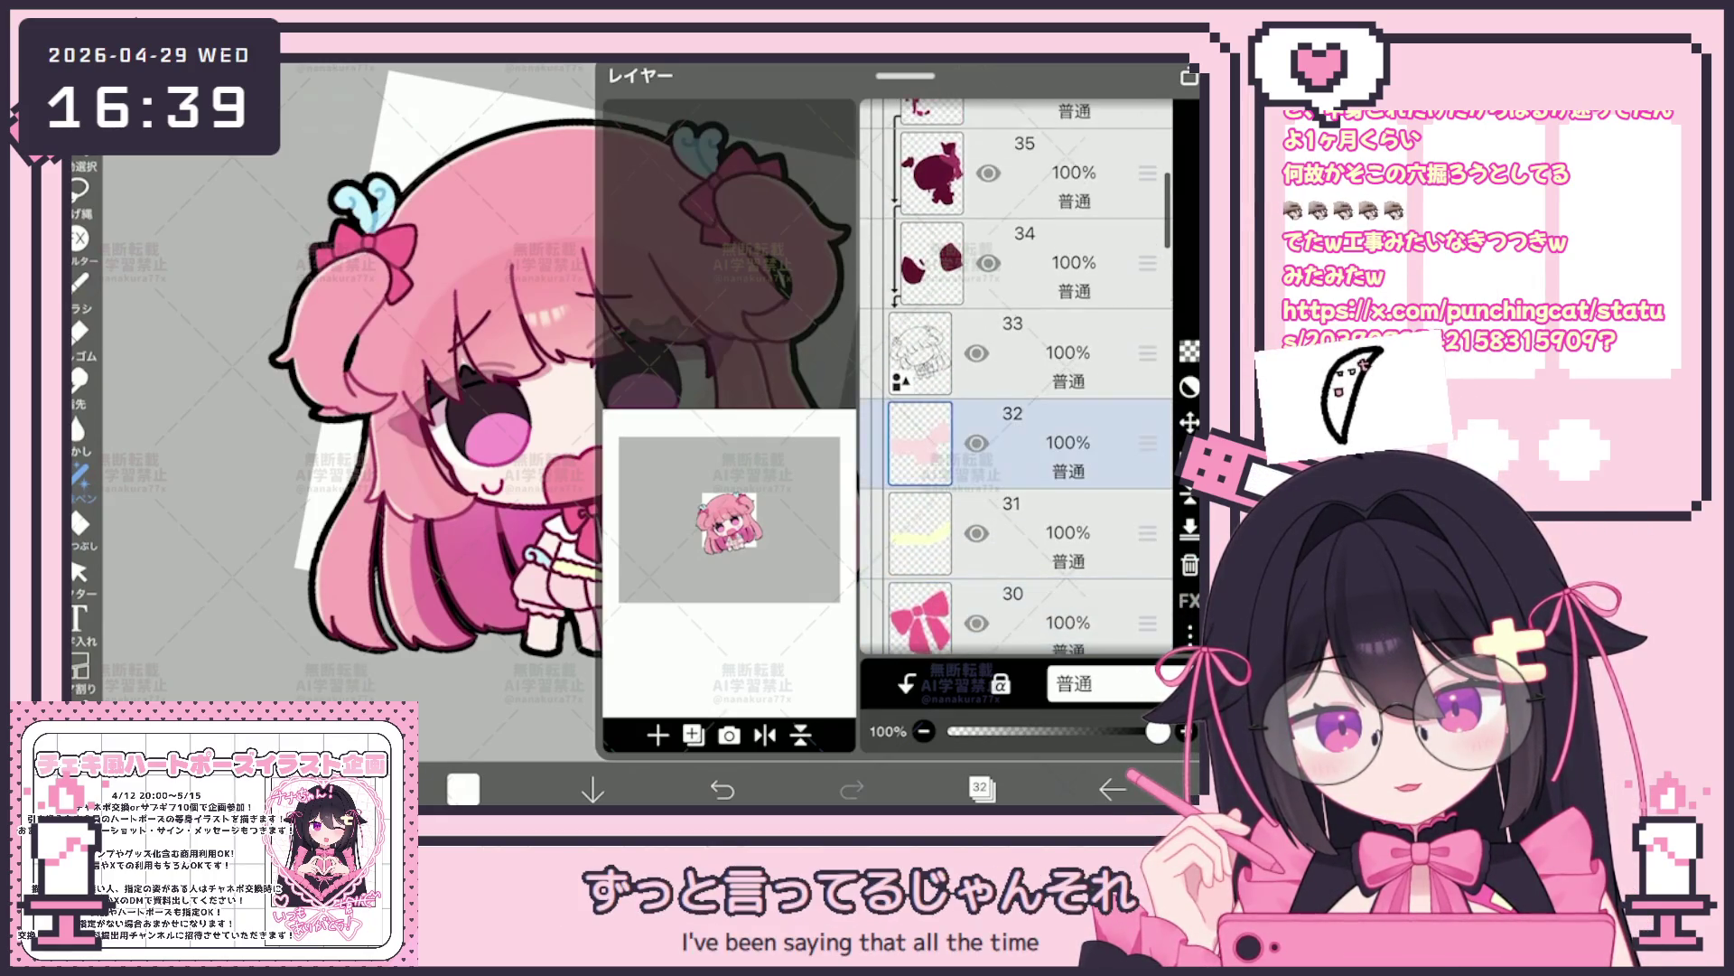
click(982, 787)
drag(515, 569, 637, 648)
drag(626, 547, 683, 603)
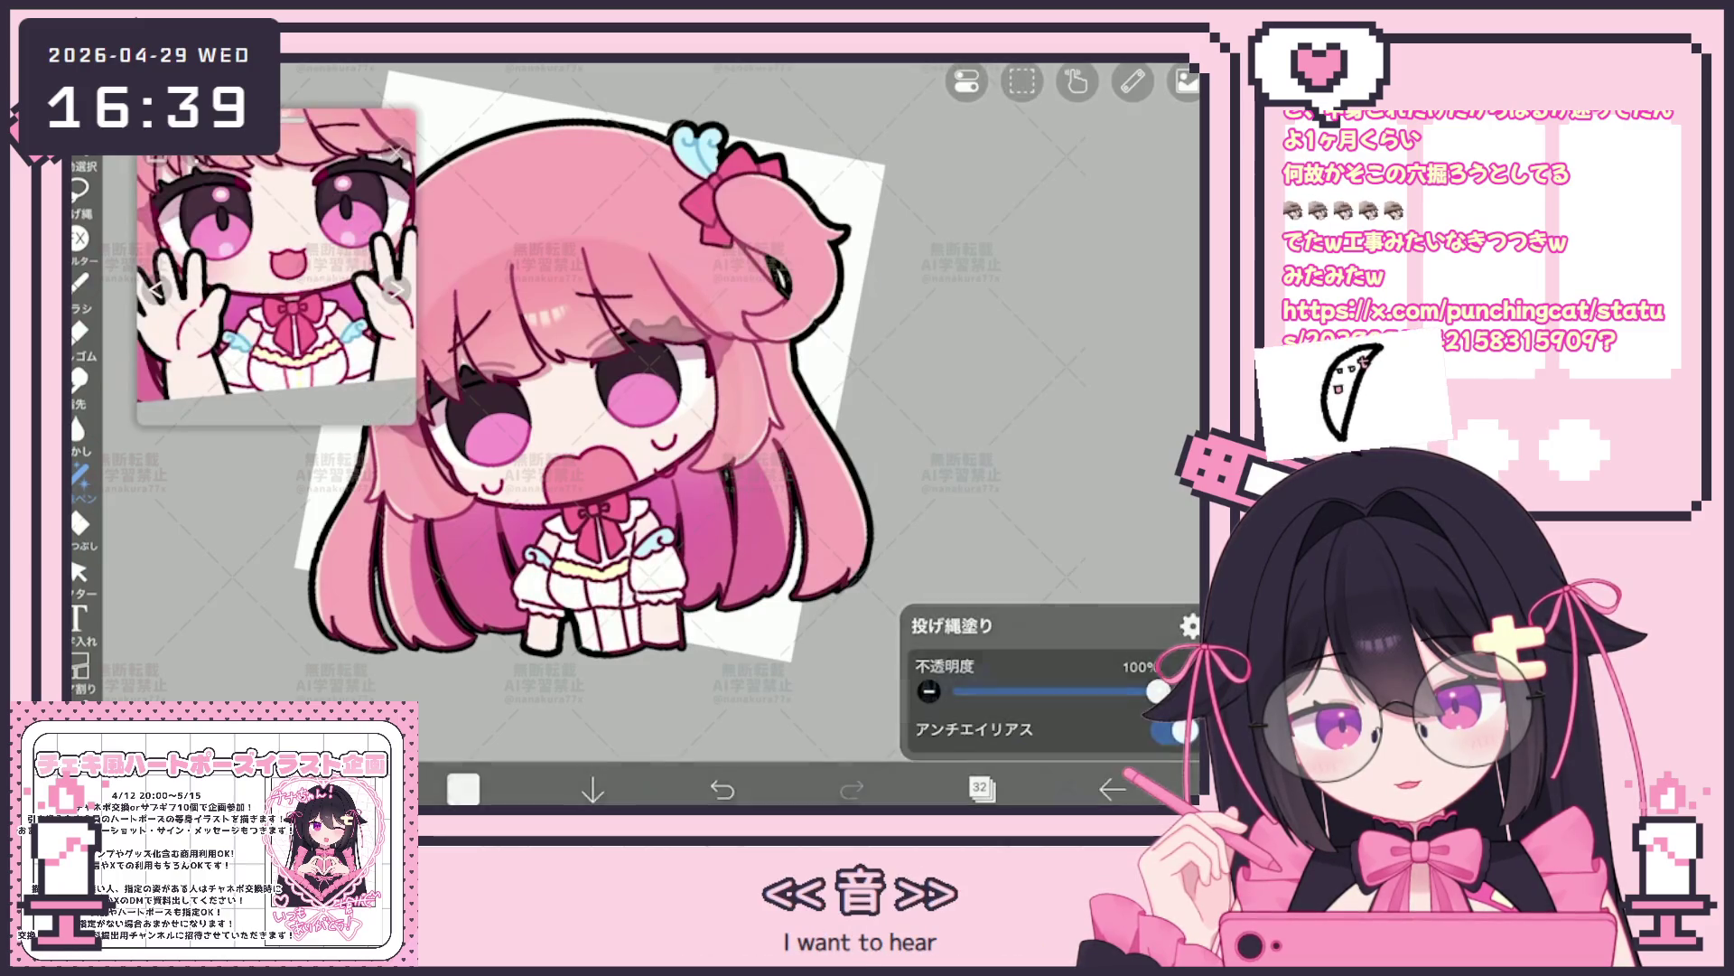
scroll(611, 381, up, 3)
Draw a pink vertical stripe down the skirt on layer 36, with the reference panned to the bow
drag(278, 325, 278, 217)
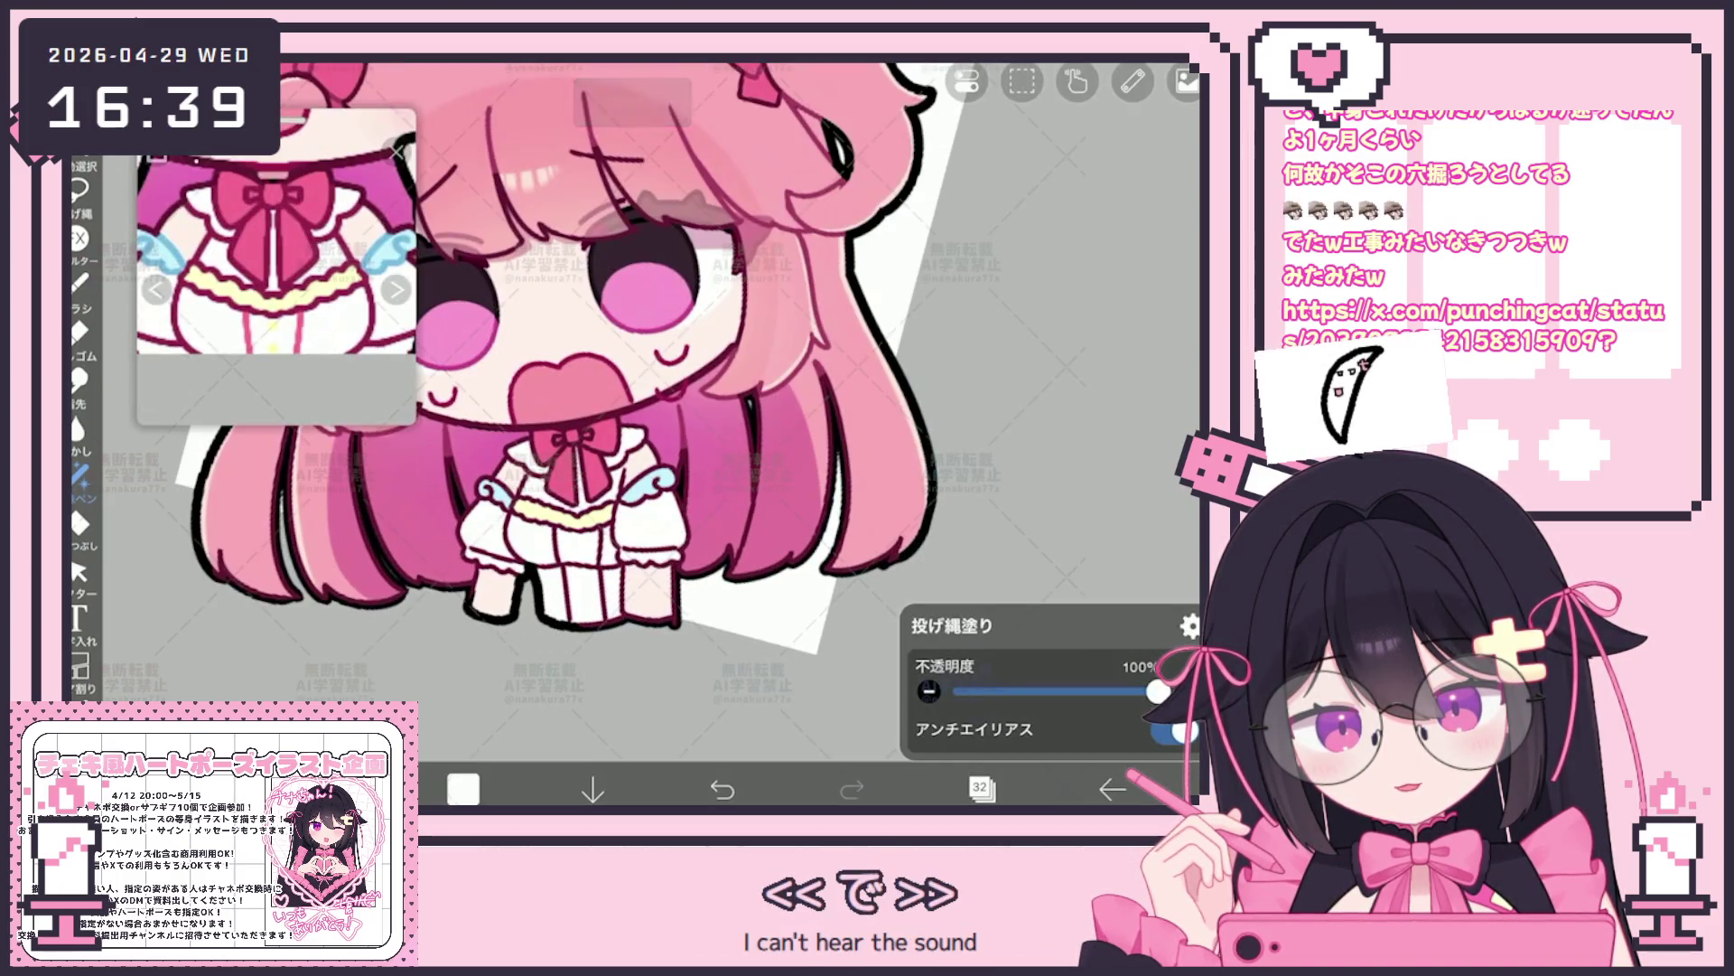
click(982, 788)
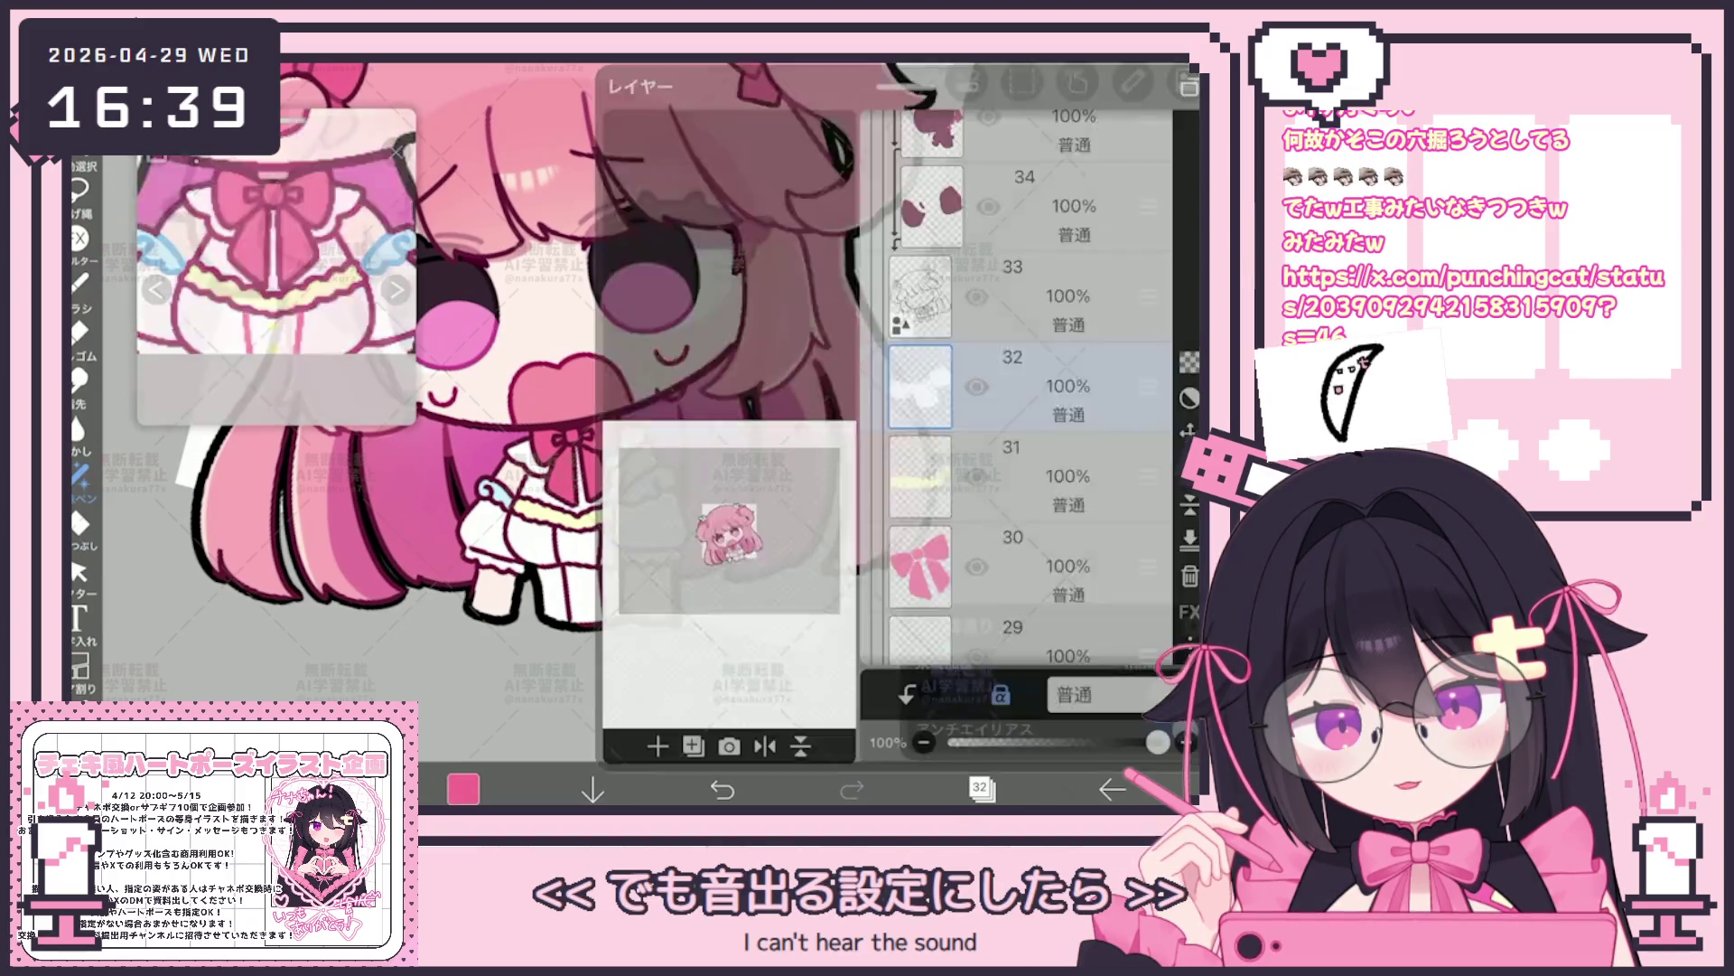
scroll(1017, 380, up, 5)
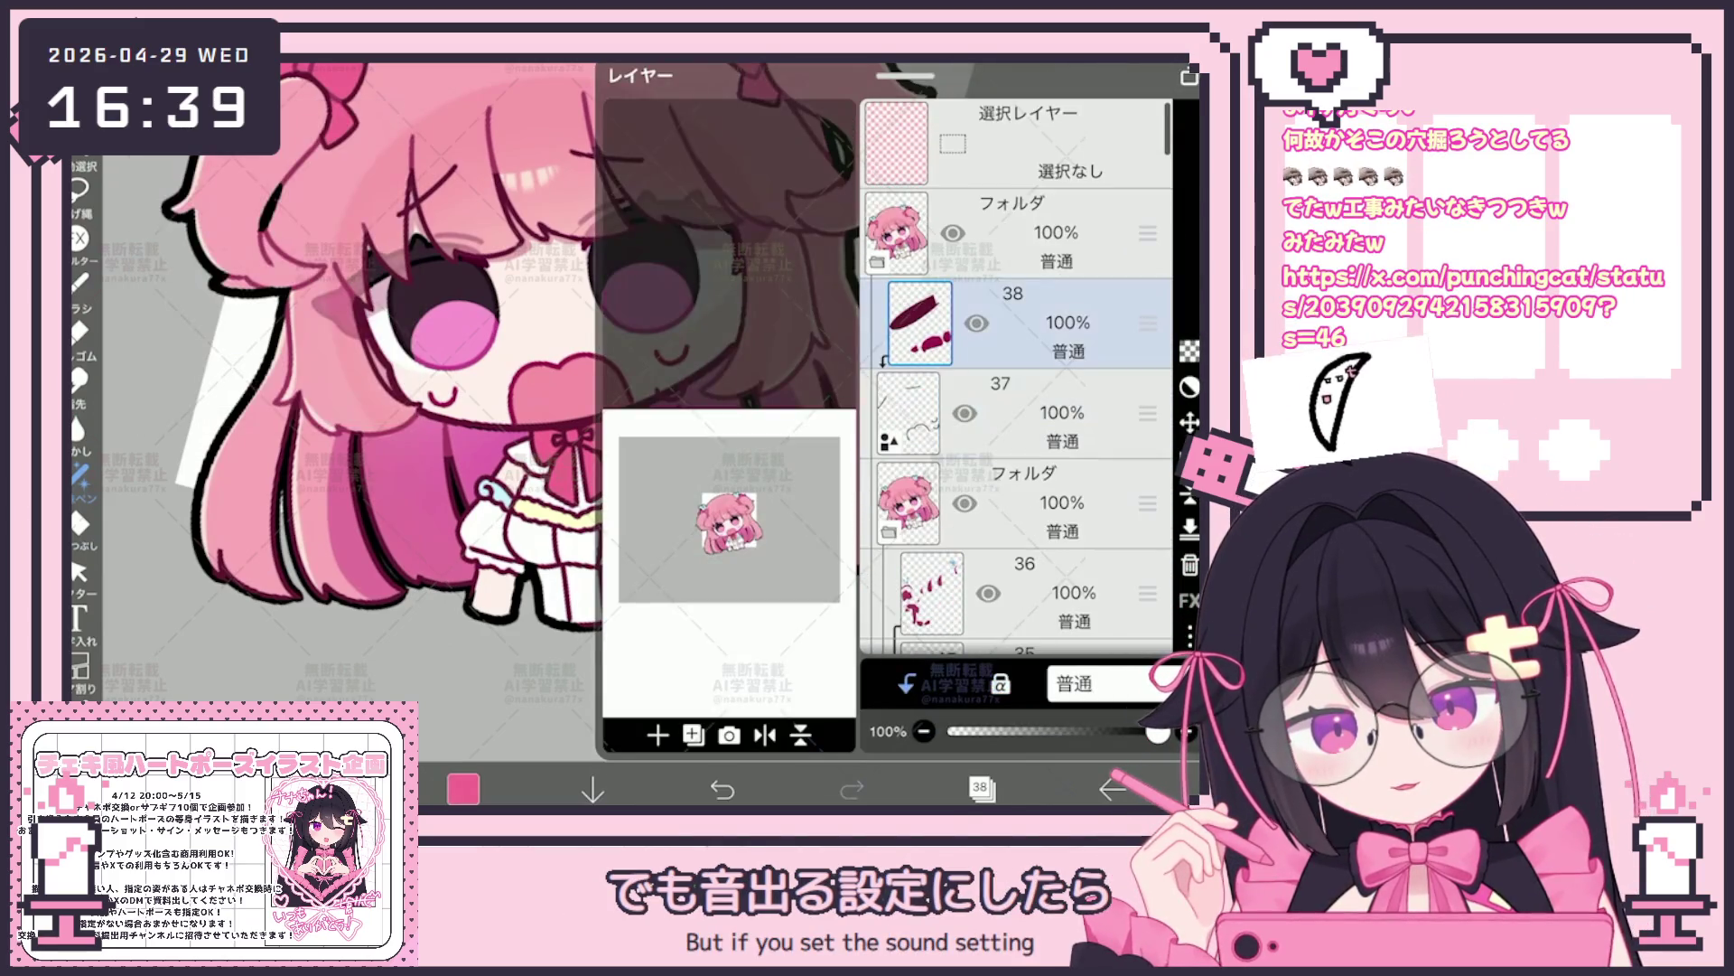
click(1029, 591)
click(981, 788)
scroll(610, 407, up, 3)
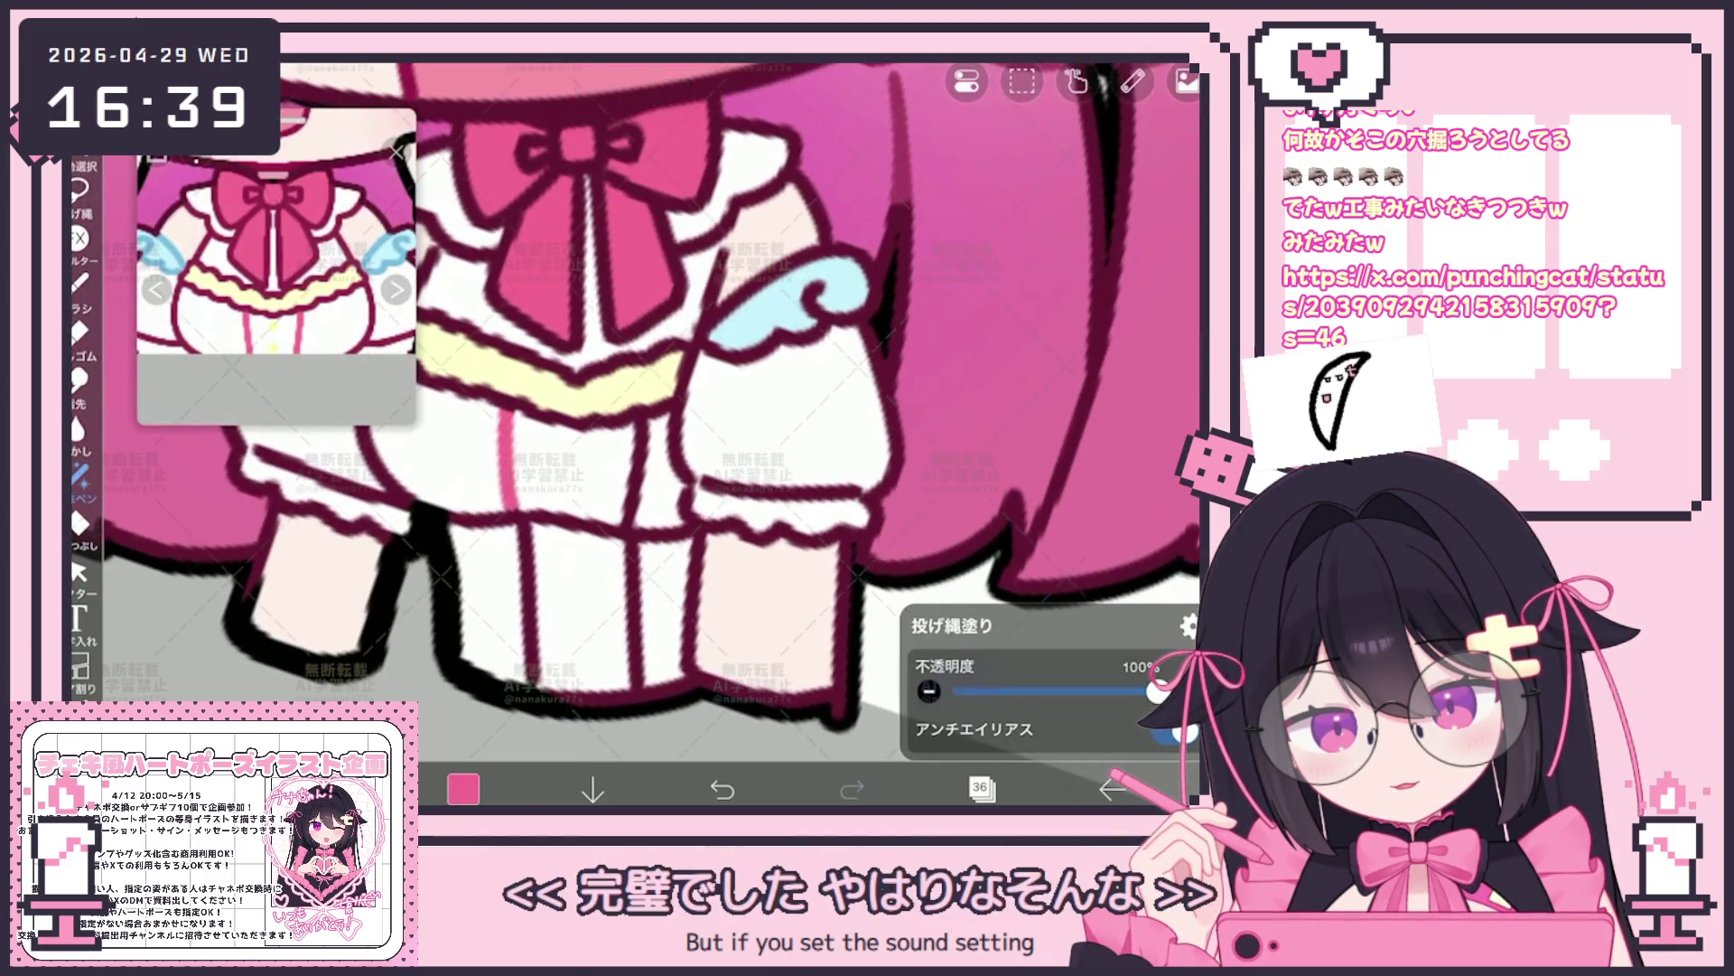
drag(635, 423, 635, 527)
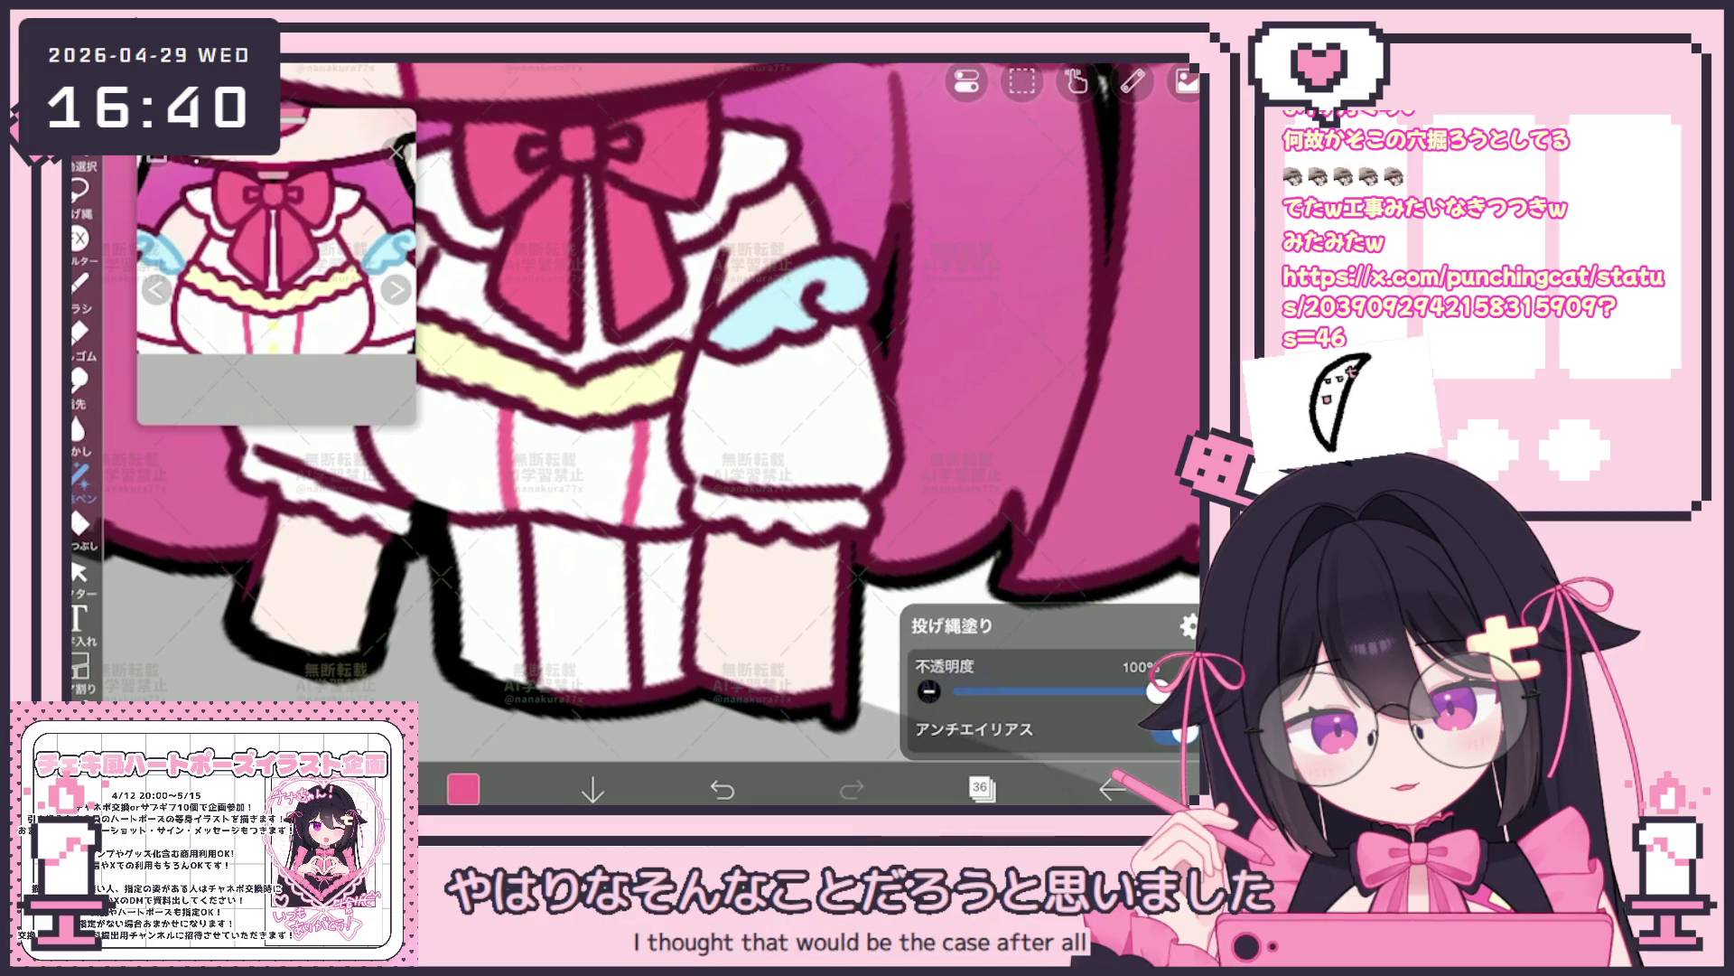
scroll(610, 407, down, 3)
Try layers 33 and 31, switch to the brush and its settings, then settle on layer 32
click(982, 786)
click(1031, 434)
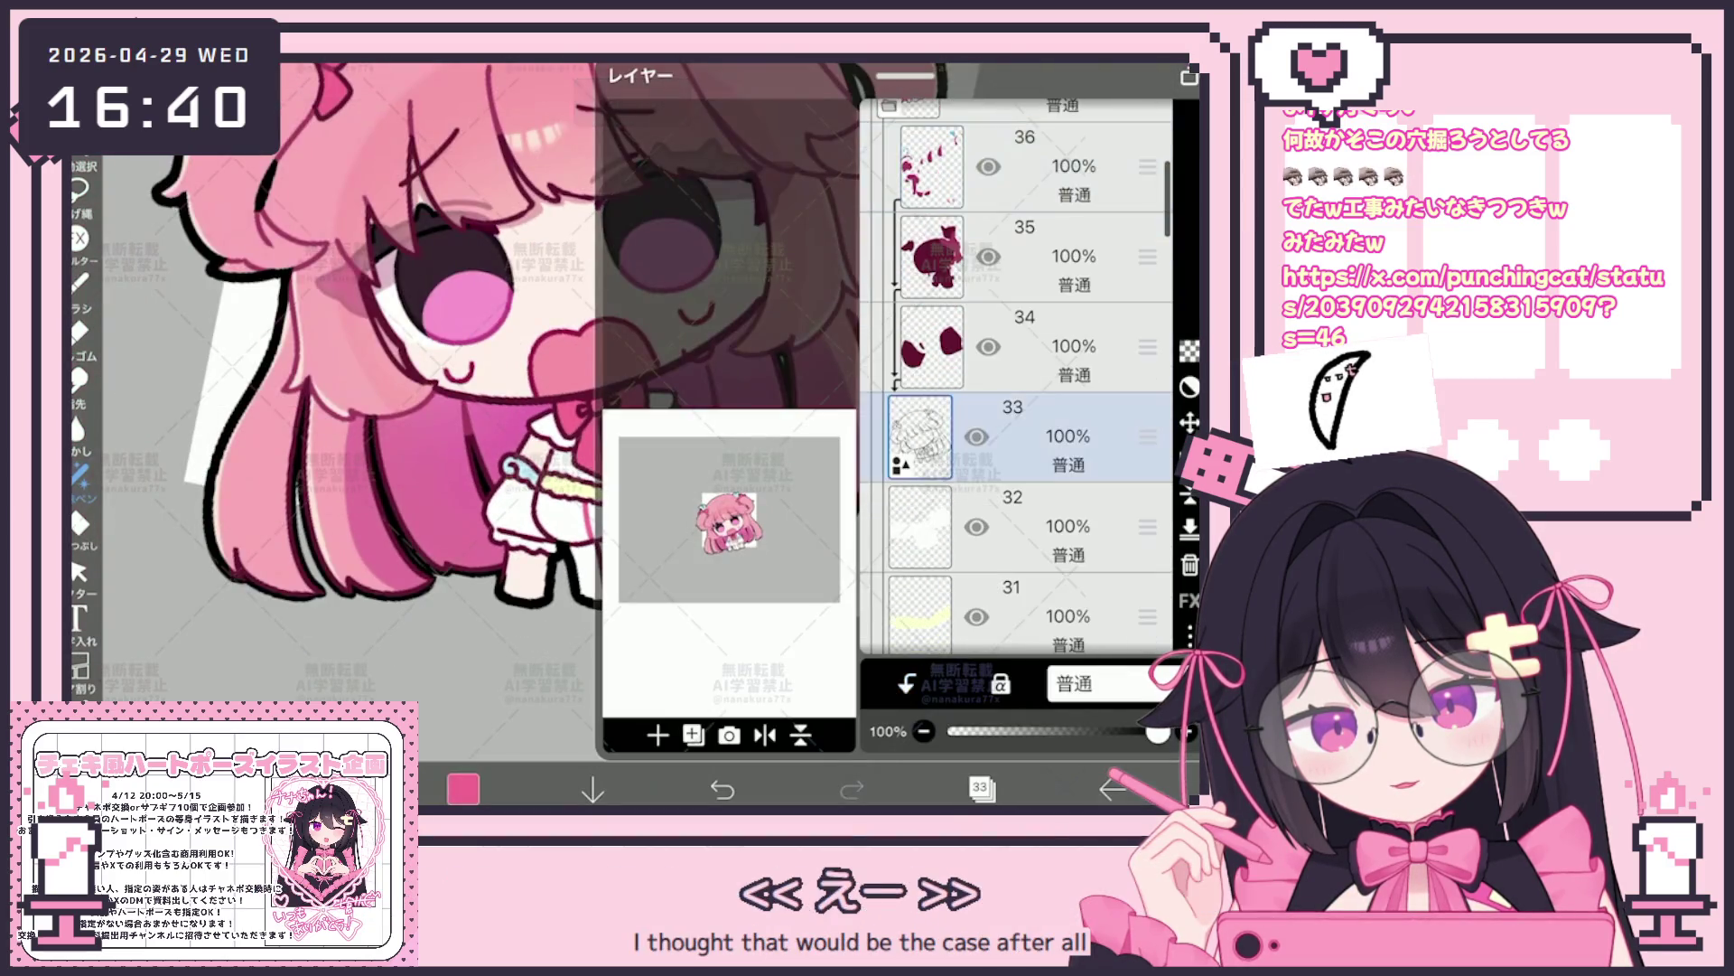
scroll(1017, 380, down, 1)
click(1029, 561)
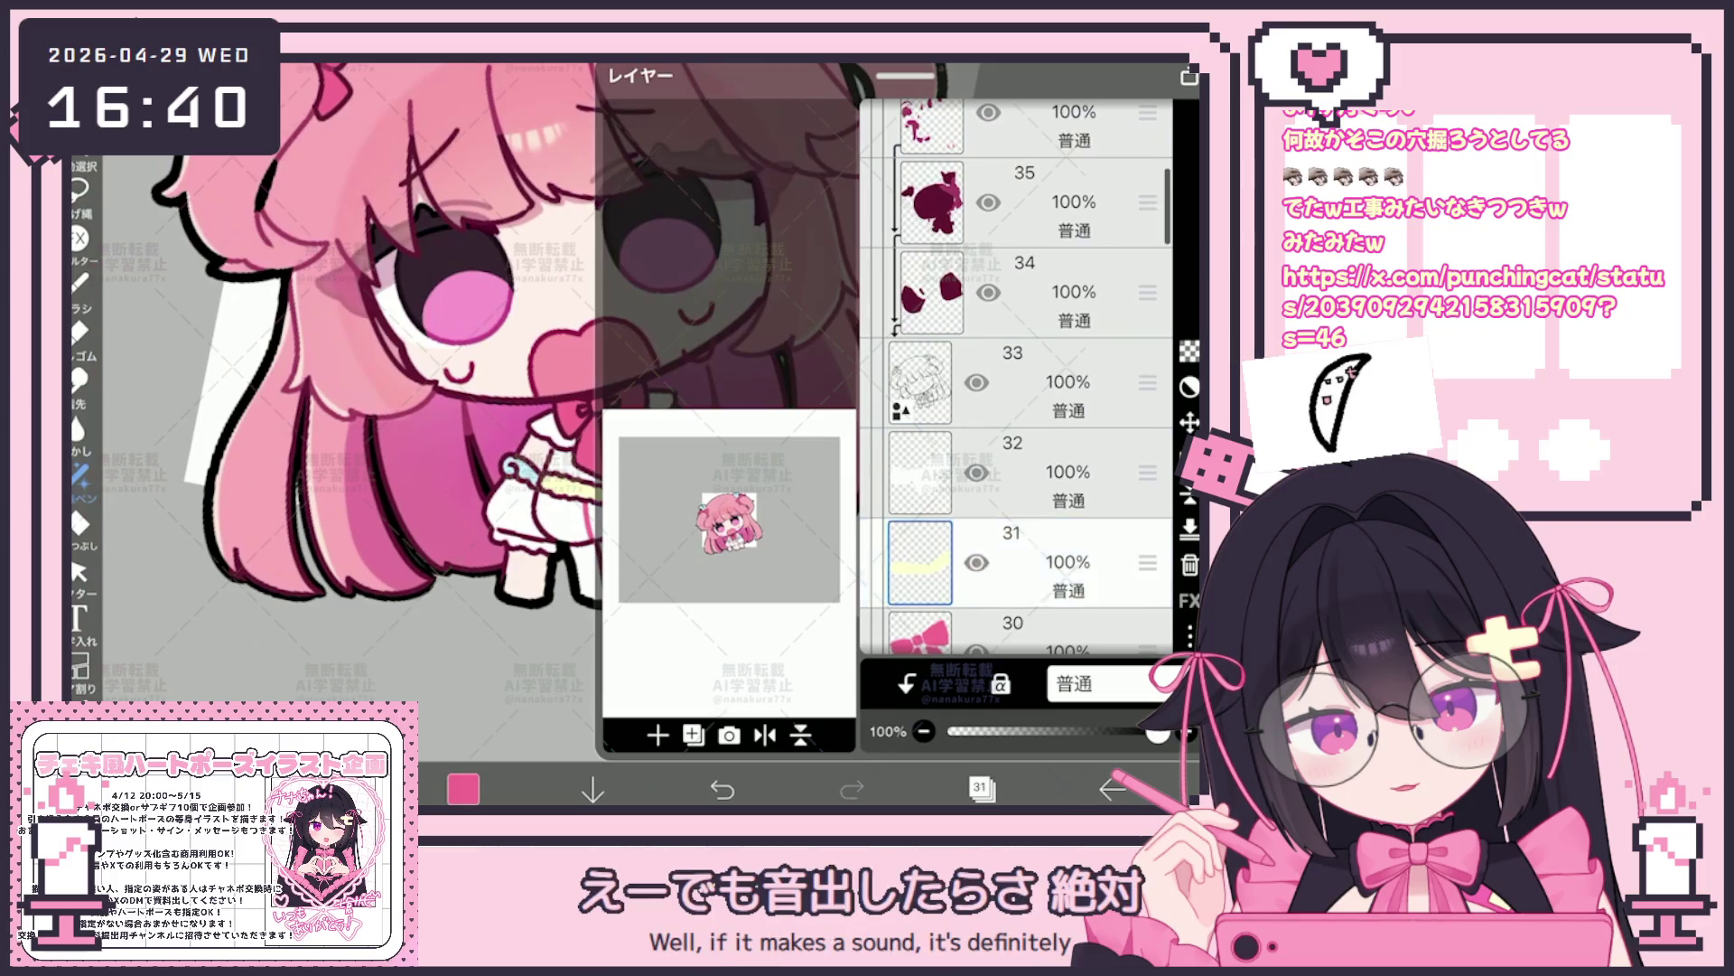
click(981, 788)
click(79, 216)
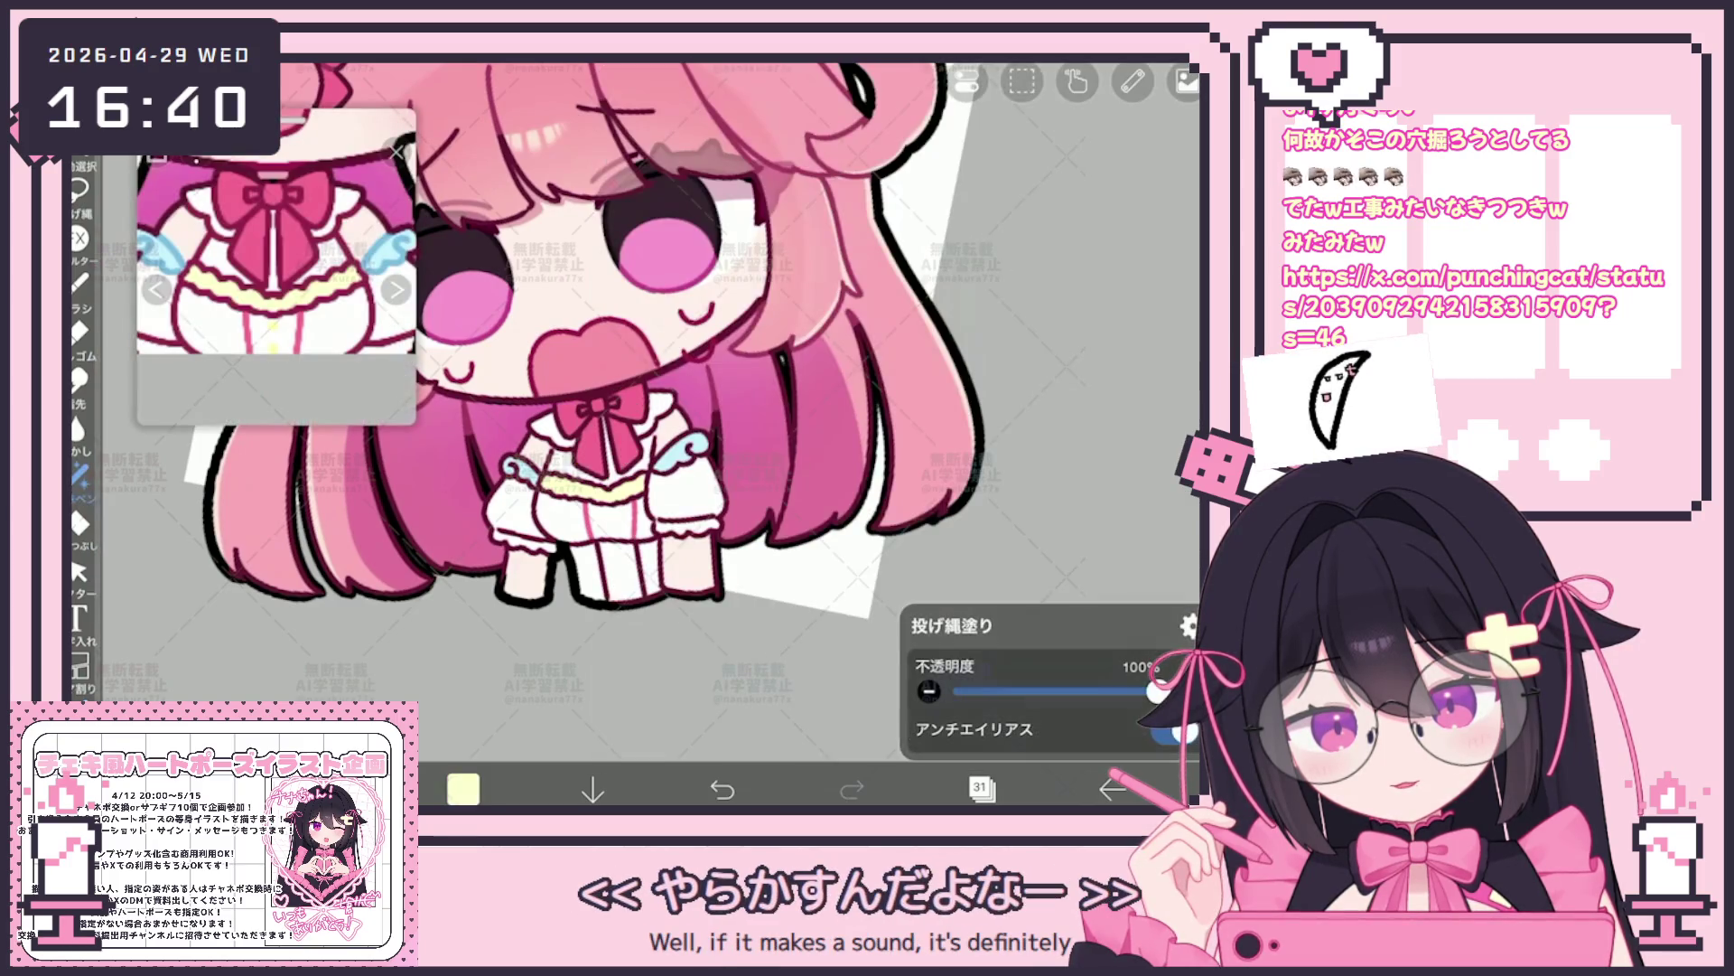
click(79, 280)
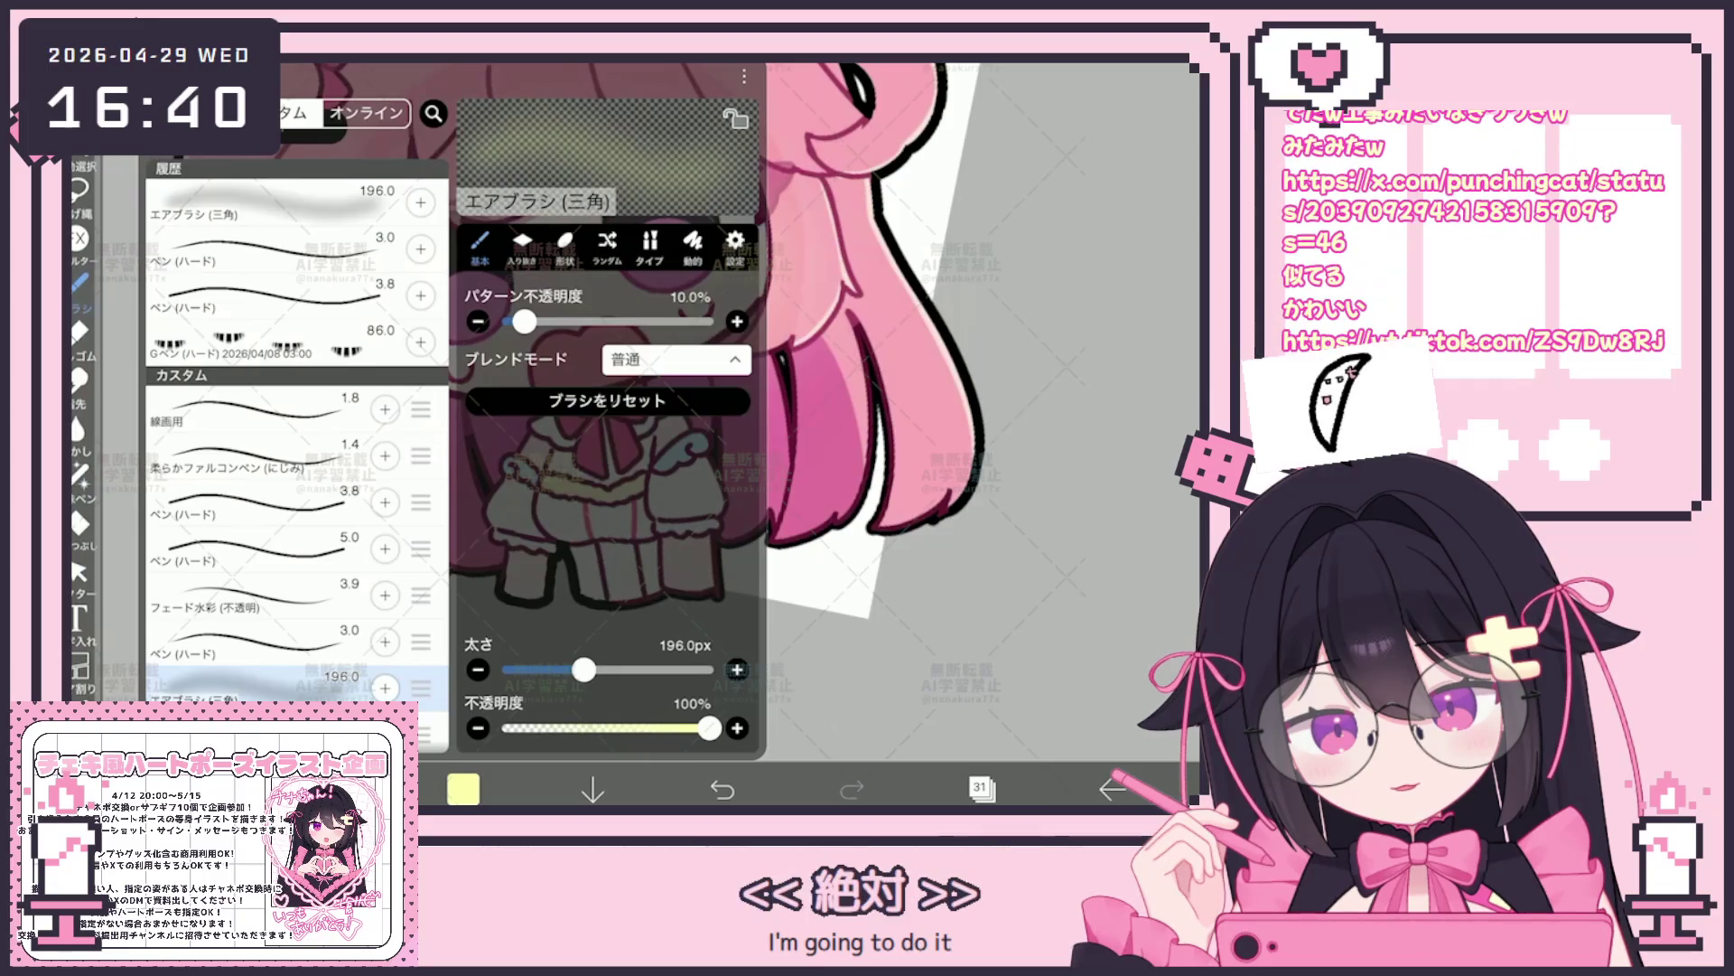
click(79, 281)
scroll(638, 408, up, 5)
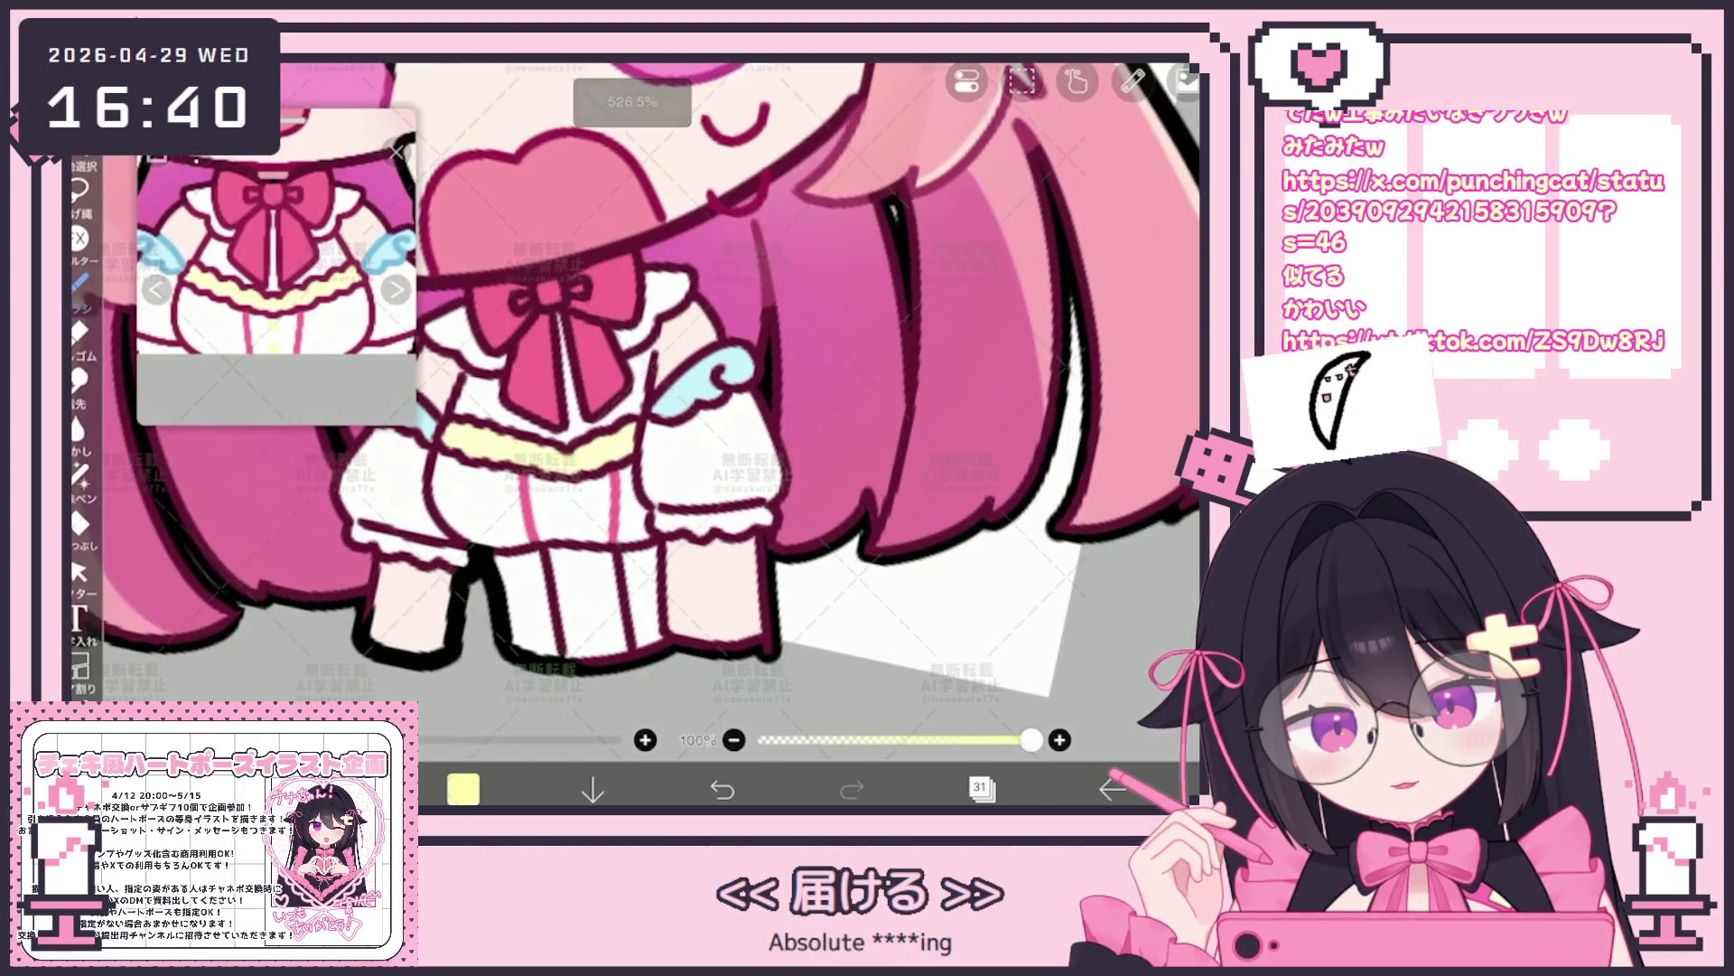
click(981, 787)
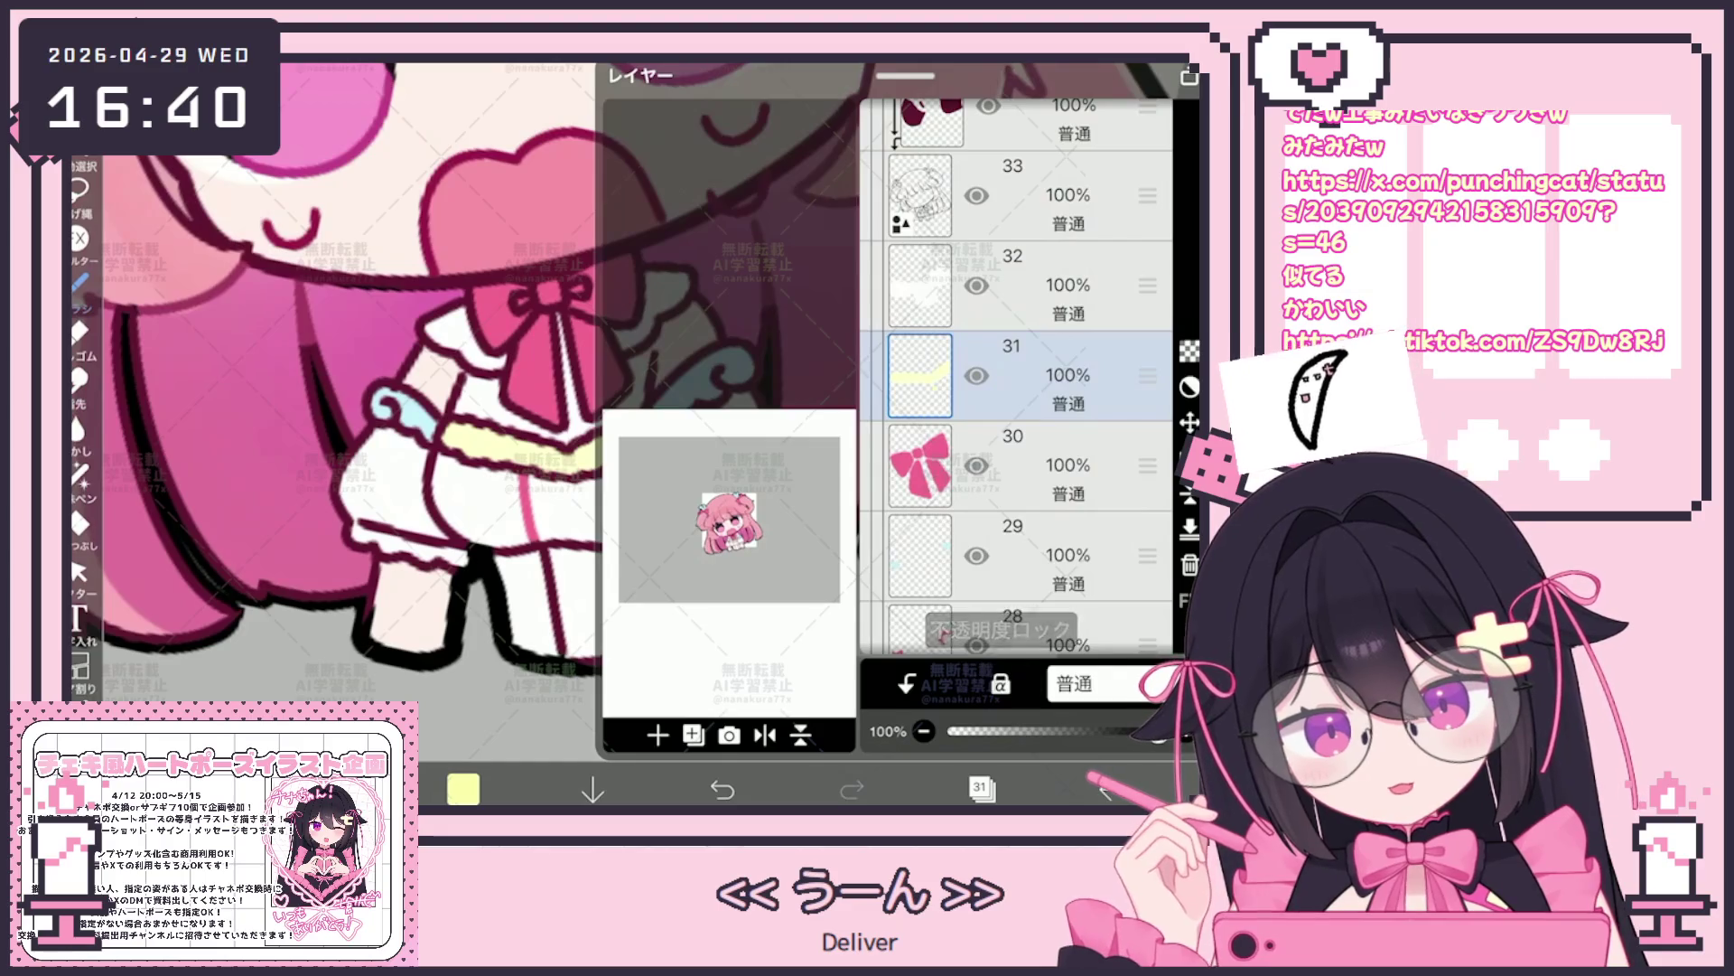
click(1017, 285)
click(981, 788)
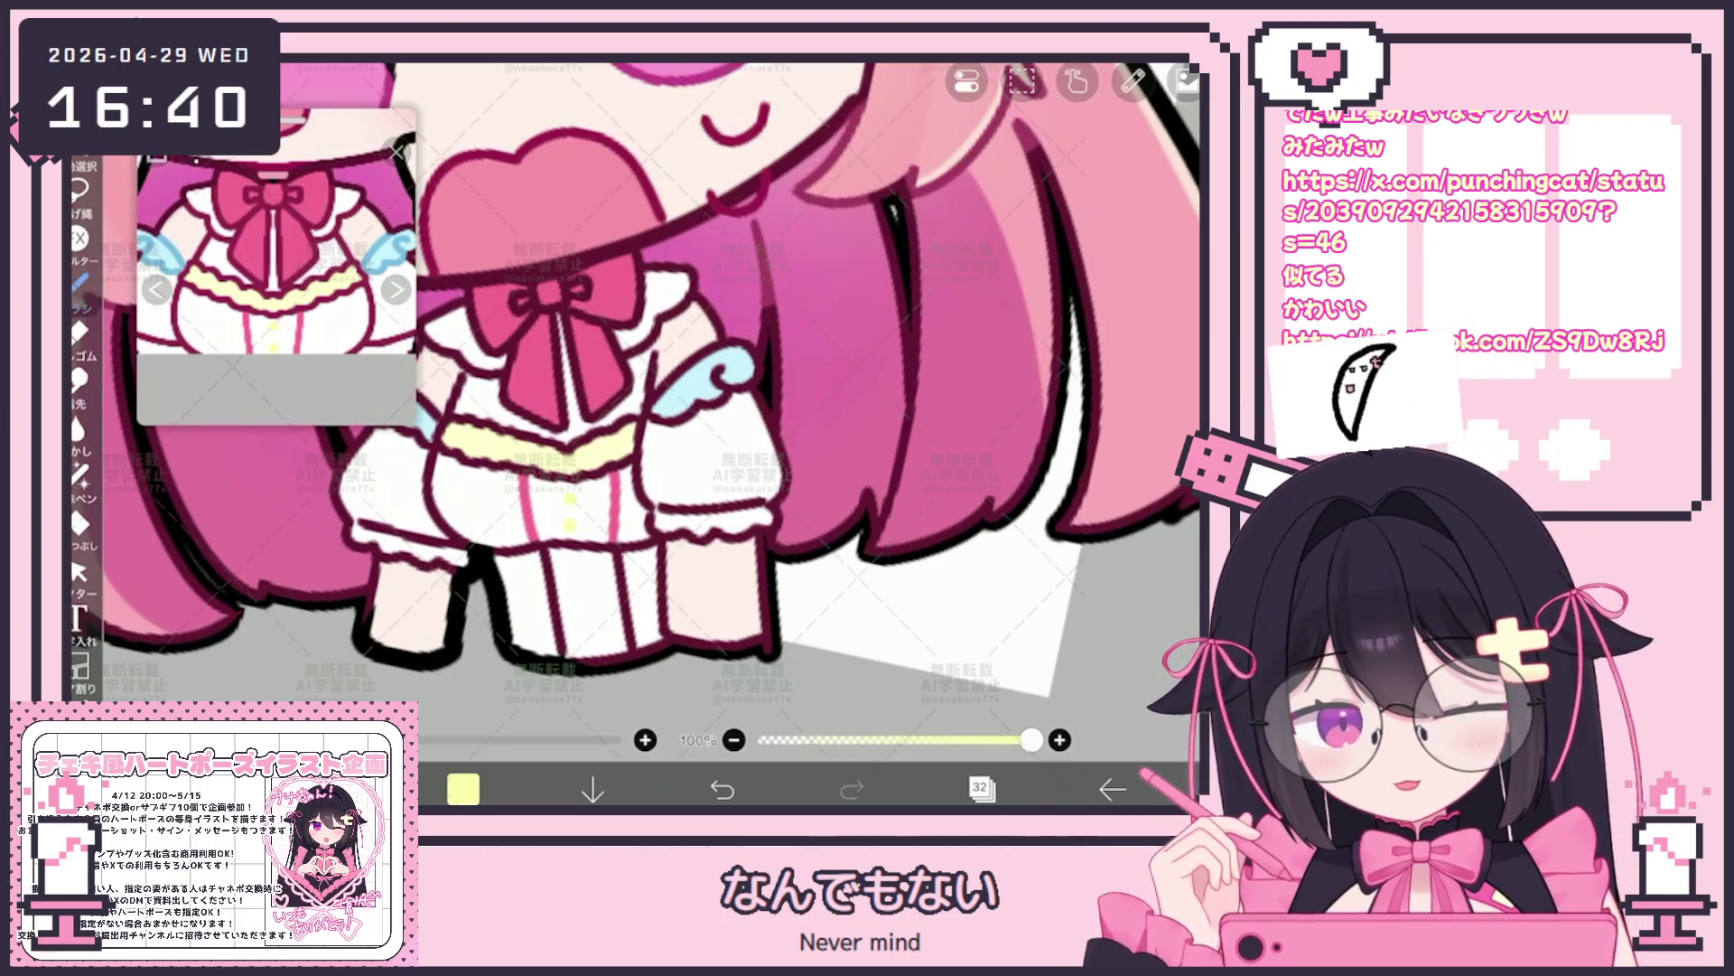
scroll(636, 380, down, 3)
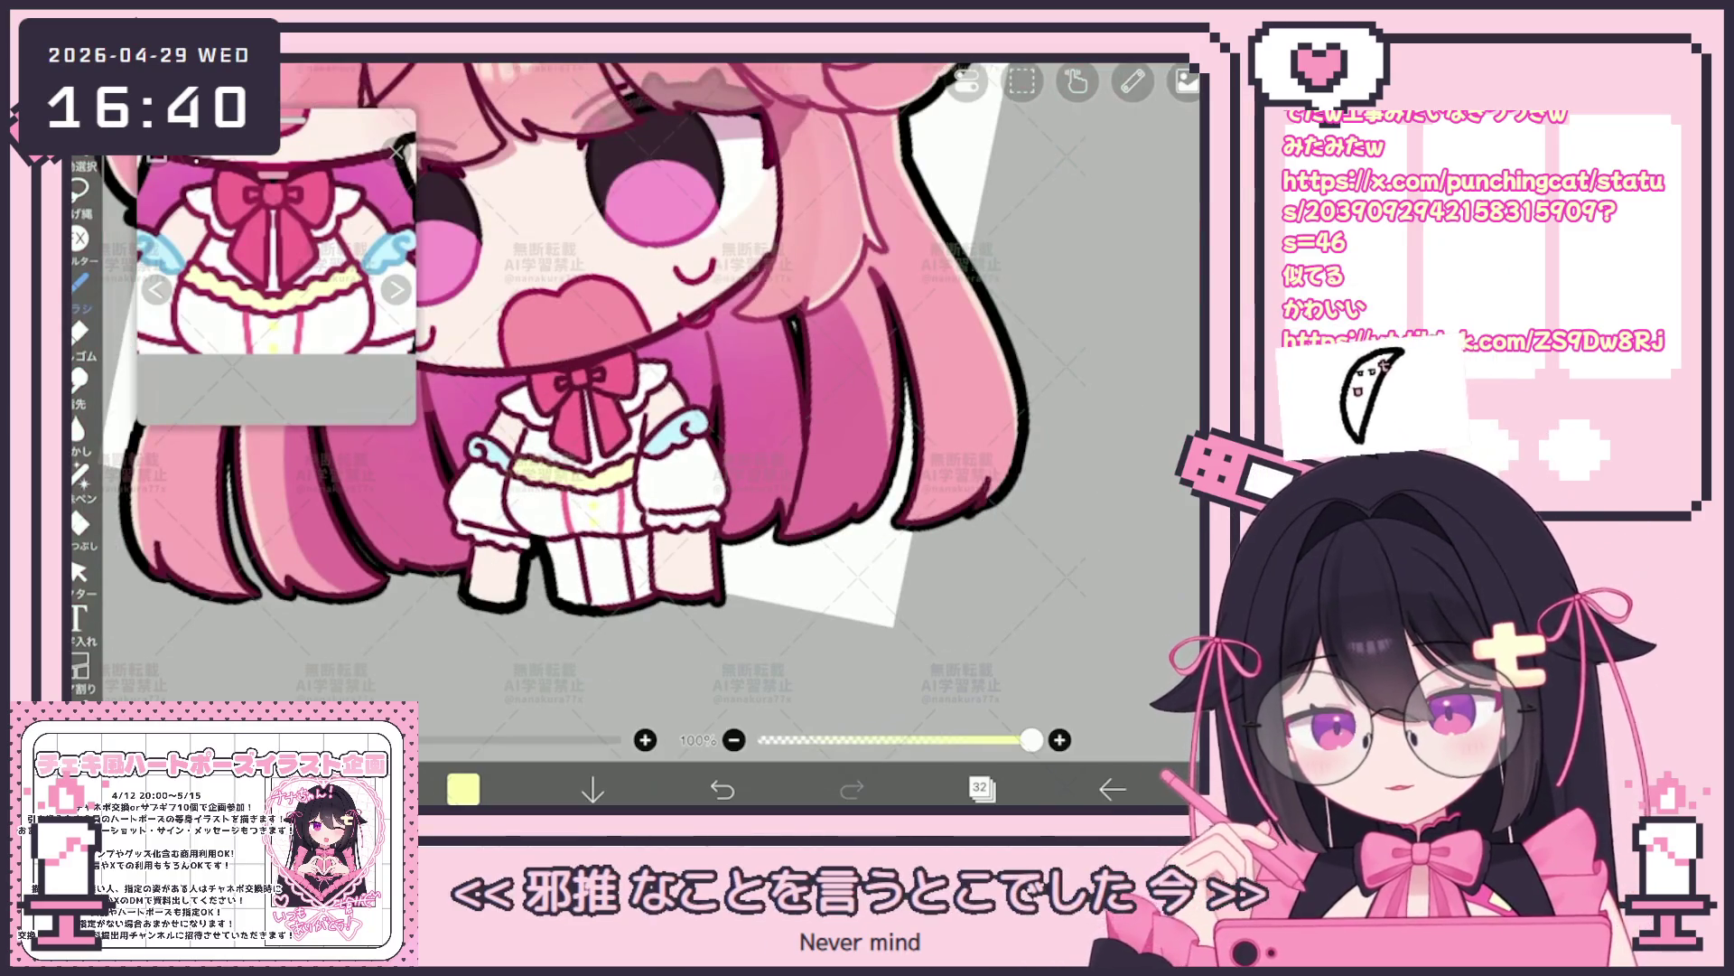
scroll(637, 380, down, 3)
scroll(637, 379, up, 3)
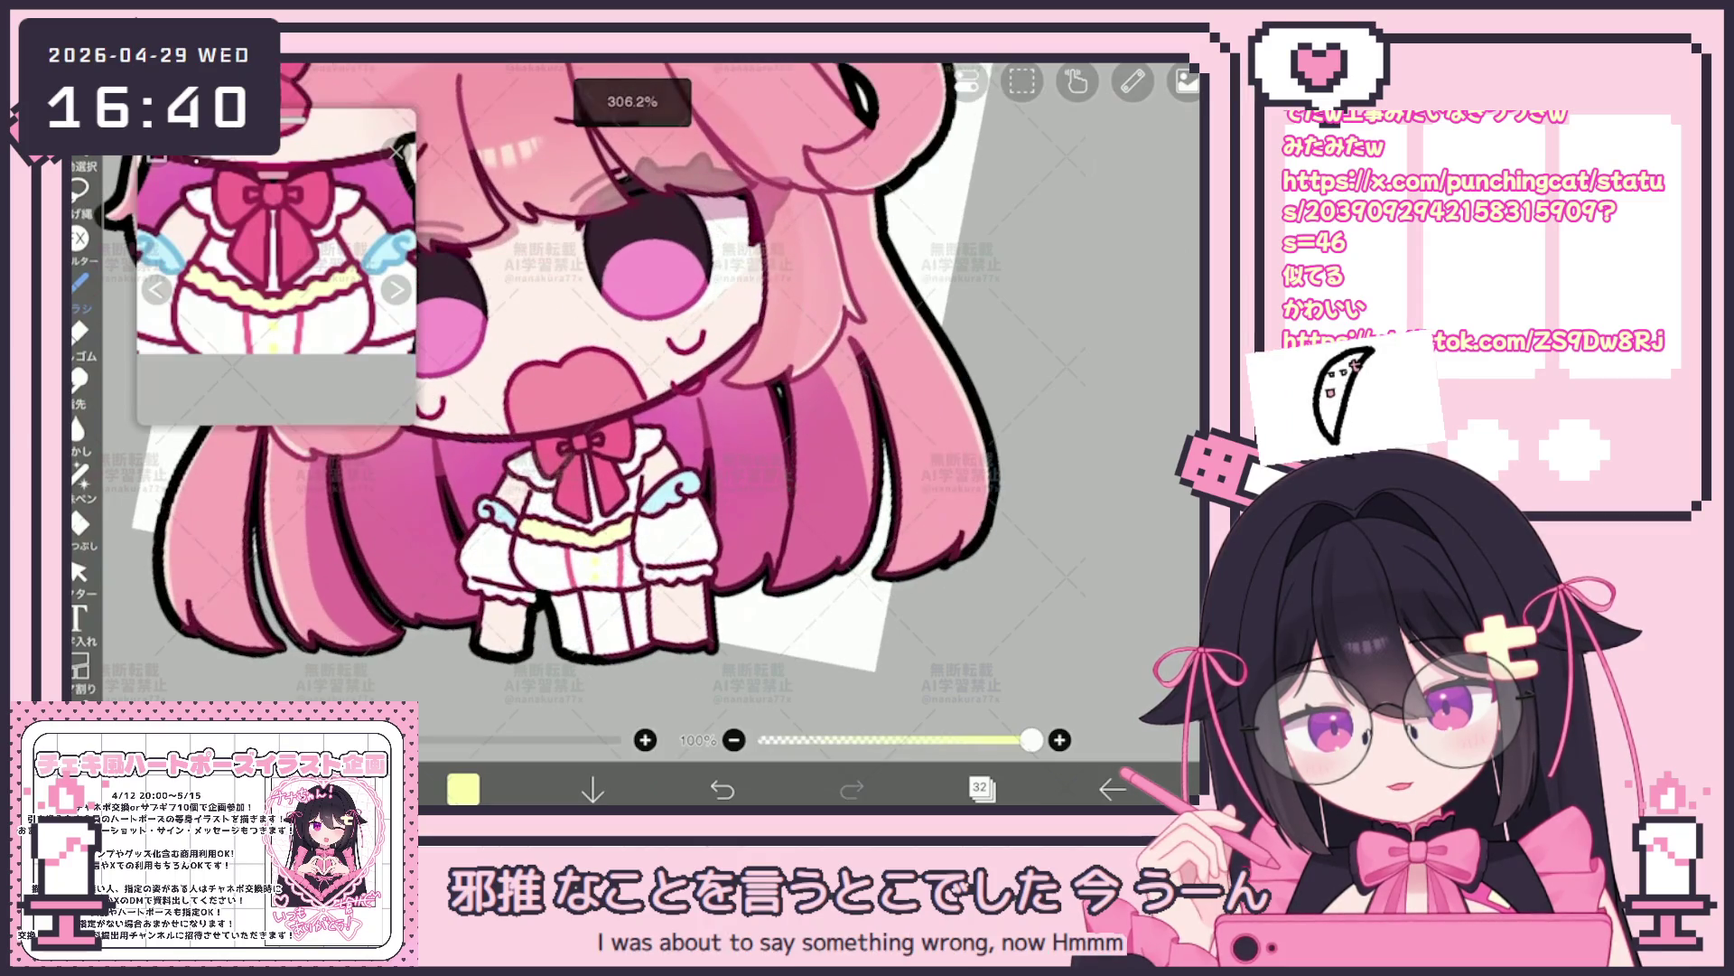
Select layer 35 and switch to freehand lasso filling
click(981, 787)
scroll(1017, 407, up, 3)
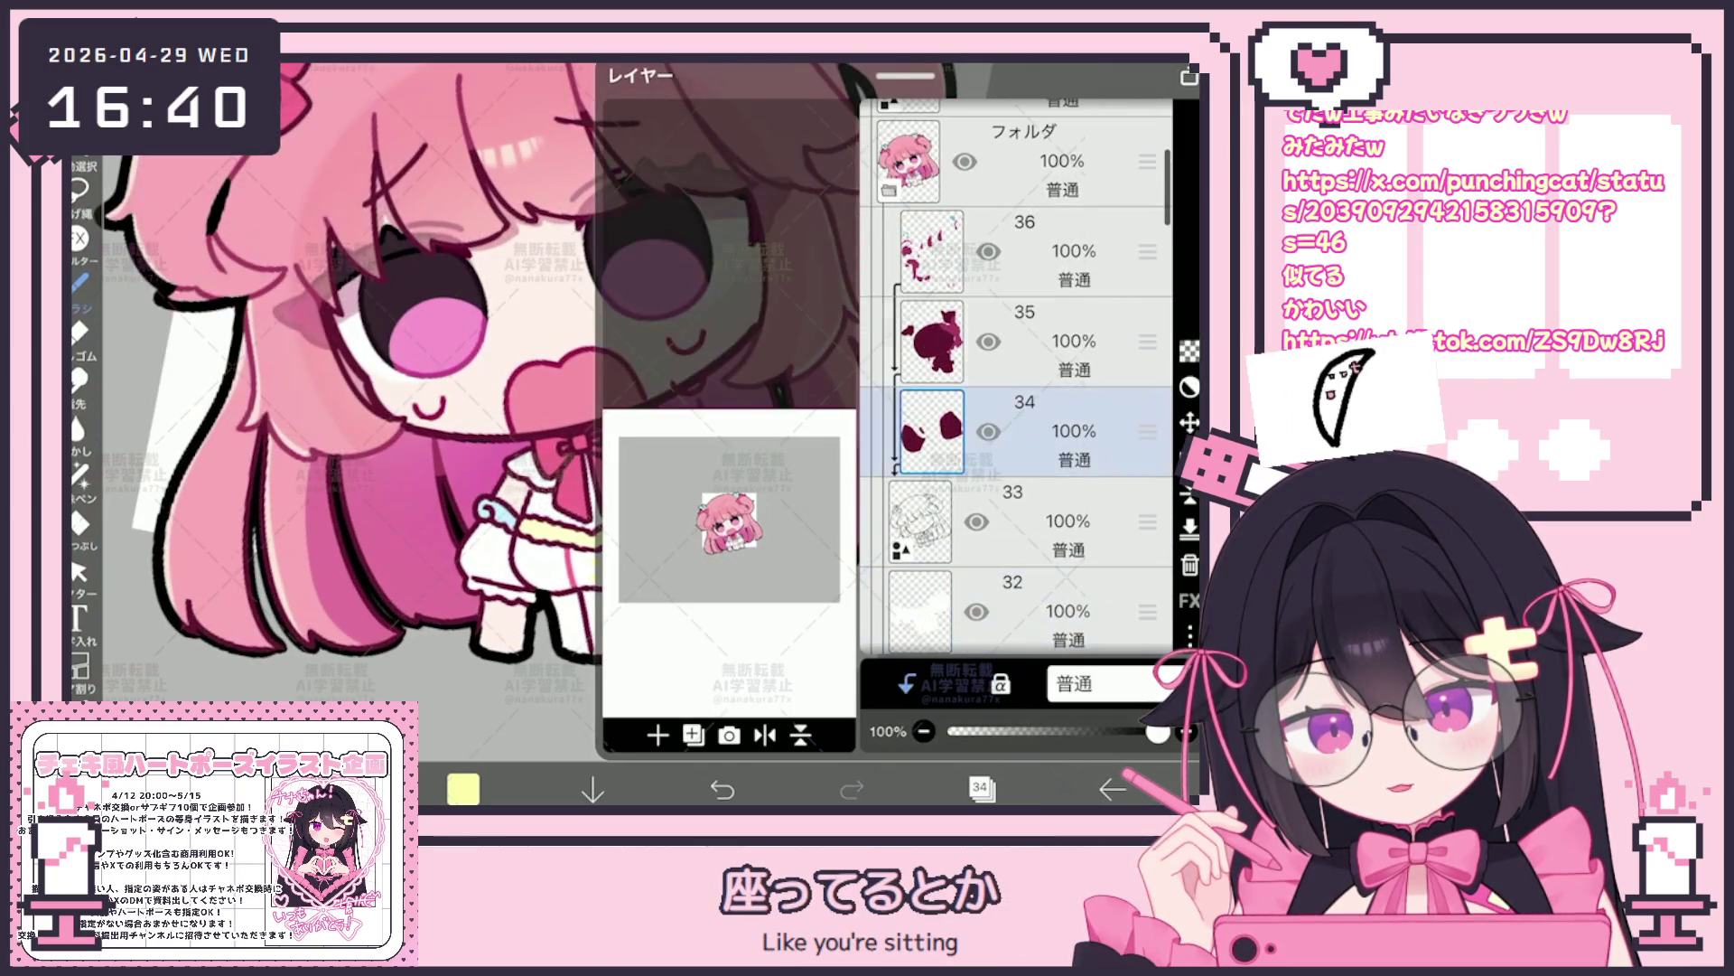
click(1016, 341)
click(981, 786)
scroll(637, 407, up, 3)
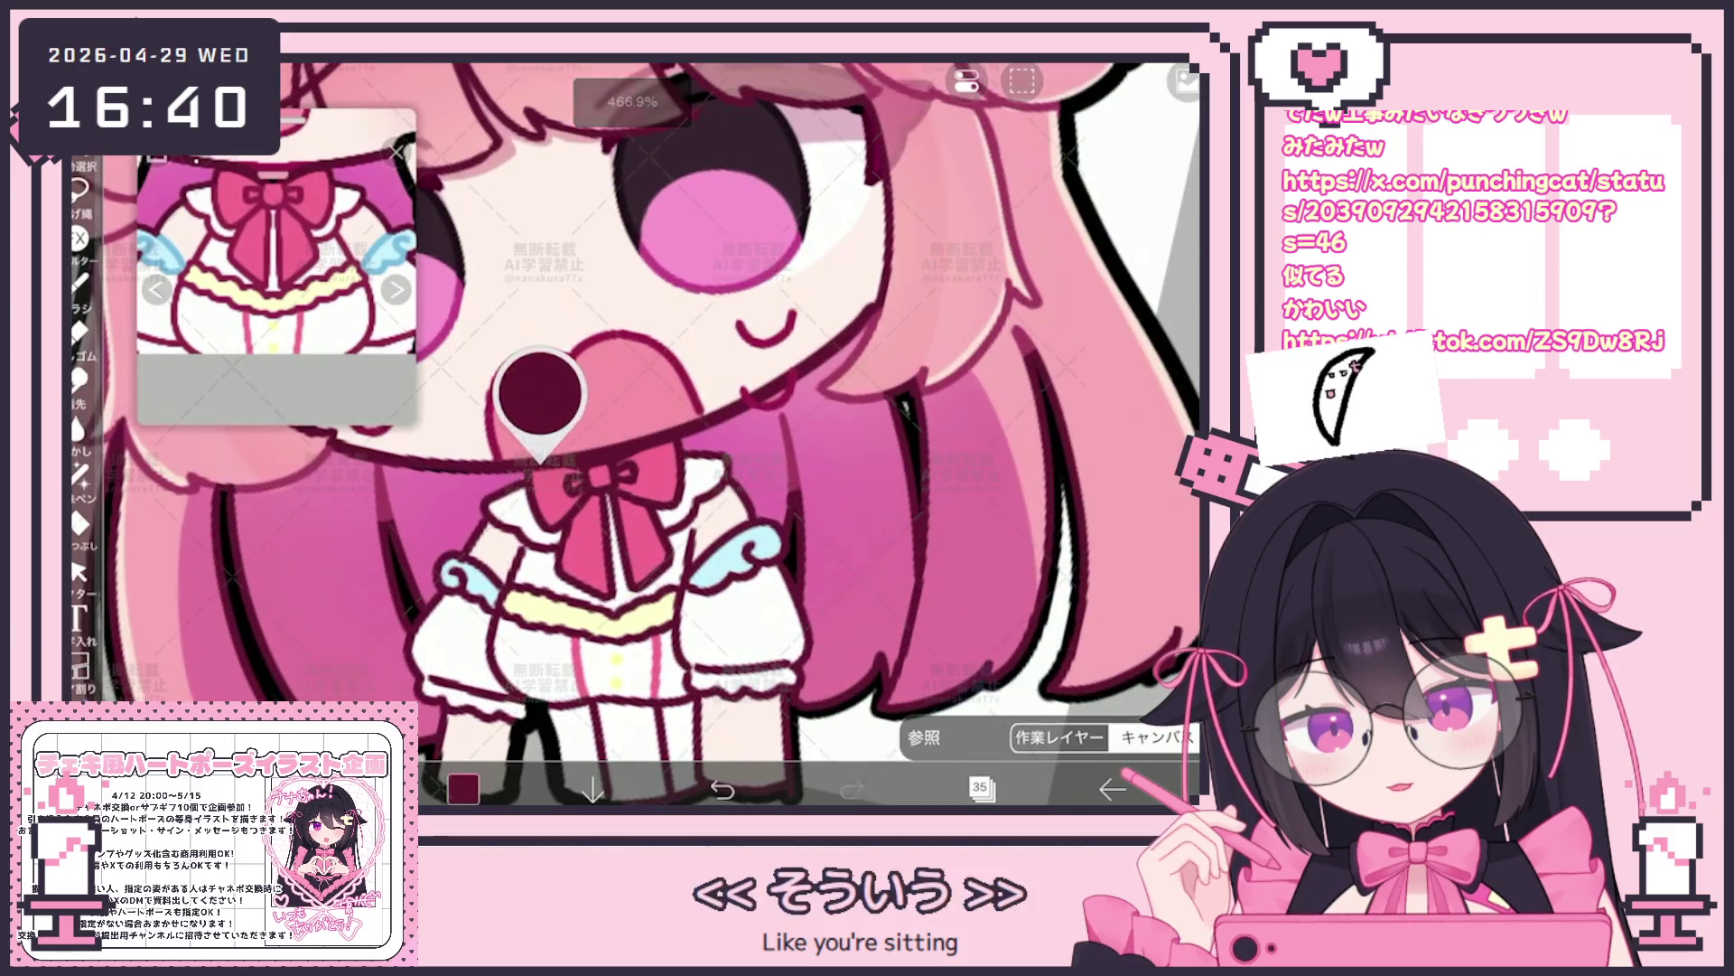
click(79, 474)
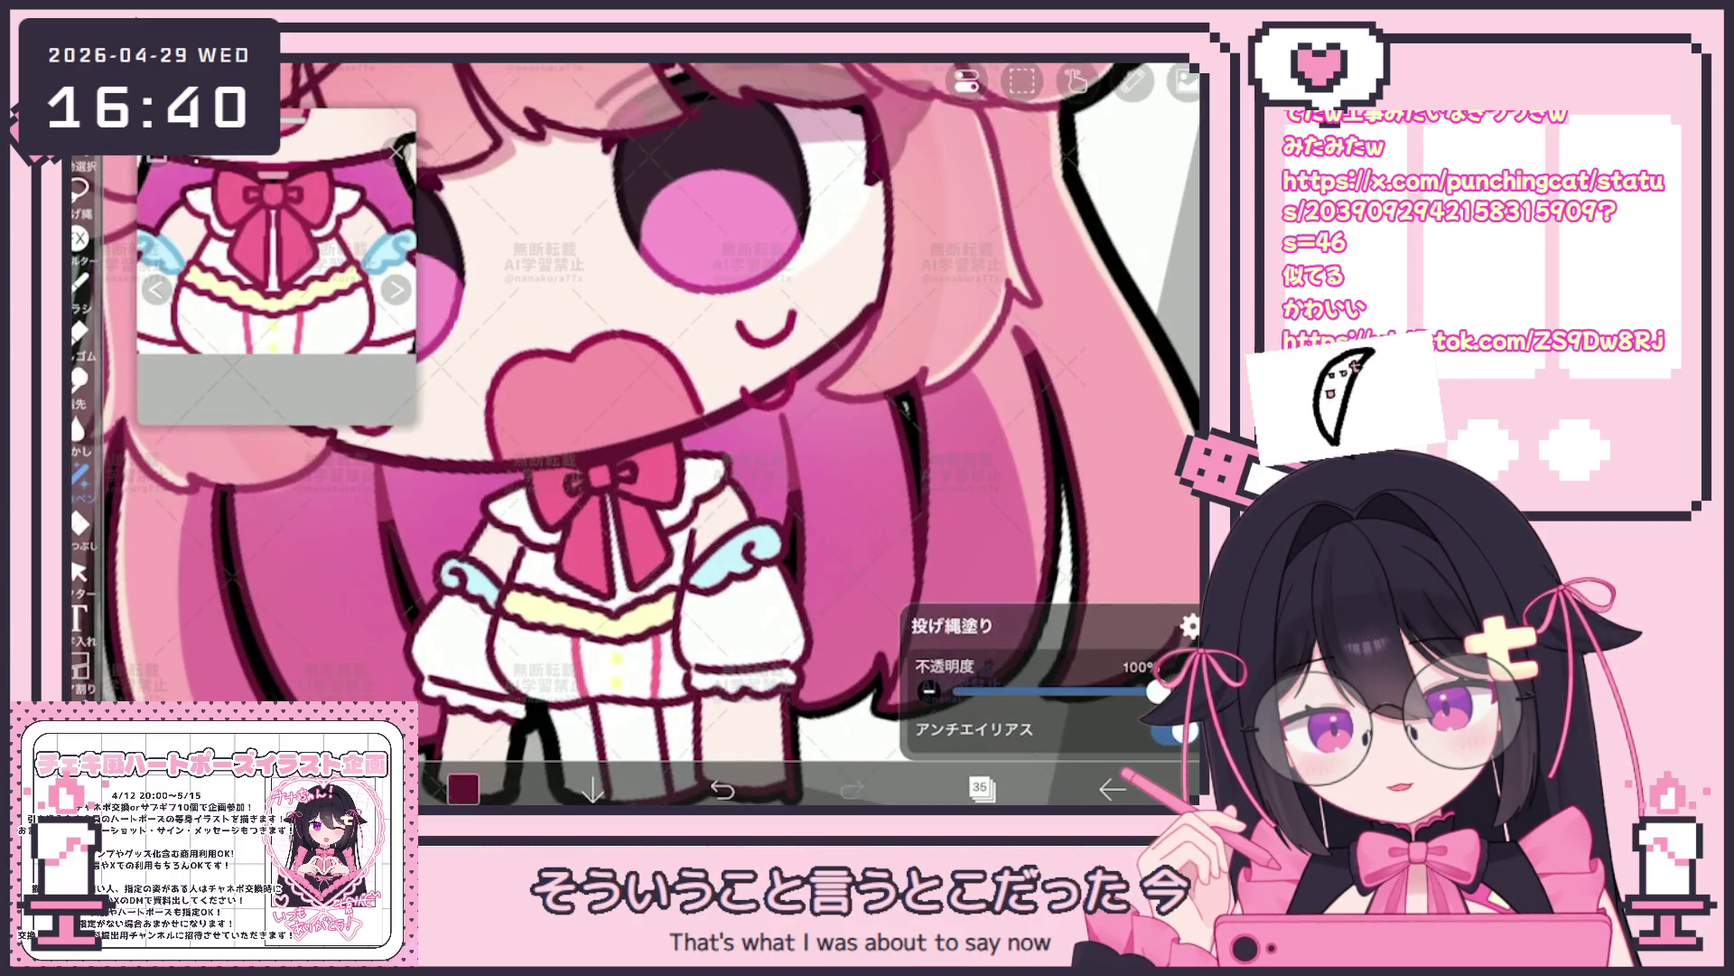
scroll(638, 406, down, 3)
Browse lower layers and the eye folder to find the right layer for the face details
click(981, 788)
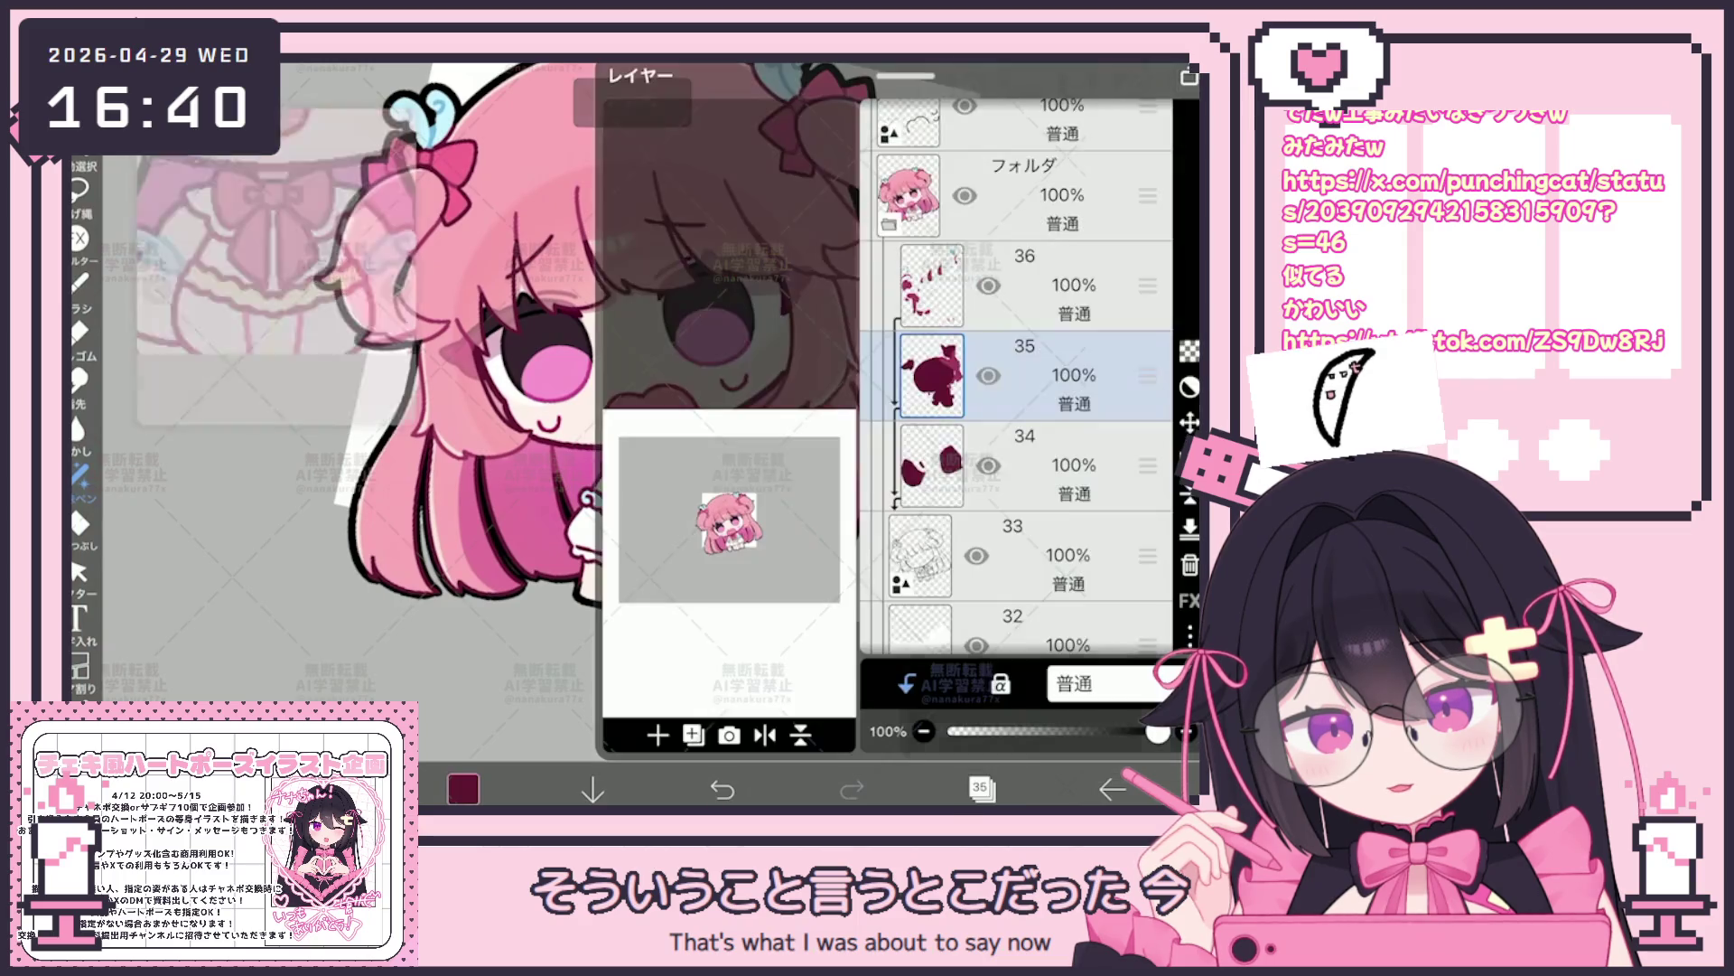
scroll(1016, 380, down, 5)
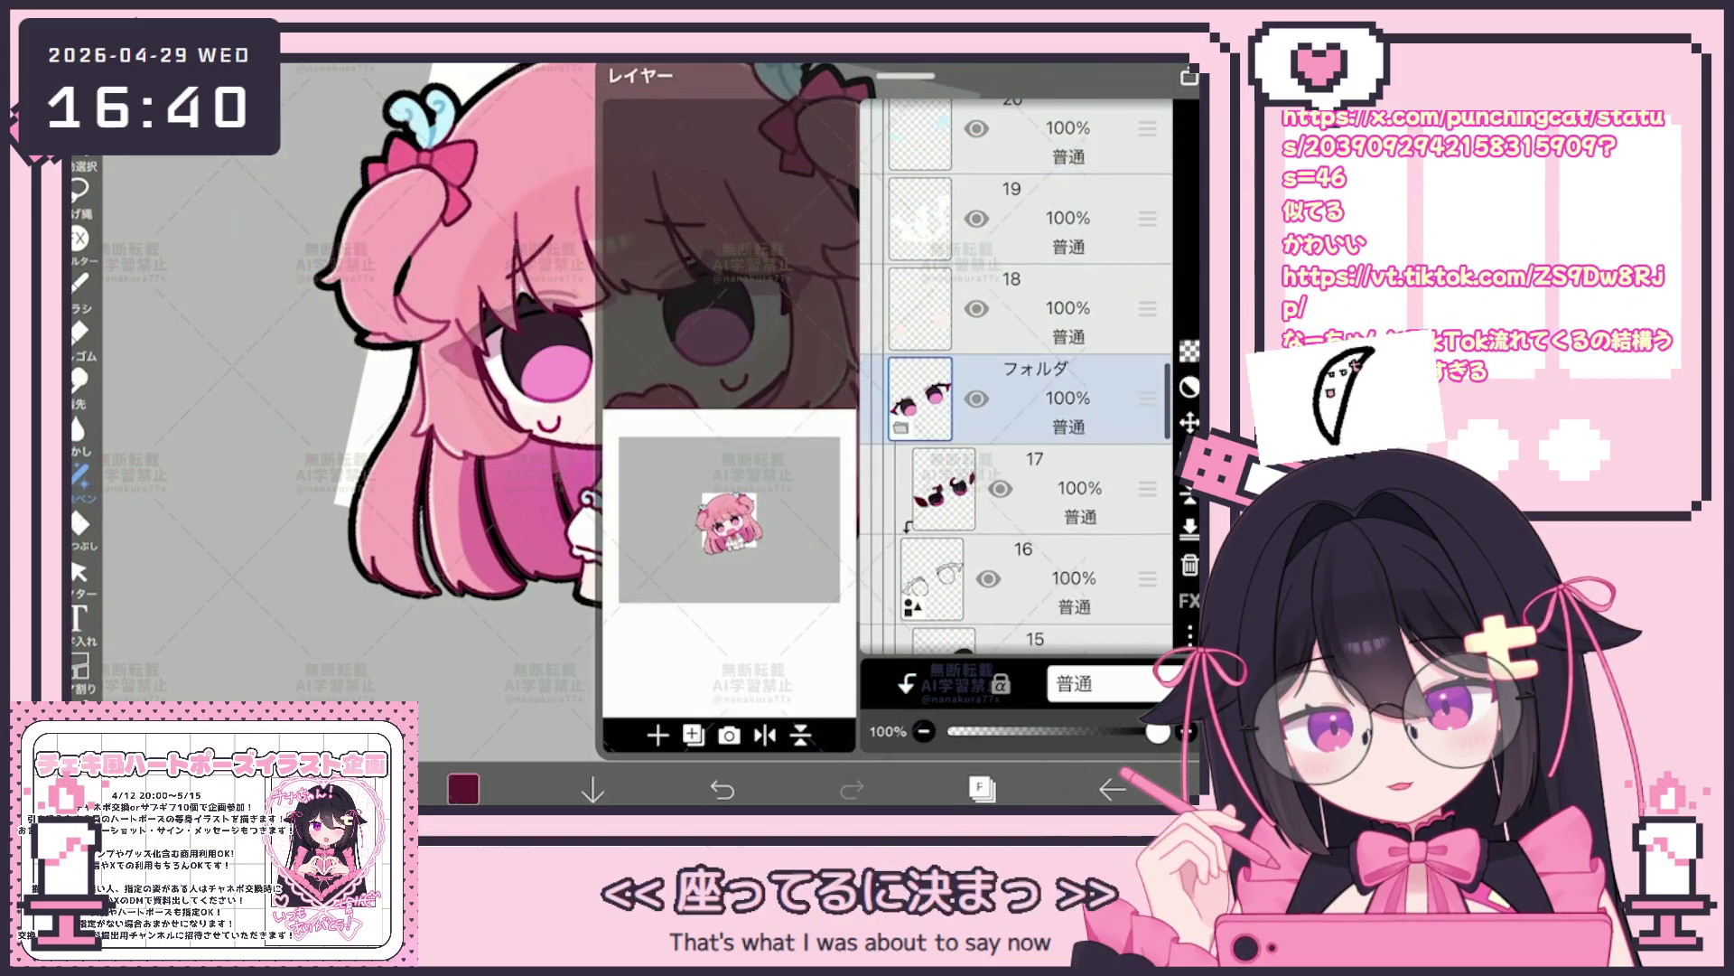
click(1017, 440)
scroll(1016, 377, down, 3)
click(1016, 349)
scroll(1017, 377, down, 5)
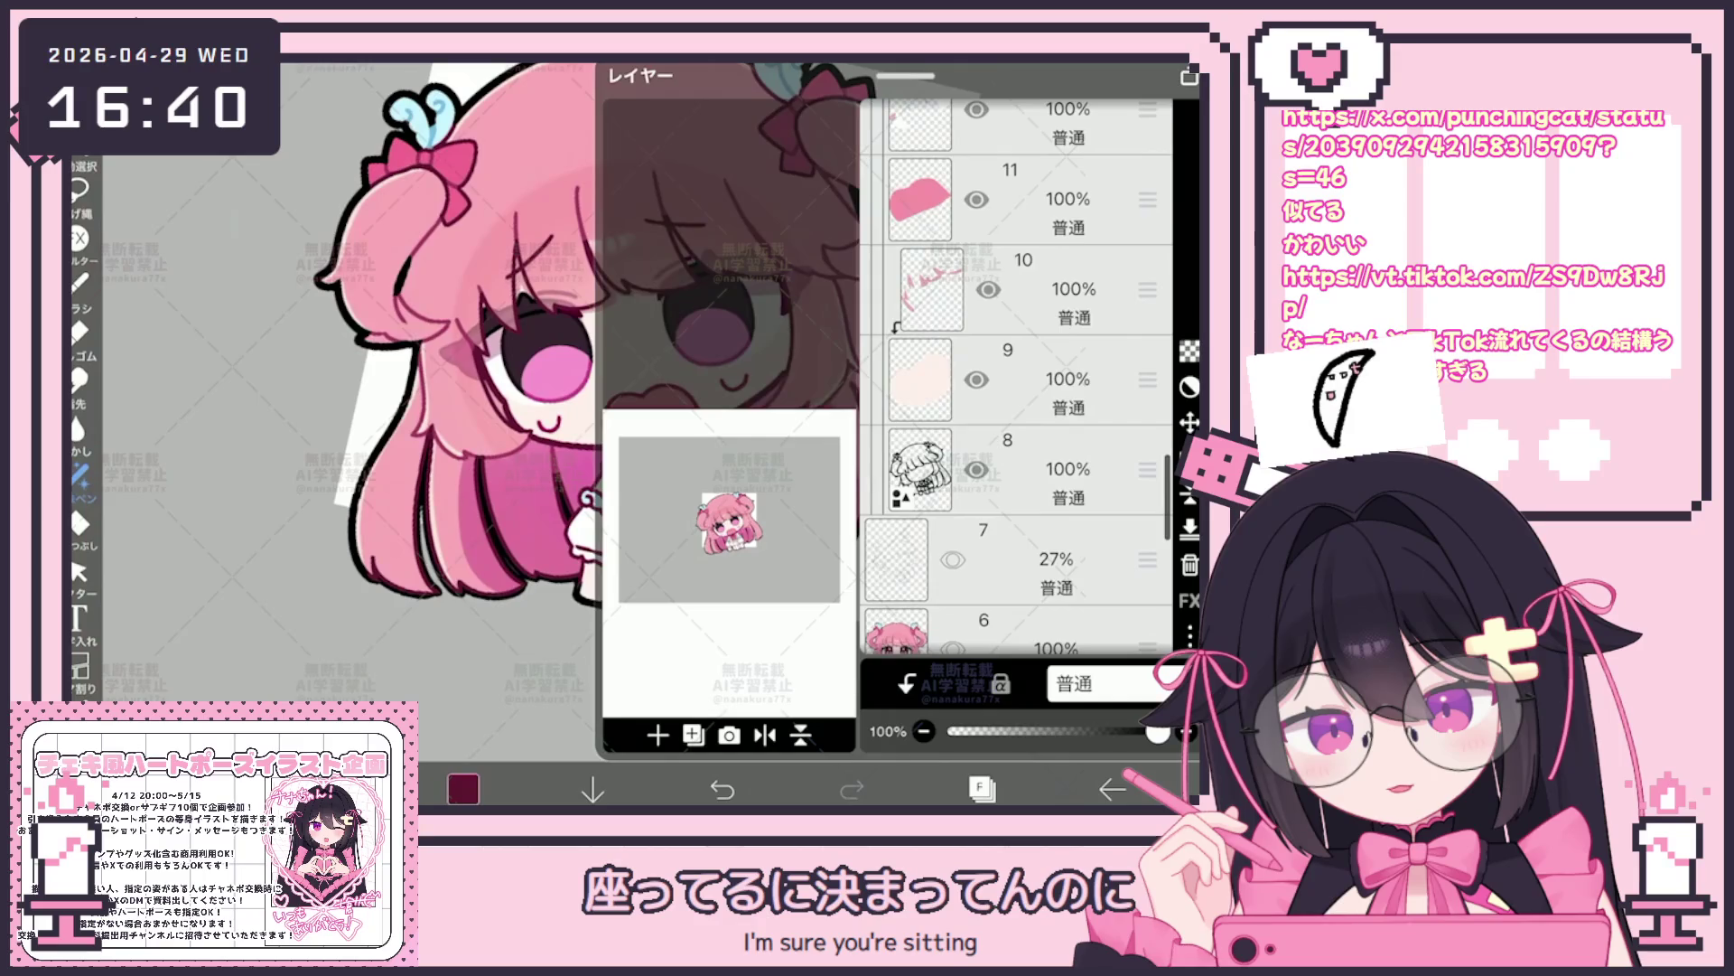
click(1017, 468)
scroll(1017, 380, down, 1)
click(981, 787)
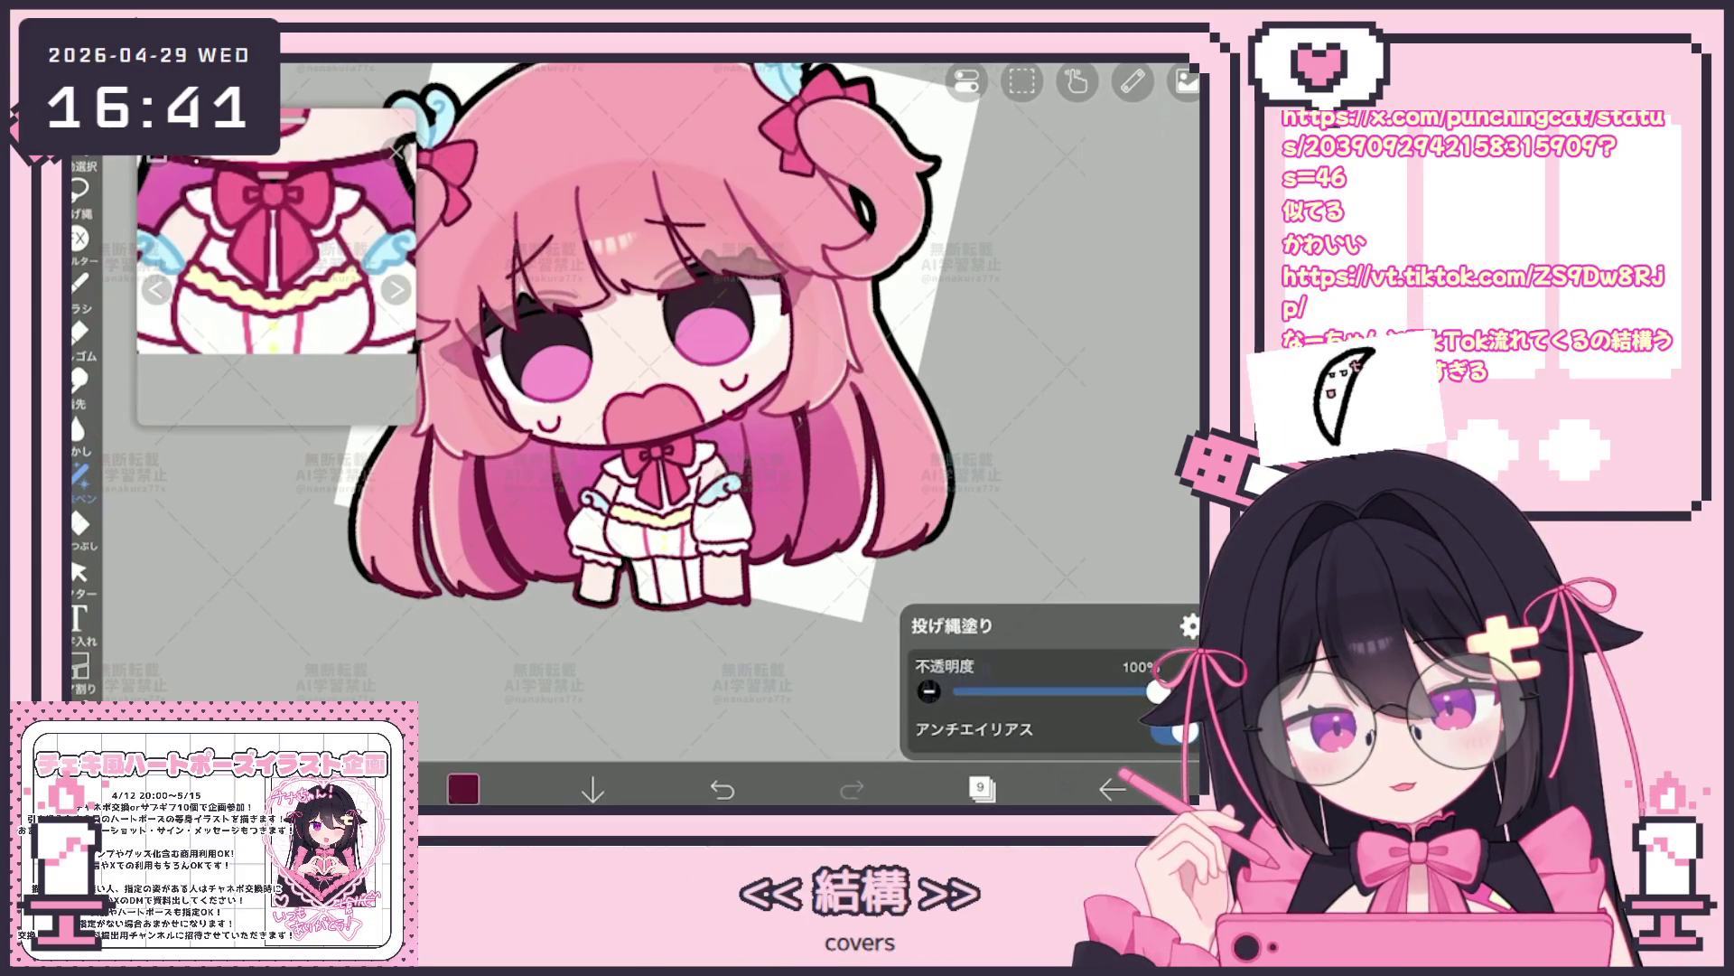
Add a new empty layer and set the fill colour to white (#FFFFFF)
click(981, 788)
scroll(1017, 380, up, 10)
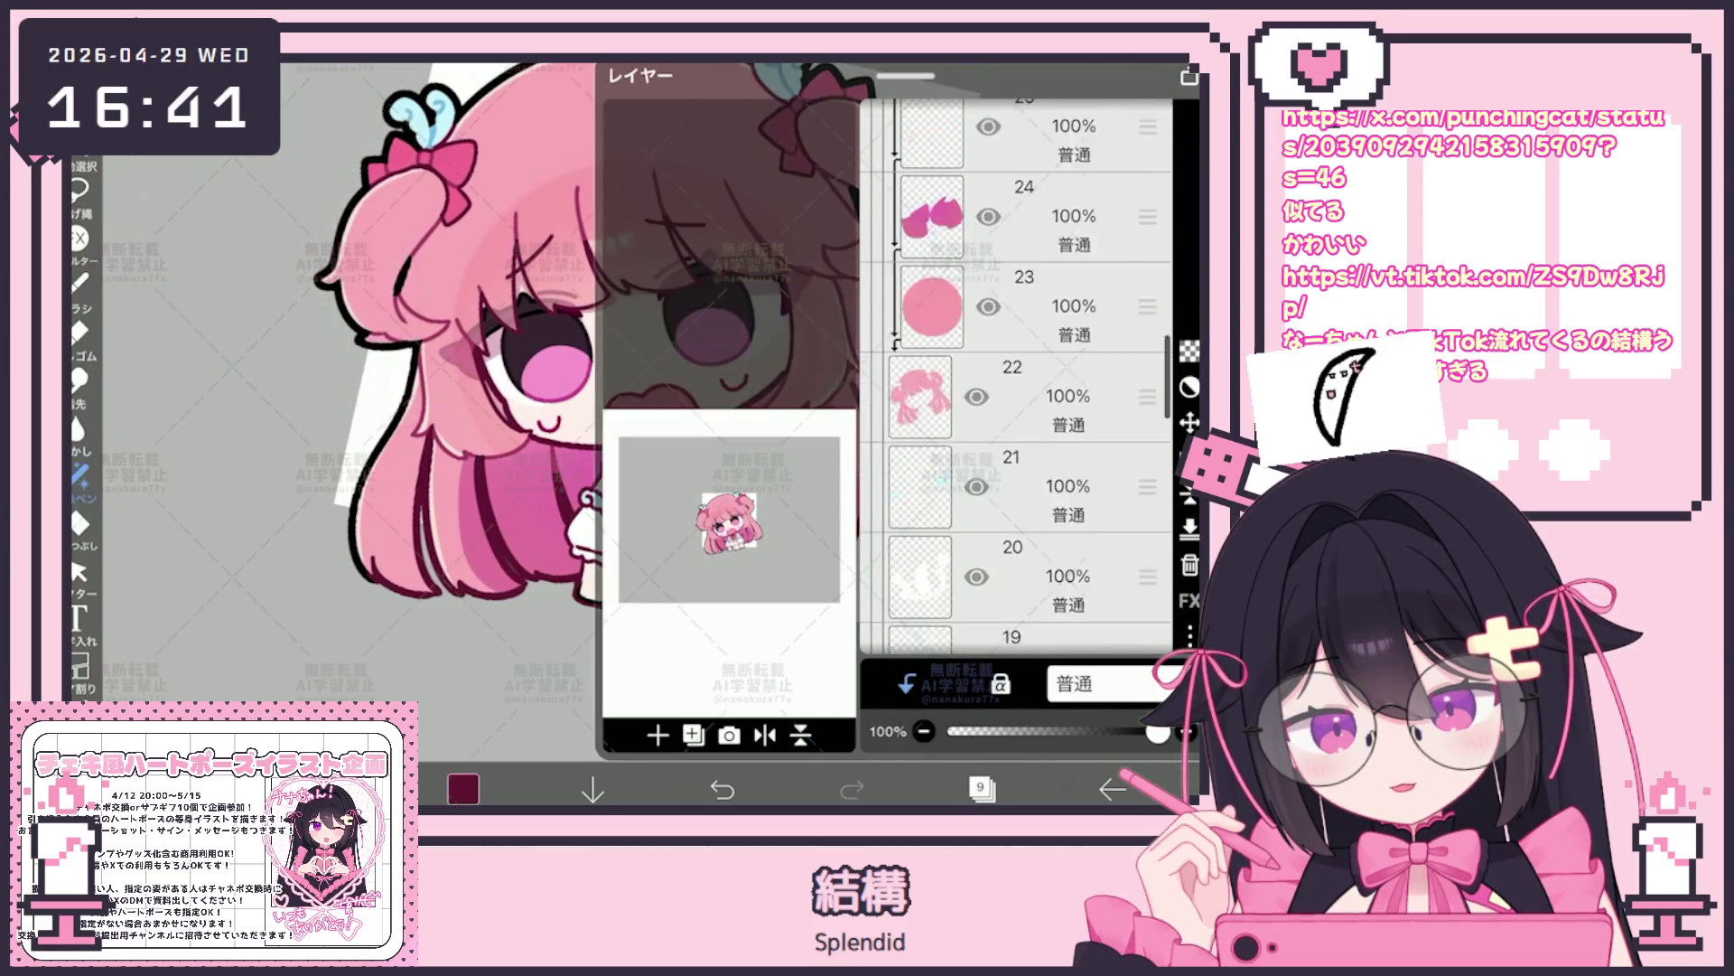
scroll(1016, 379, up, 5)
click(1017, 581)
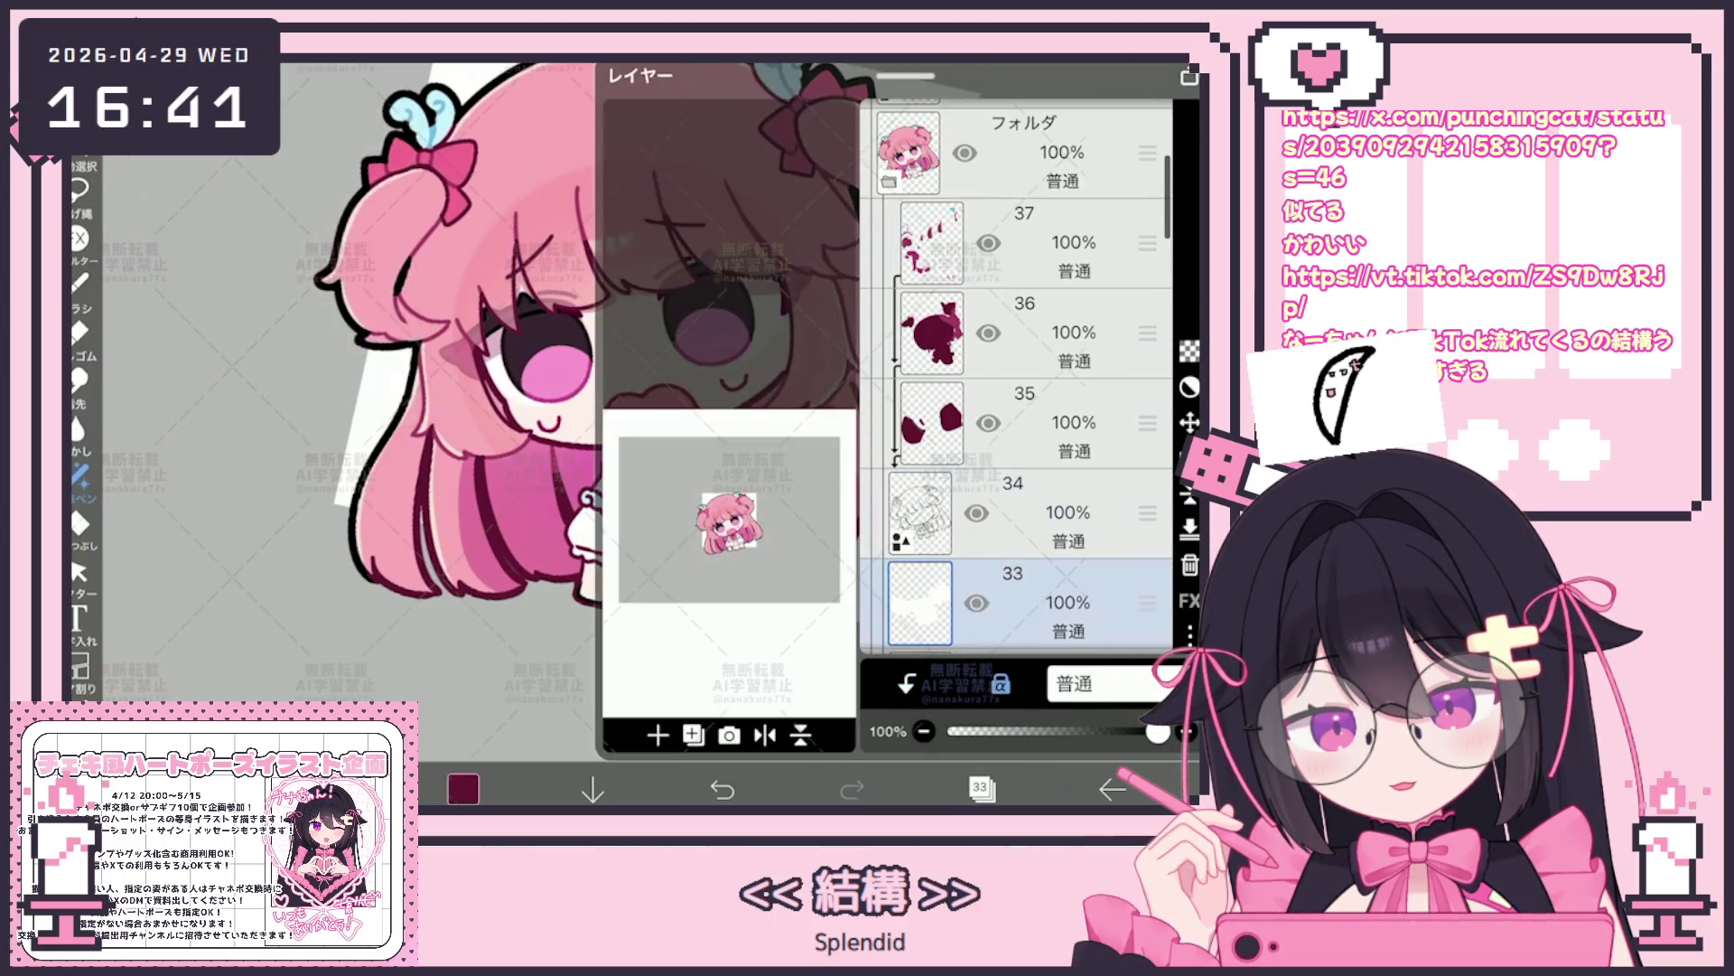
click(658, 735)
click(981, 786)
click(464, 788)
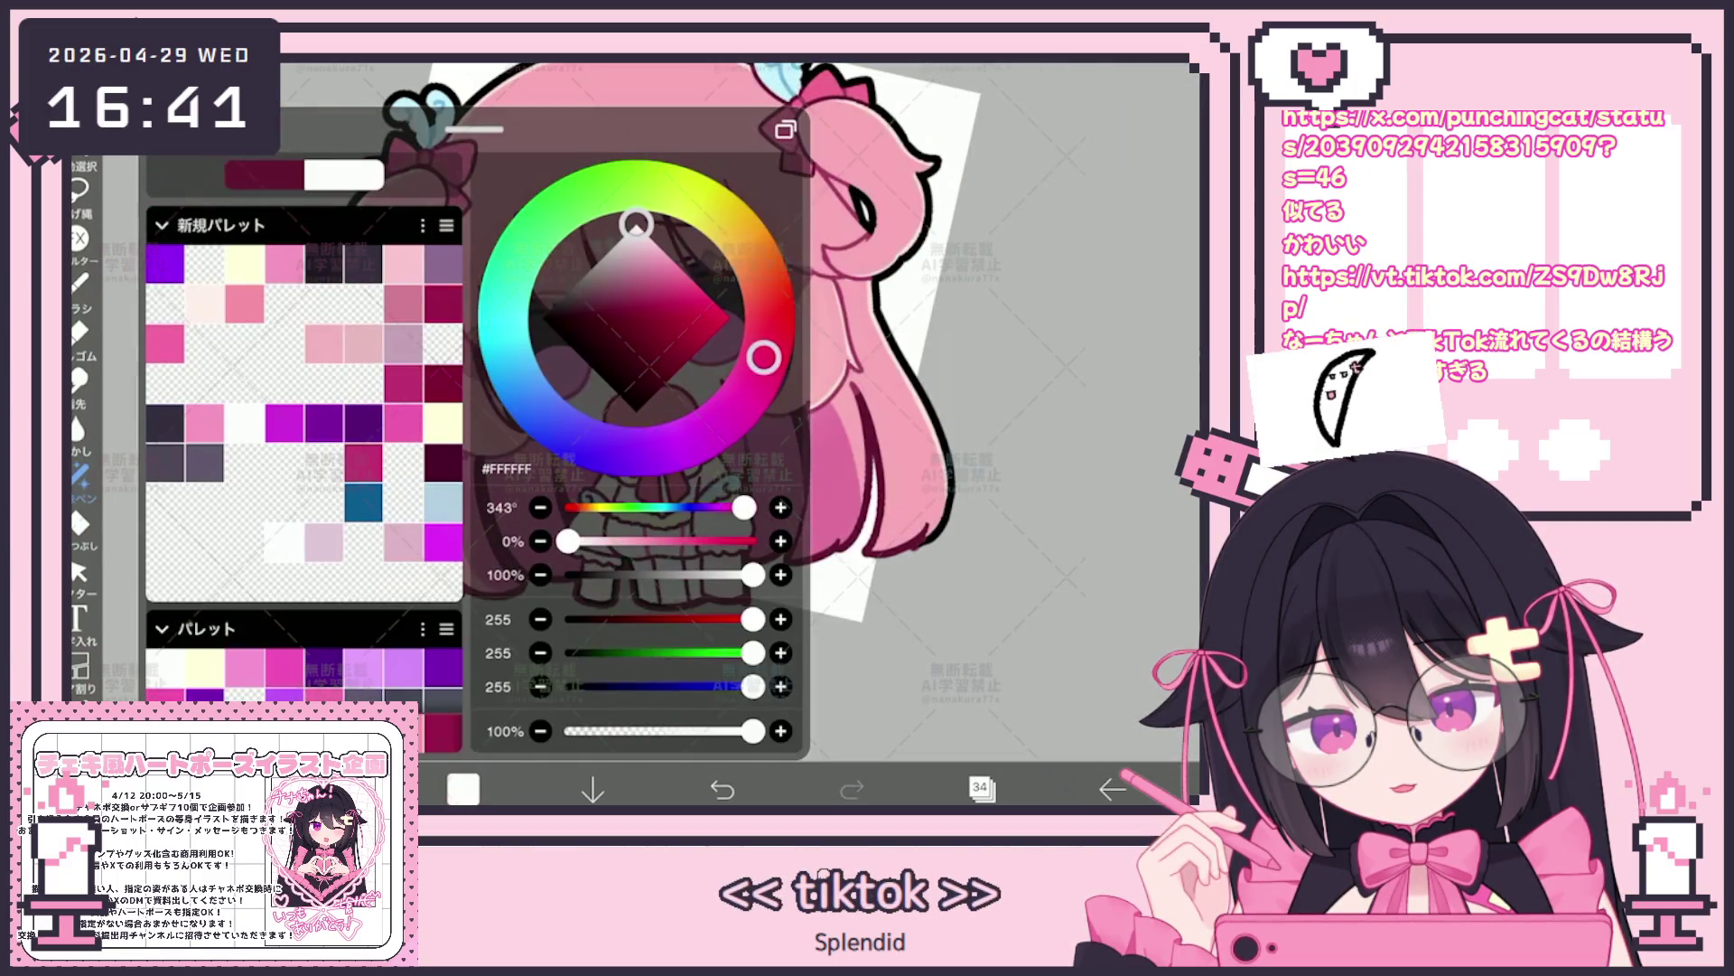
click(465, 787)
click(79, 196)
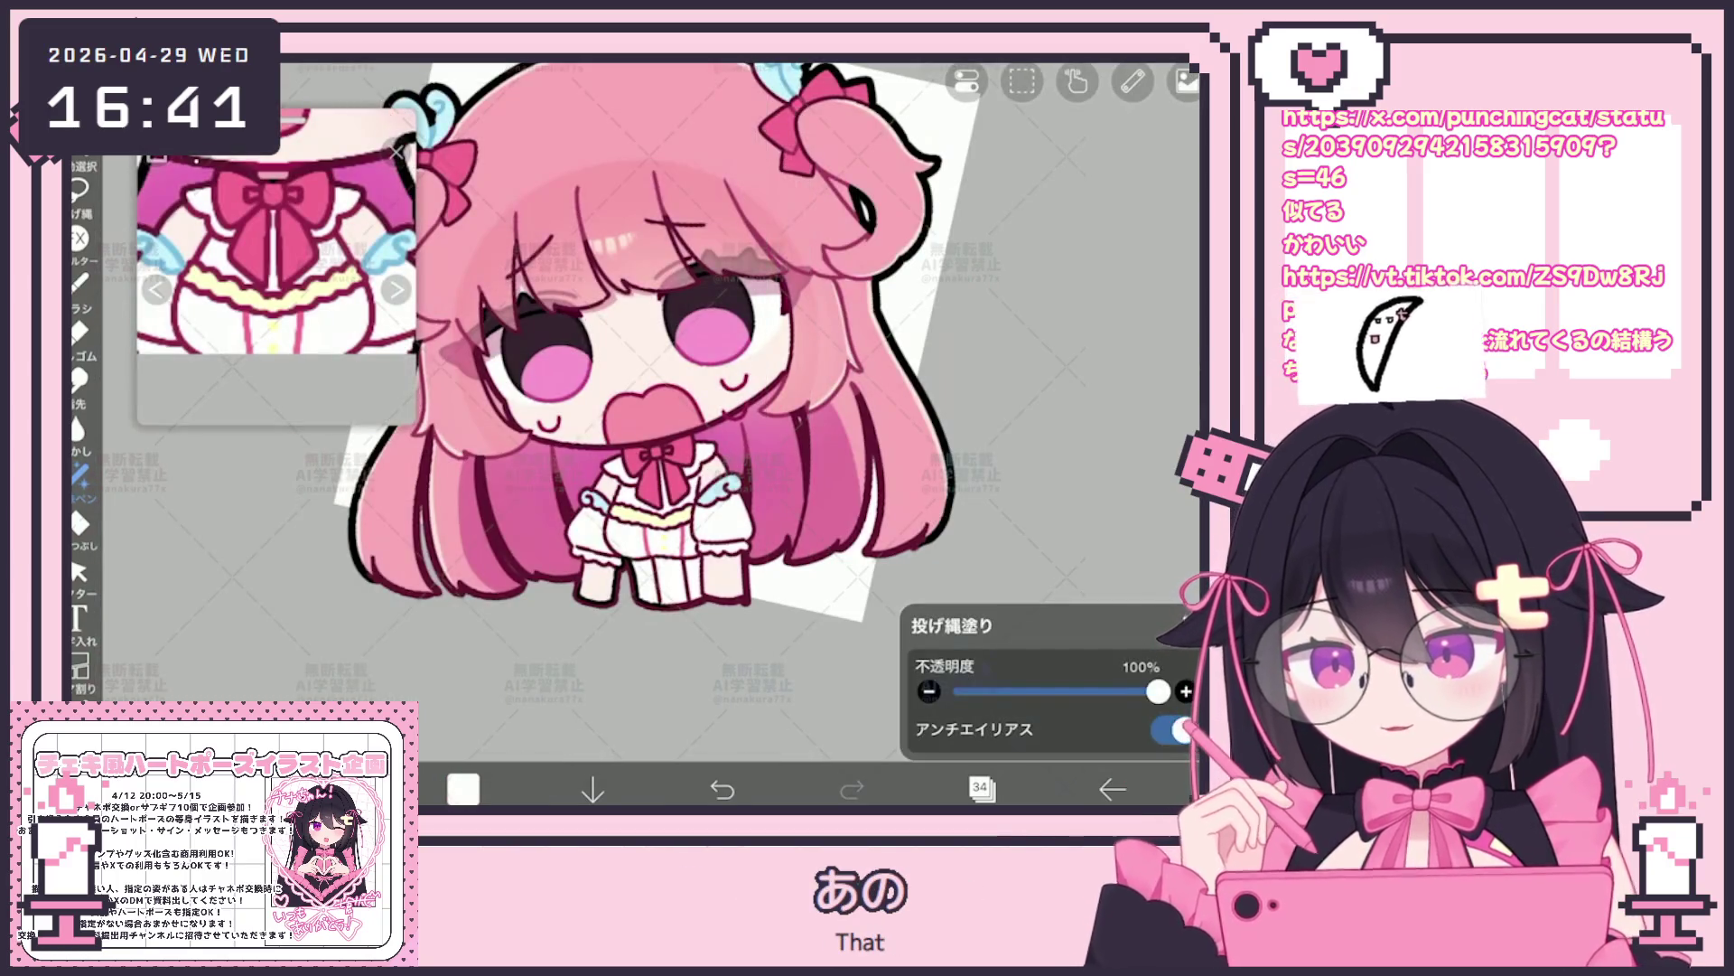
scroll(650, 408, up, 3)
scroll(651, 407, up, 5)
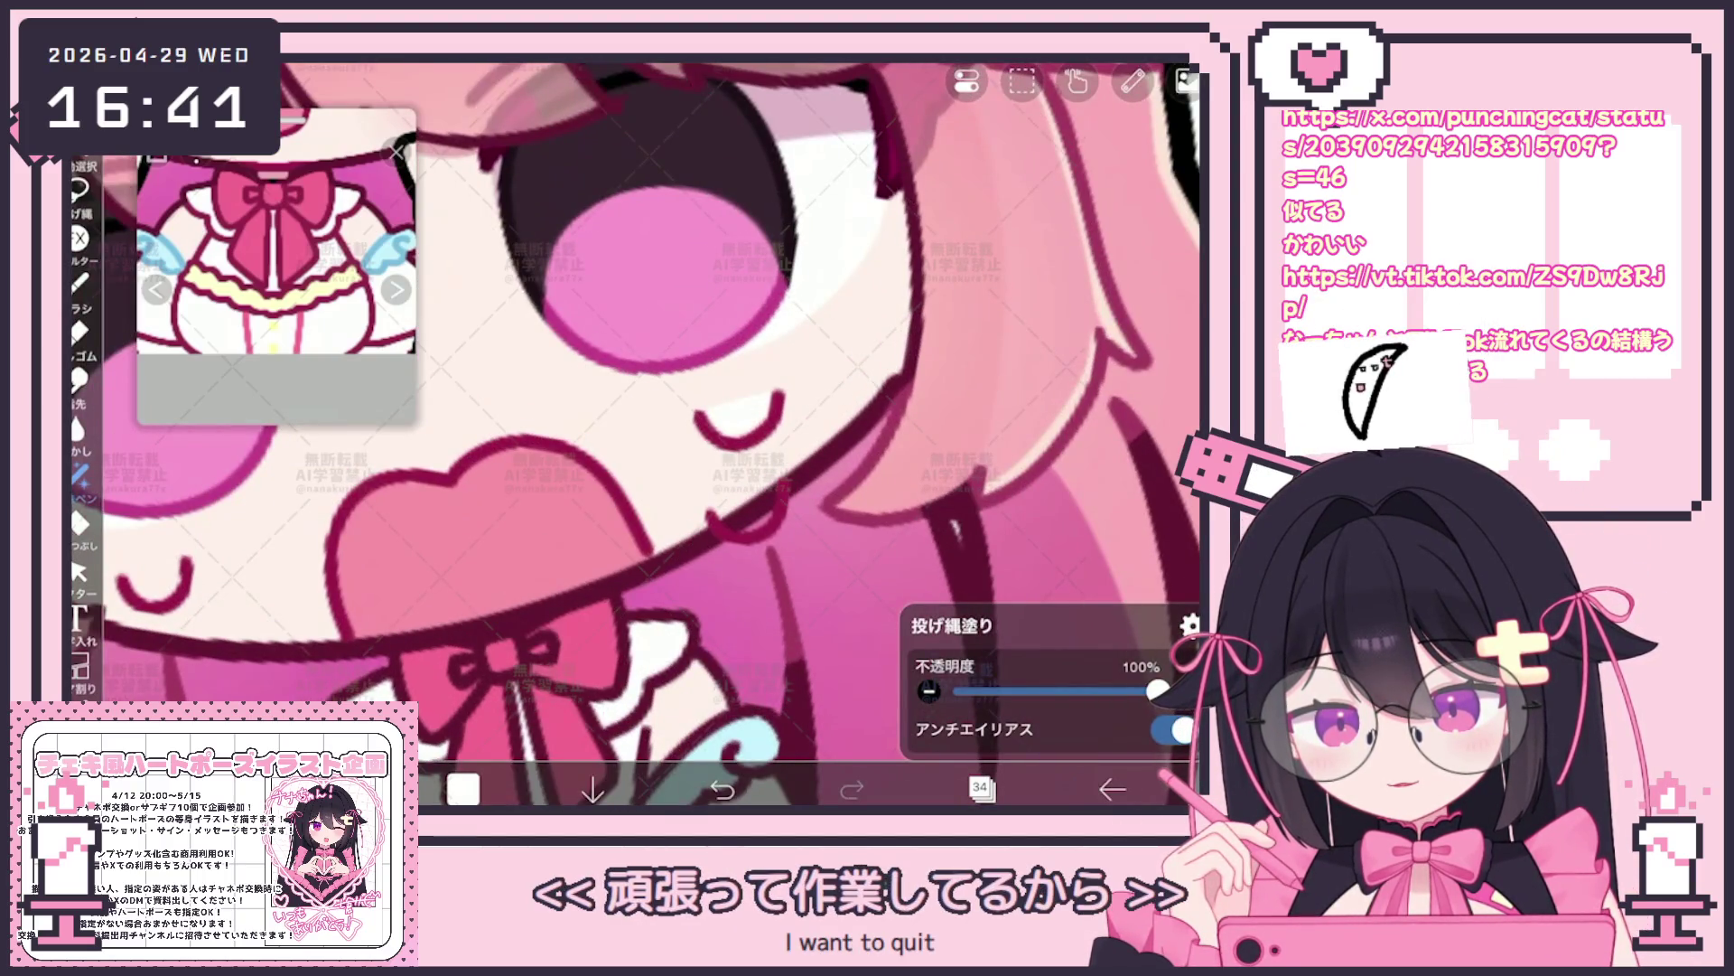
Make the empty layer 38 the working layer
click(982, 788)
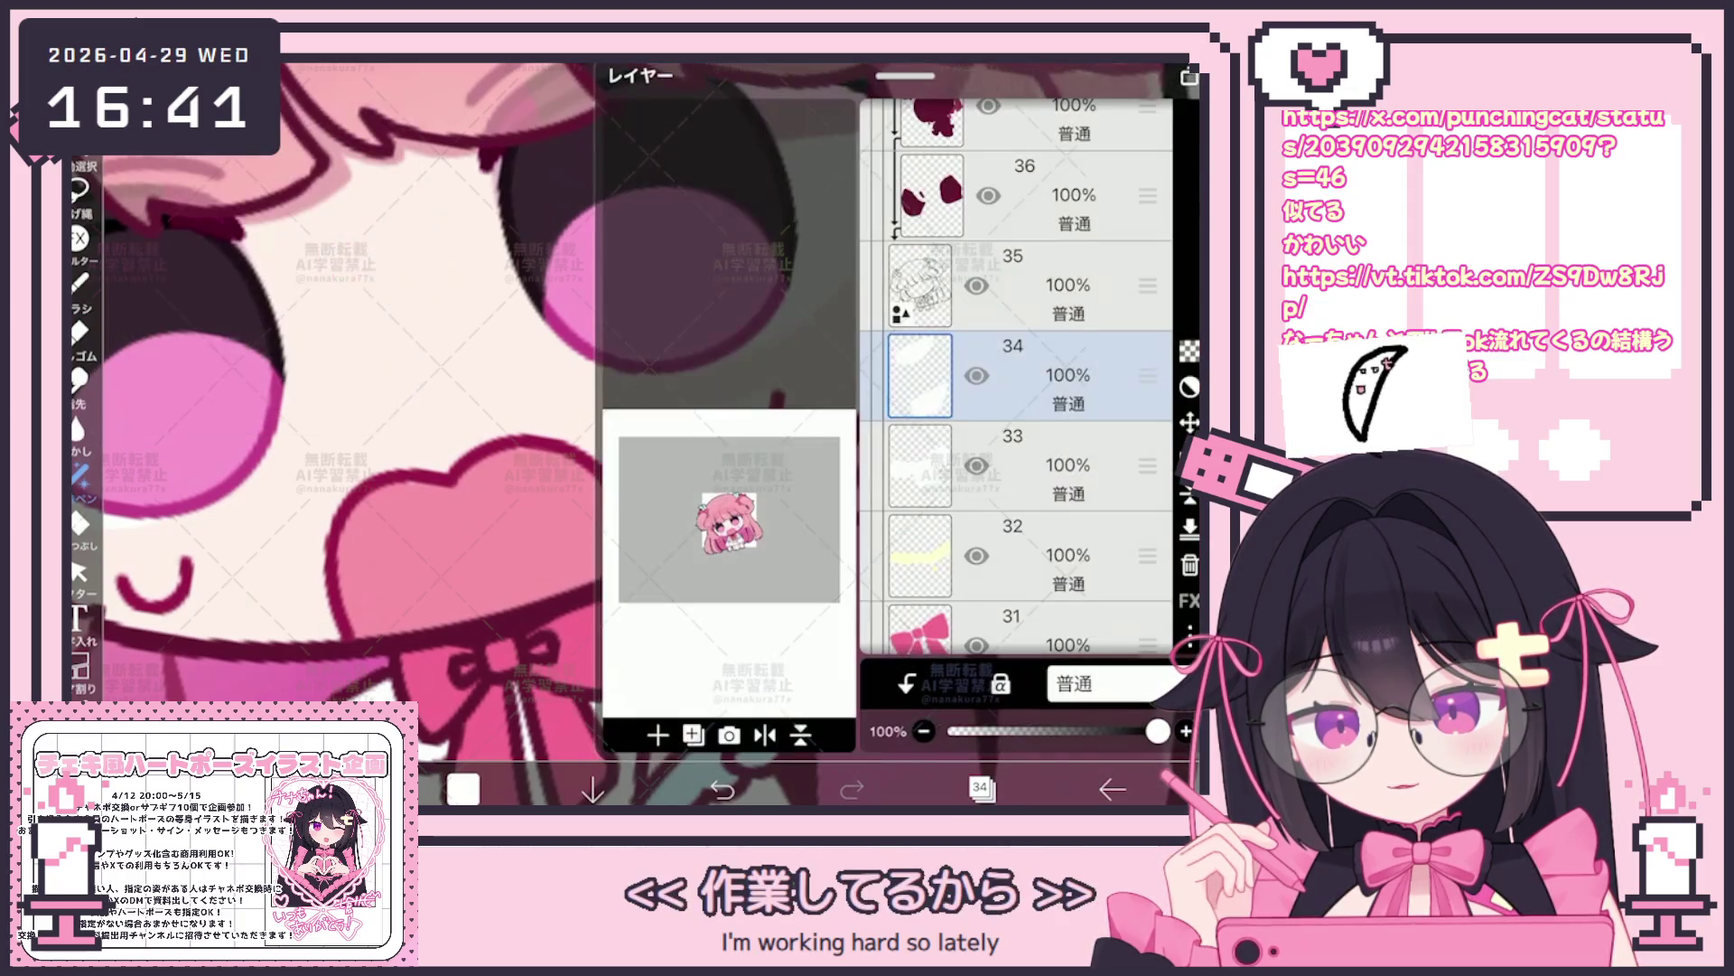
scroll(1017, 407, up, 3)
click(1016, 388)
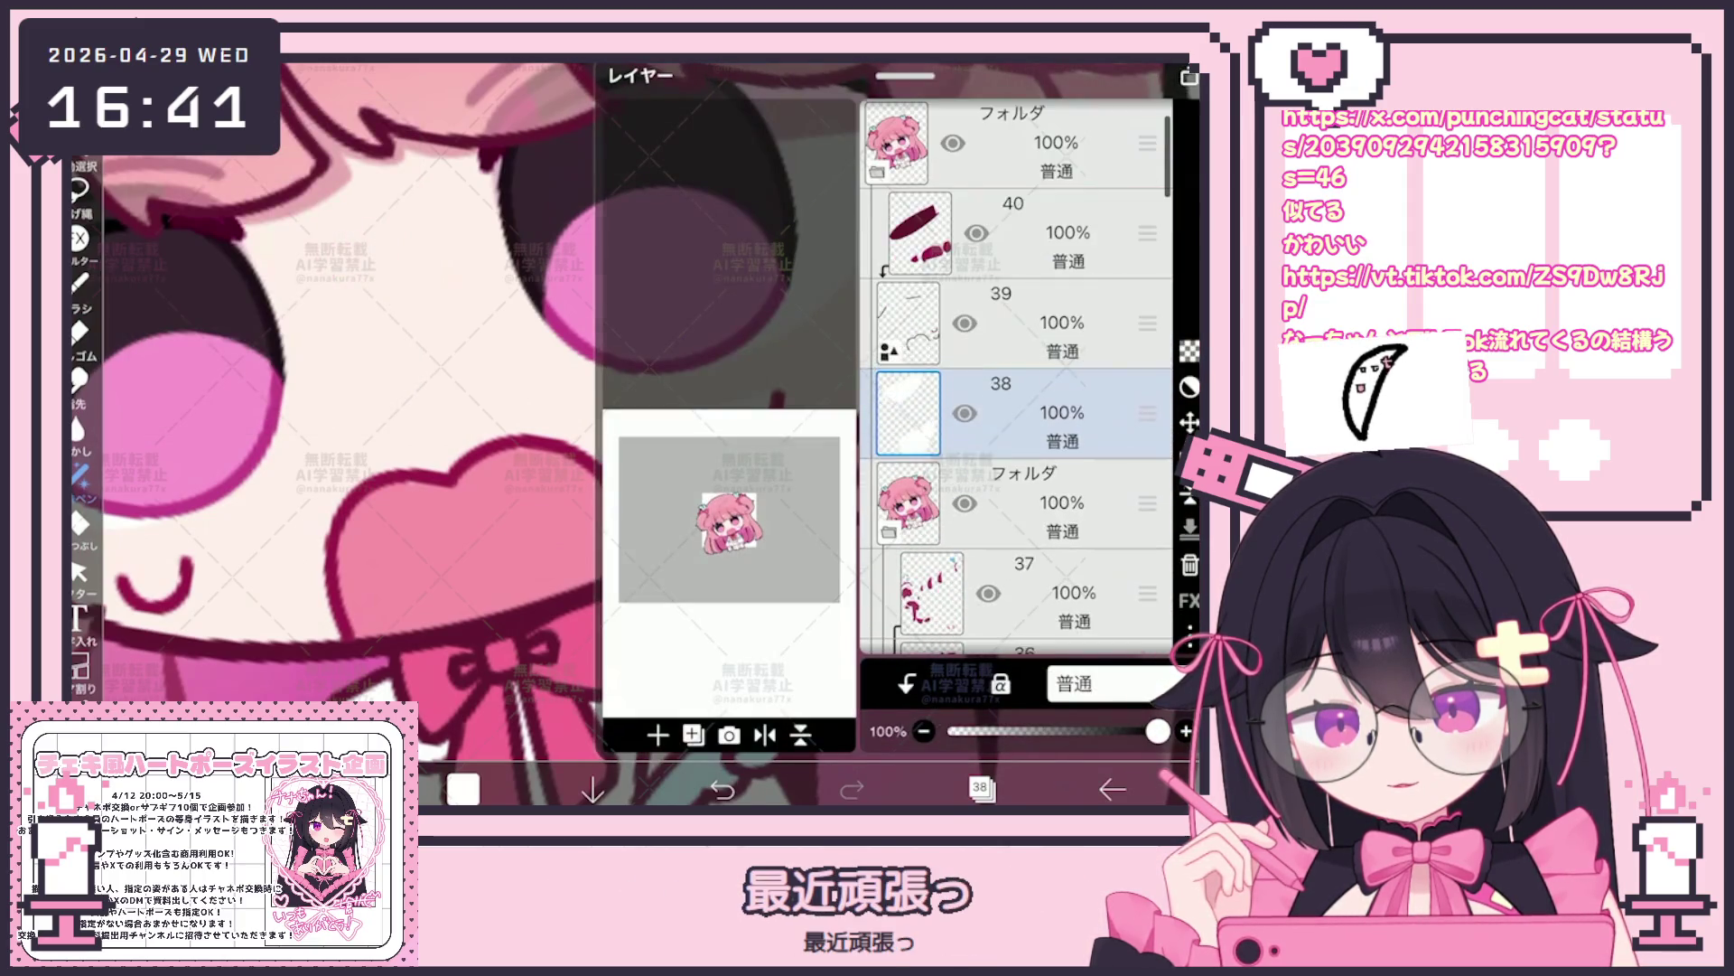
click(982, 788)
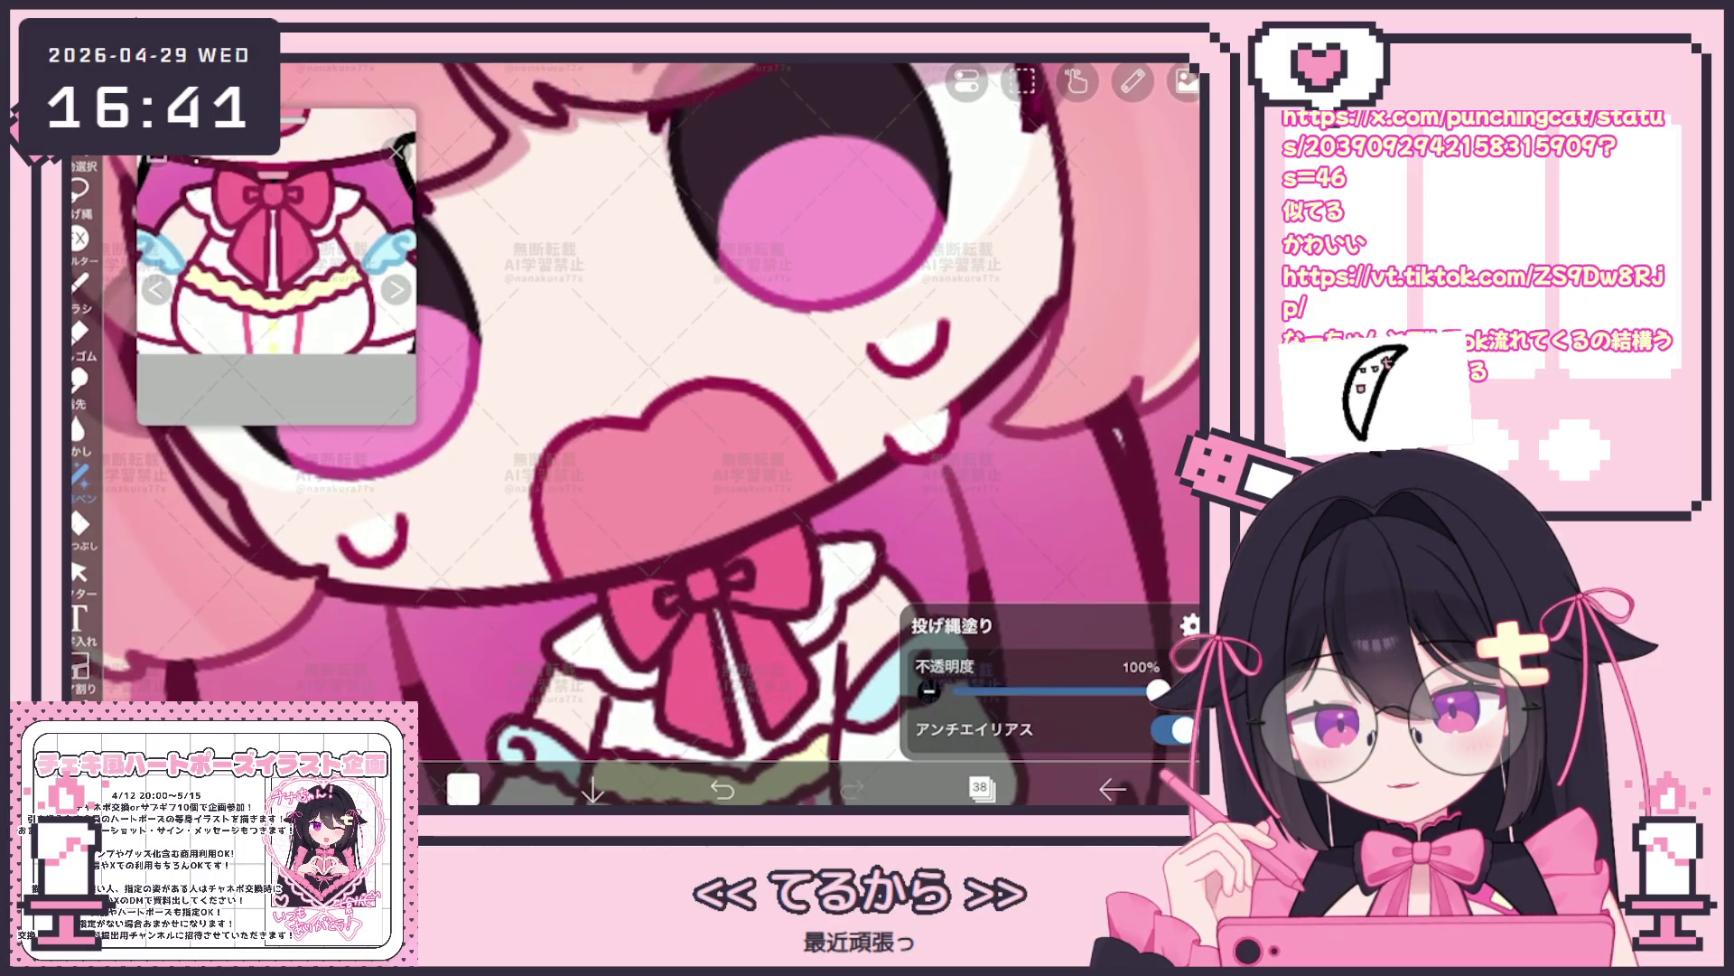
scroll(637, 435, down, 3)
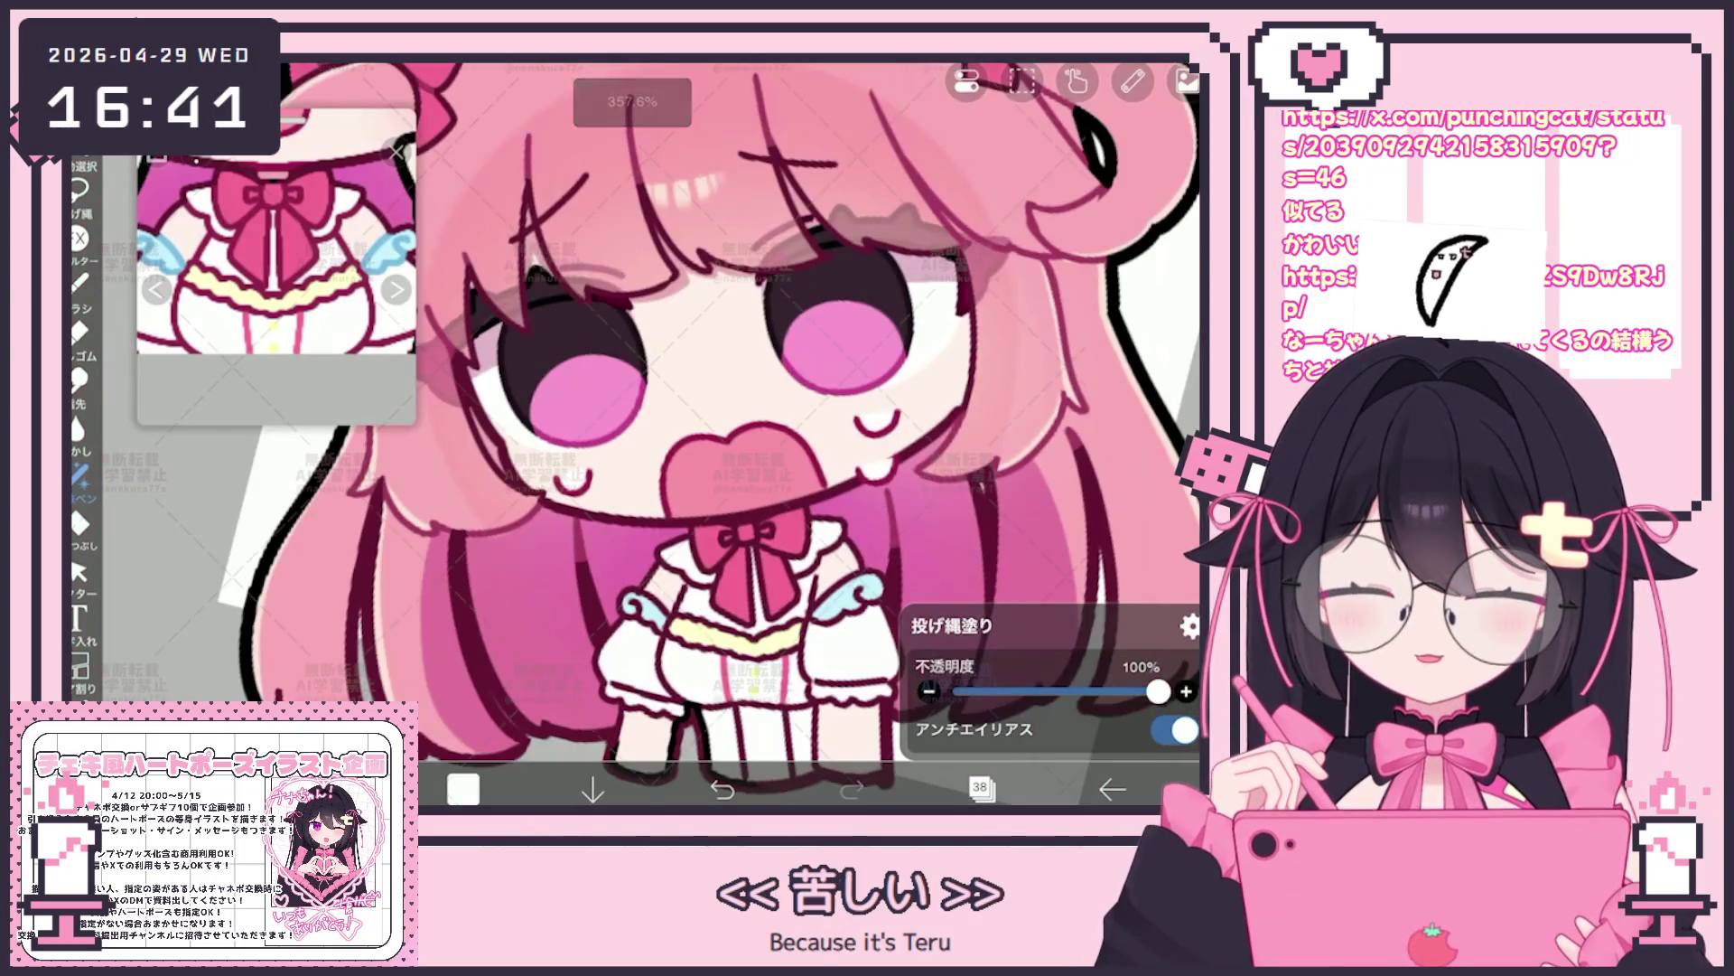
scroll(637, 406, up, 3)
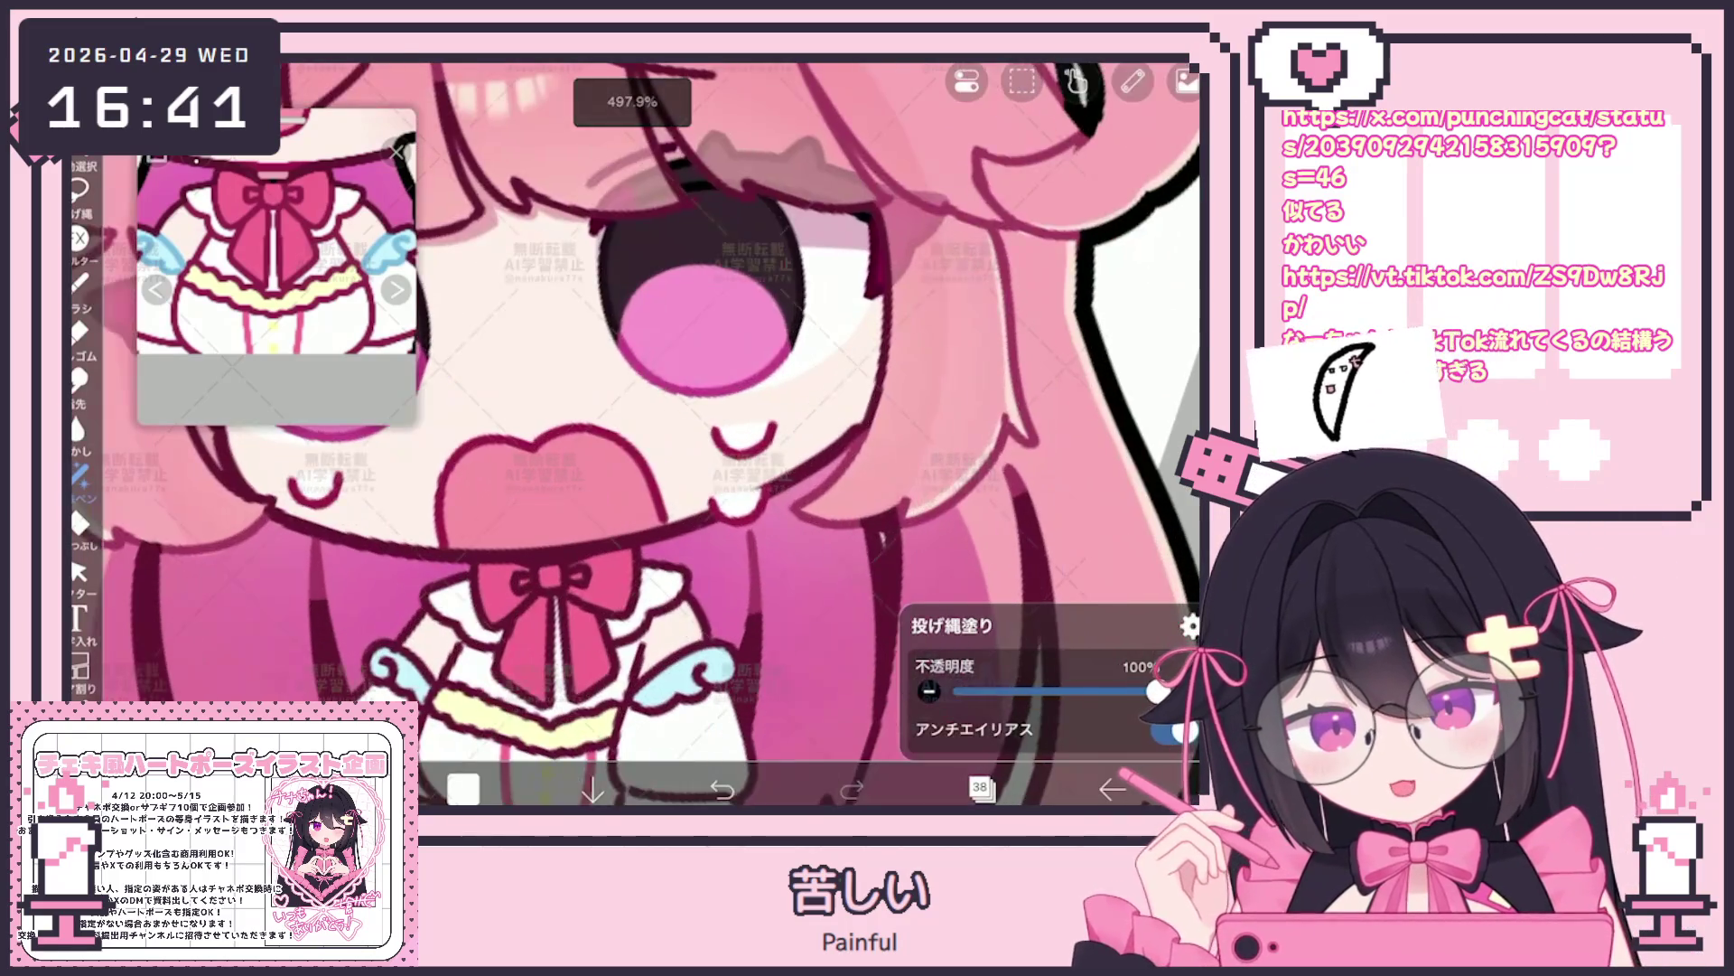
scroll(637, 435, down, 5)
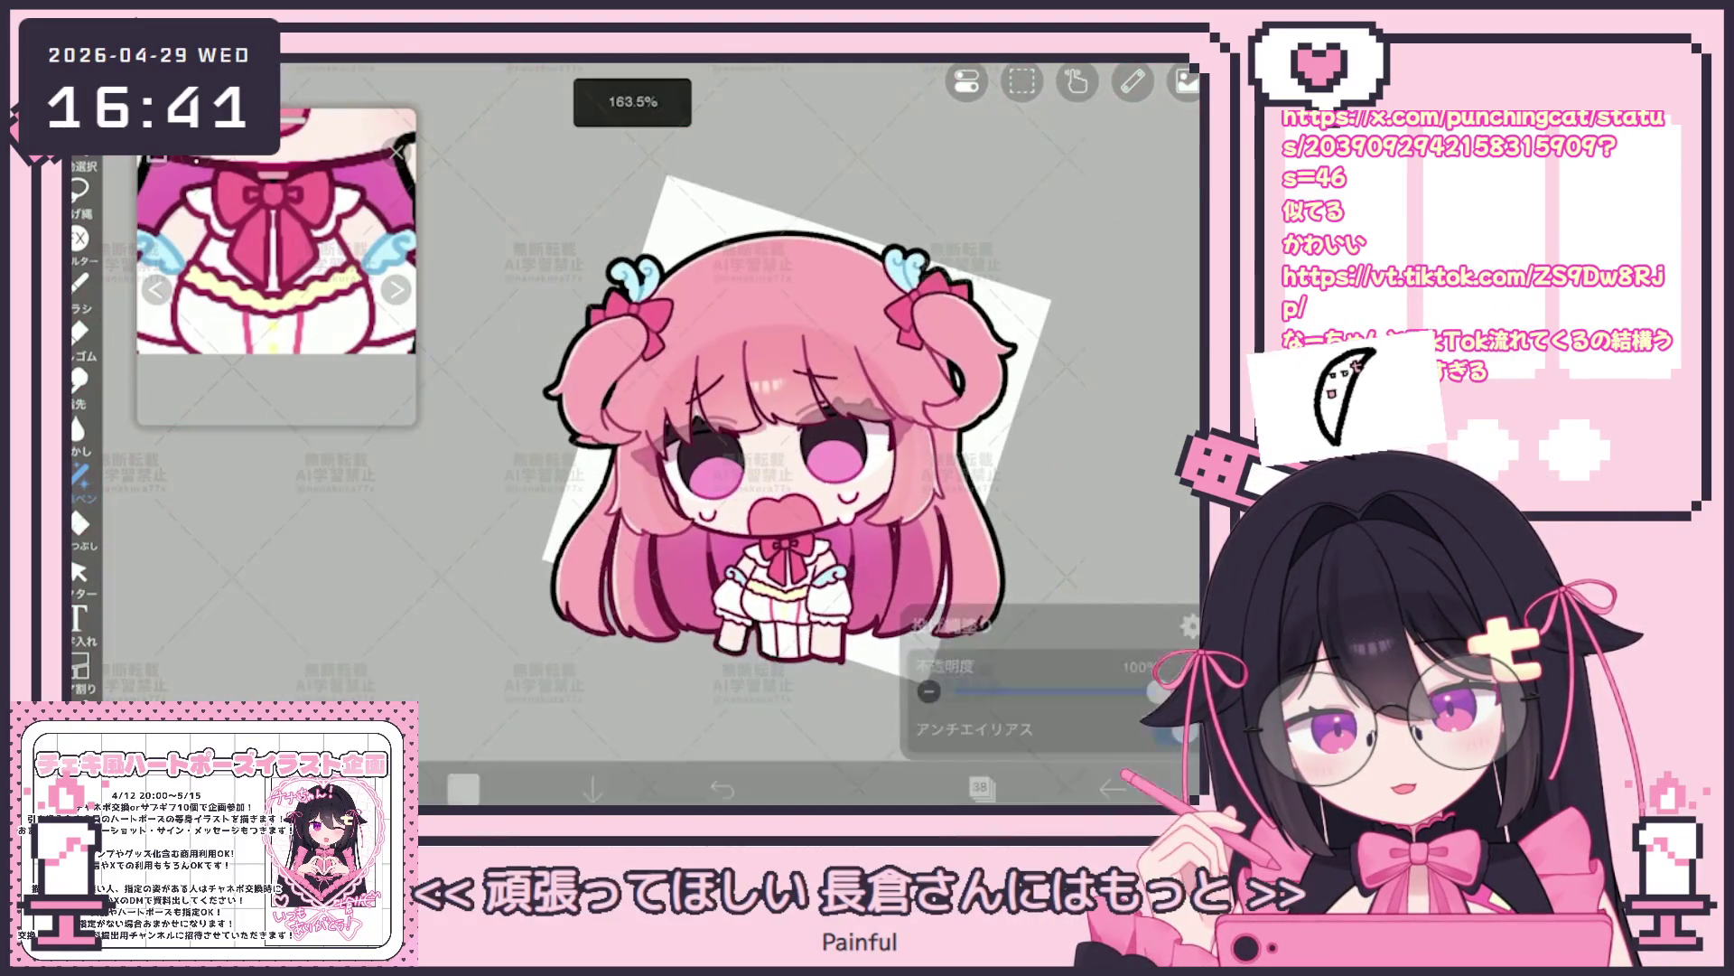
Select layer 12, pick a different brush, and undo a stray stroke near the right eye
click(981, 787)
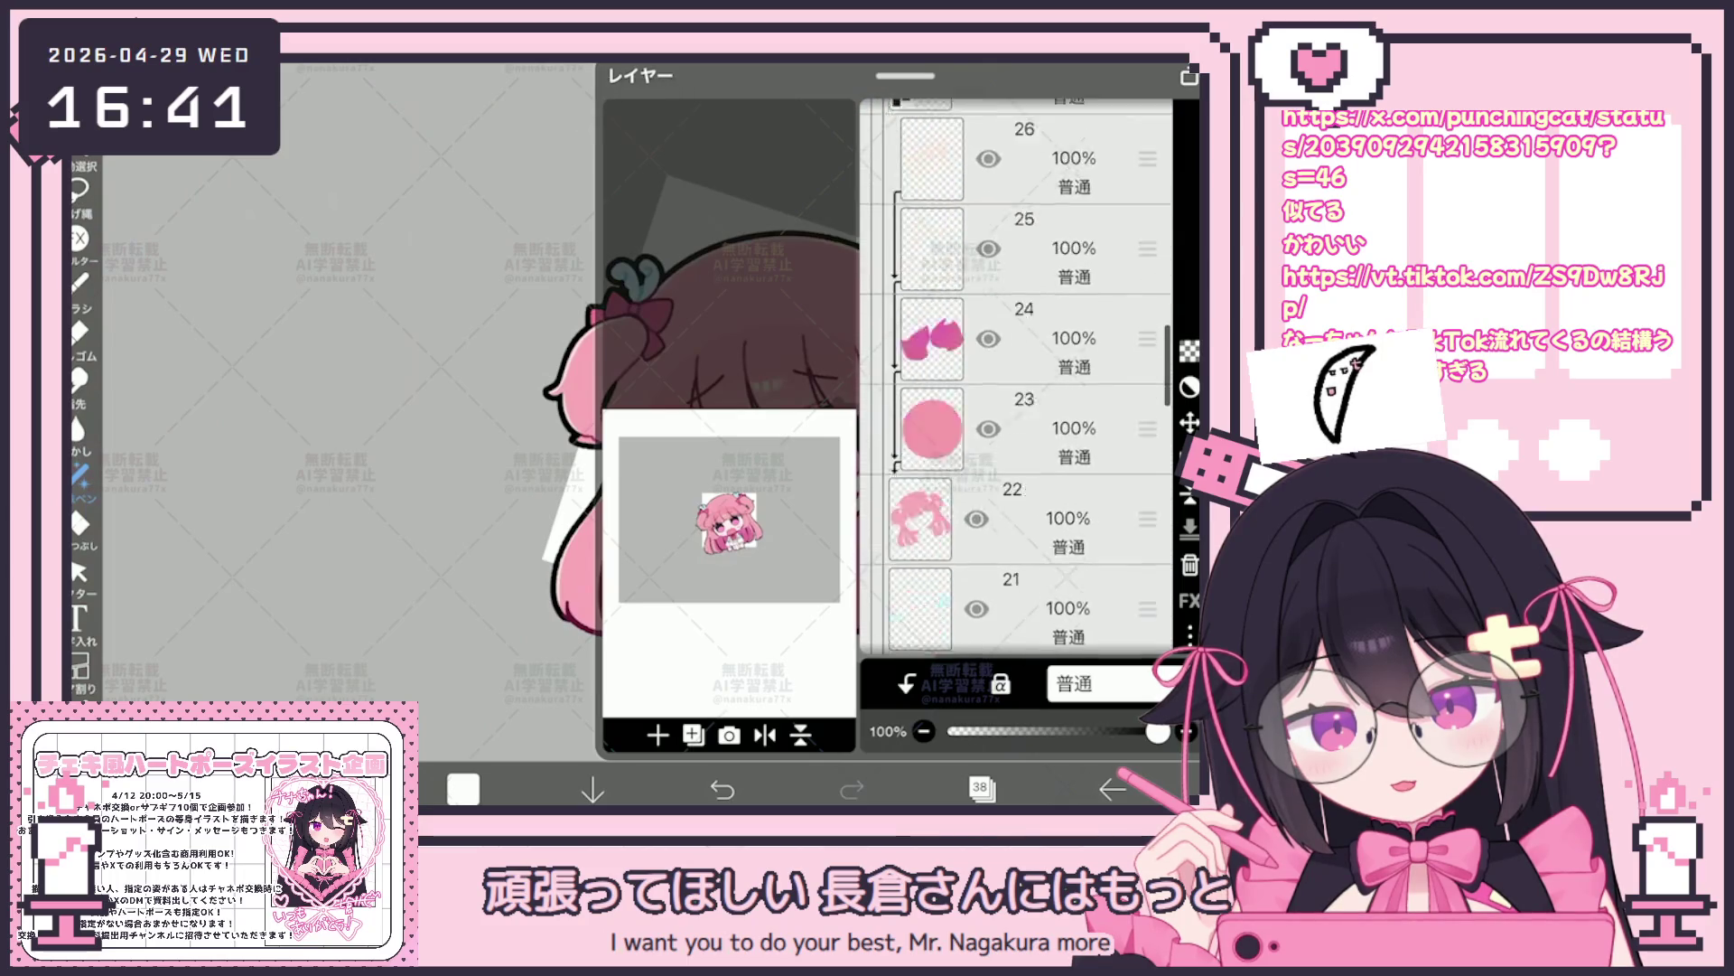
scroll(1016, 408, down, 3)
click(1029, 411)
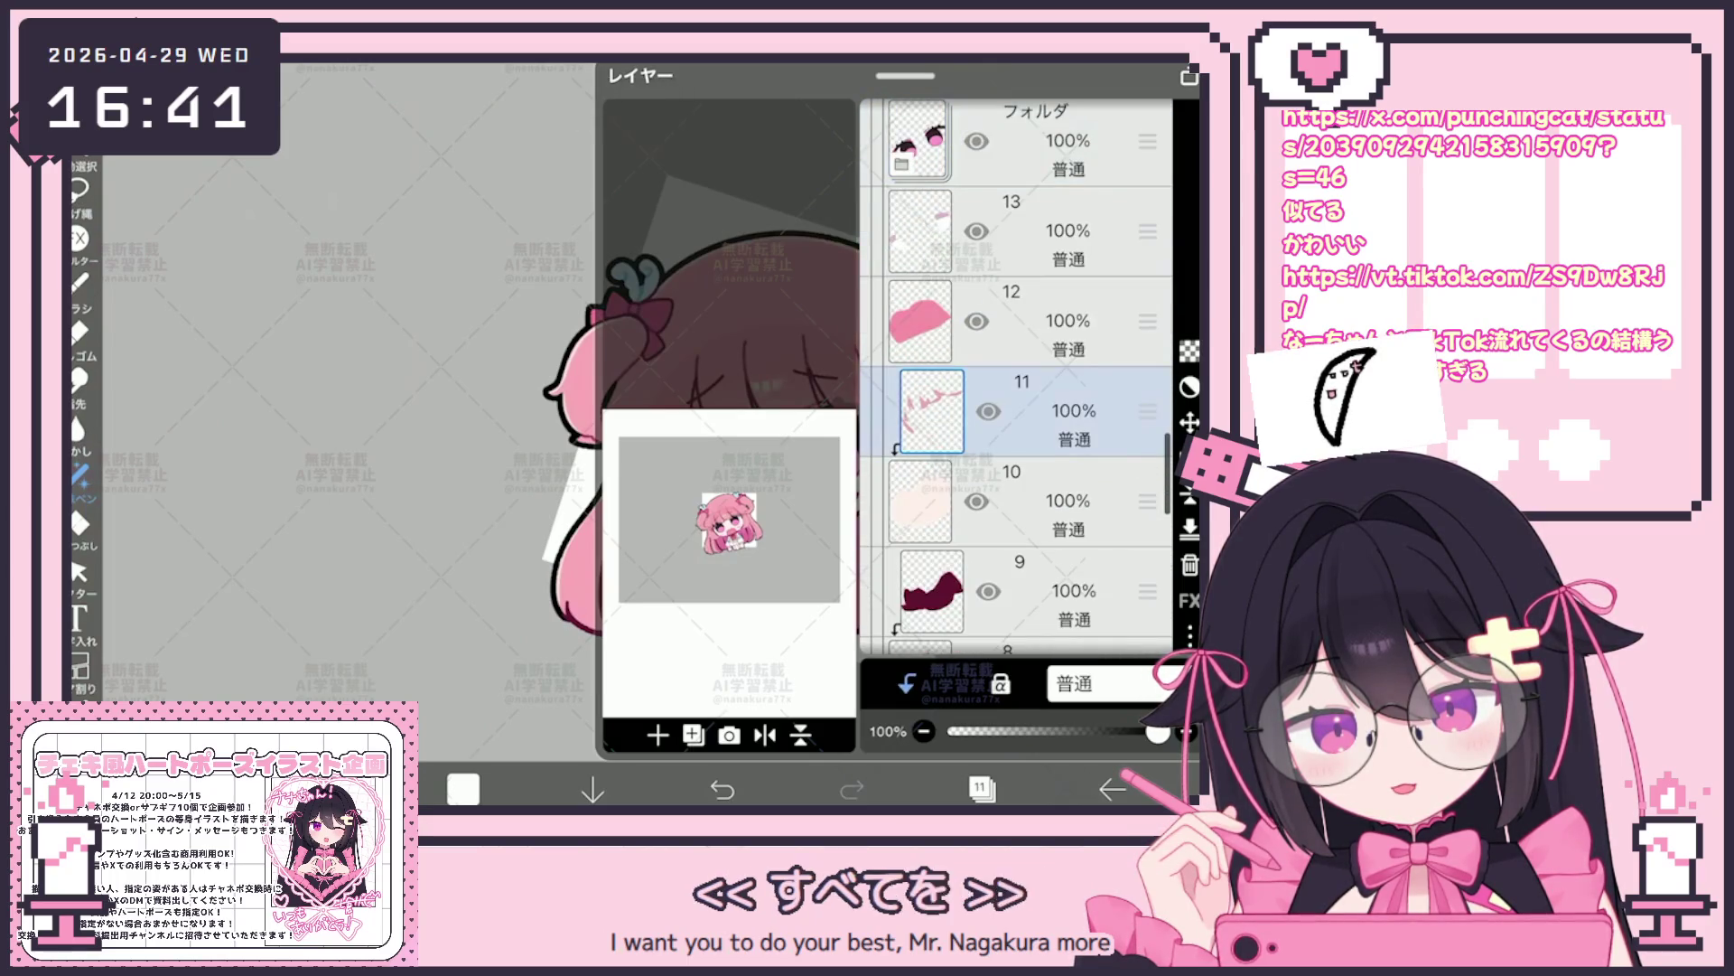
click(1031, 320)
click(465, 788)
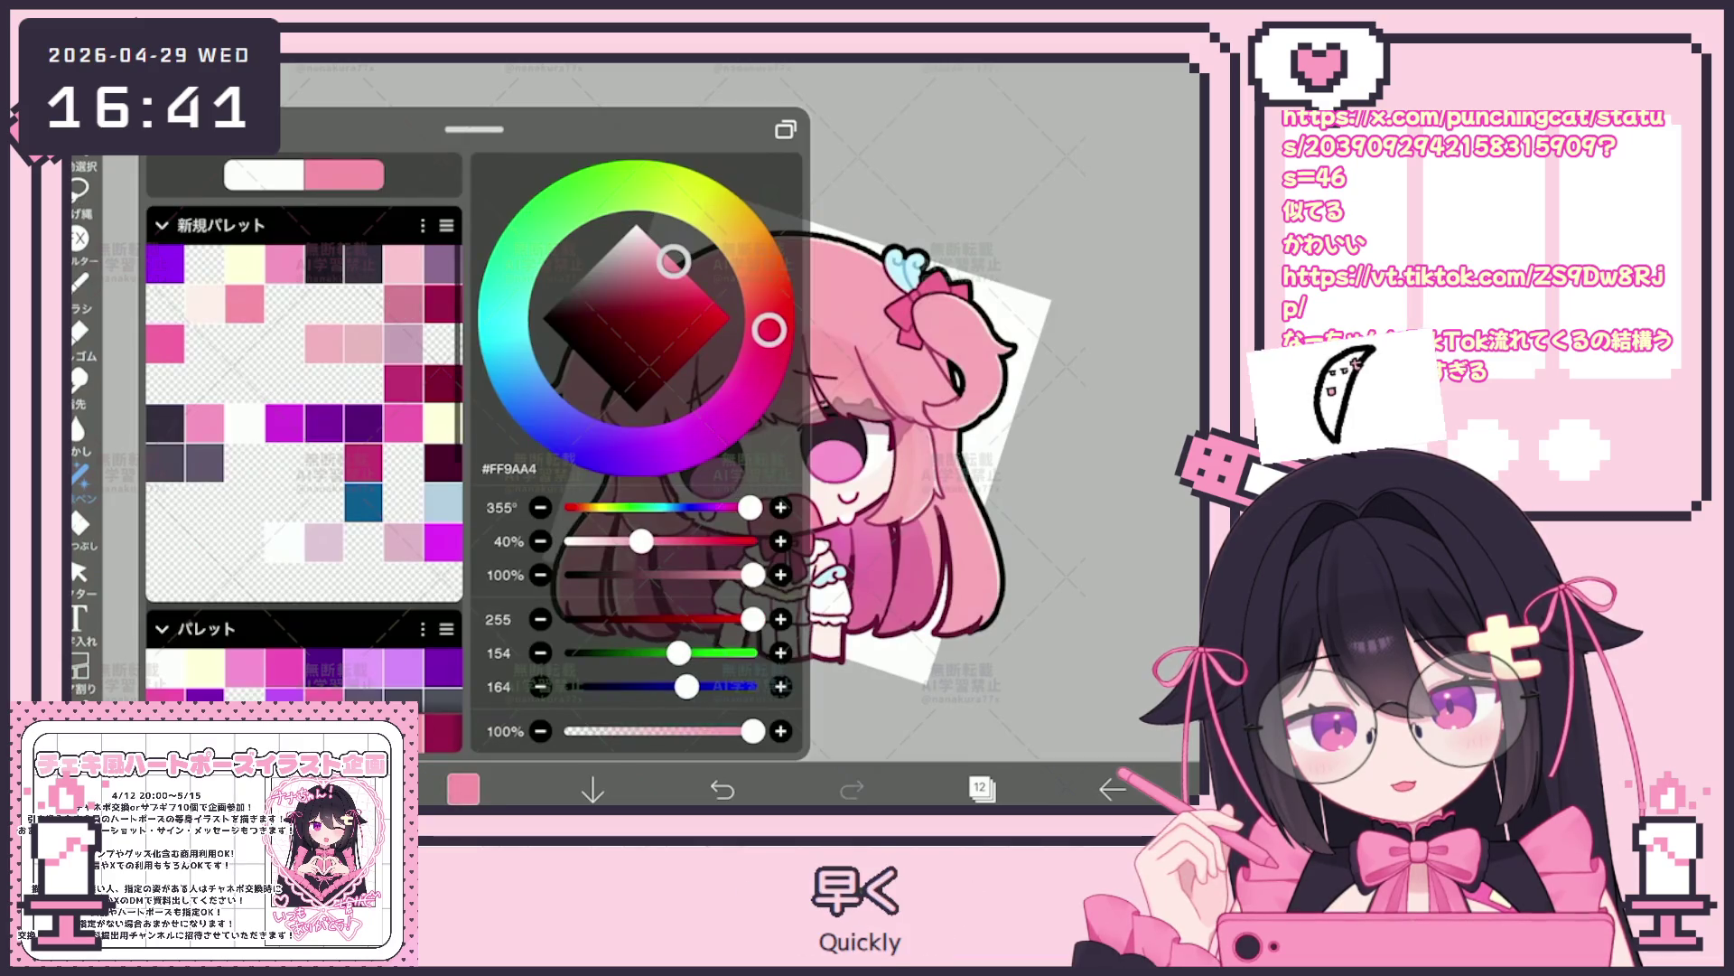
click(81, 280)
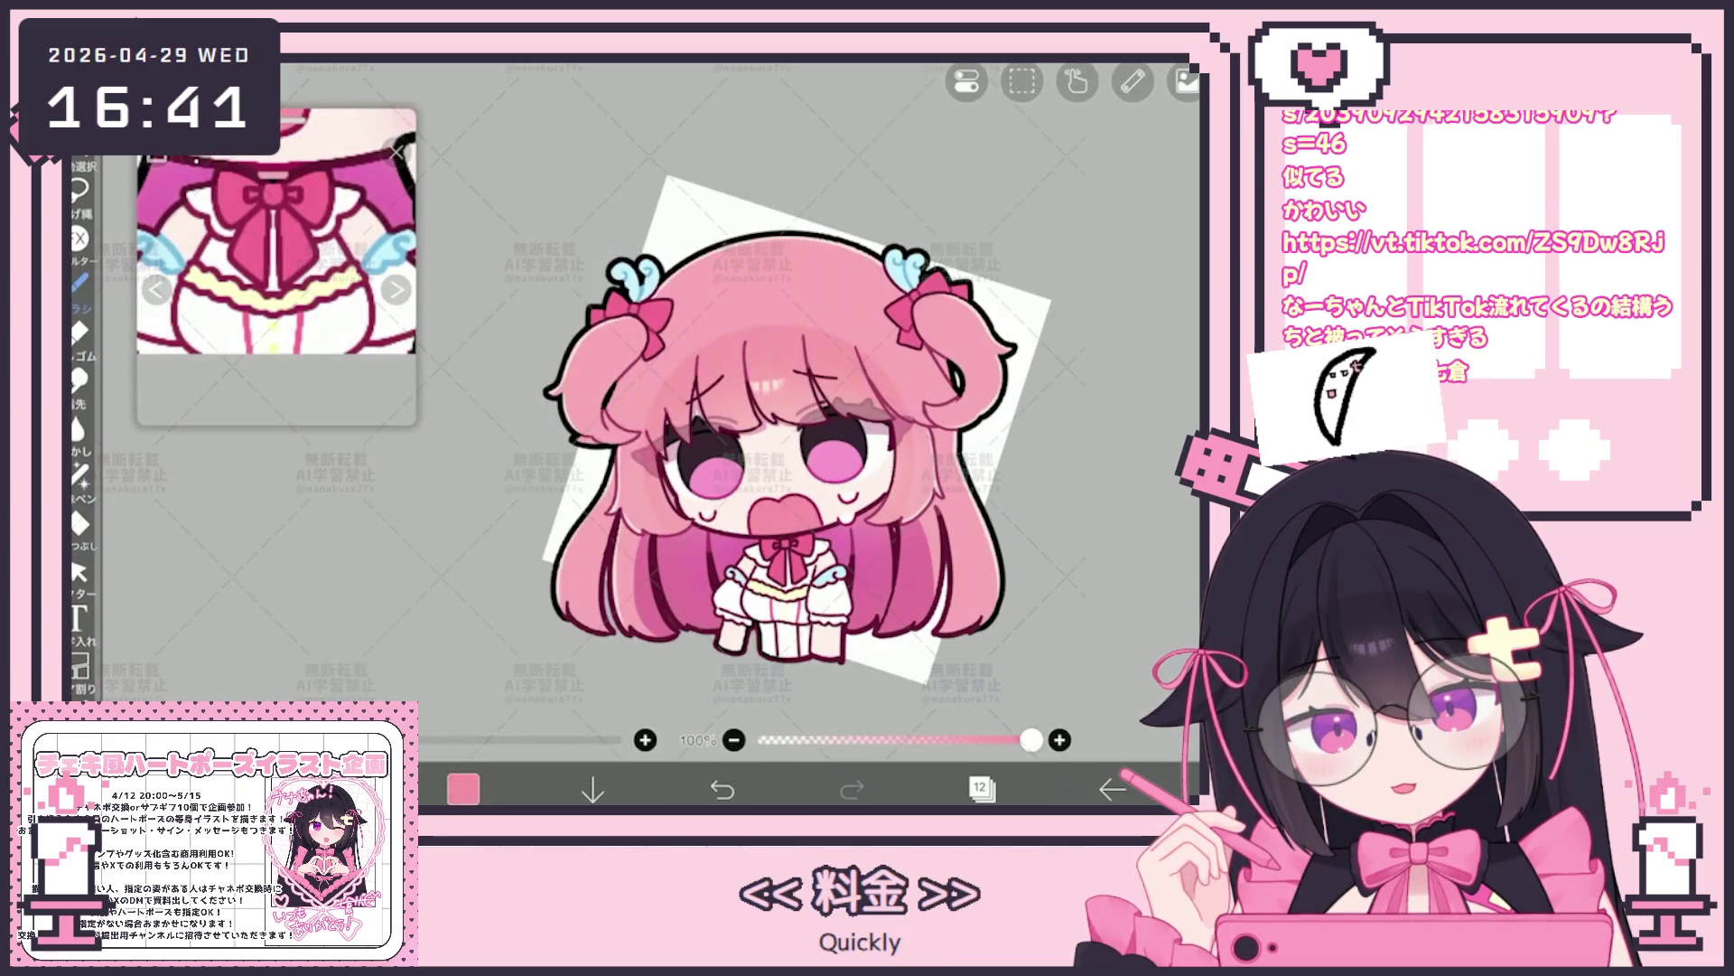
click(82, 281)
click(298, 502)
click(1018, 542)
scroll(780, 427, up, 2)
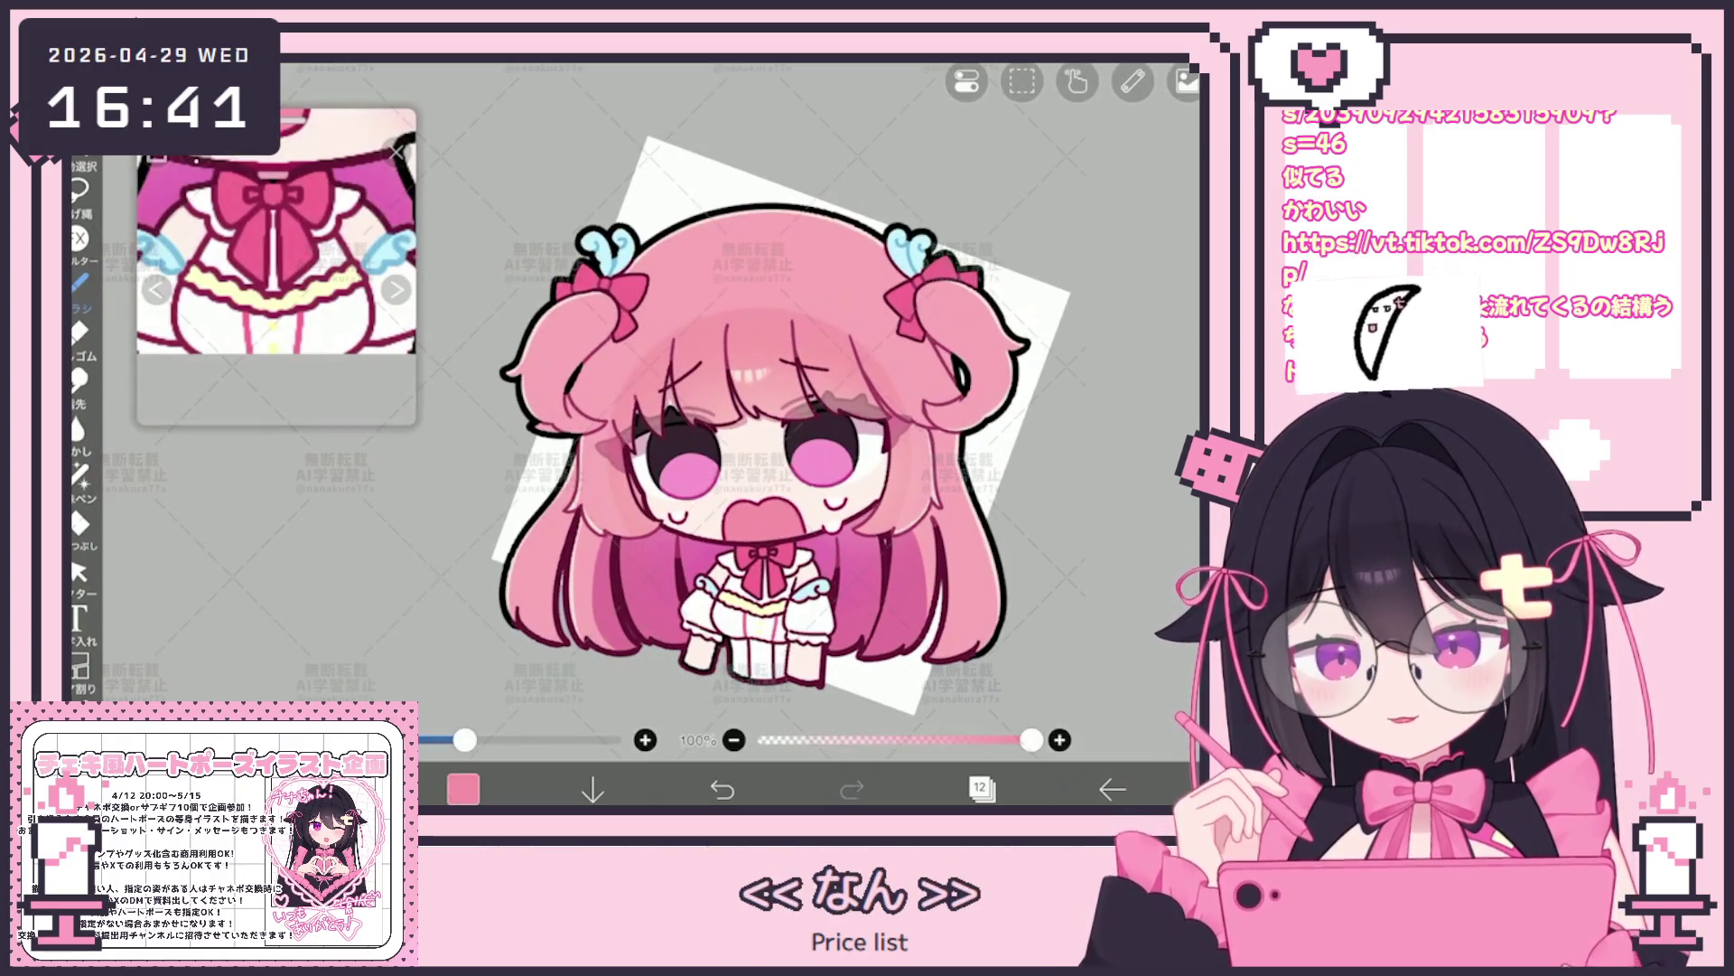
scroll(739, 392, up, 2)
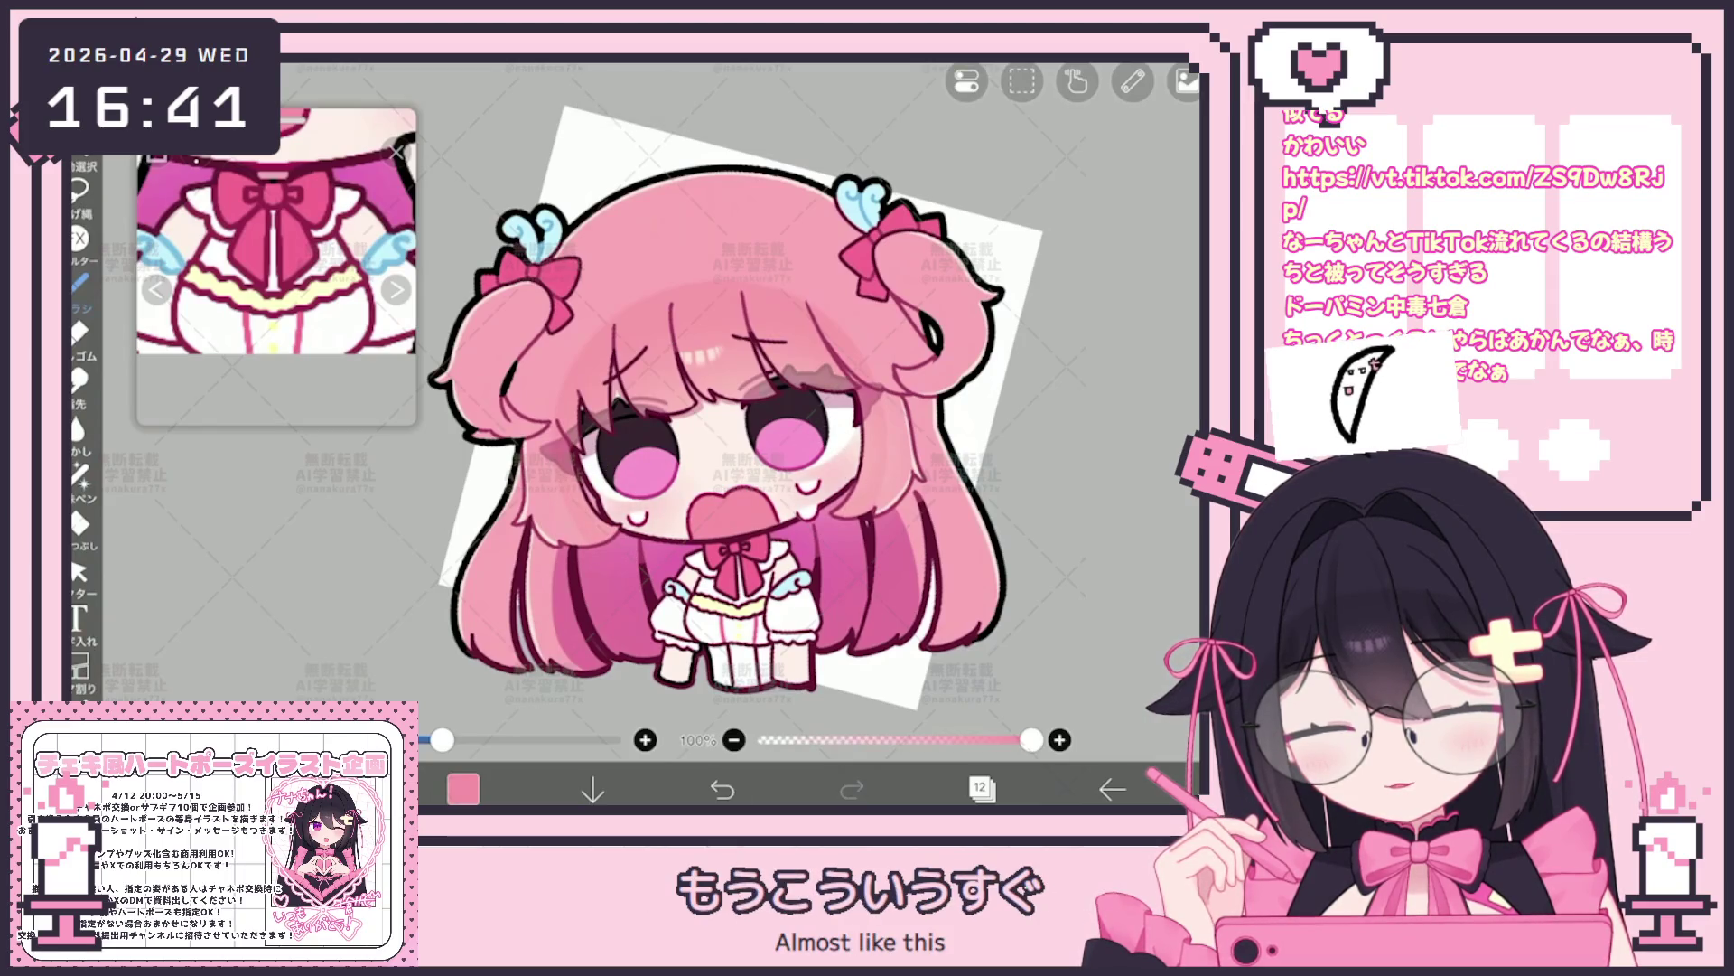
click(723, 788)
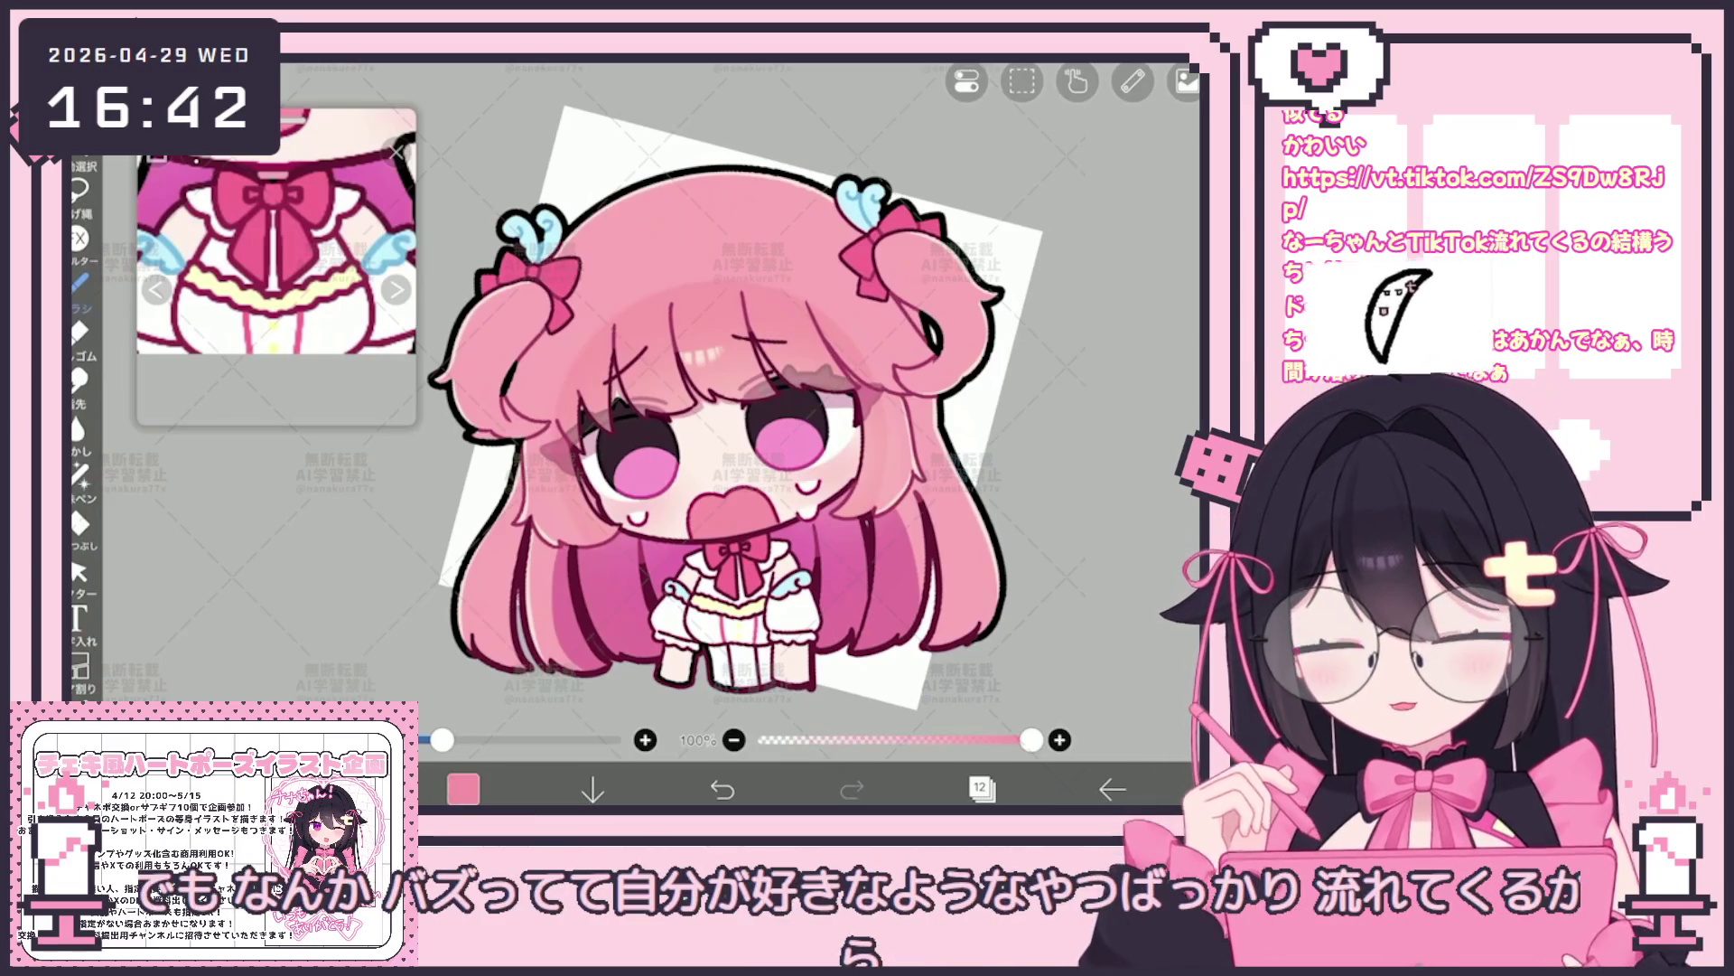
scroll(735, 393, down, 2)
scroll(276, 259, down, 3)
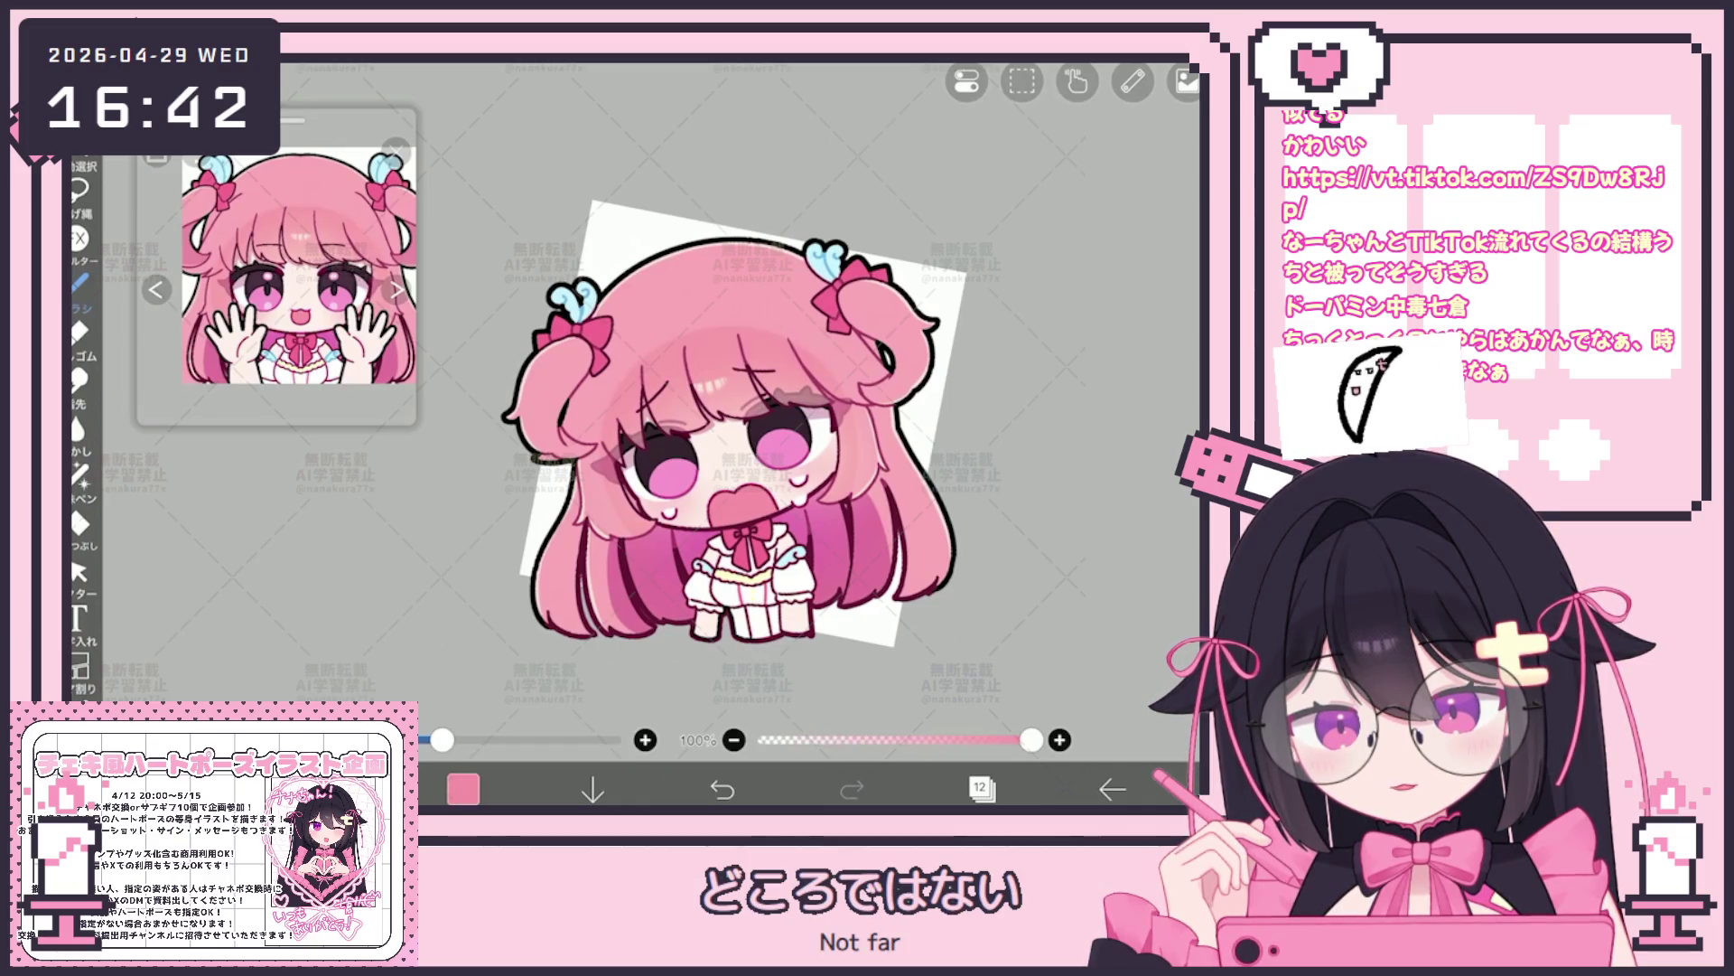
scroll(734, 423, down, 3)
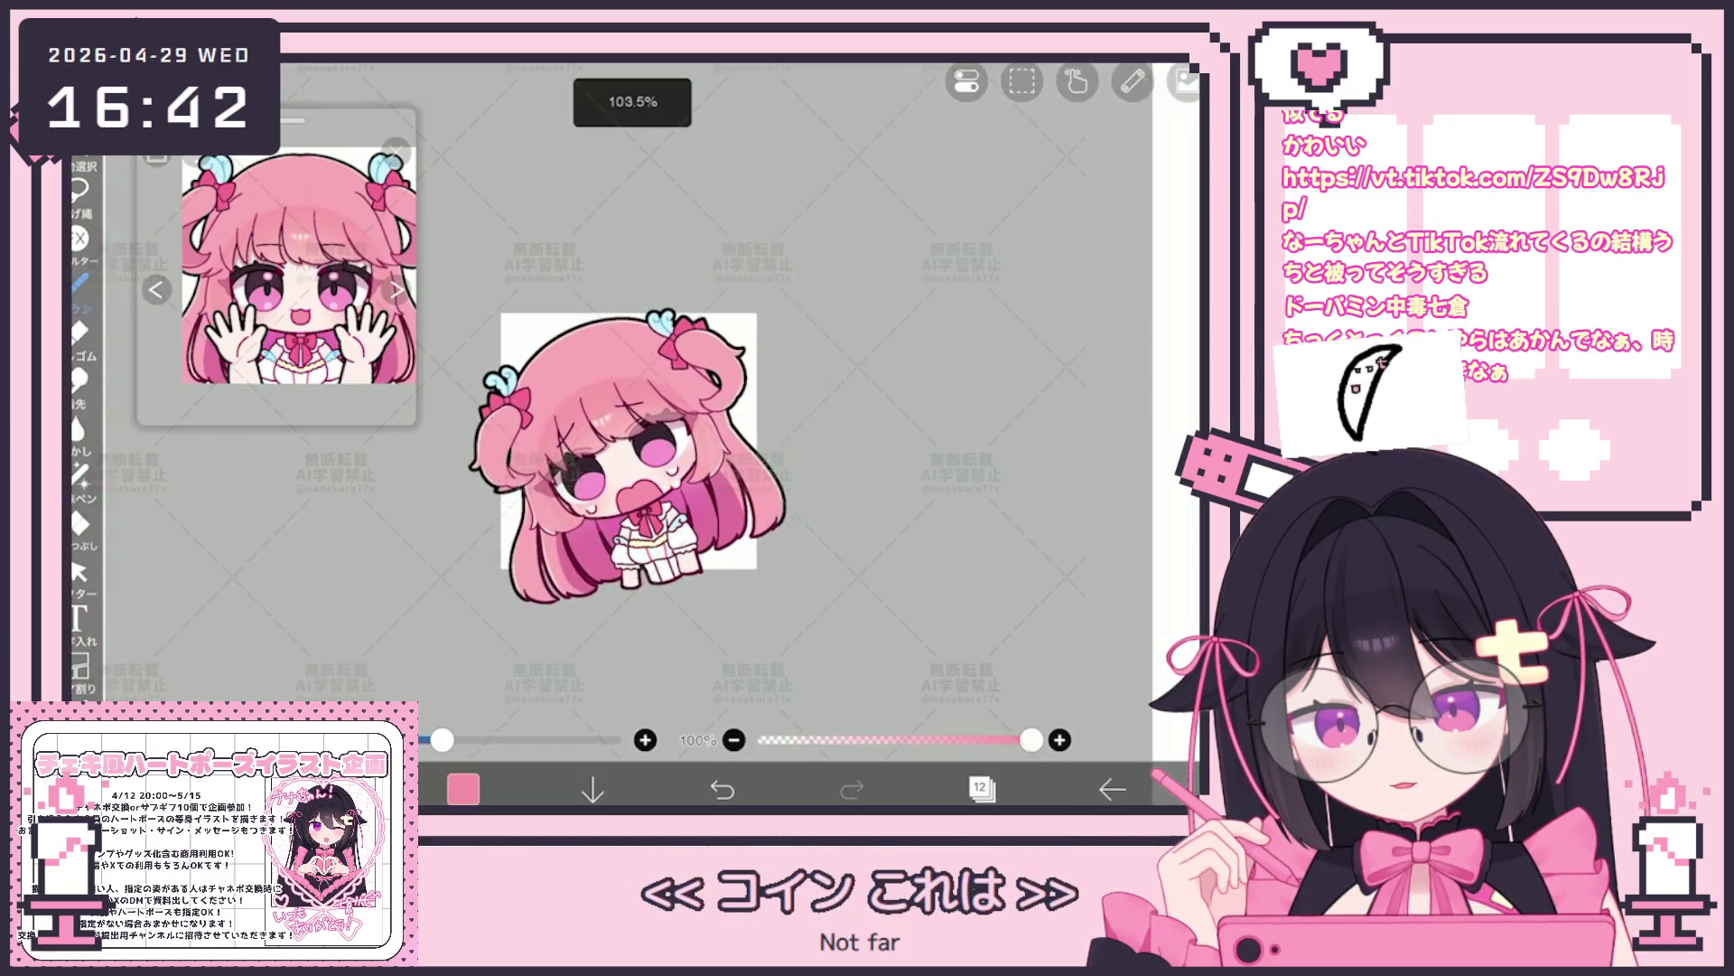
Make the character folder at the top of the stack the active layer
click(981, 787)
click(1016, 241)
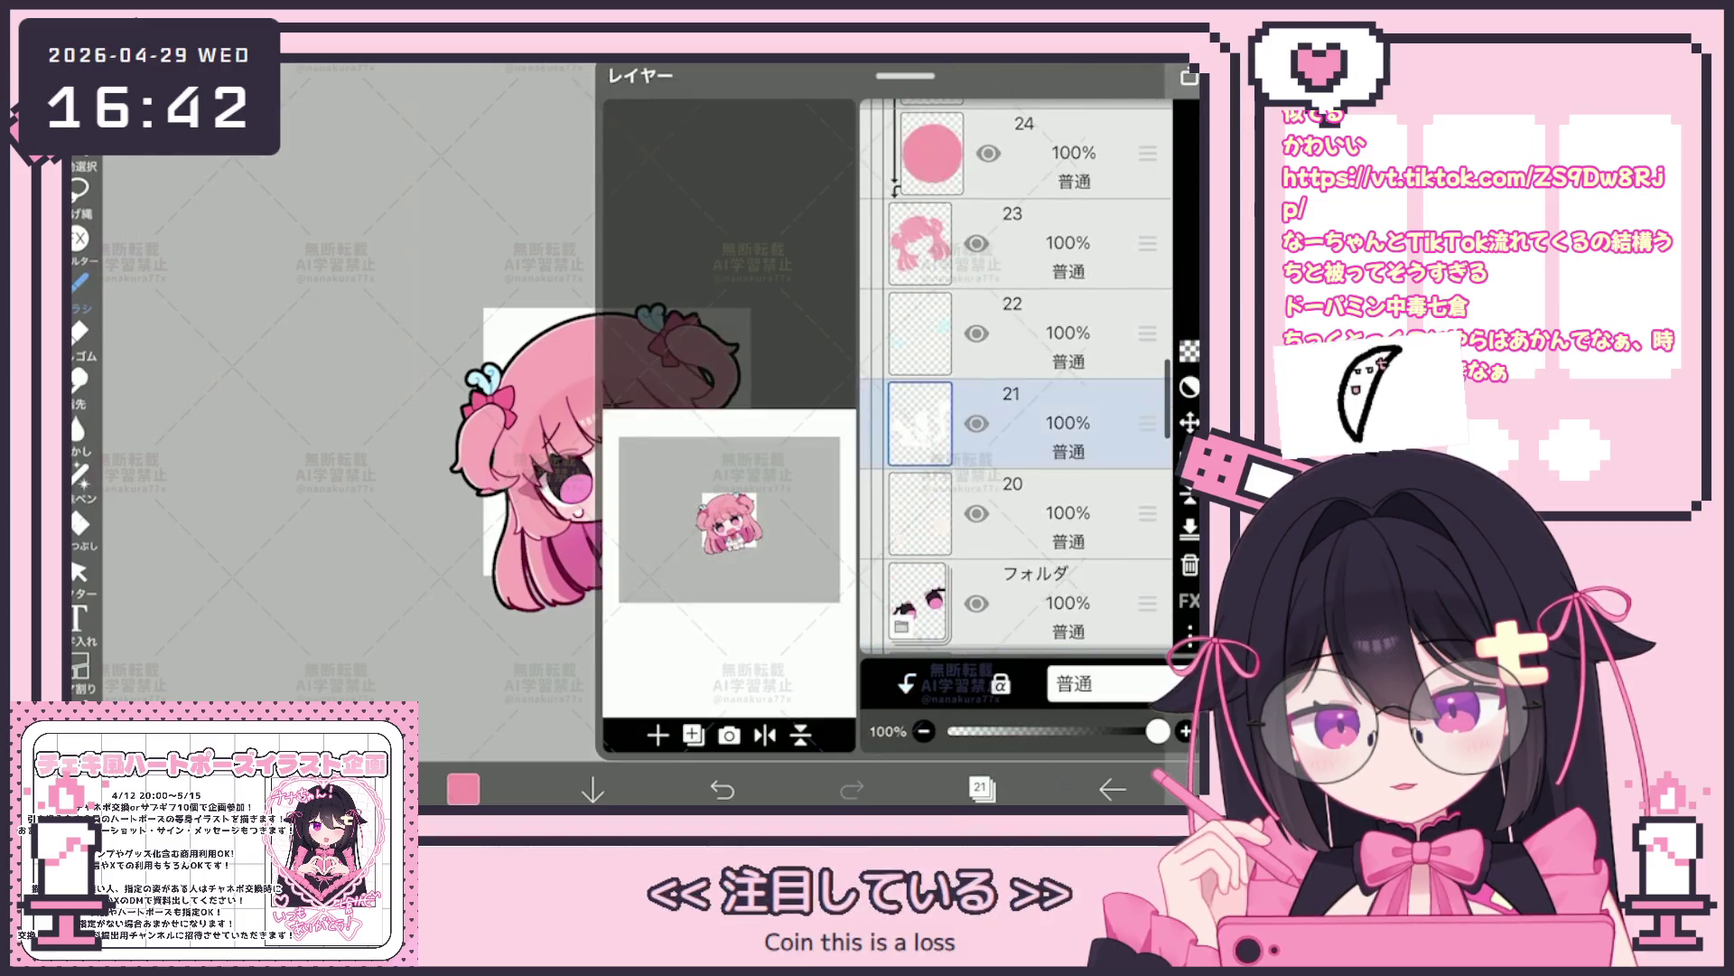
scroll(1017, 380, up, 10)
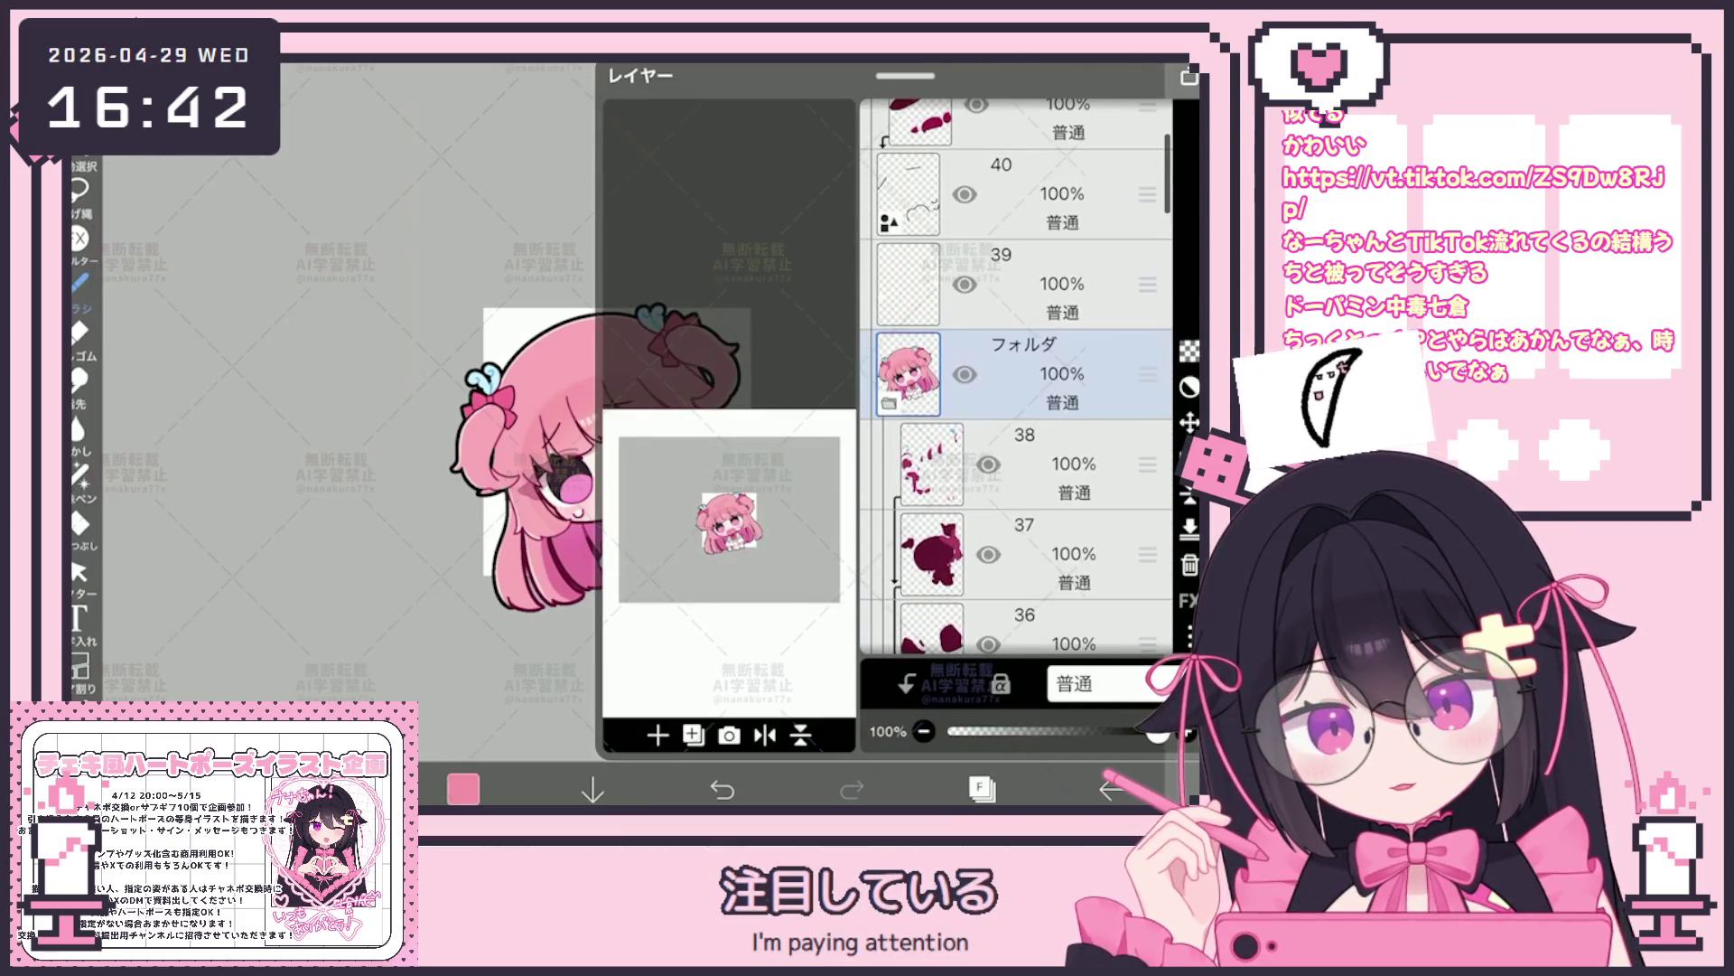
scroll(1018, 379, up, 3)
click(1016, 322)
click(1017, 232)
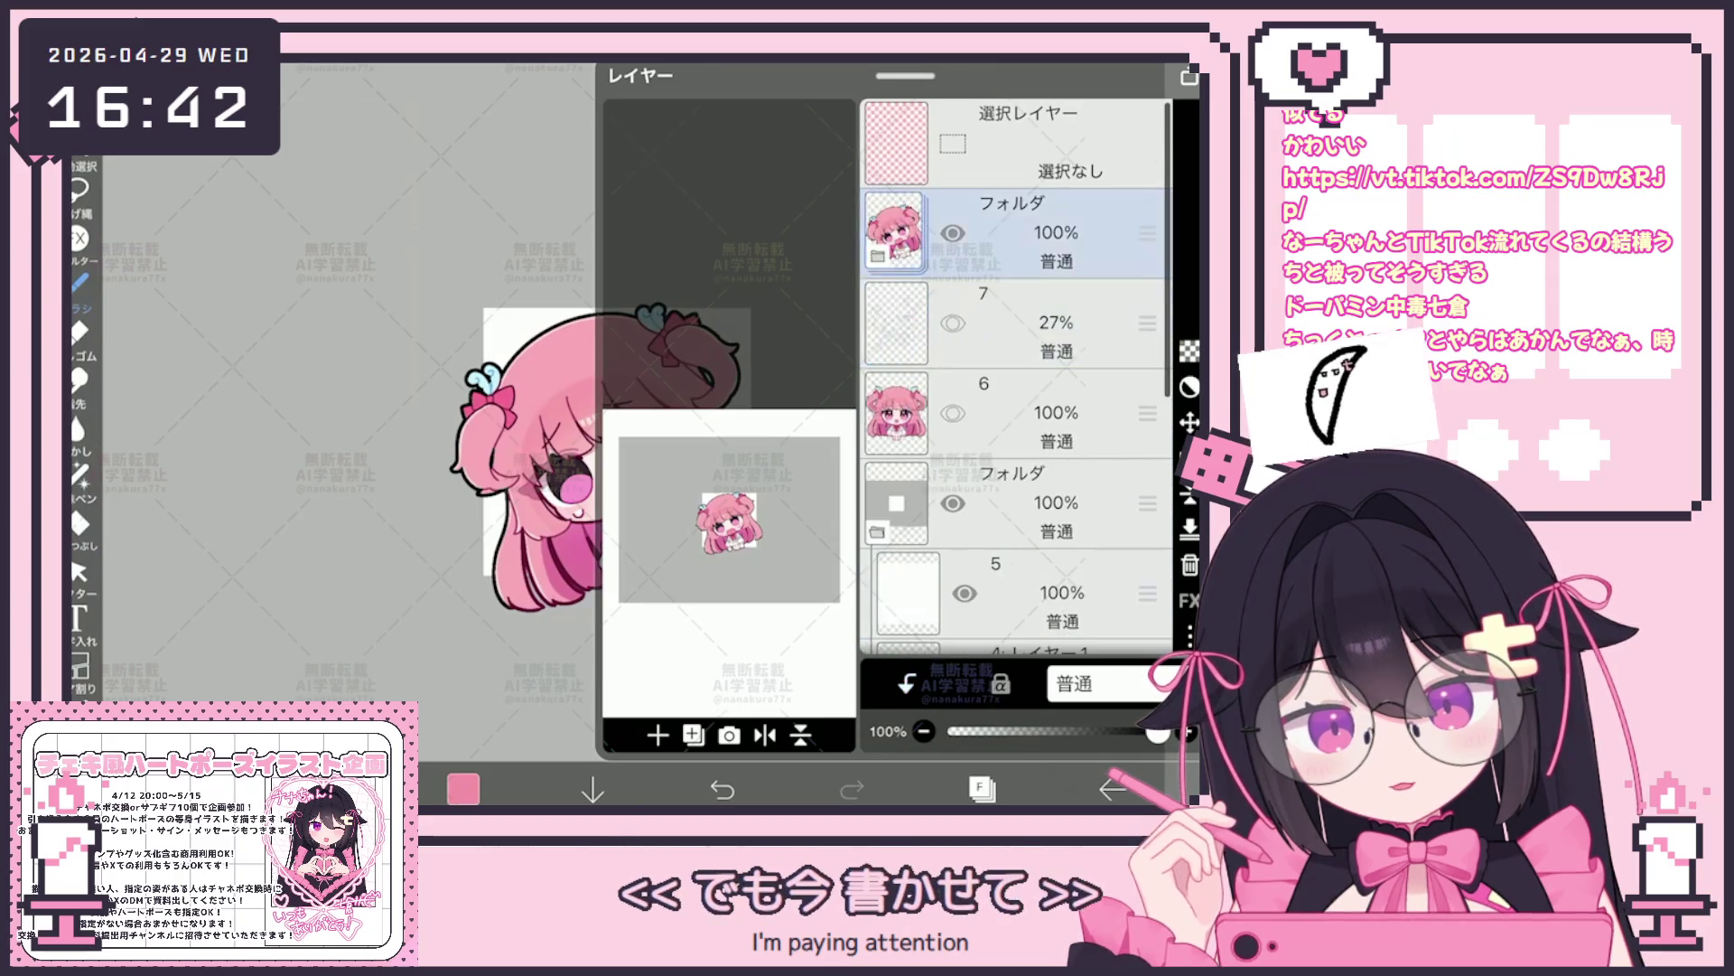
click(982, 788)
scroll(637, 406, up, 3)
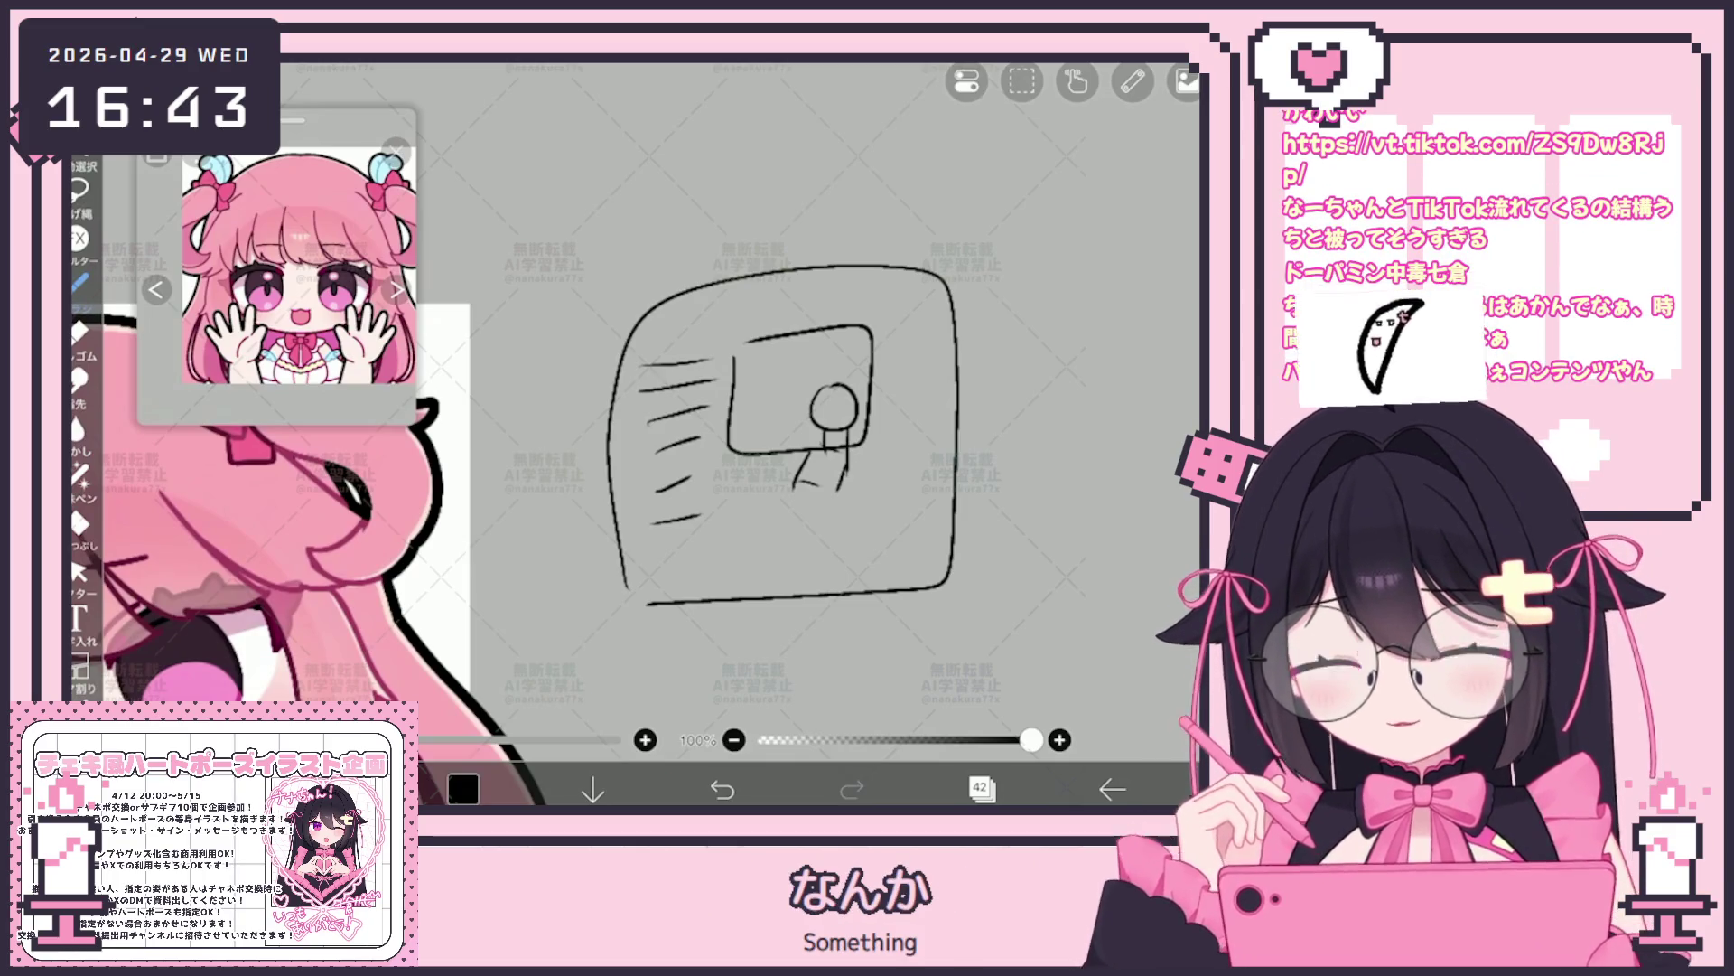
Pan the view up and to the left toward the empty canvas area
drag(785, 434, 596, 204)
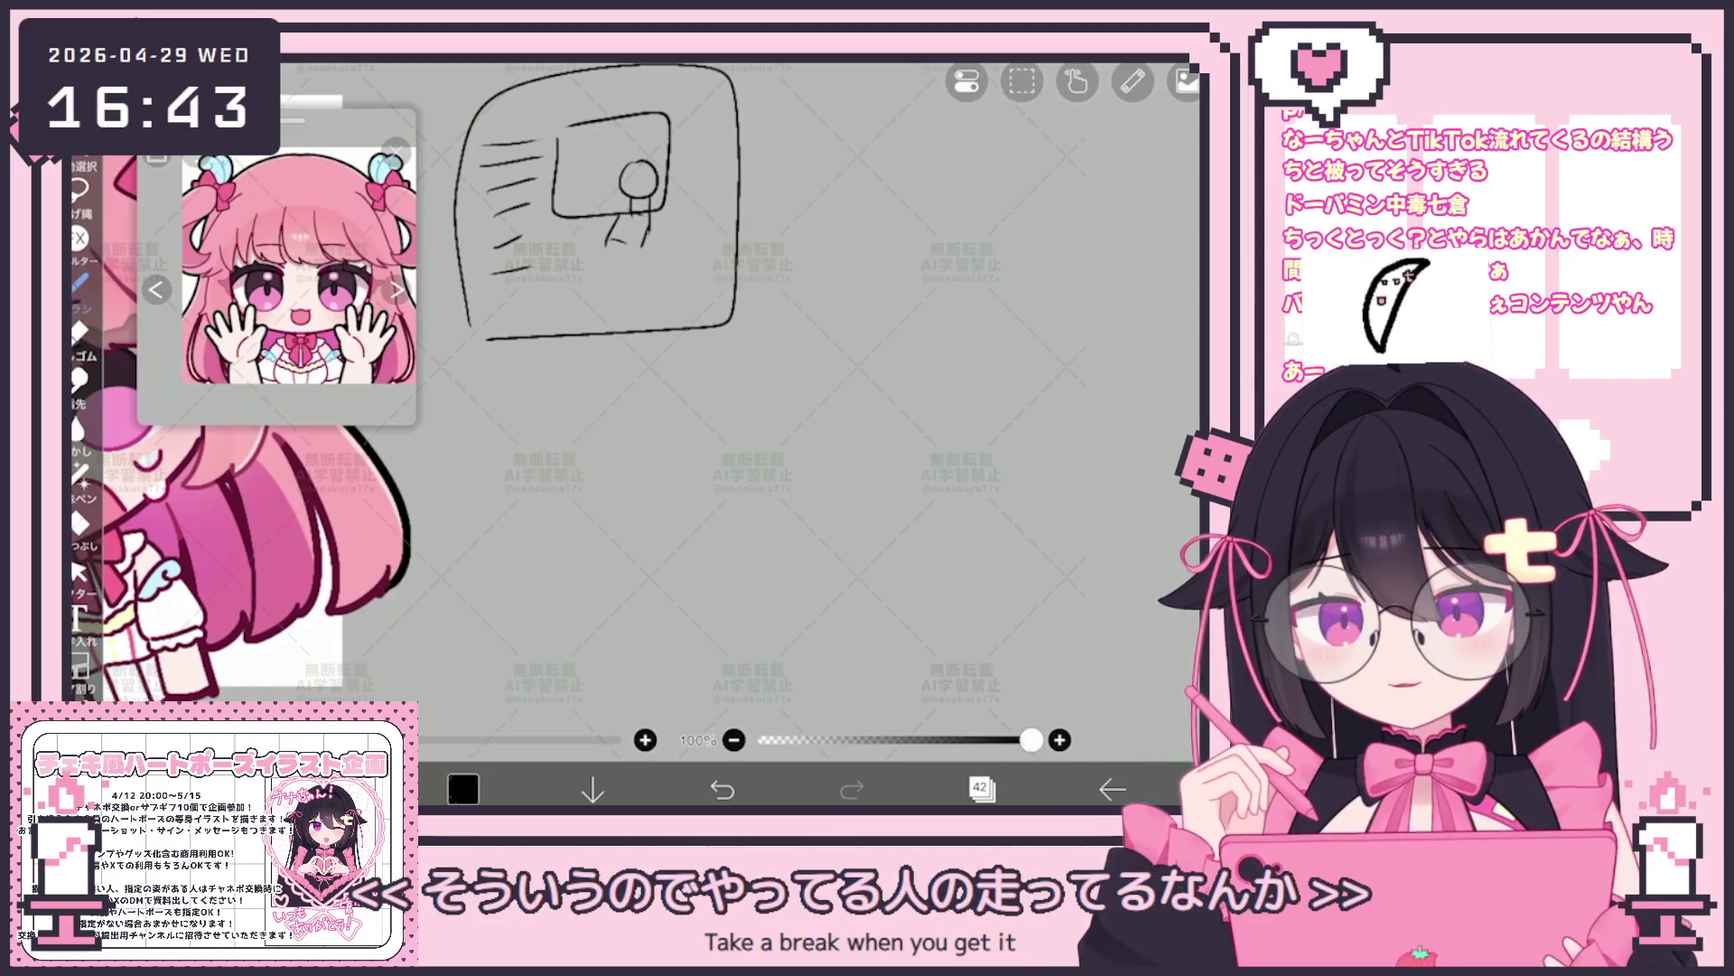
Draw a tall box below the first doodle with an inner box and a stick figure inside
mouse_move(654, 438)
mouse_down()
mouse_move(783, 522)
mouse_move(644, 603)
mouse_move(740, 550)
mouse_move(747, 619)
mouse_up()
drag(703, 542, 702, 616)
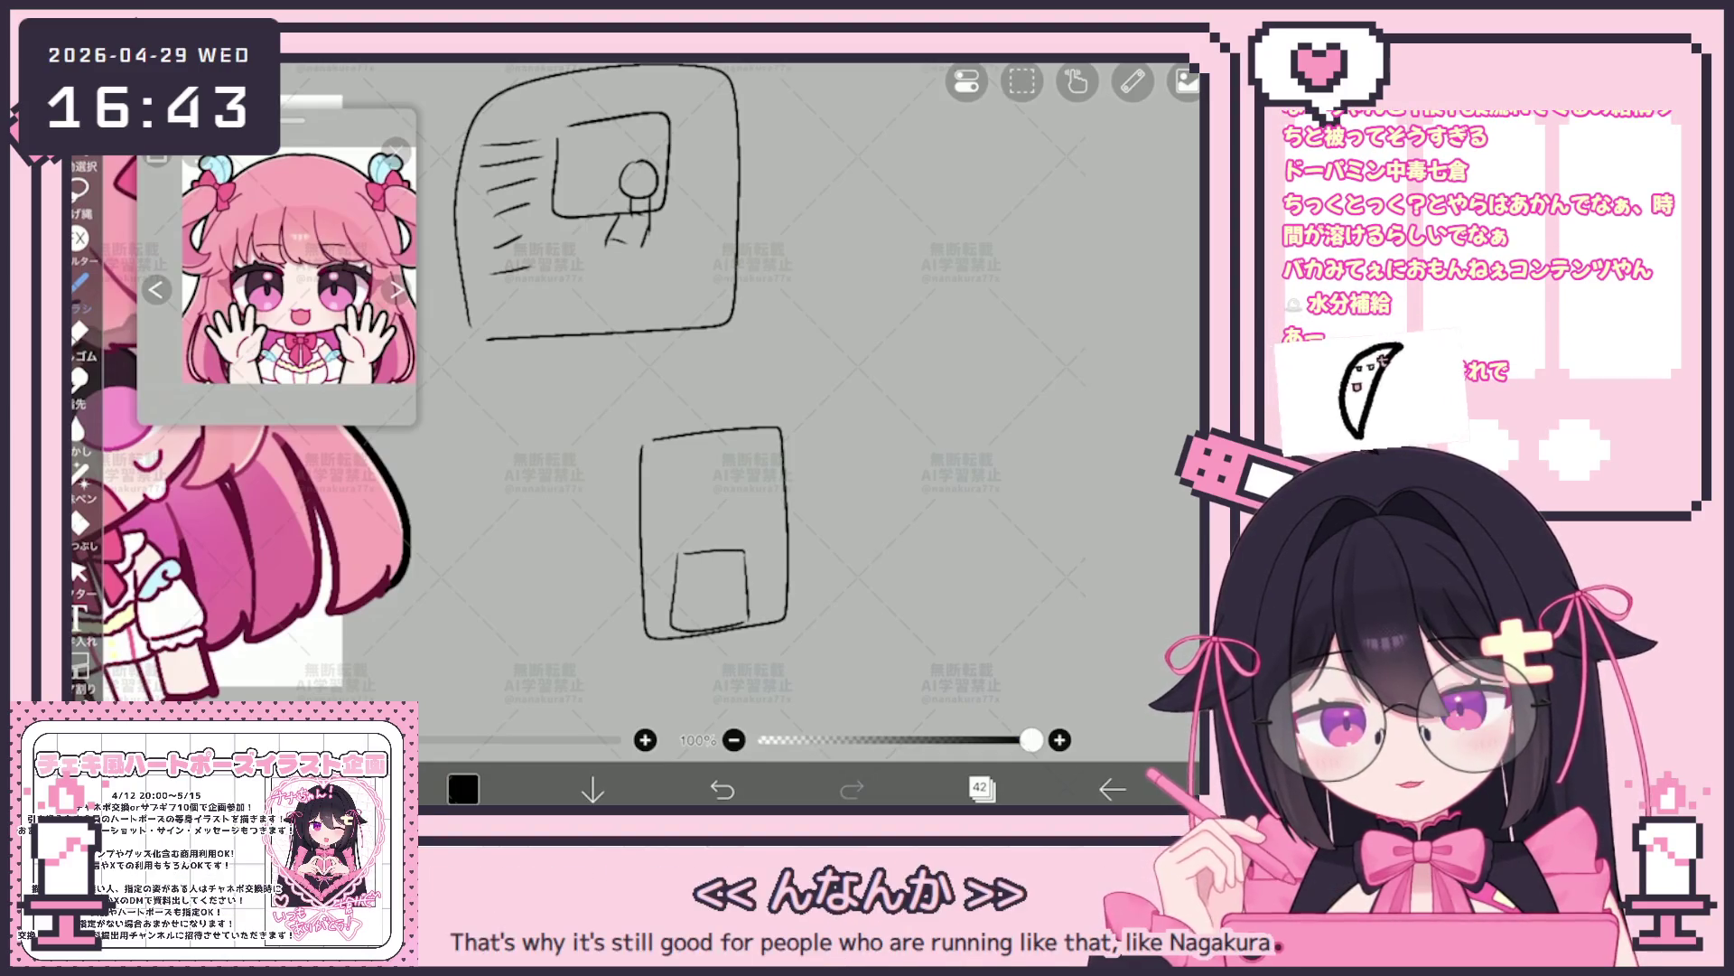
drag(681, 522, 728, 522)
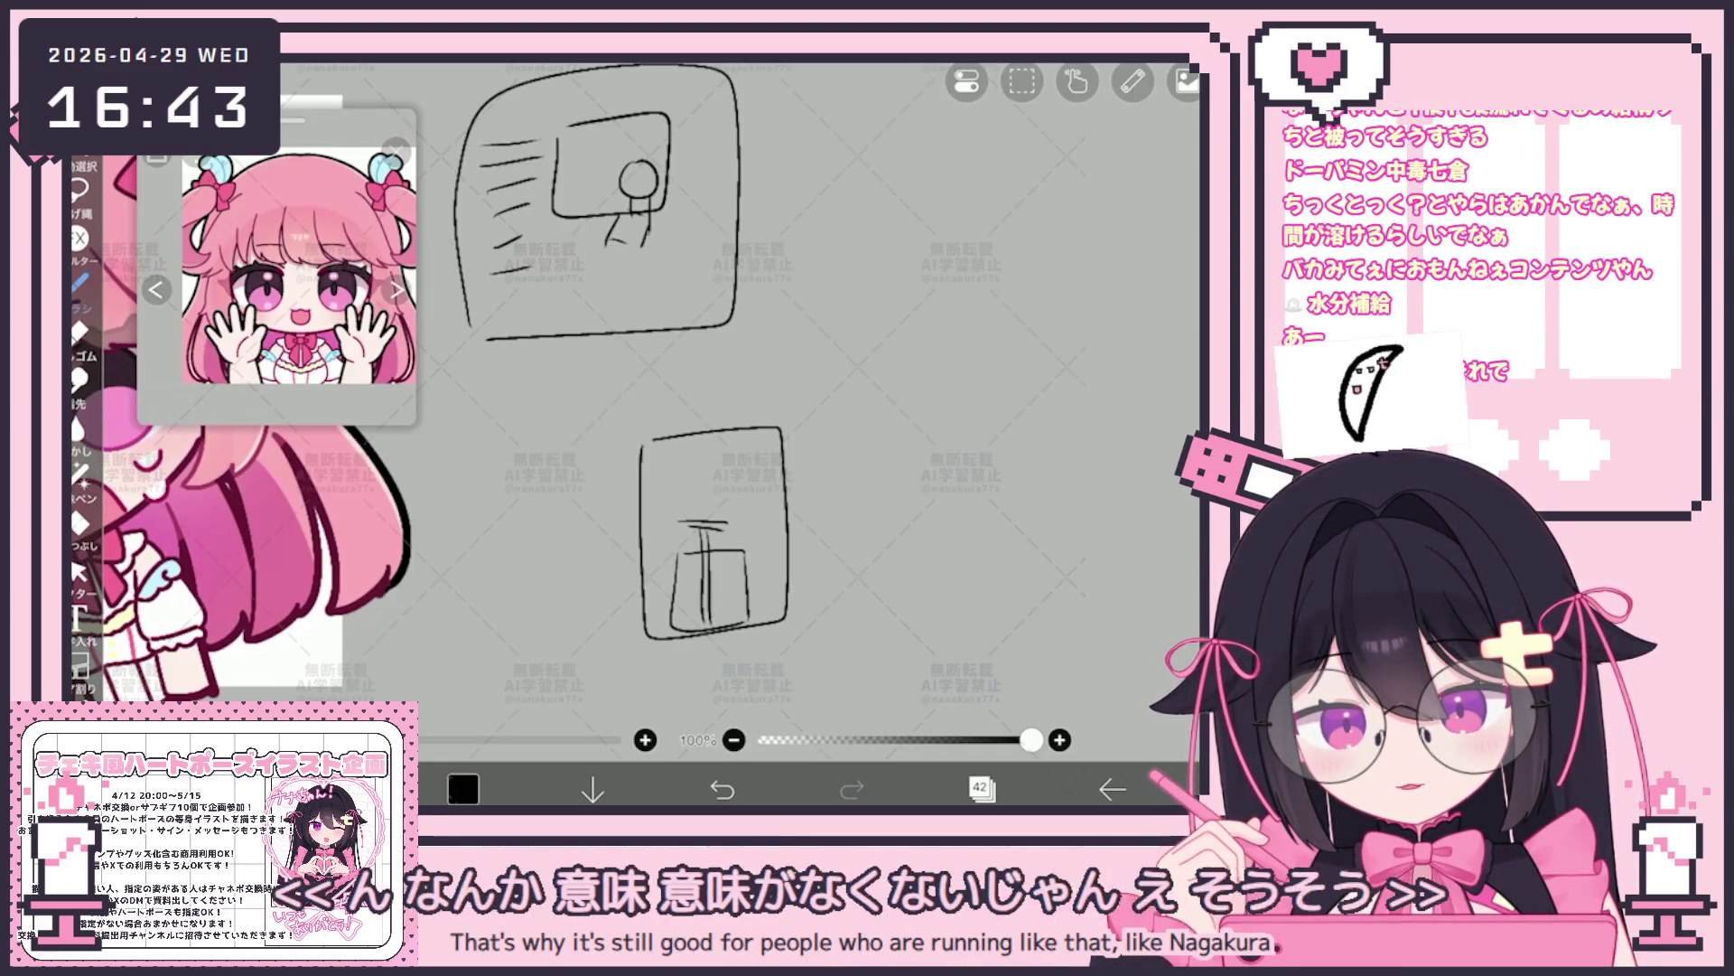
mouse_move(703, 450)
mouse_down()
mouse_move(687, 477)
mouse_move(727, 484)
mouse_move(732, 535)
mouse_up()
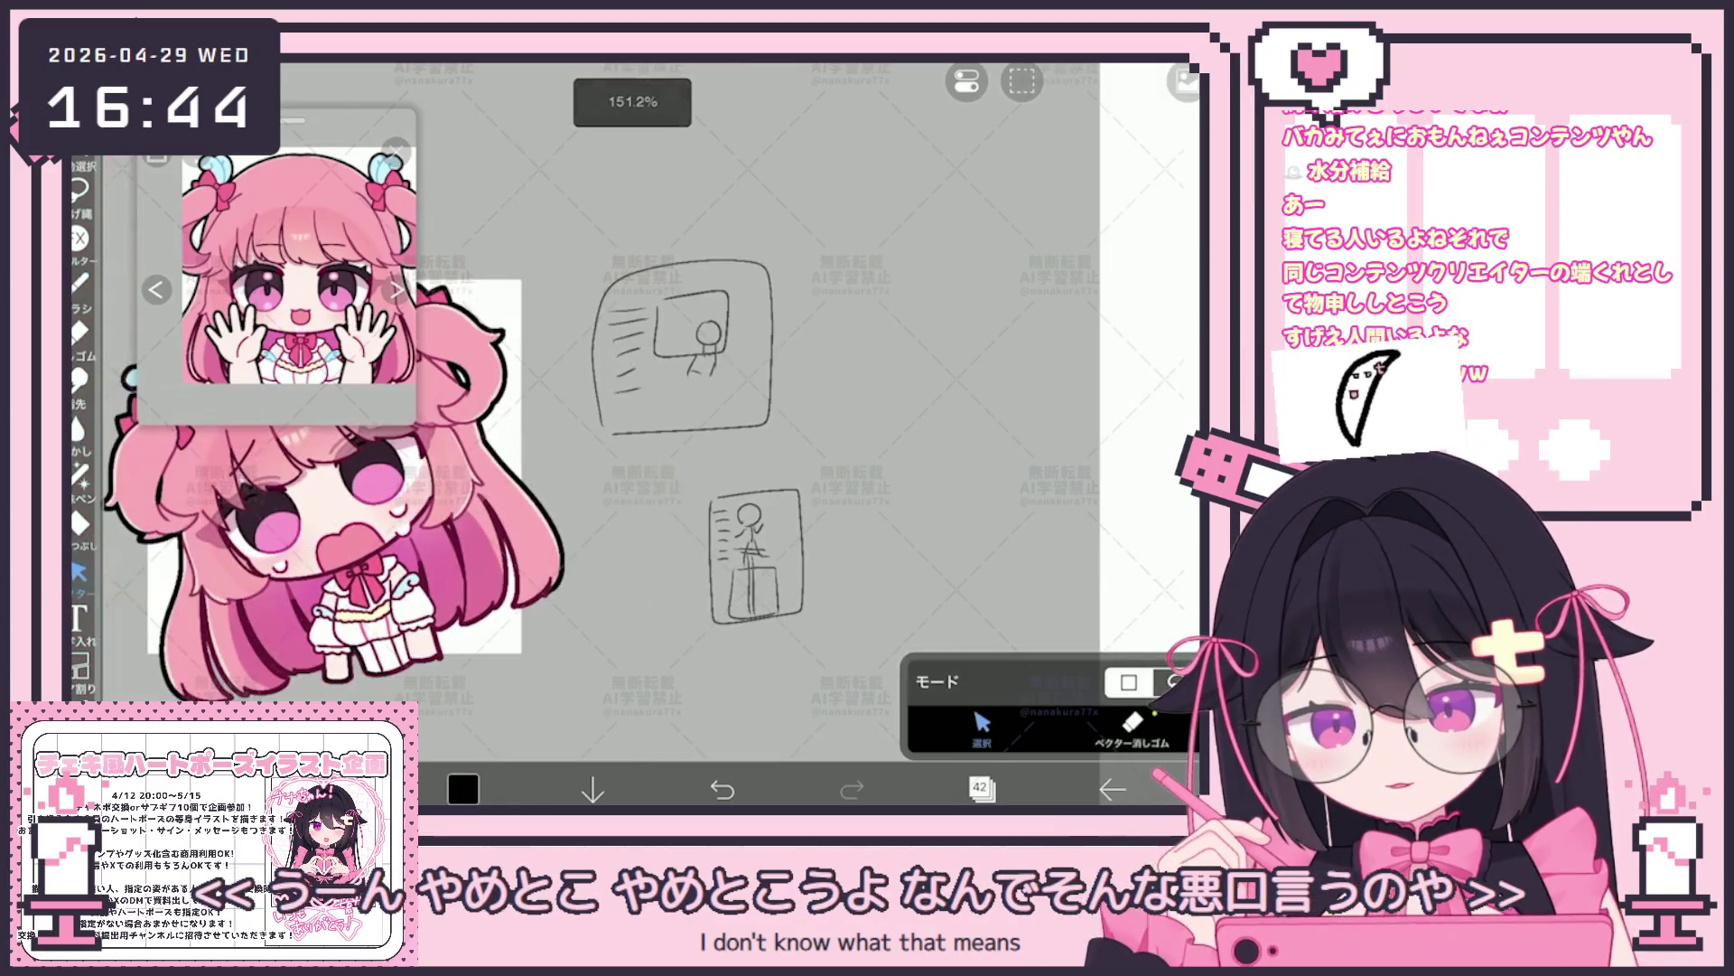
Lasso-select both doodles and clear them from the layer
drag(591, 260, 803, 623)
click(1022, 81)
click(1111, 169)
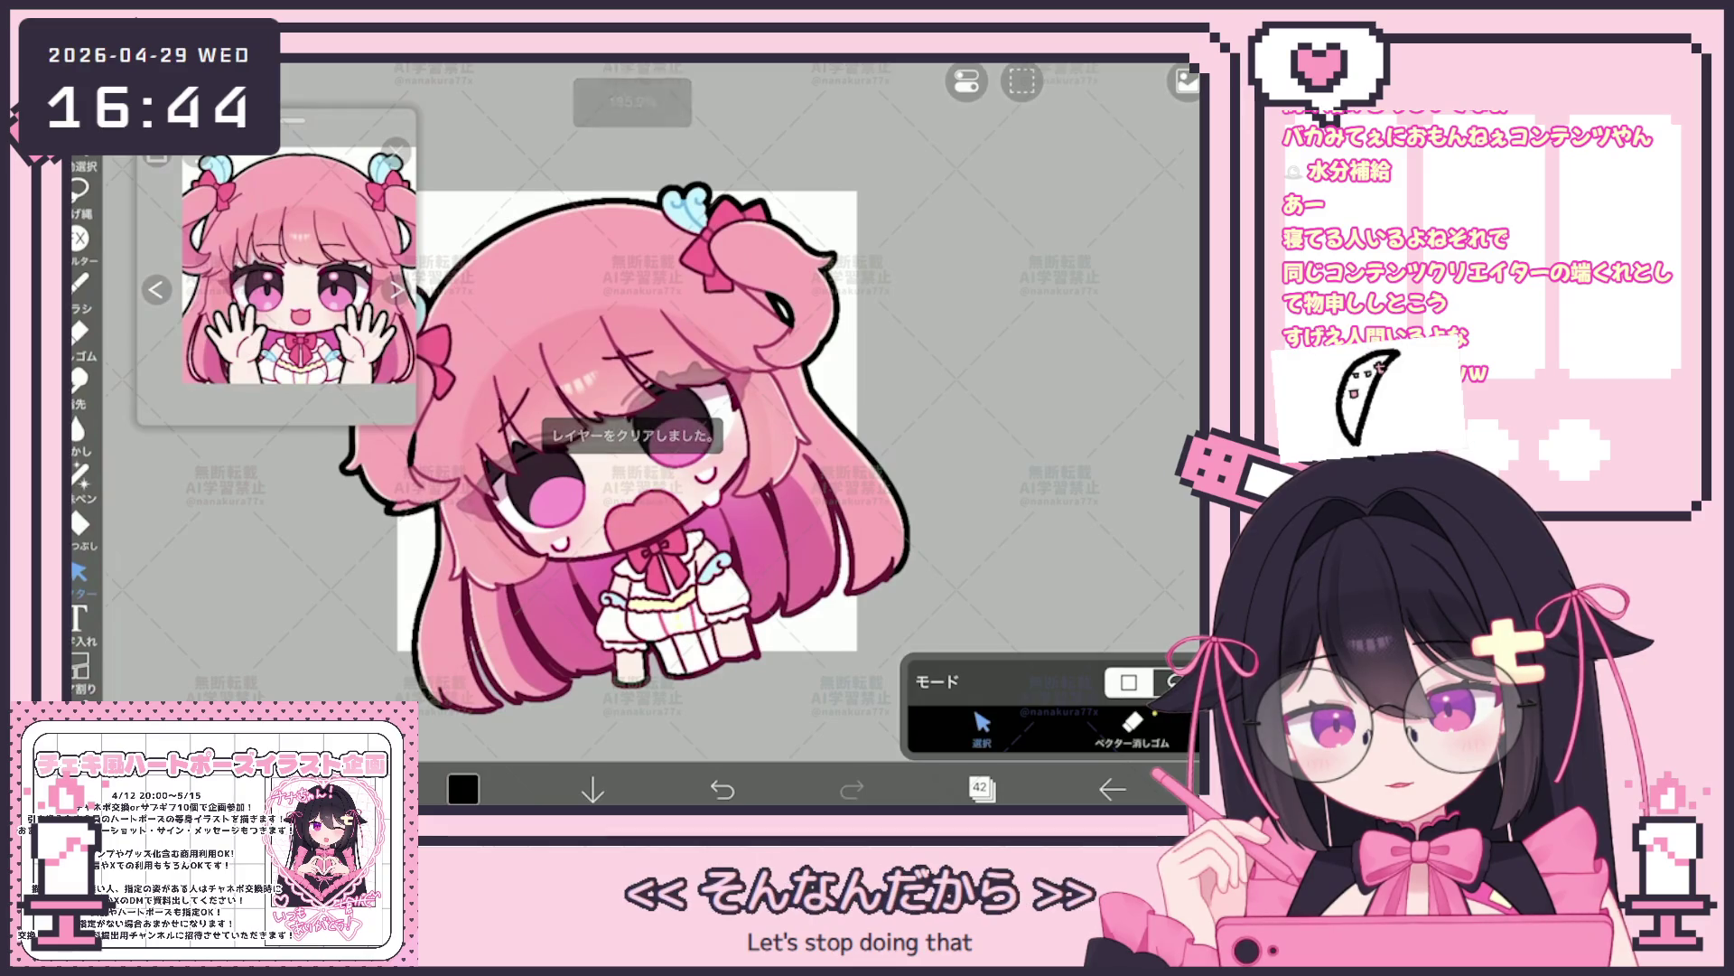
Switch the working layer to layer 9, which holds the dark shading
click(981, 787)
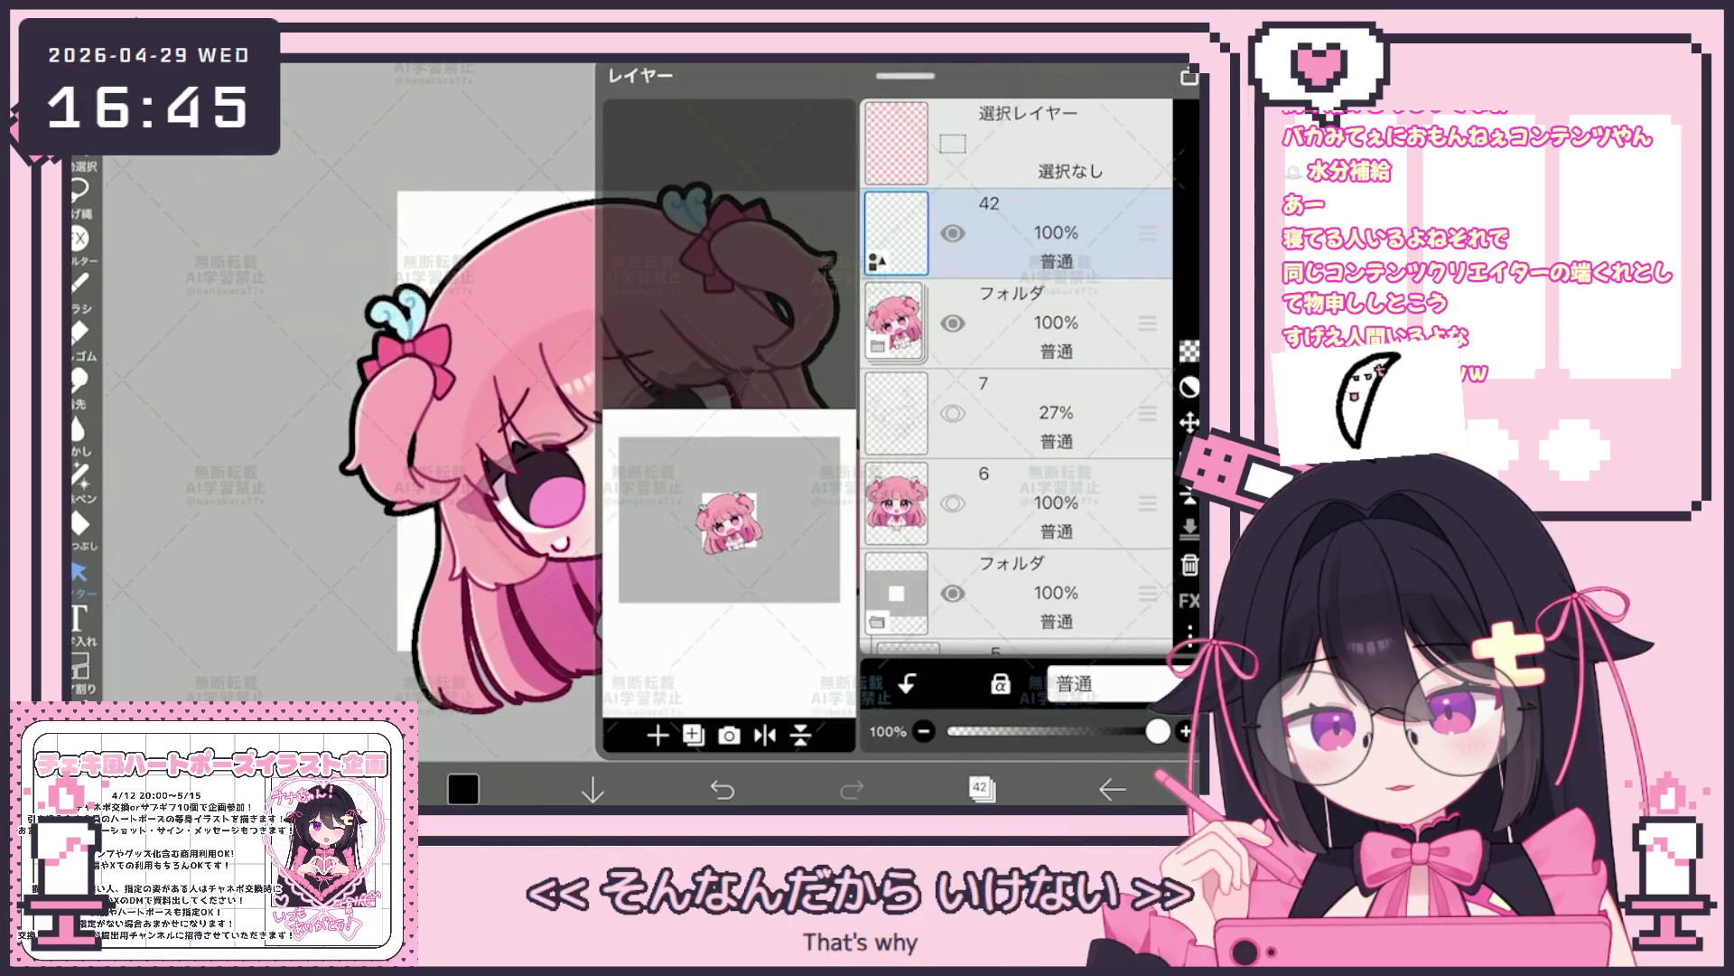
click(982, 787)
scroll(664, 407, down, 2)
scroll(665, 407, up, 2)
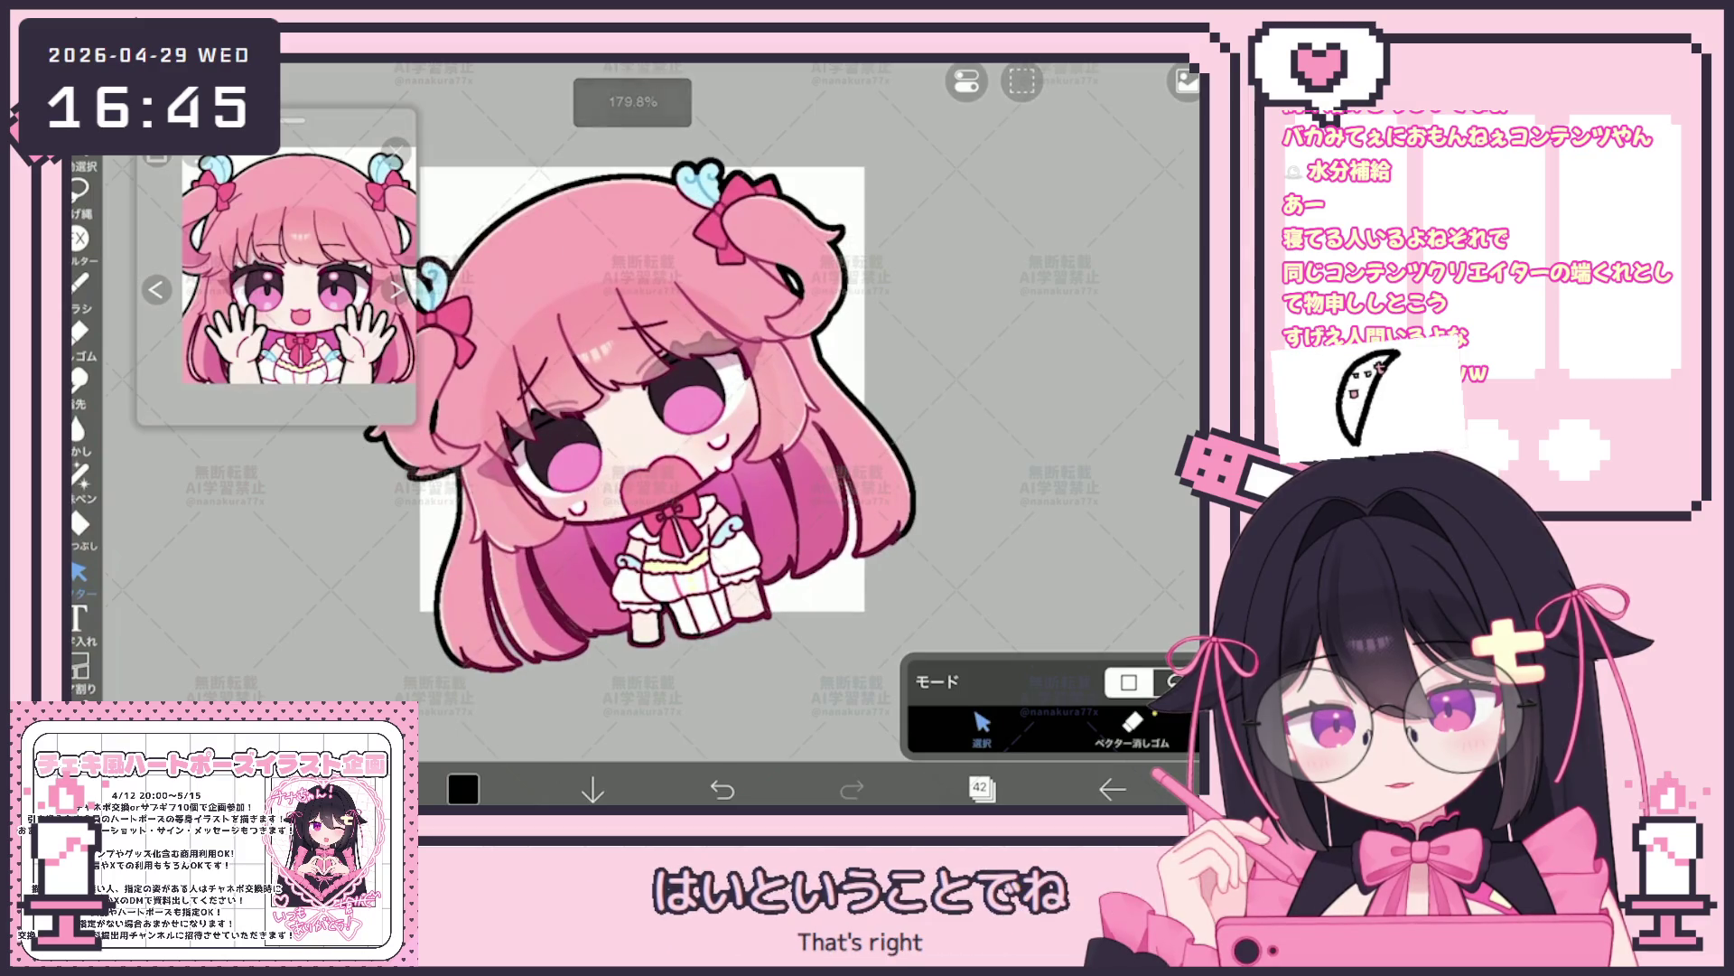
click(981, 787)
scroll(1016, 381, down, 3)
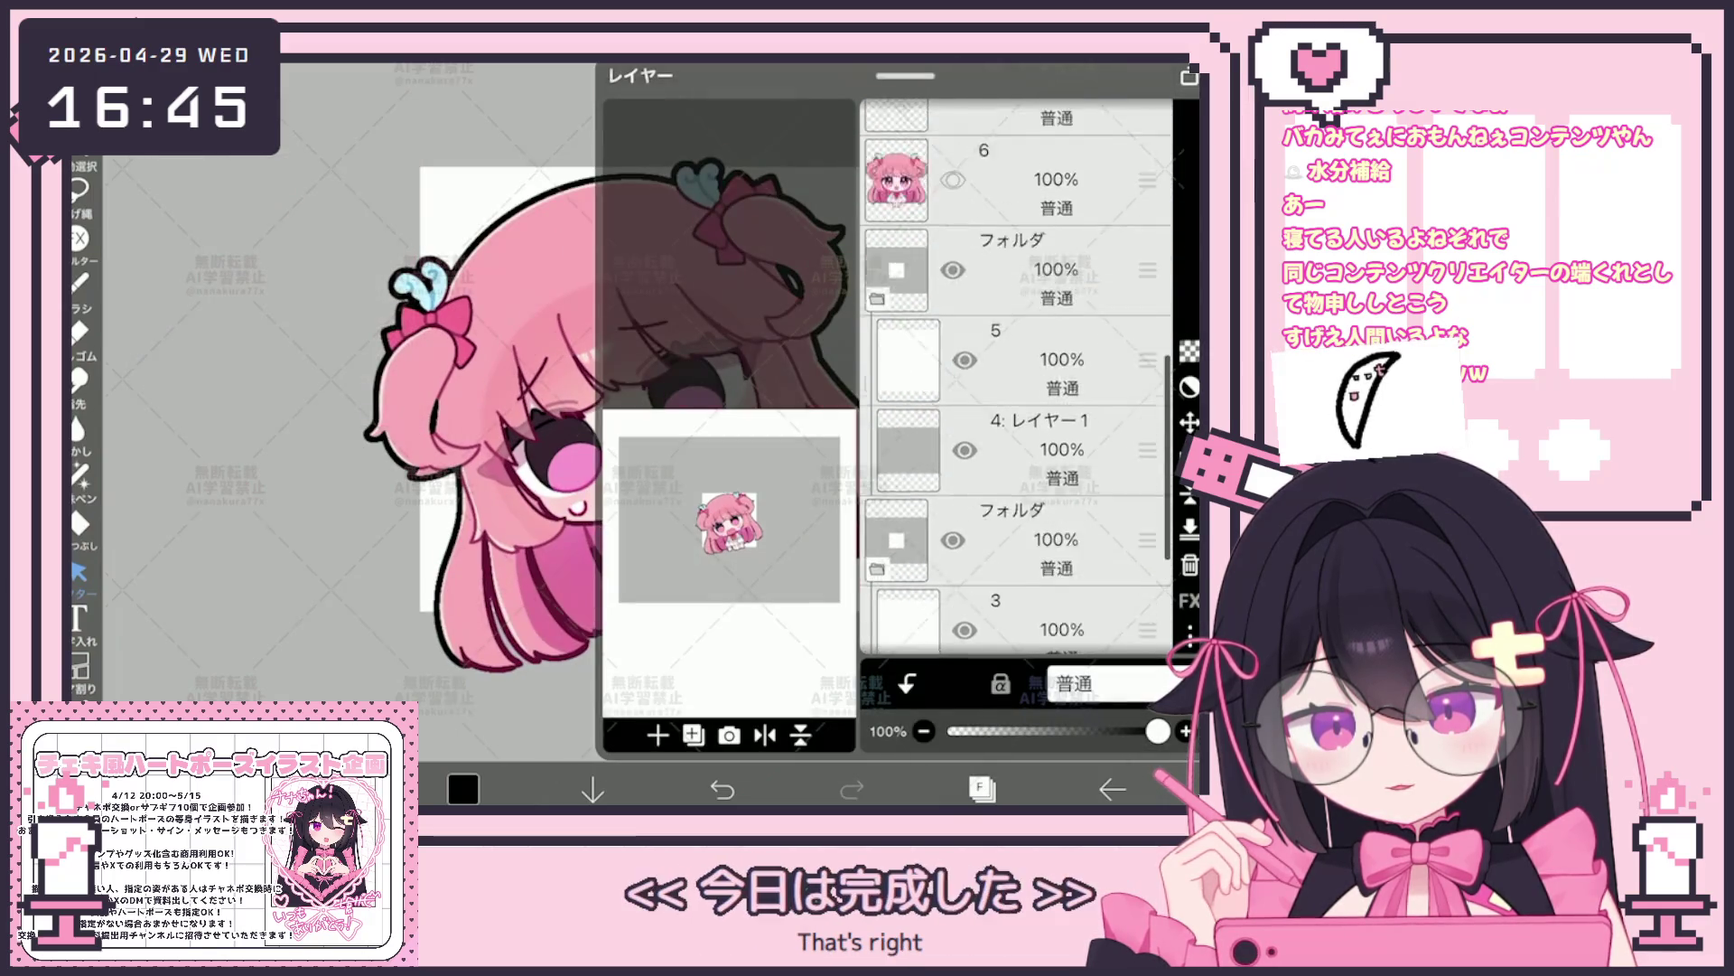
scroll(1017, 381, down, 3)
scroll(1017, 379, down, 3)
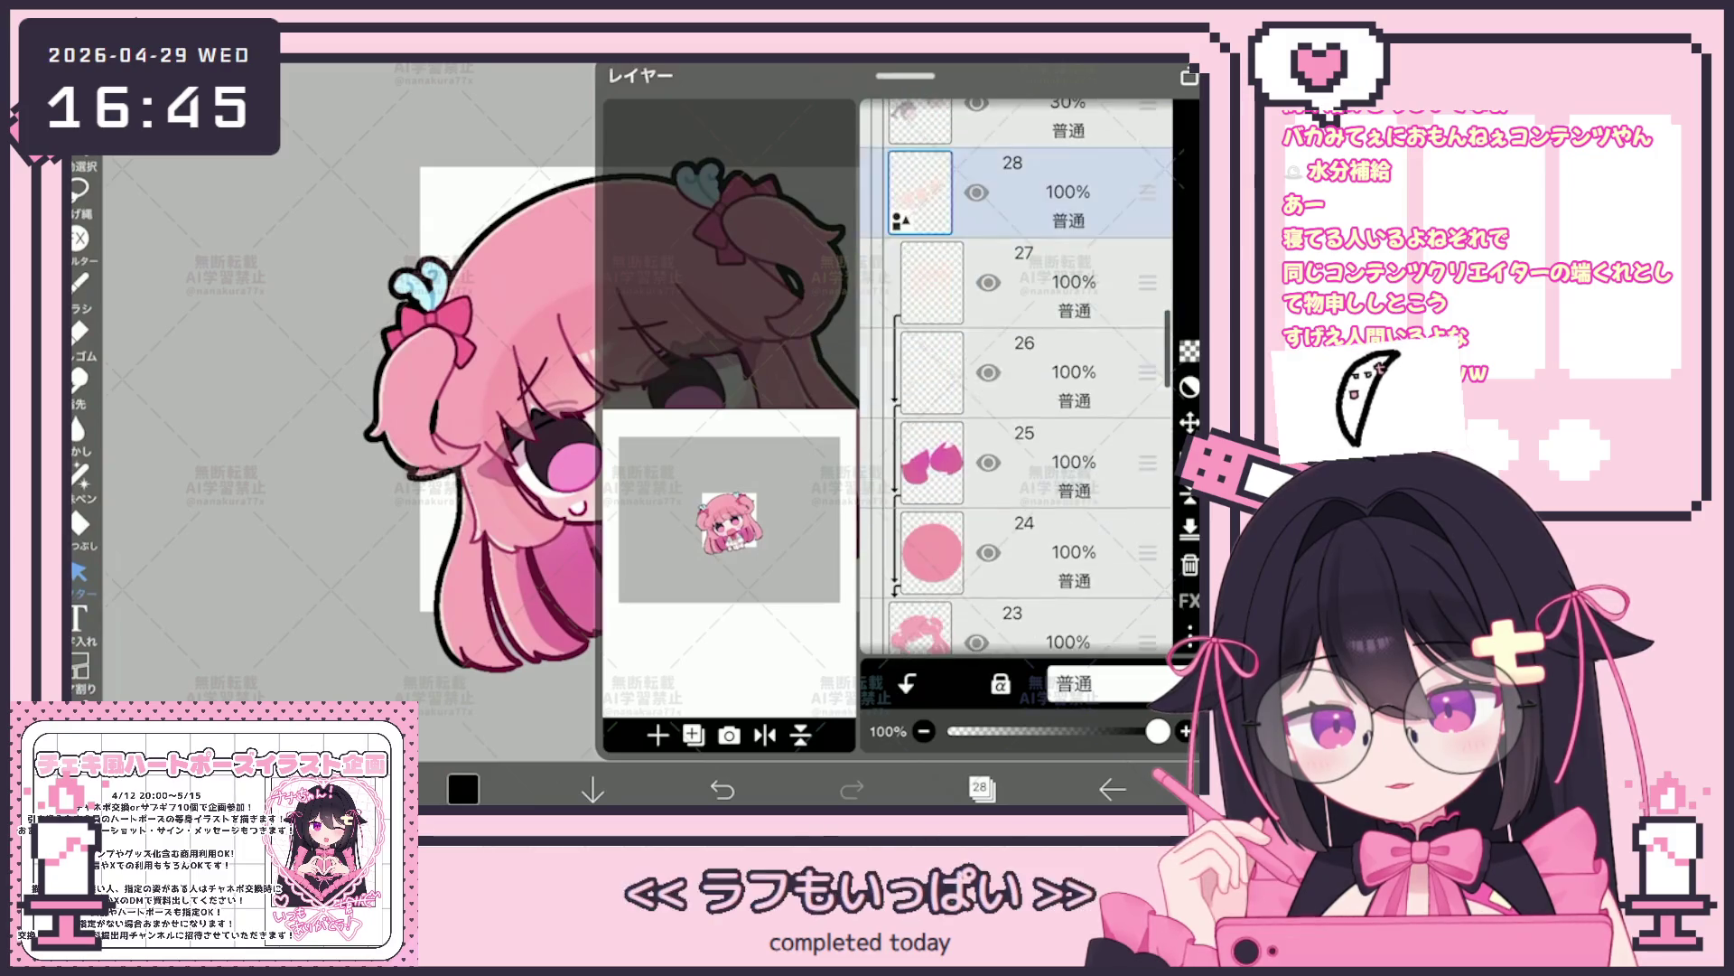
scroll(1016, 380, down, 3)
click(1016, 186)
scroll(1016, 380, down, 3)
scroll(1017, 379, down, 3)
click(1016, 548)
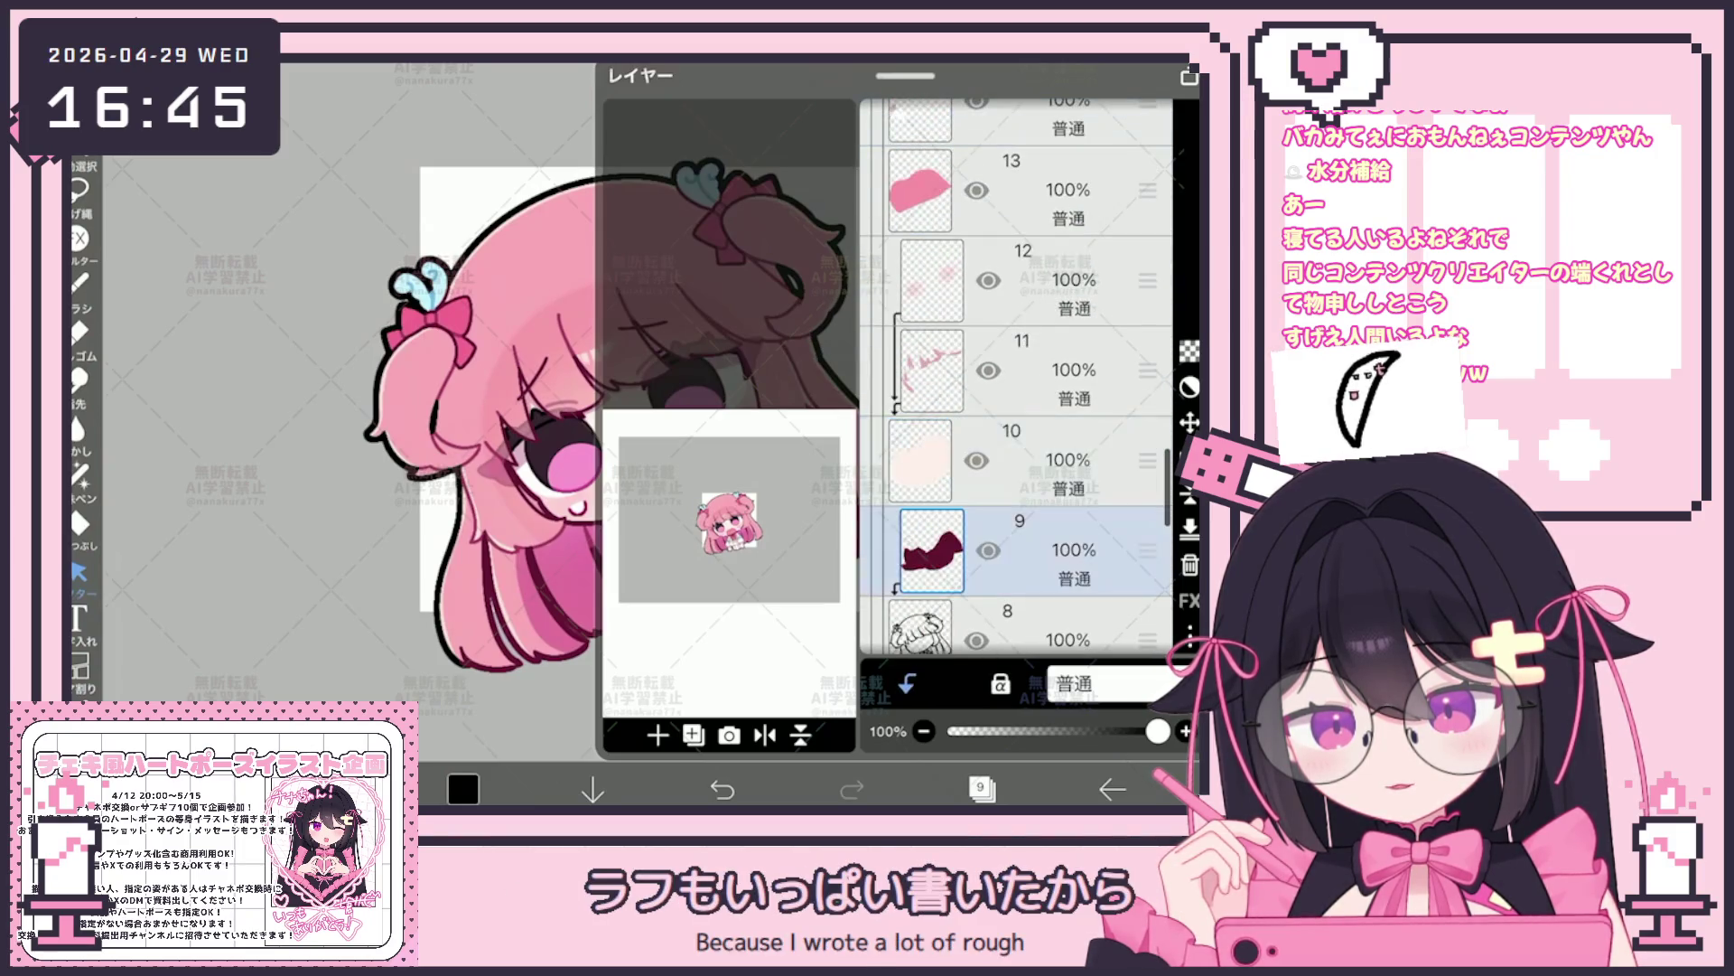
click(981, 788)
scroll(787, 407, up, 5)
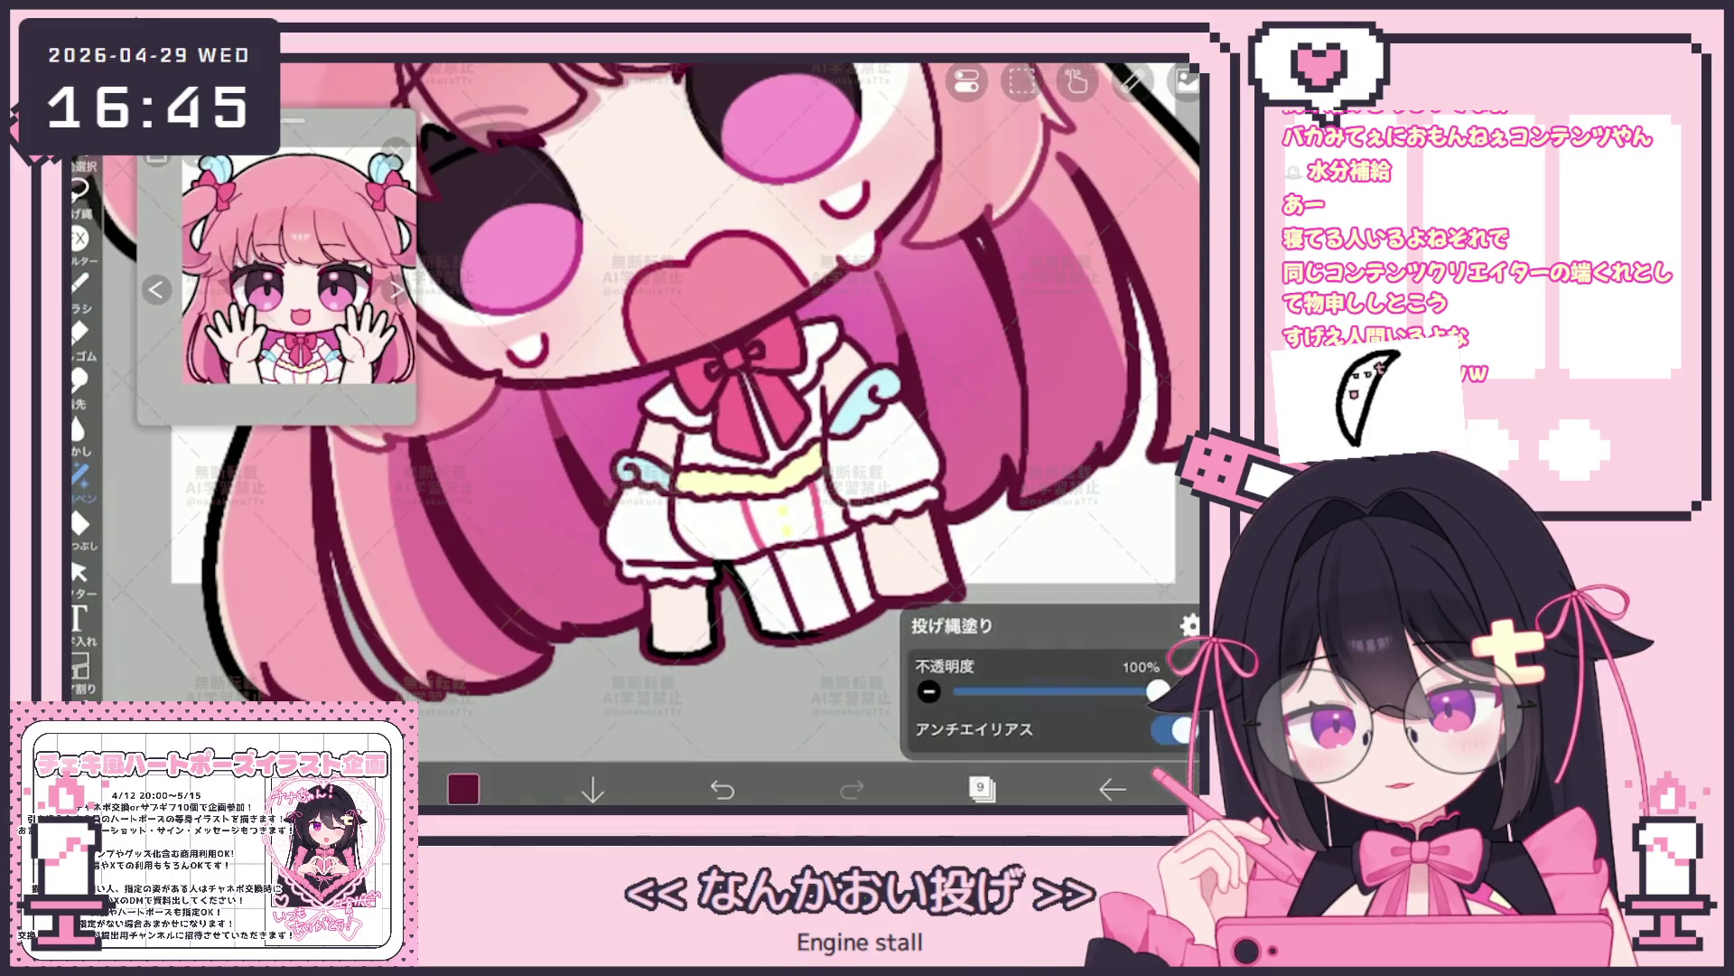
Make layer 36, the dark shading layer in the character folder, active
click(982, 787)
scroll(1016, 381, up, 3)
scroll(1017, 379, up, 8)
scroll(1016, 381, up, 6)
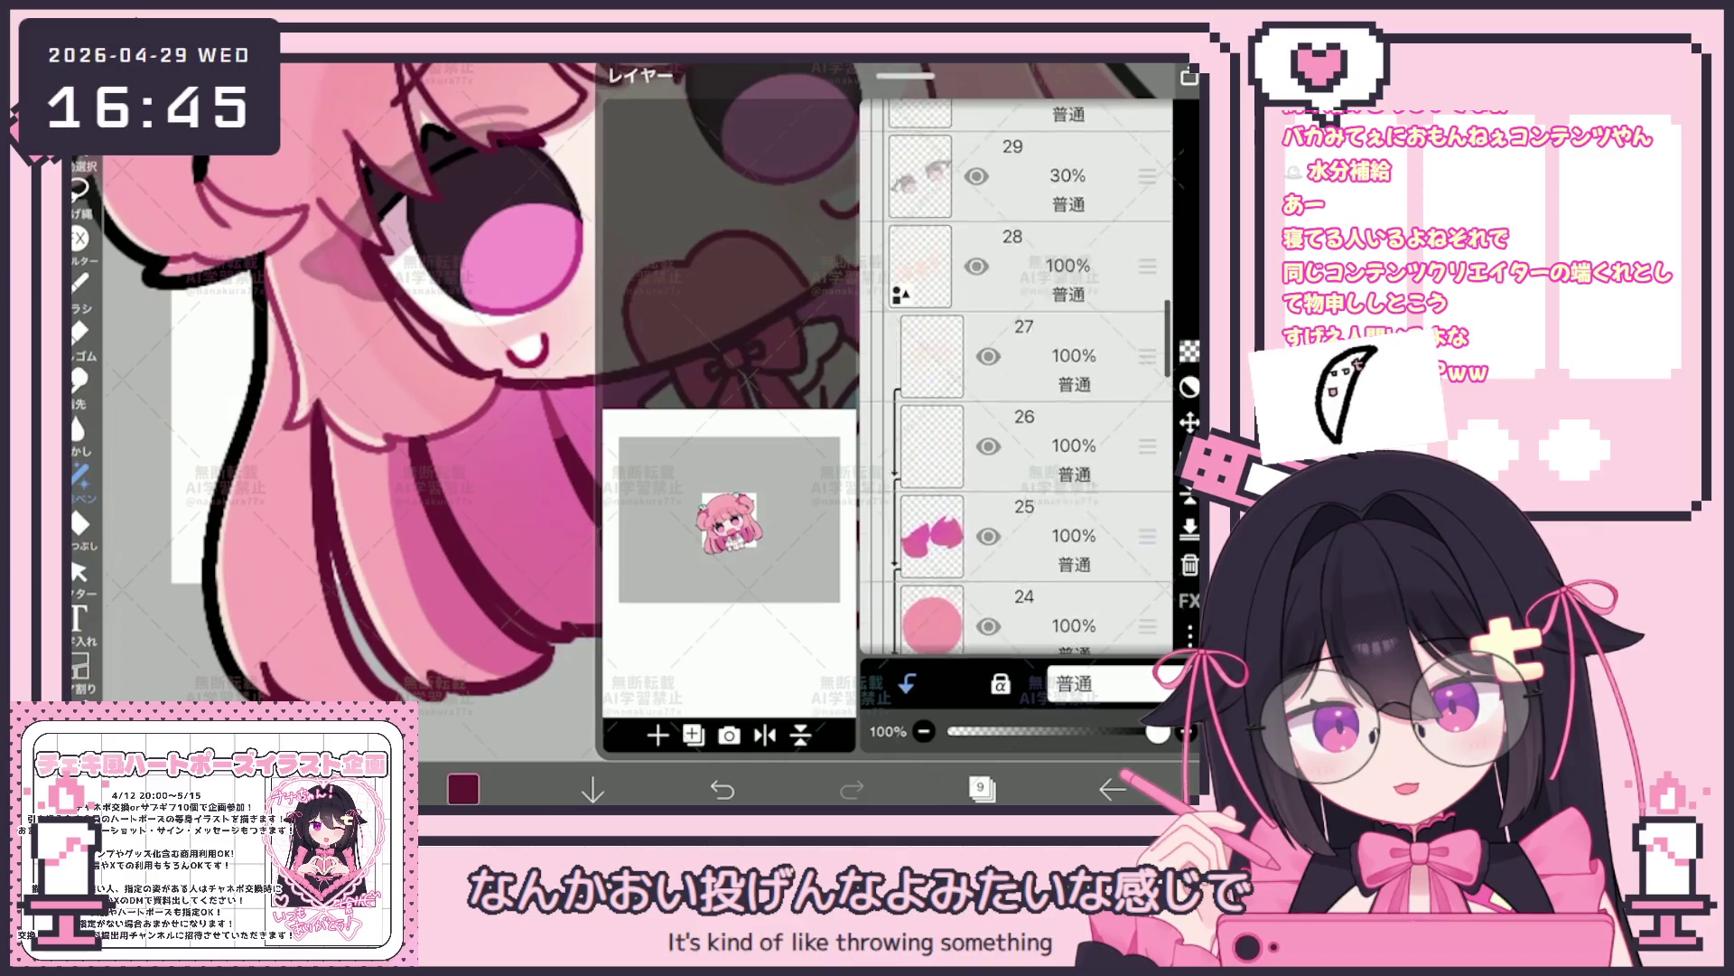
scroll(1016, 379, up, 4)
scroll(1017, 380, up, 4)
scroll(1016, 380, up, 1)
click(1003, 364)
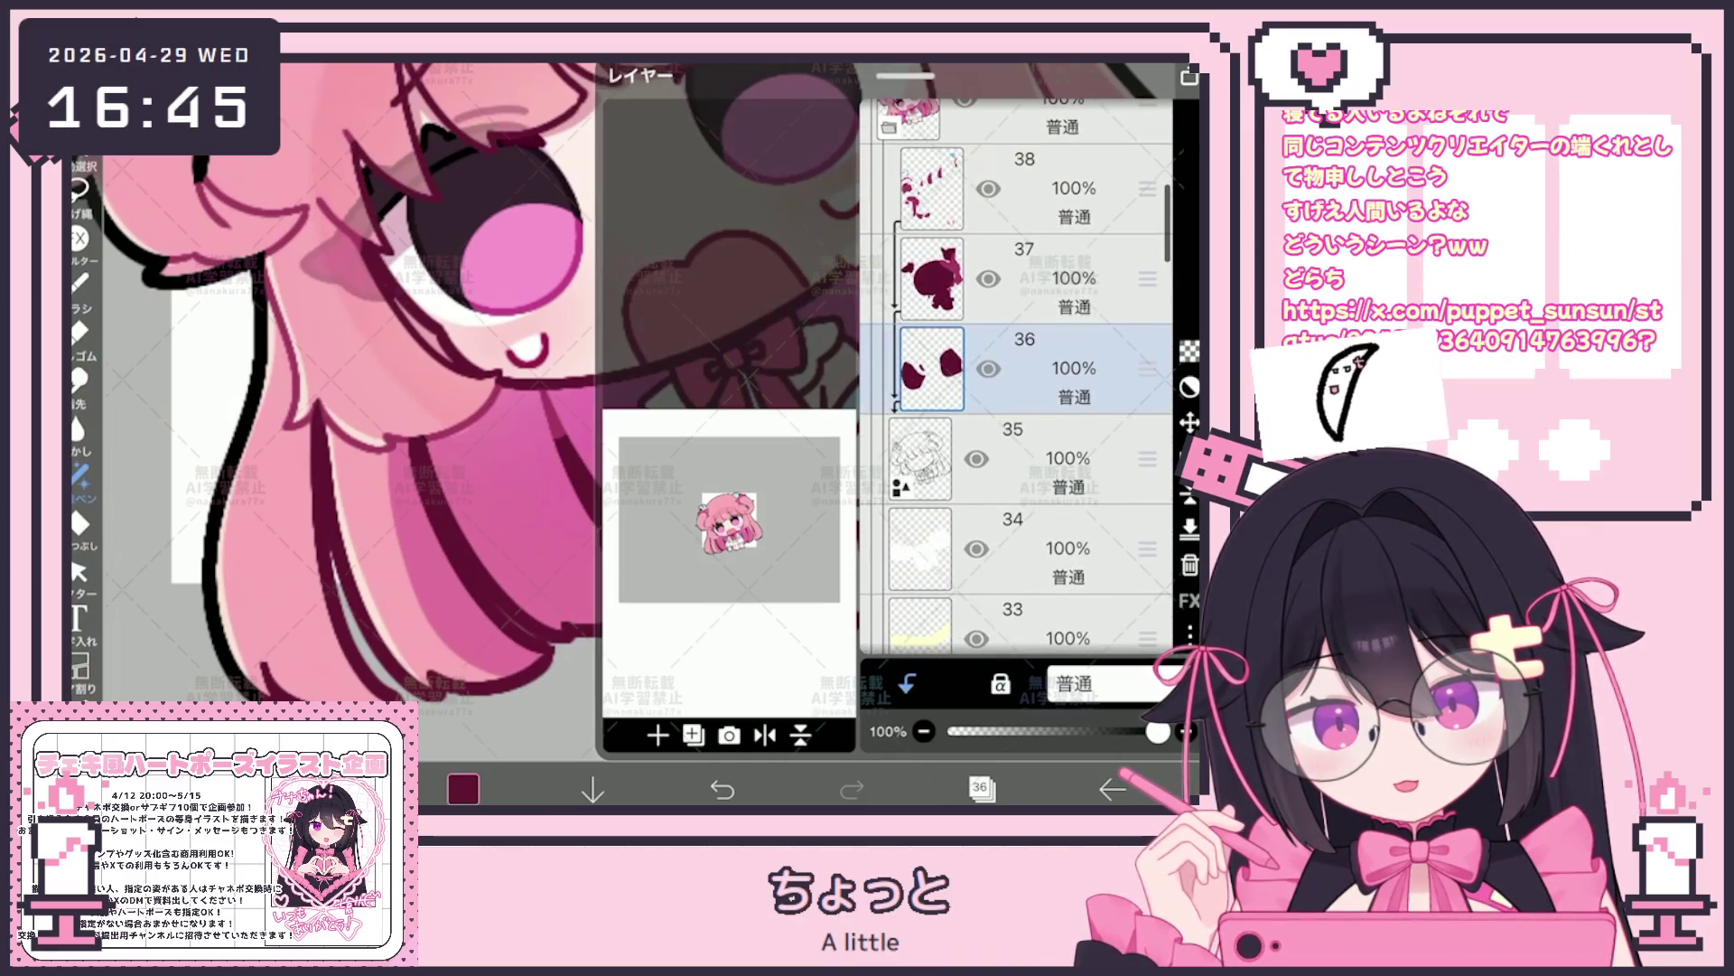
click(982, 787)
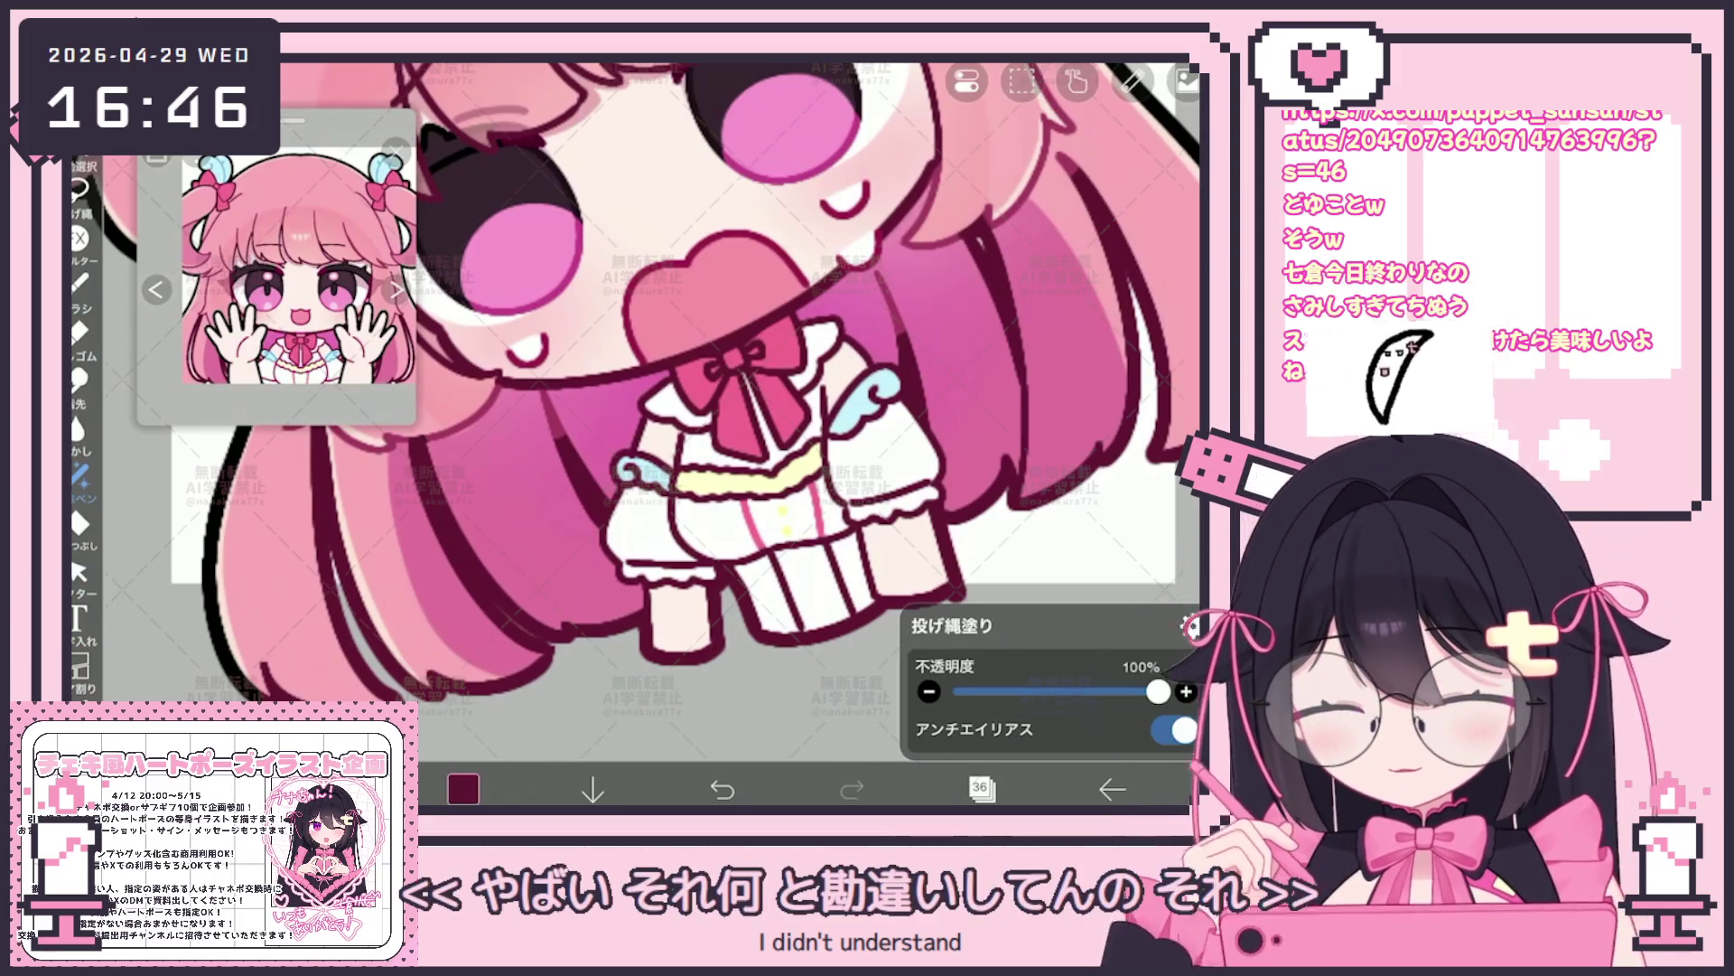
scroll(637, 461, down, 3)
scroll(637, 461, down, 2)
scroll(638, 460, down, 1)
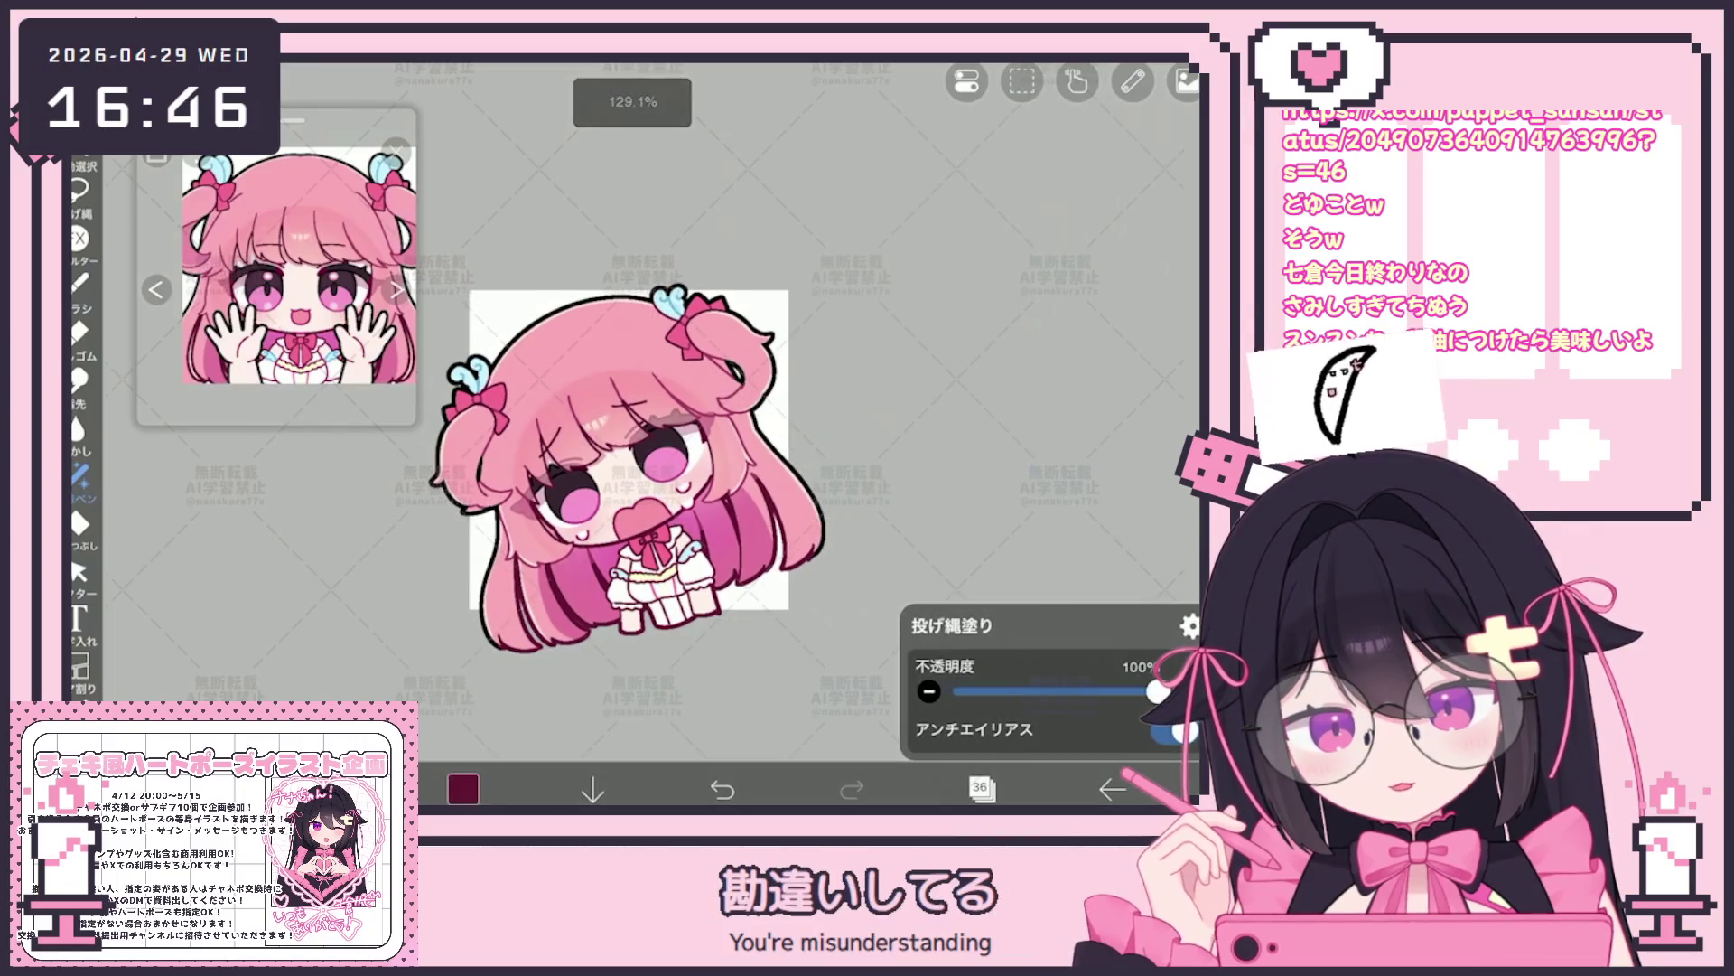
scroll(624, 447, up, 1)
scroll(623, 448, up, 2)
scroll(623, 447, up, 2)
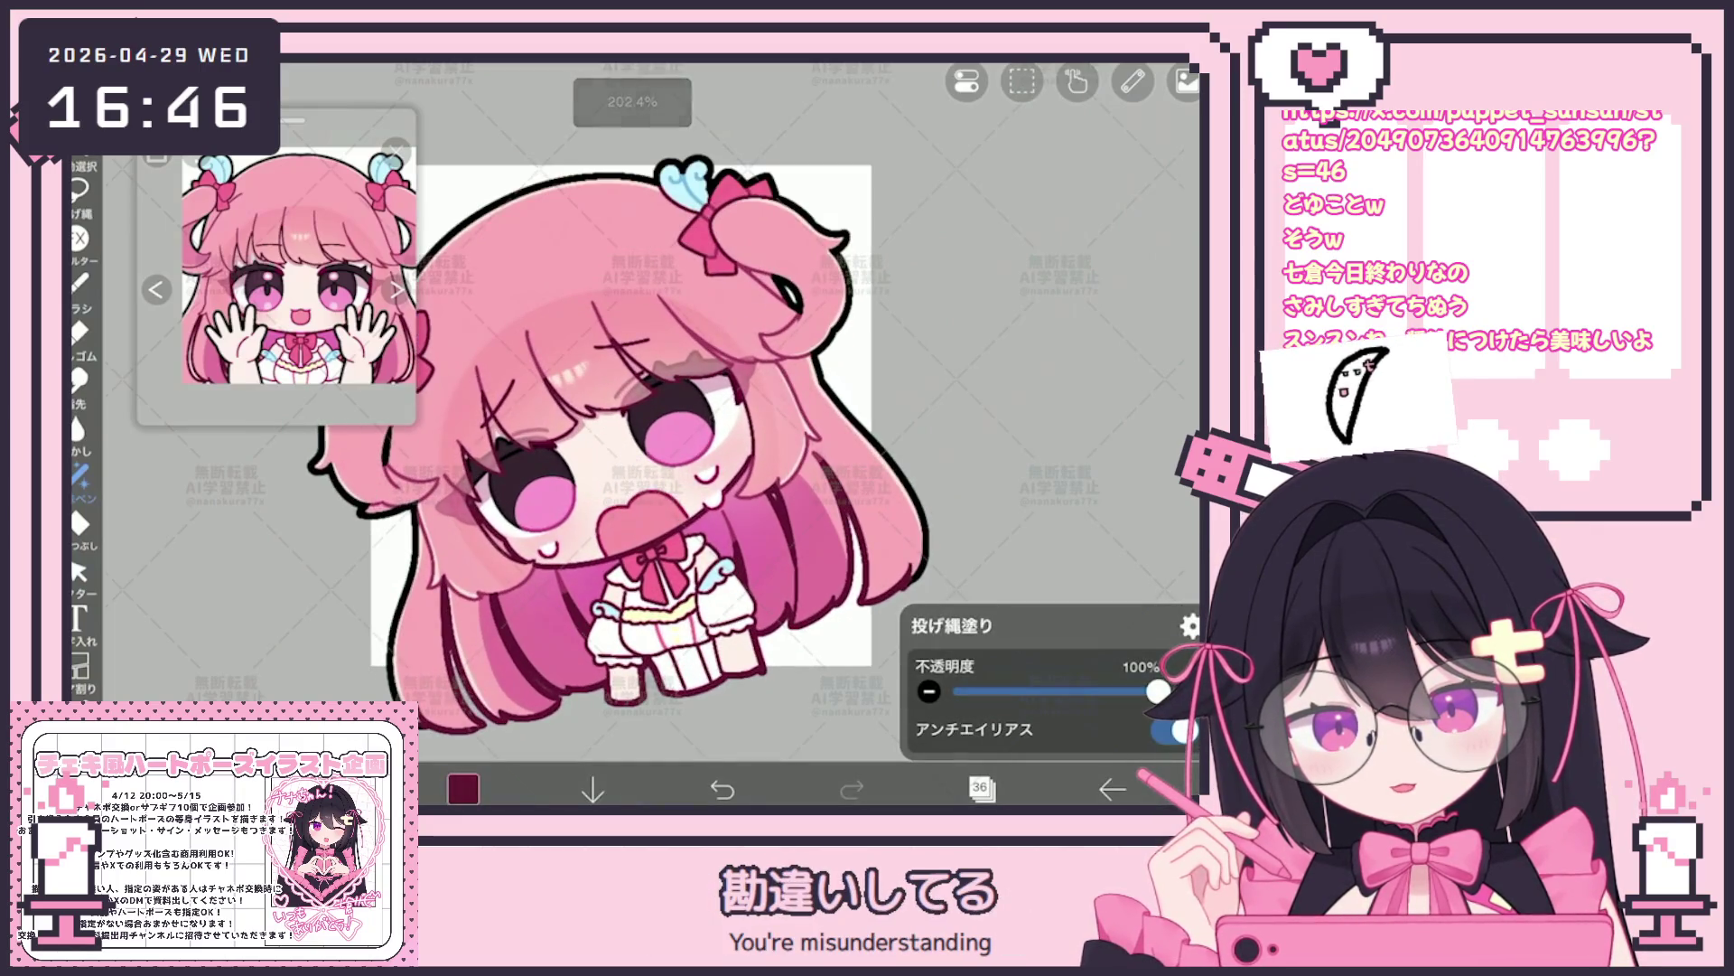
scroll(624, 448, down, 2)
scroll(623, 448, down, 2)
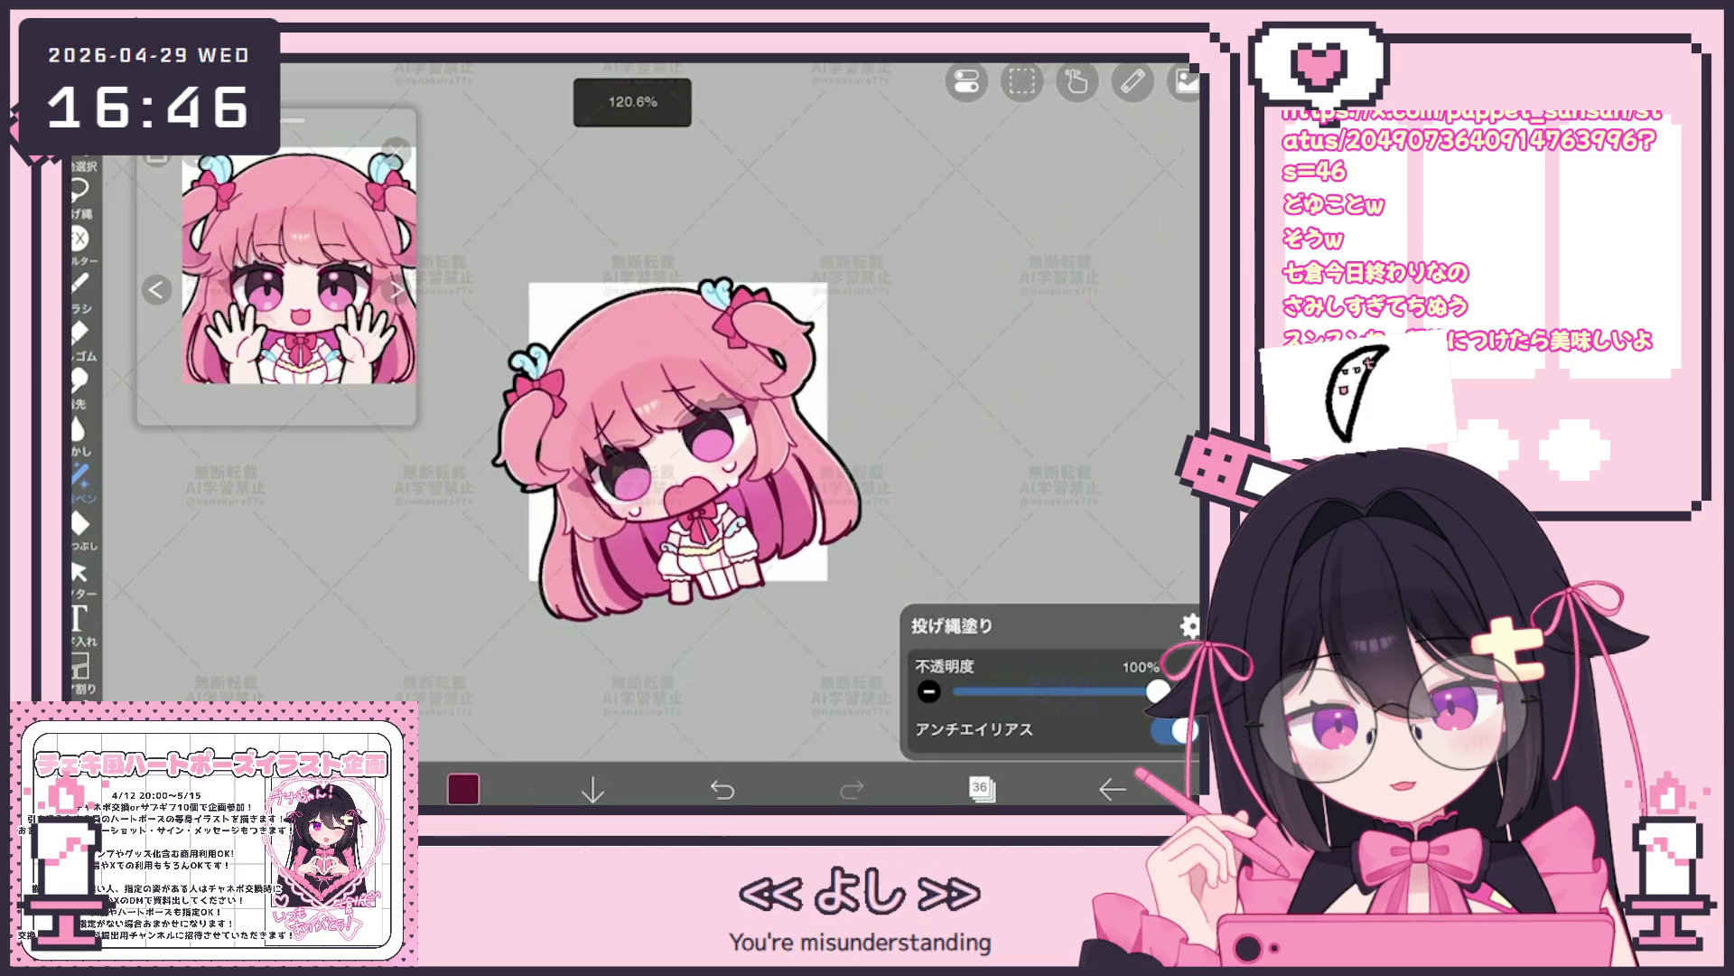
Make the top character folder the working layer again
click(981, 788)
scroll(1016, 379, up, 5)
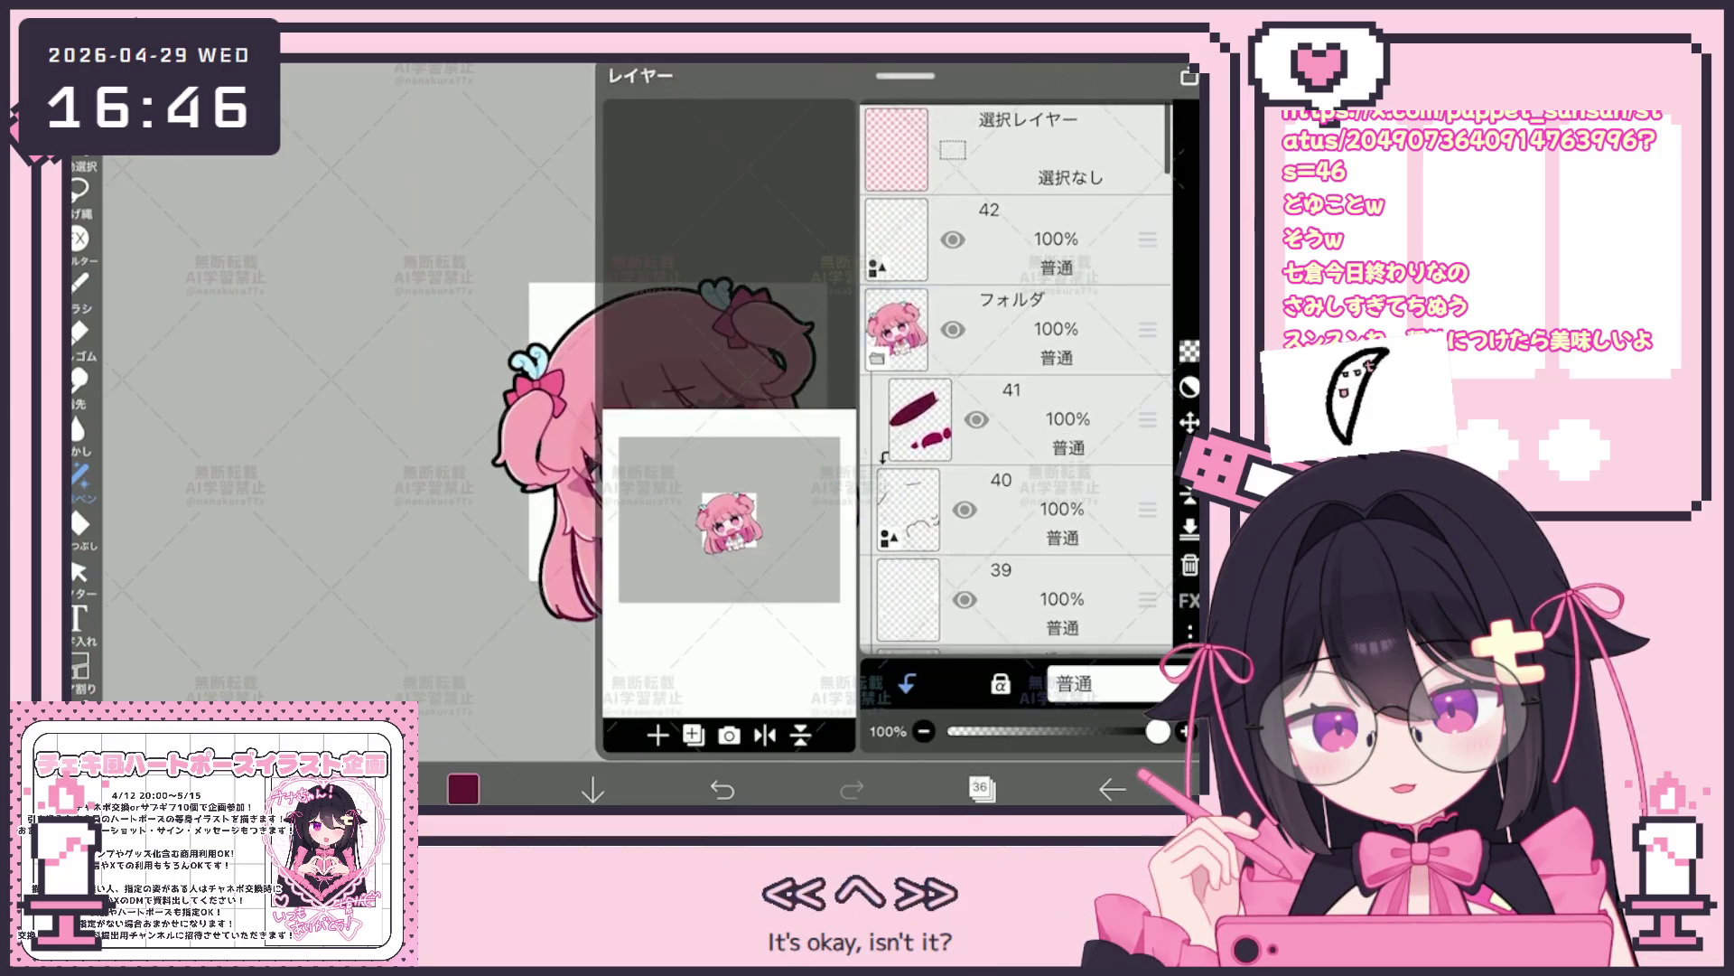
click(1031, 325)
click(981, 788)
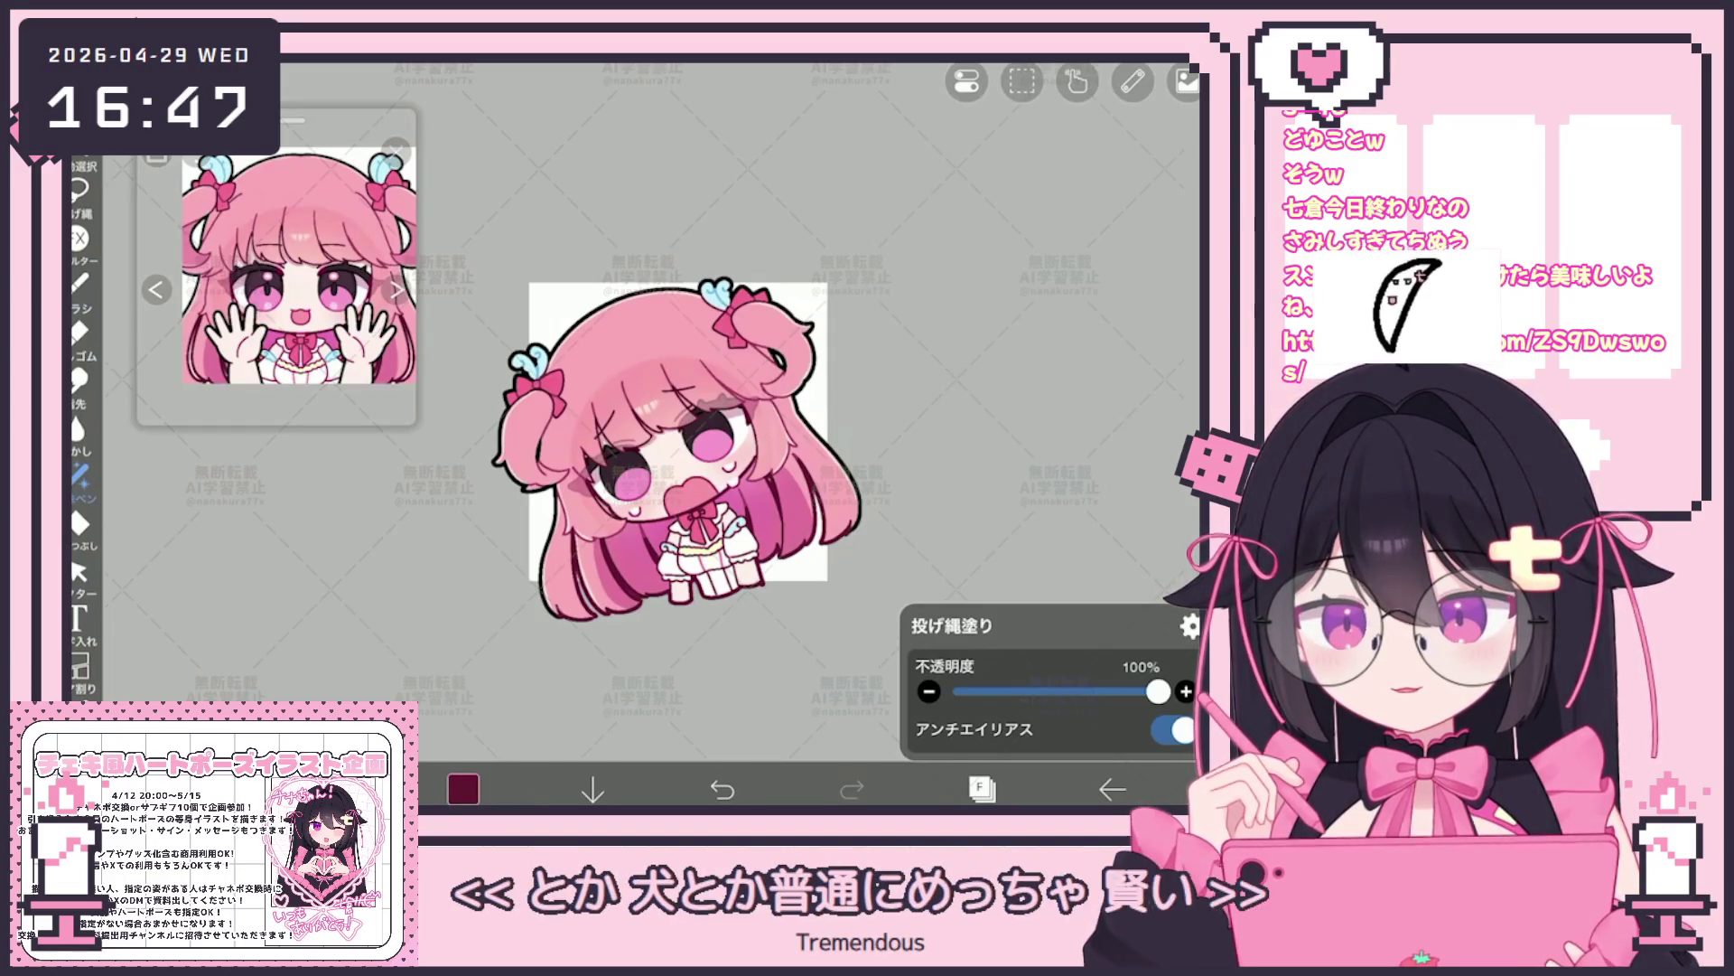
scroll(685, 467, up, 5)
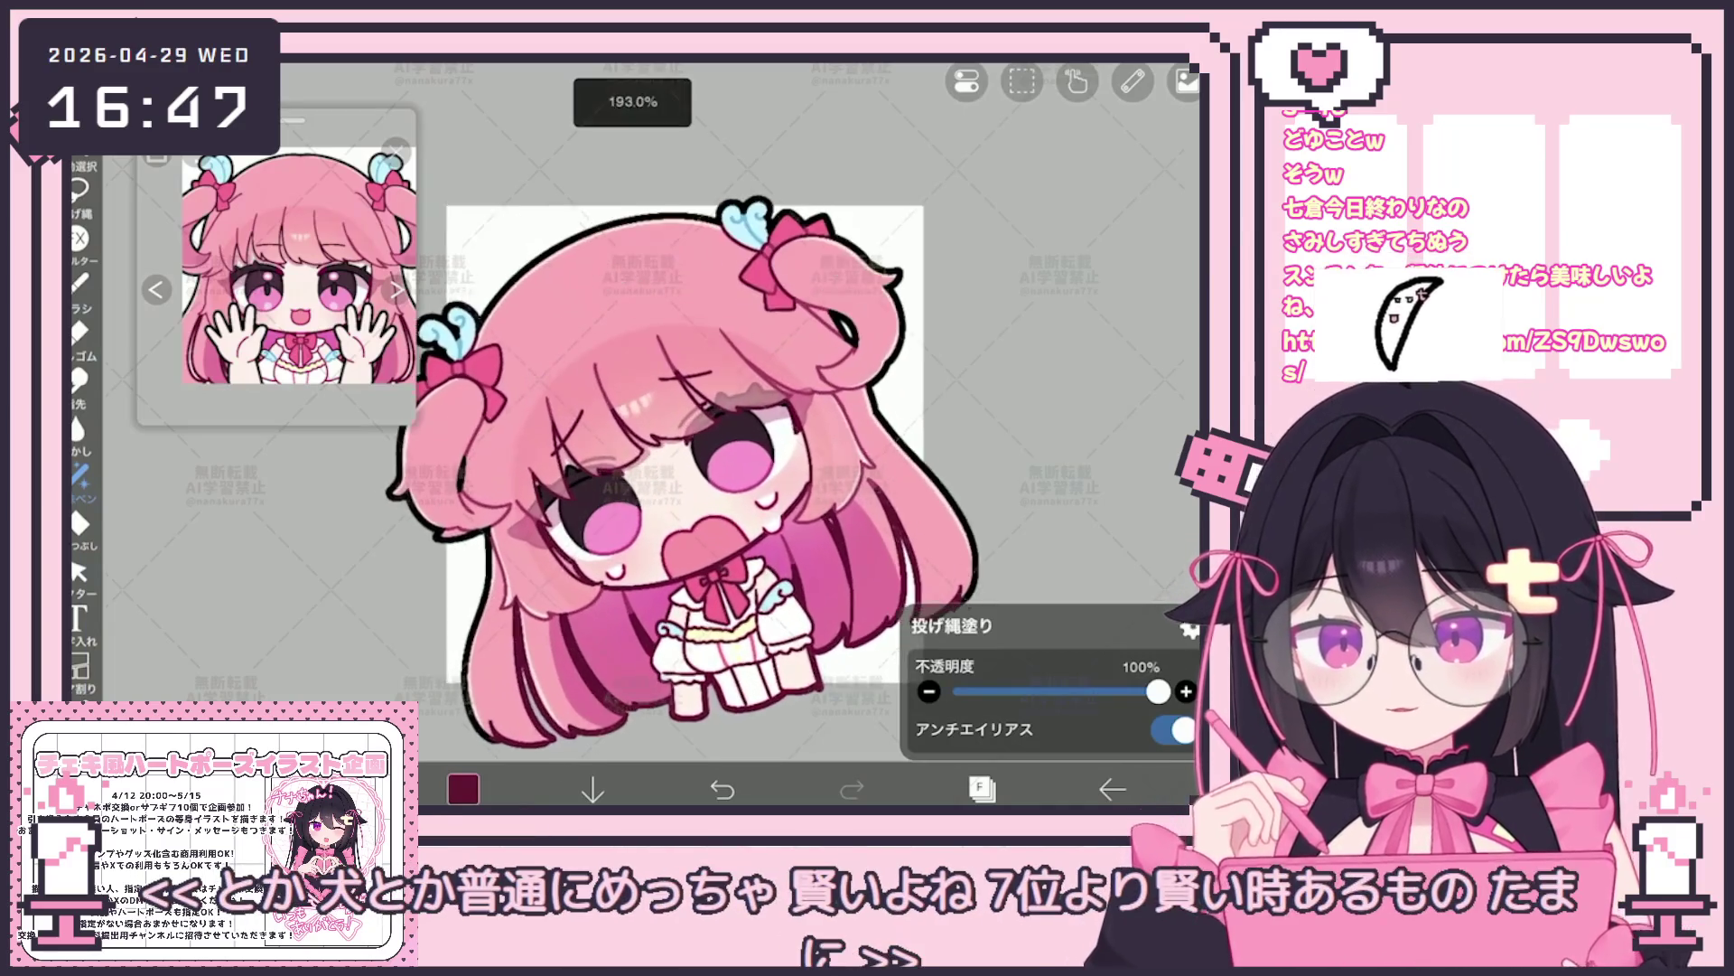
scroll(664, 468, down, 1)
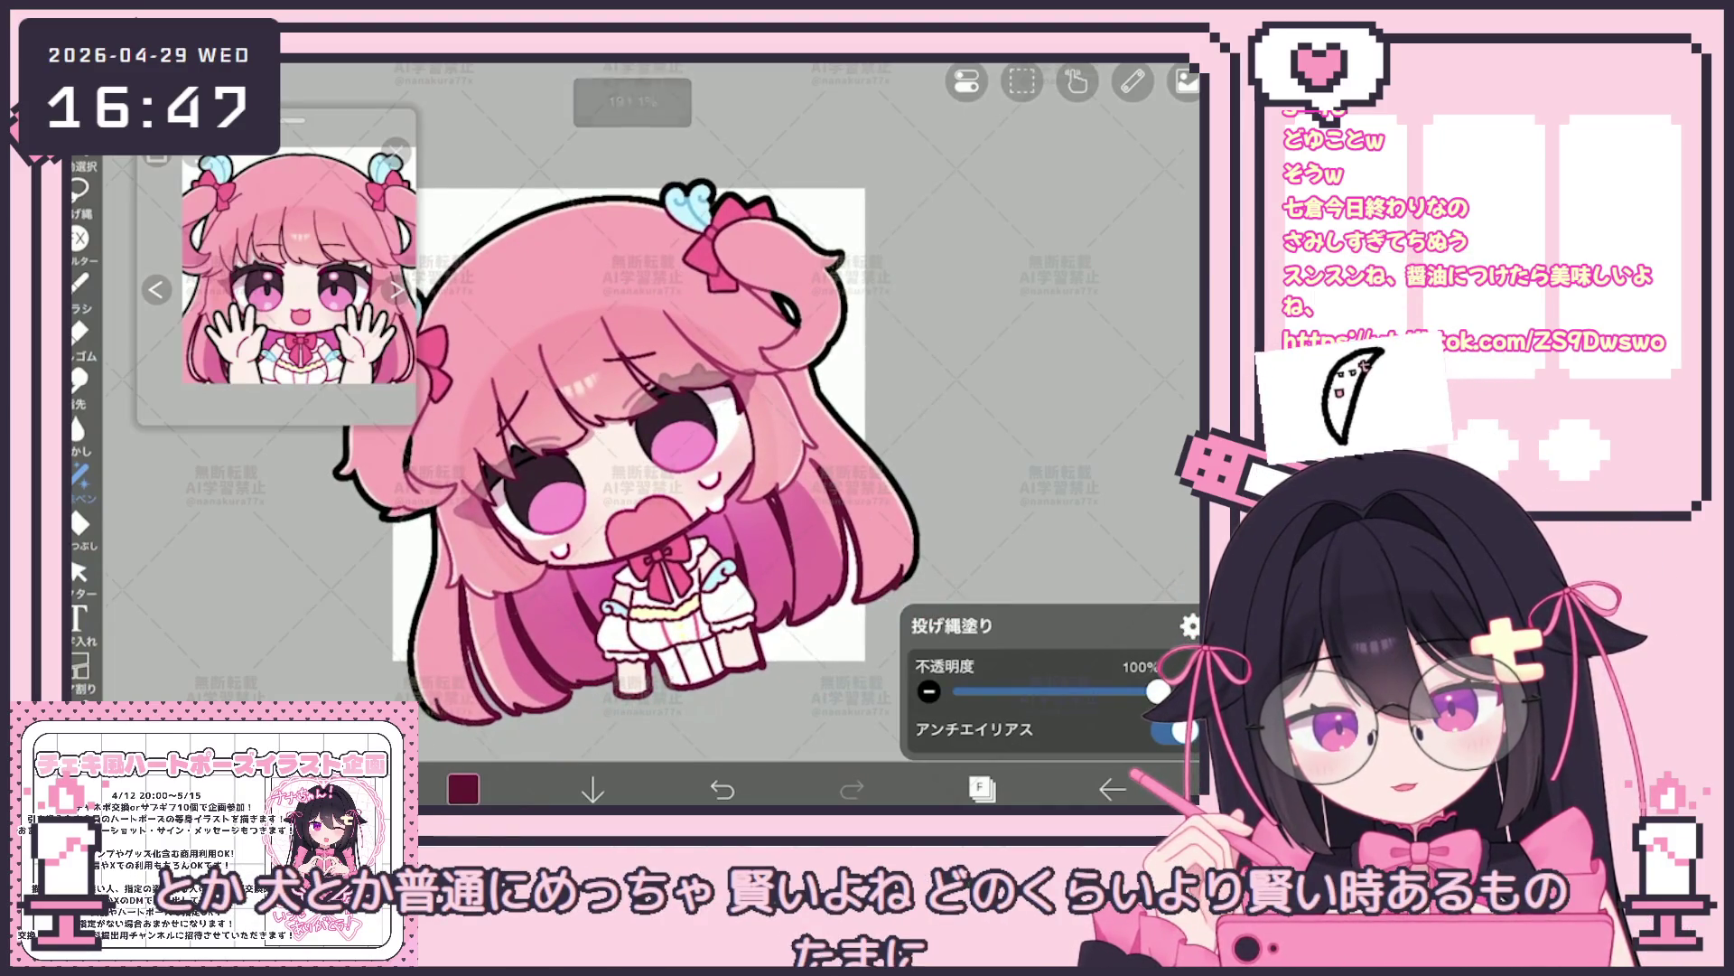